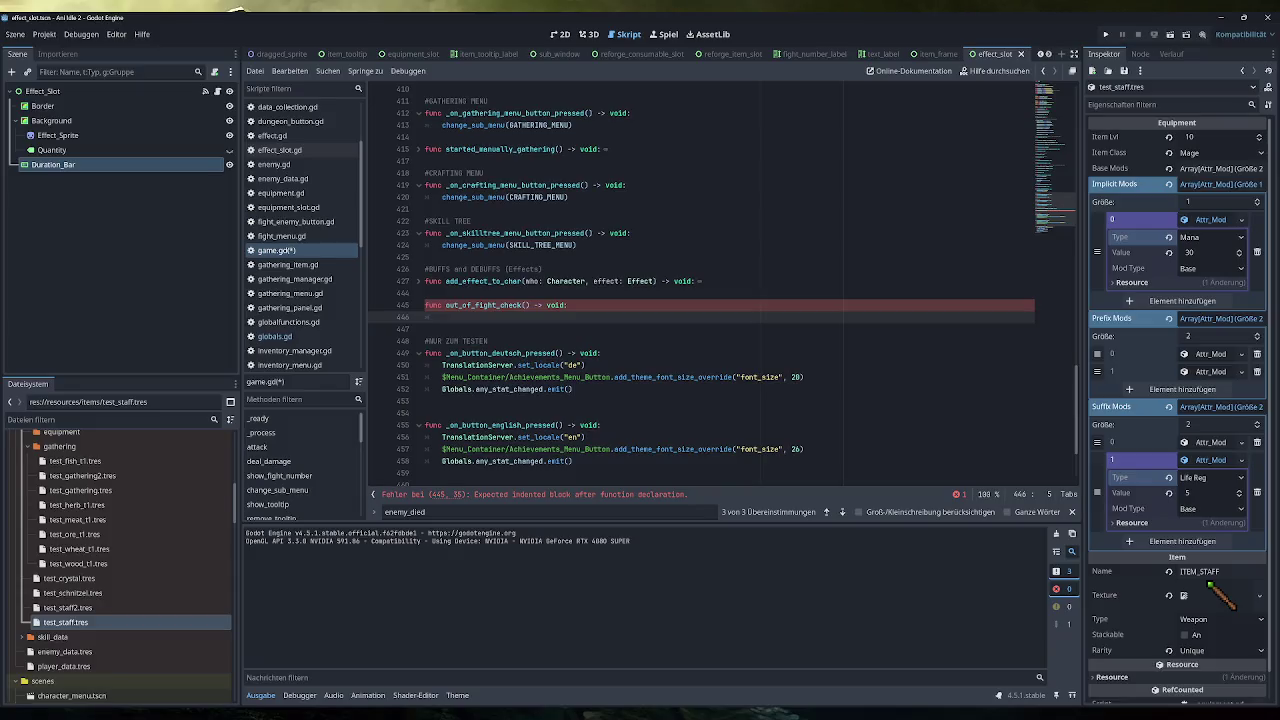
Begin out_of_fight_check with an if (currently_fighting) condition using autocomplete
text(if (curr)
key(Return)
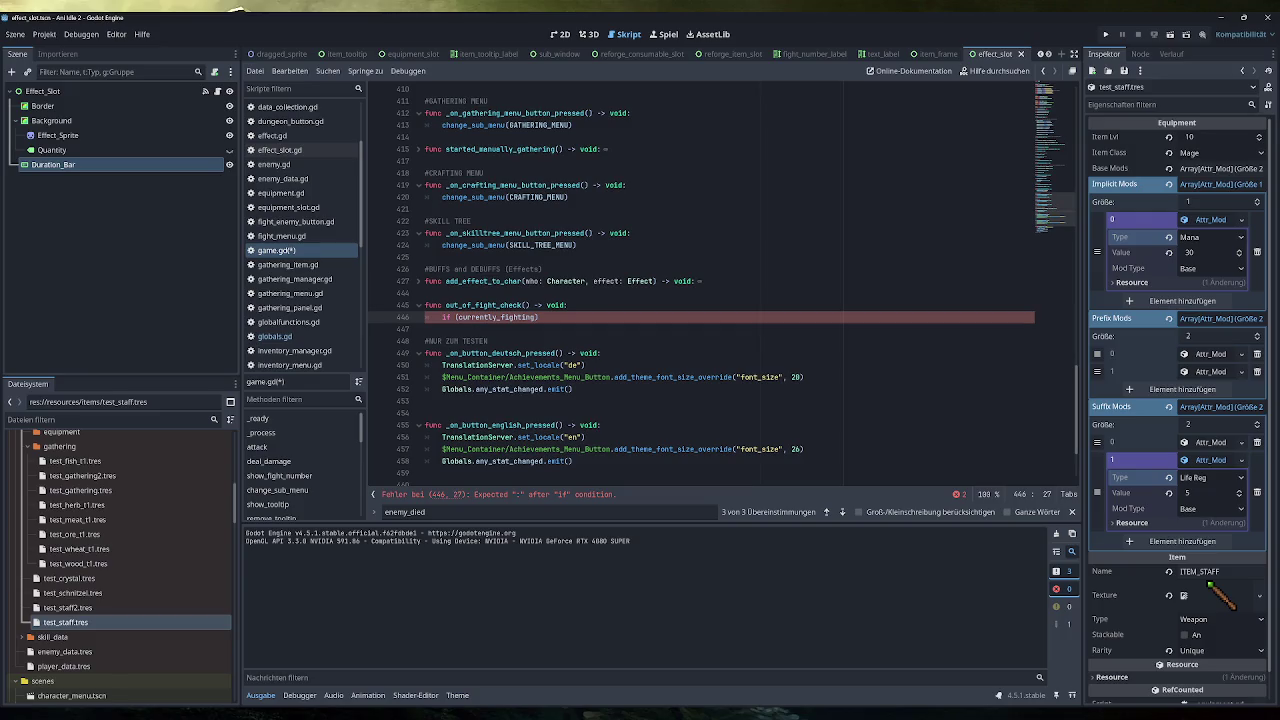
key(shift+Home)
key(BackSpace)
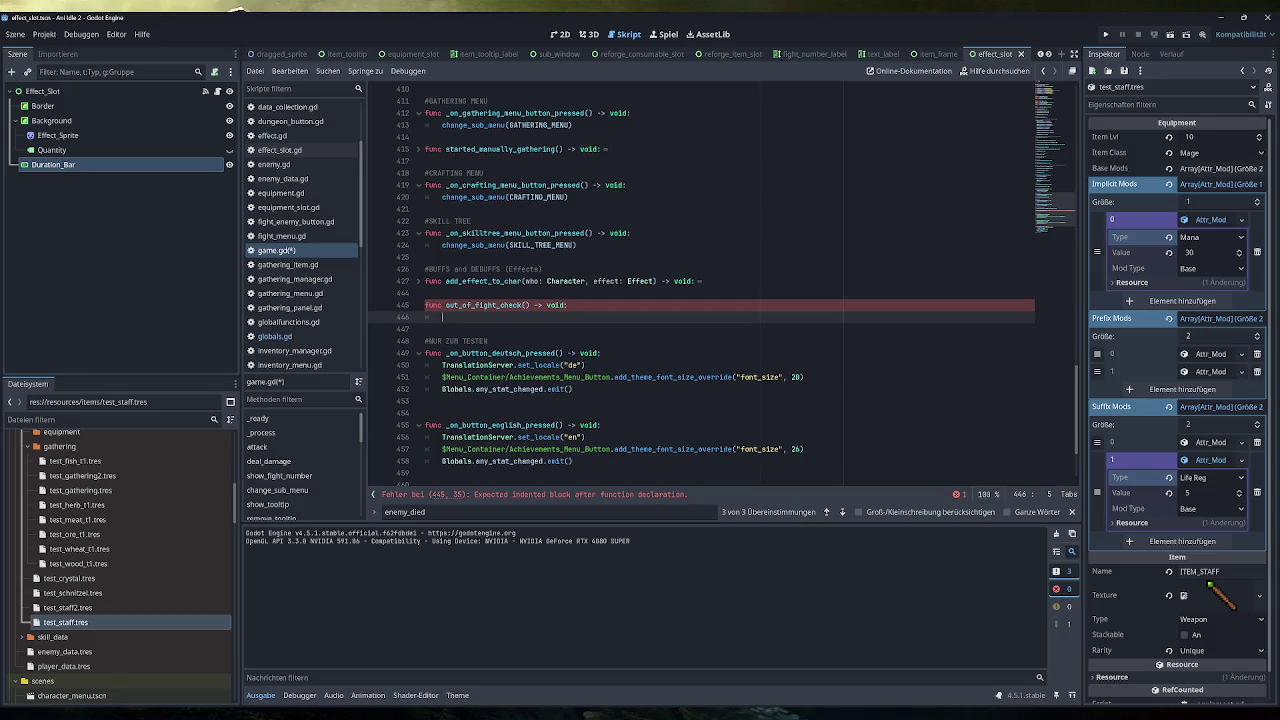
text(if (curr)
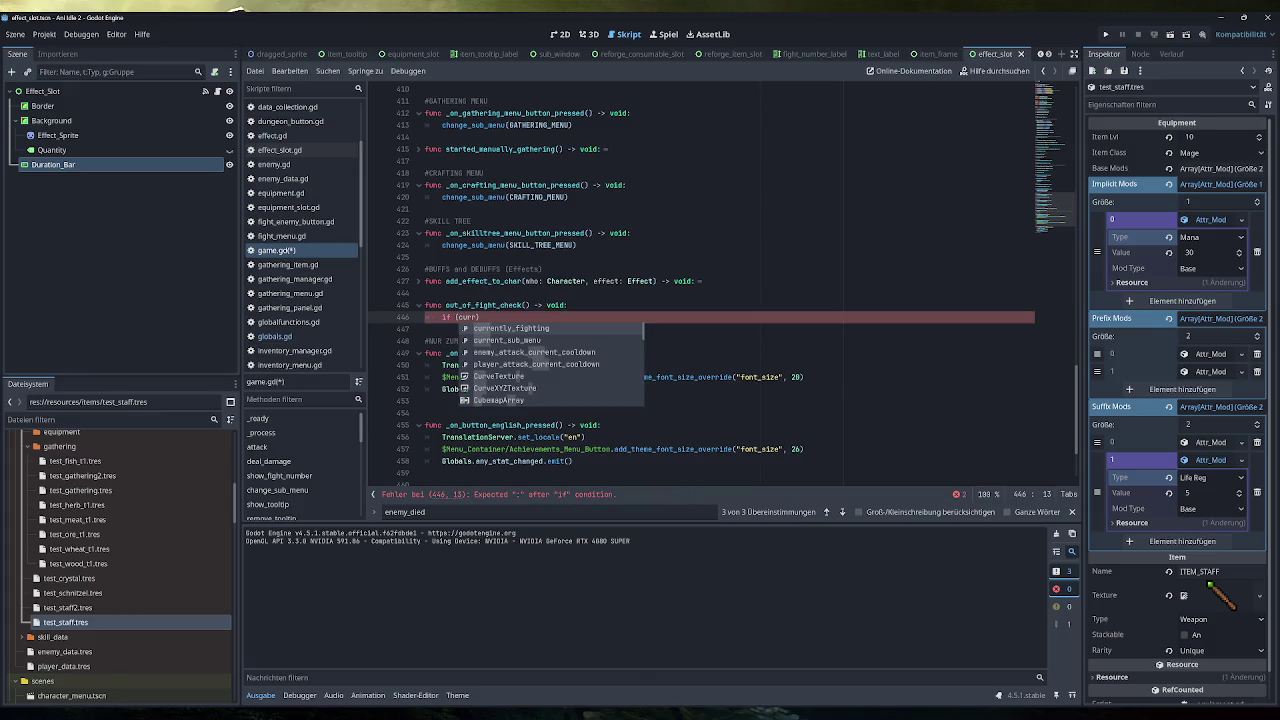
key(Return)
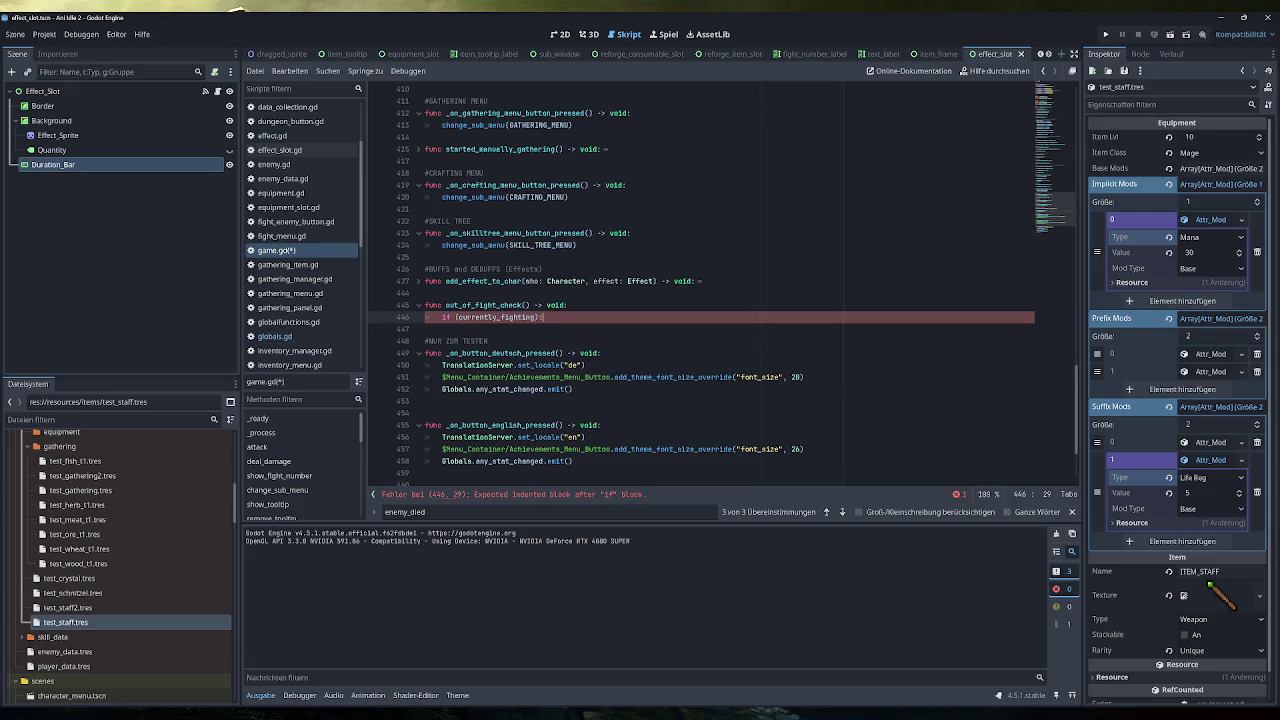
Put pass under the if and add an else: branch below it
key(Return)
key(Return)
key(BackSpace)
text(else:)
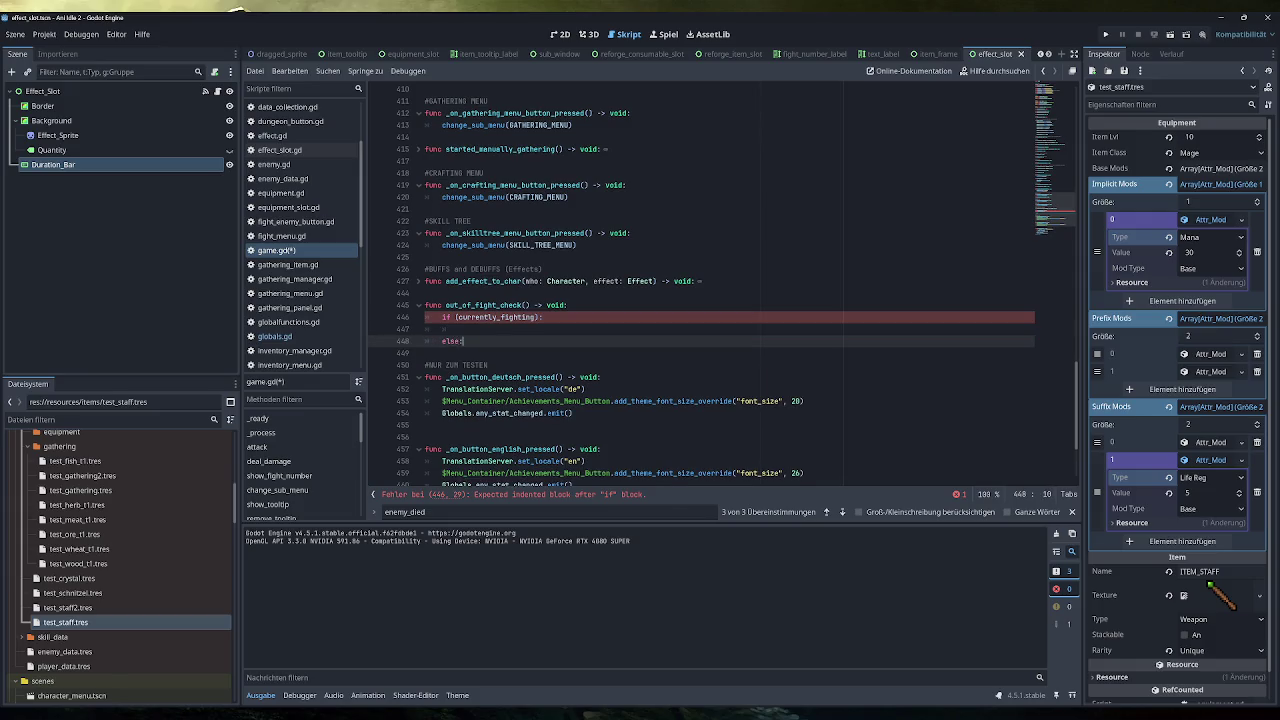
key(Return)
key(Up)
key(Up)
text(pass)
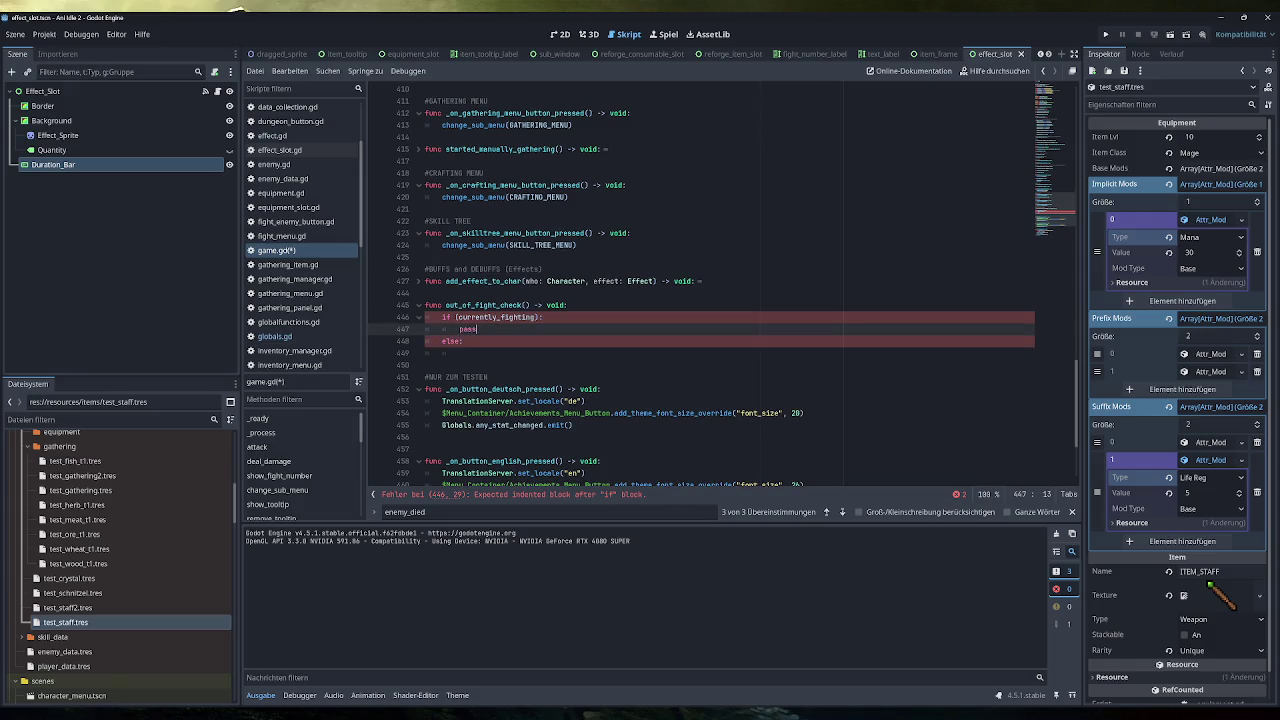
key(Down)
text(:)
key(Return)
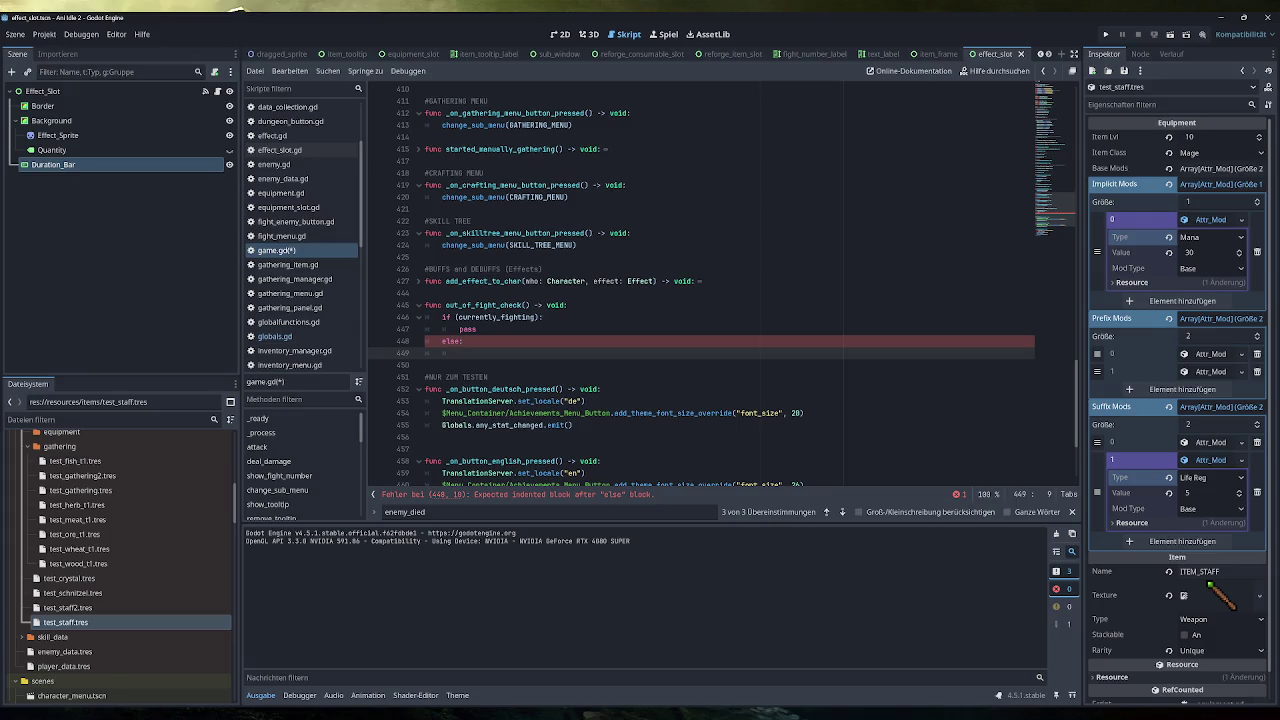
Autocomplete an add_effect_to_char() call inside the else branch
text(play)
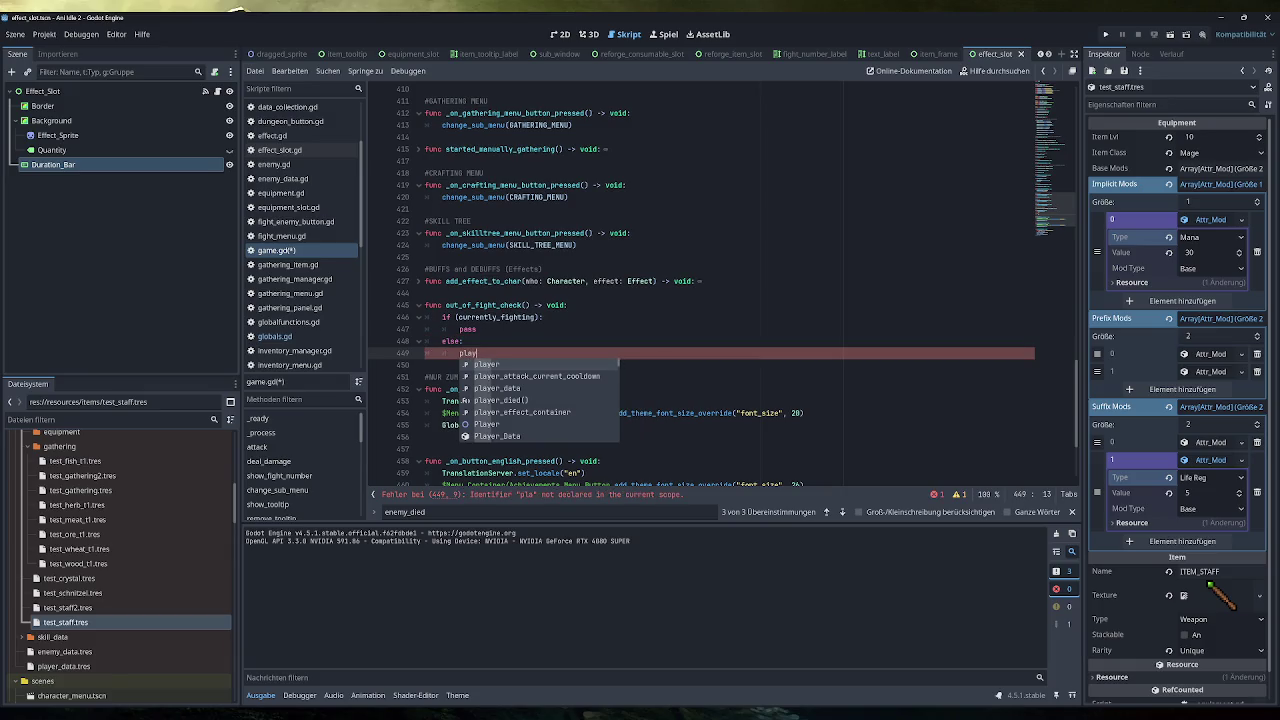
text(er.add)
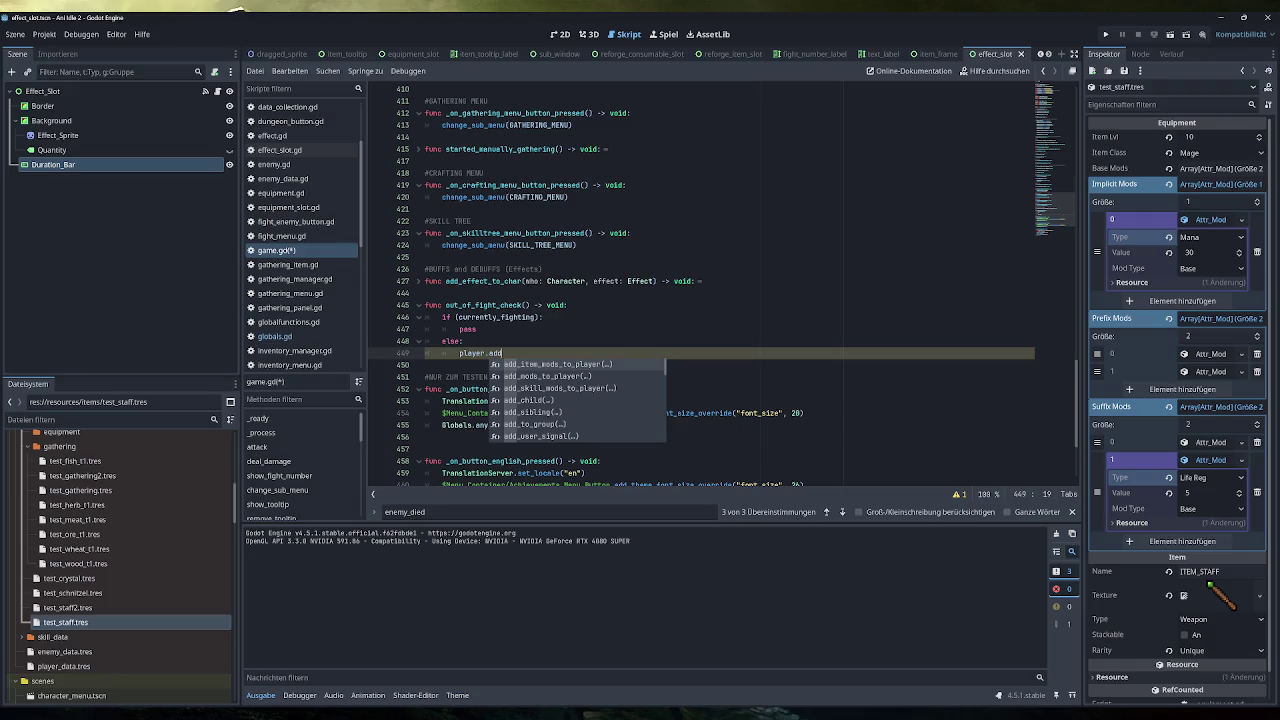
key(BackSpace)
key(BackSpace)
key(BackSpace)
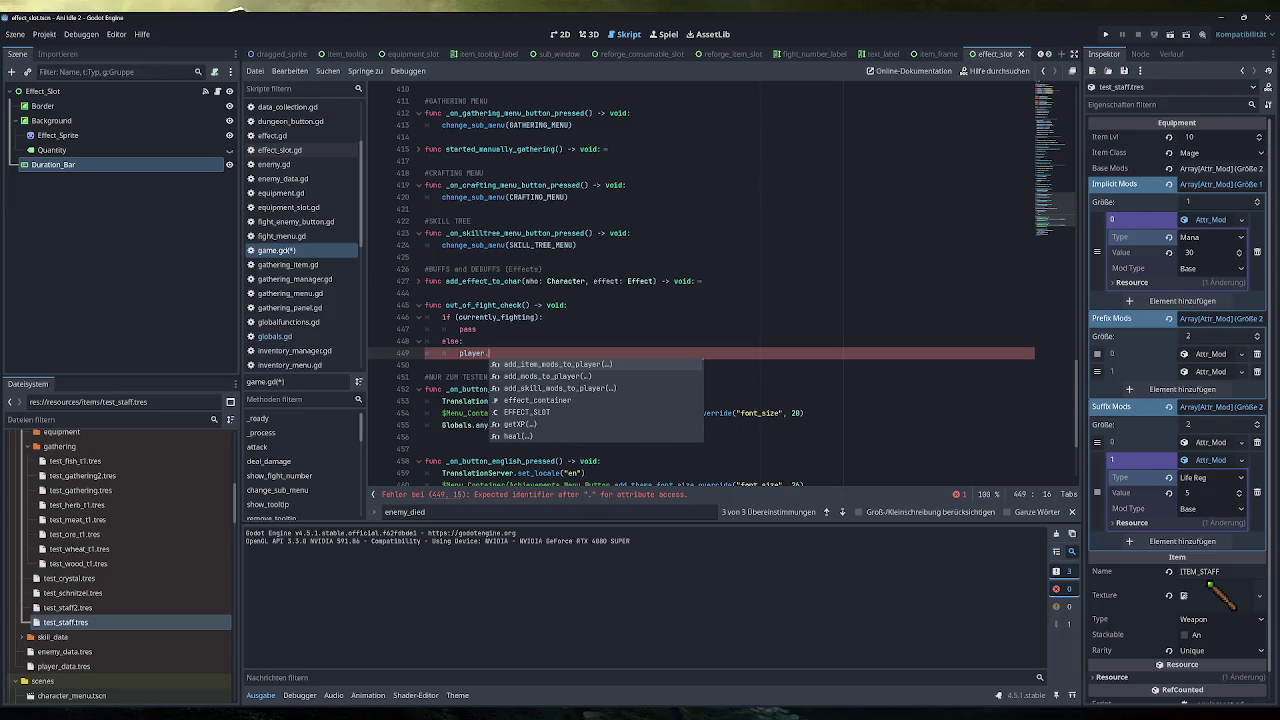
key(BackSpace)
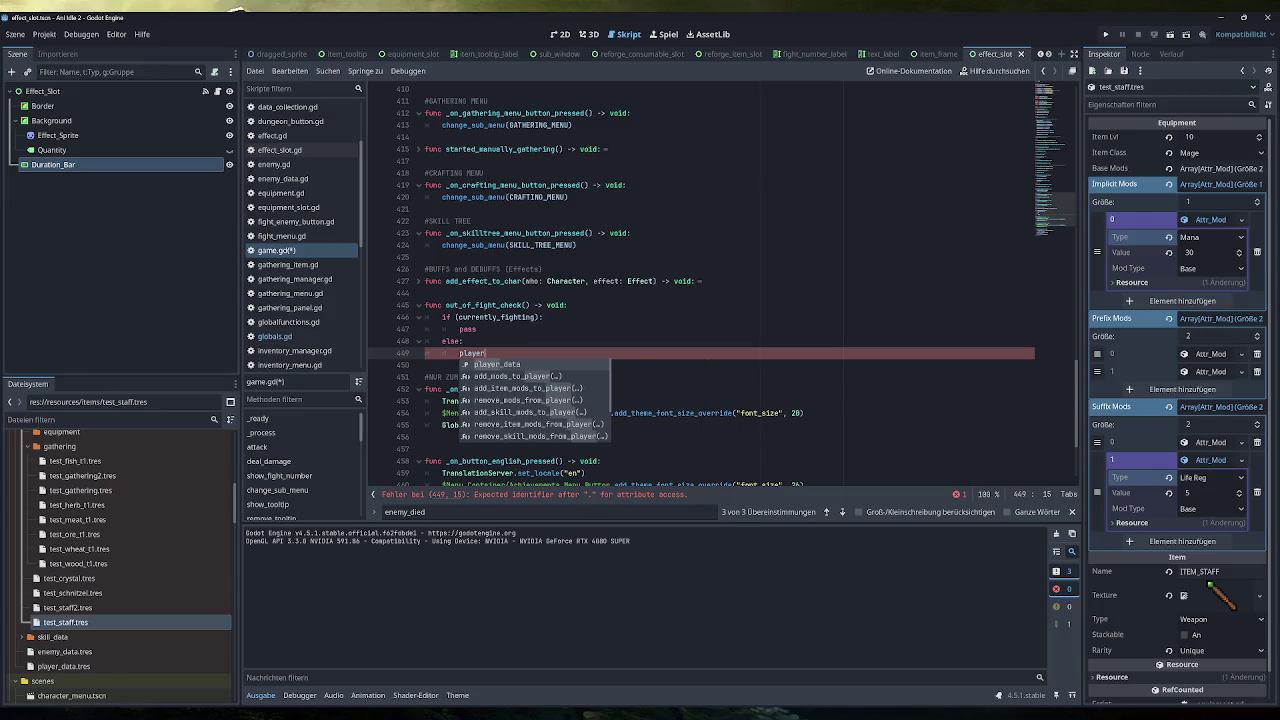
text(_)
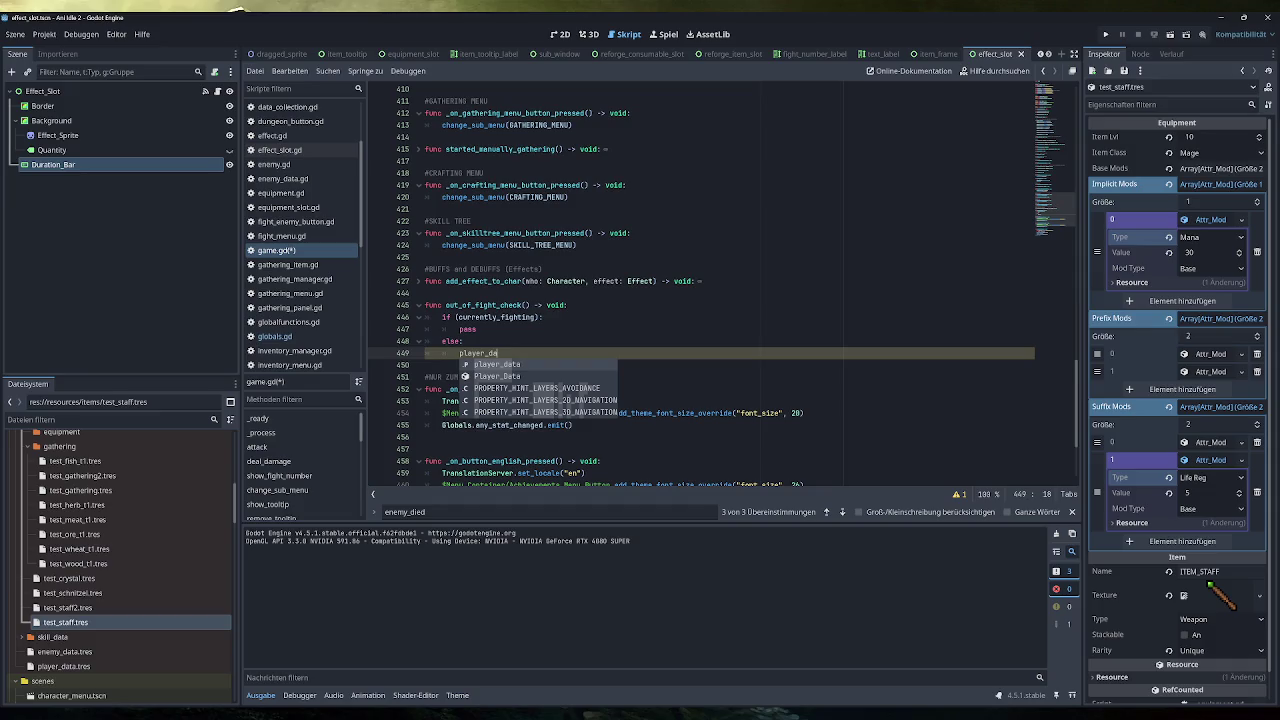
key(BackSpace)
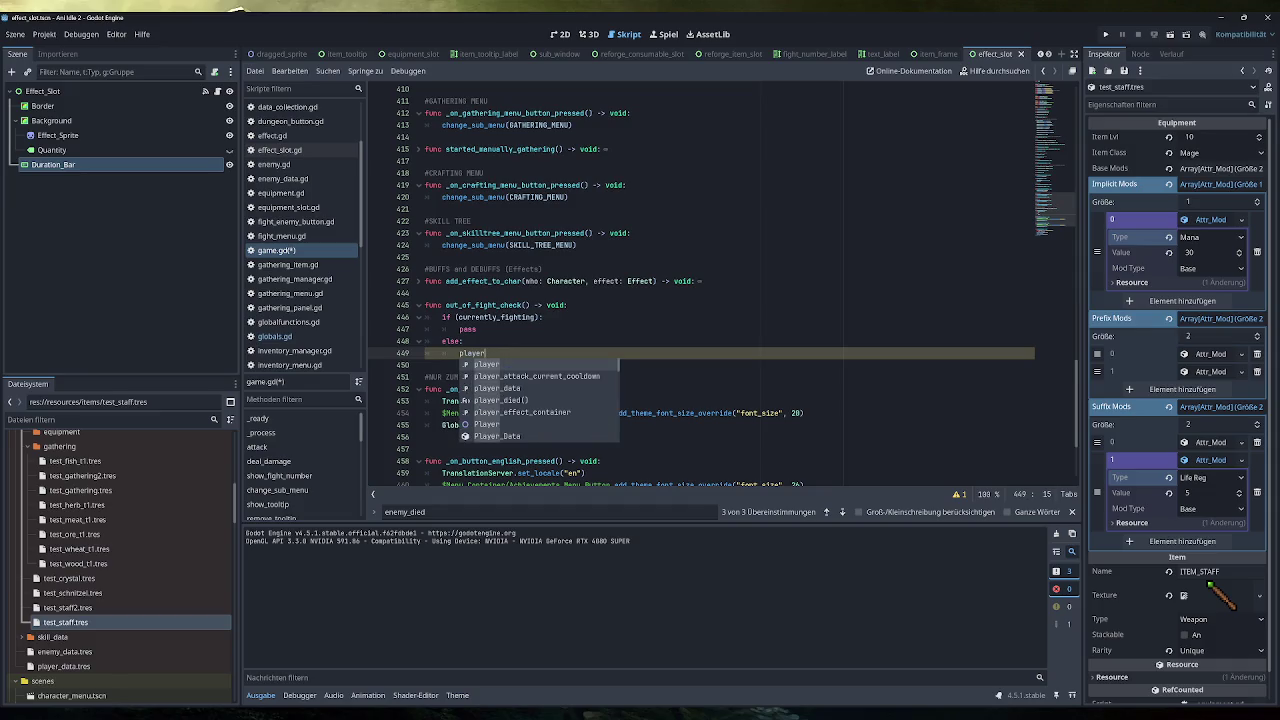
click(476, 329)
scroll(700, 300, down, 4)
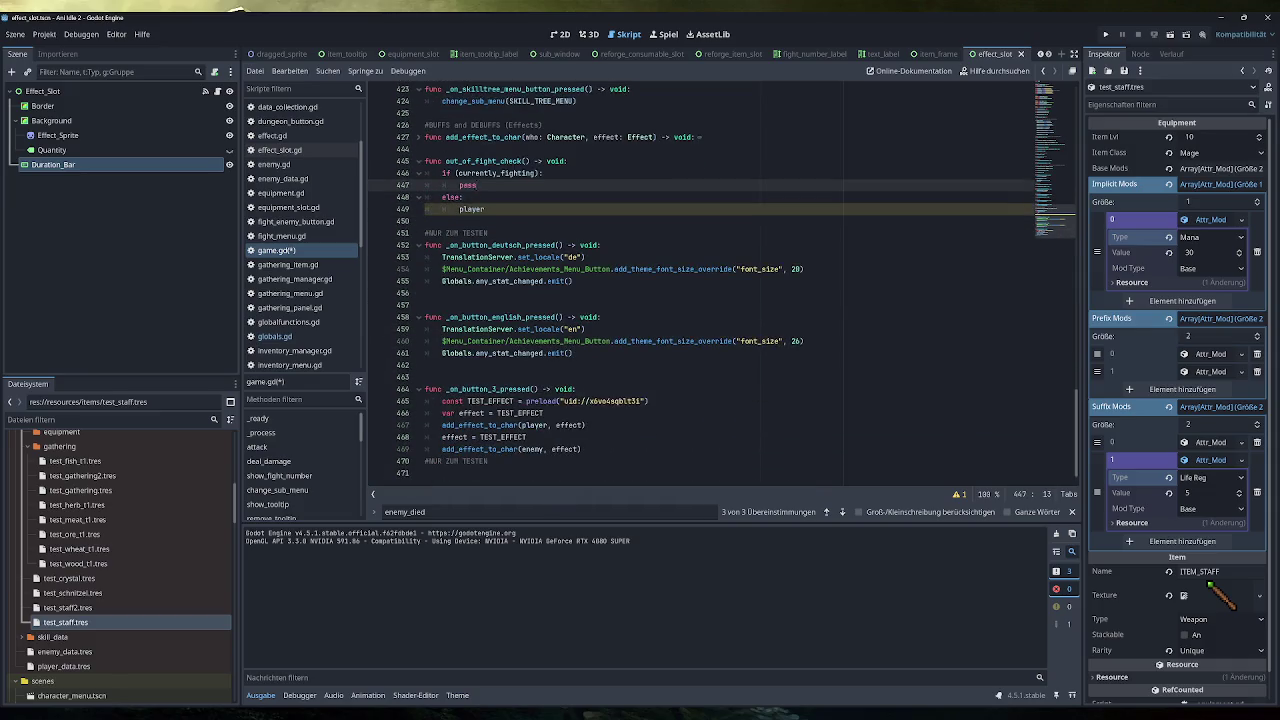
scroll(700, 290, up, 1)
double_click(471, 245)
text(a)
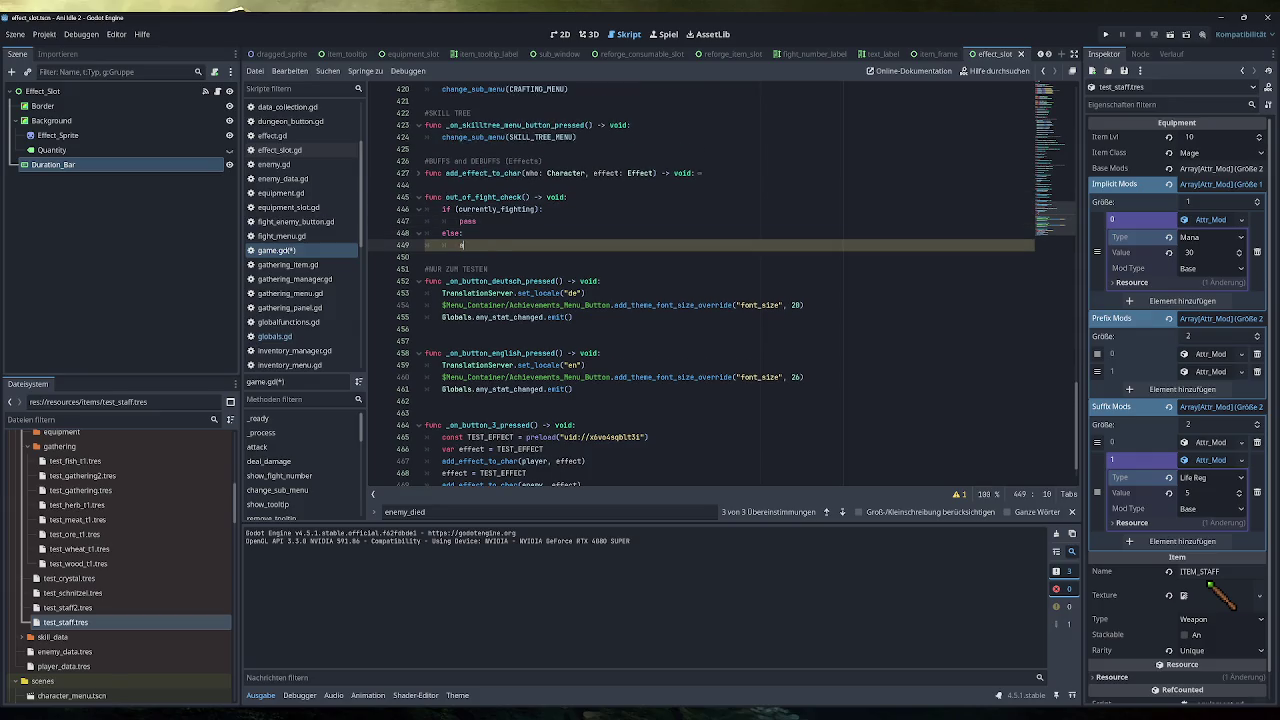
text(dd_eff)
key(Return)
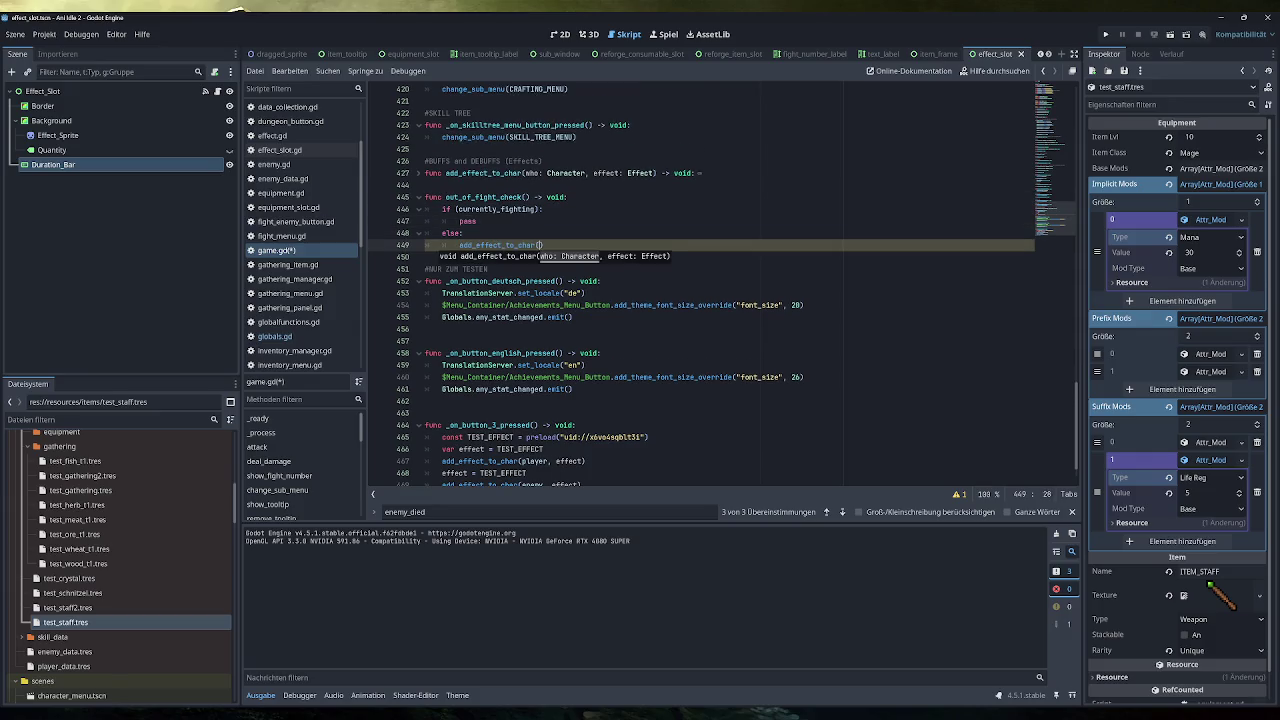
Duplicate effects/test_effect.tres as out_of_fight_reg.tres and select the new copy
scroll(96, 593, down, 3)
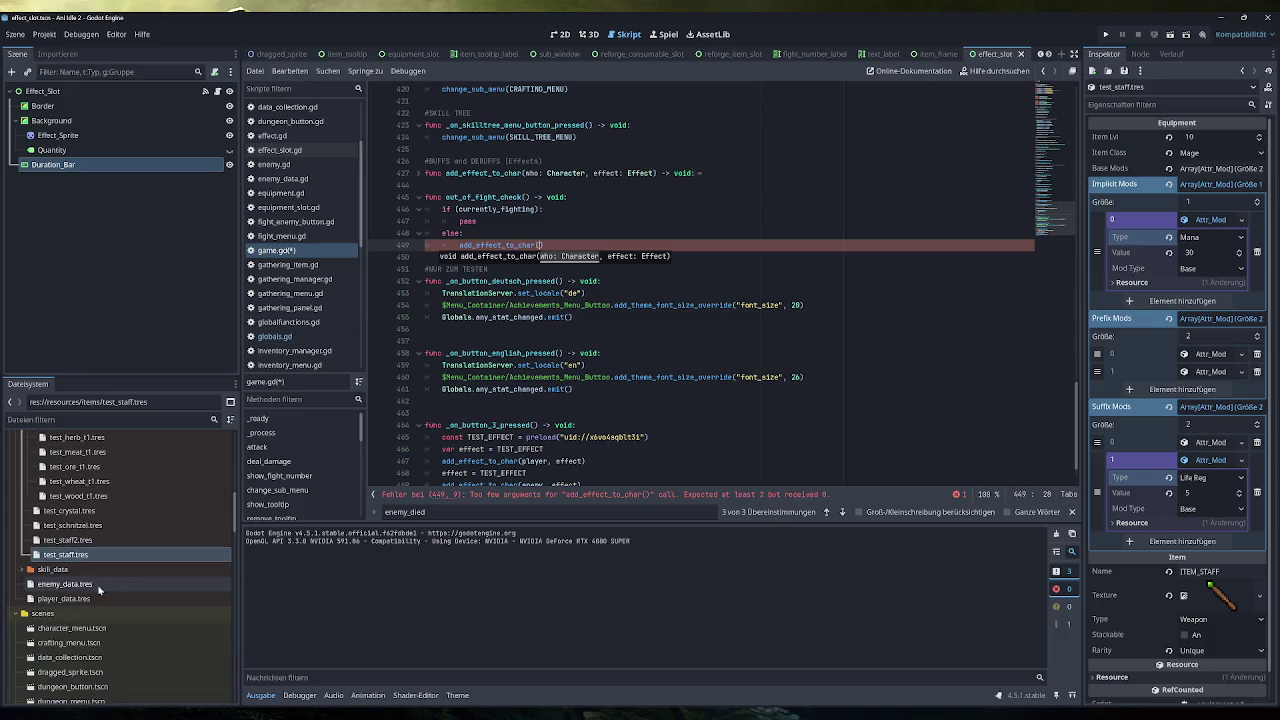
scroll(96, 595, down, 1)
scroll(90, 597, up, 5)
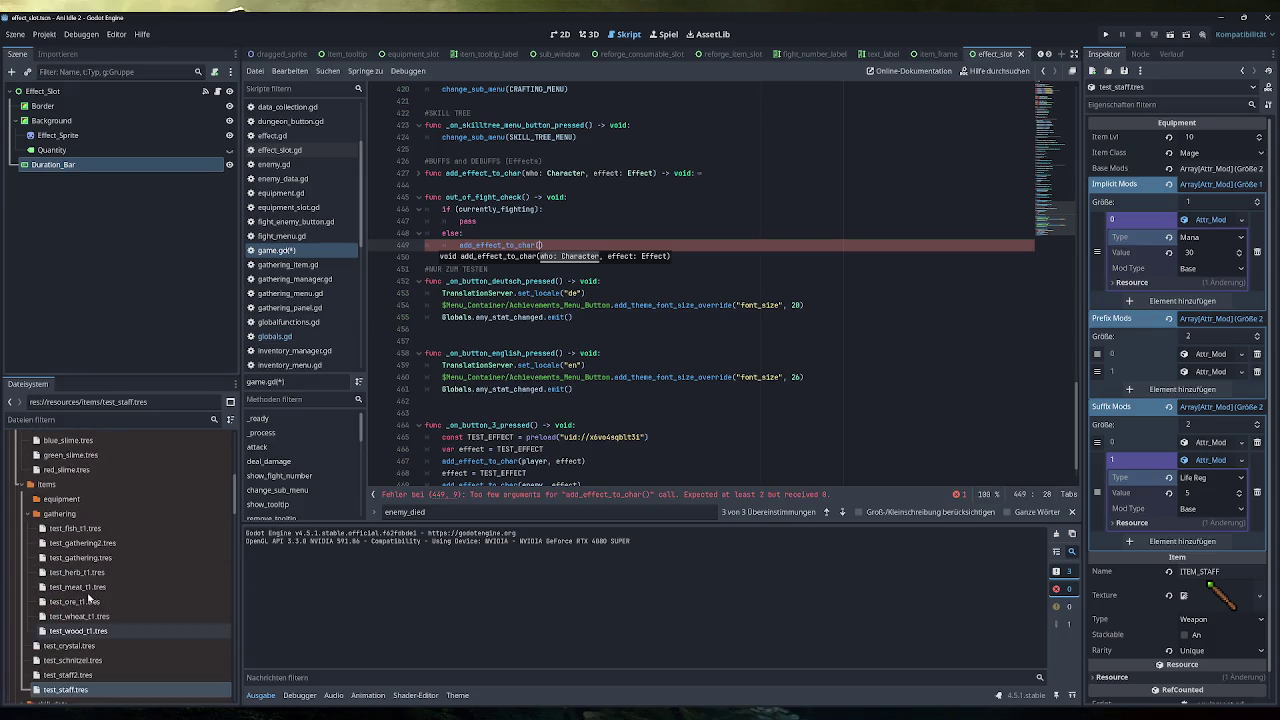
scroll(83, 543, up, 5)
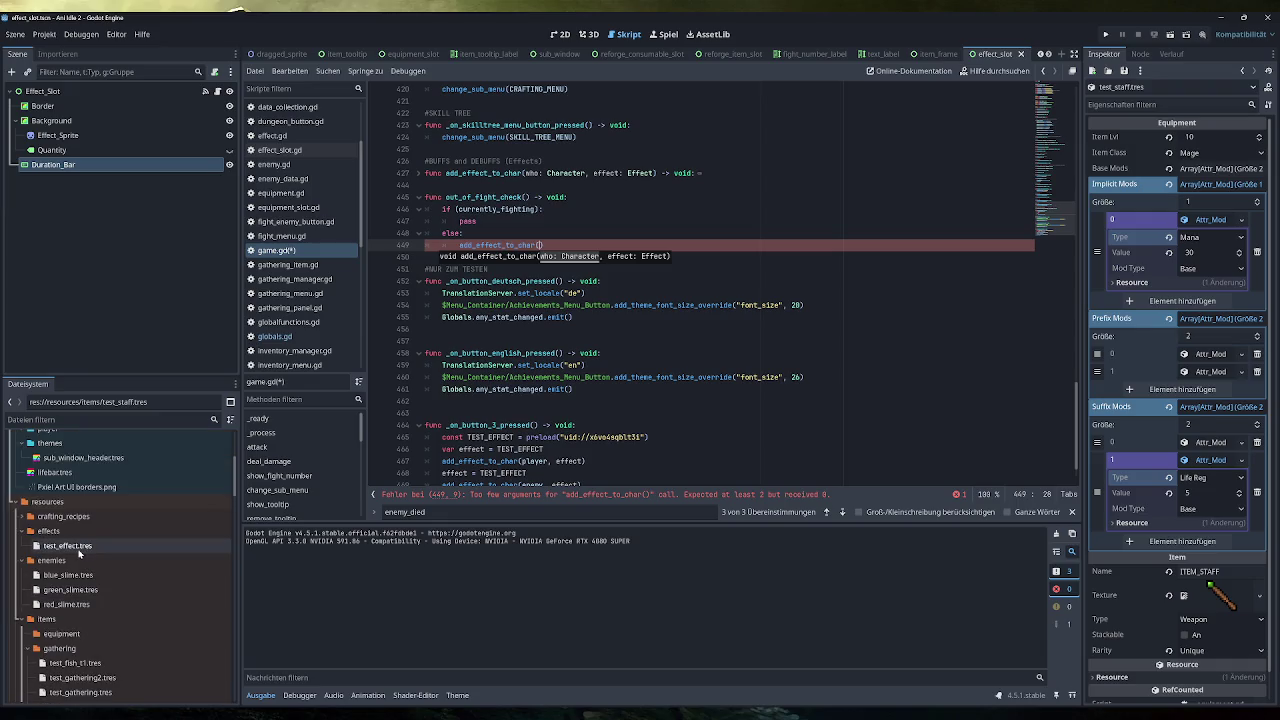
click(79, 548)
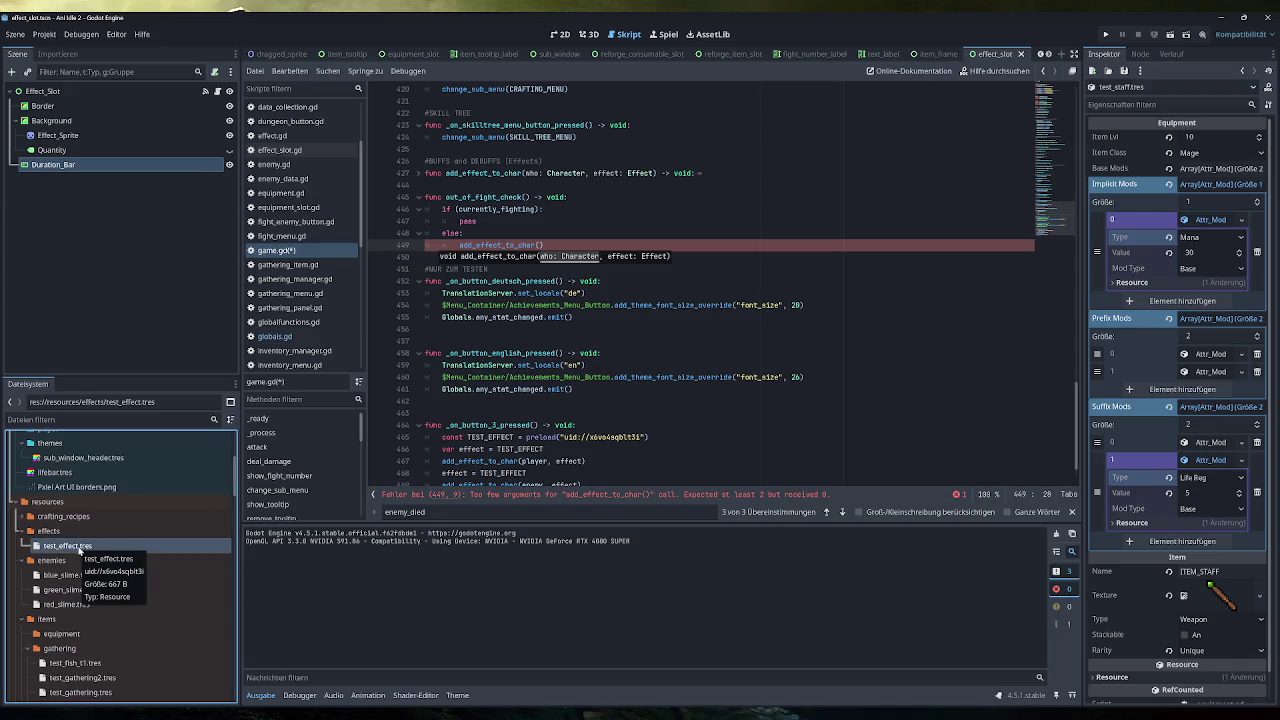
key(ctrl+d)
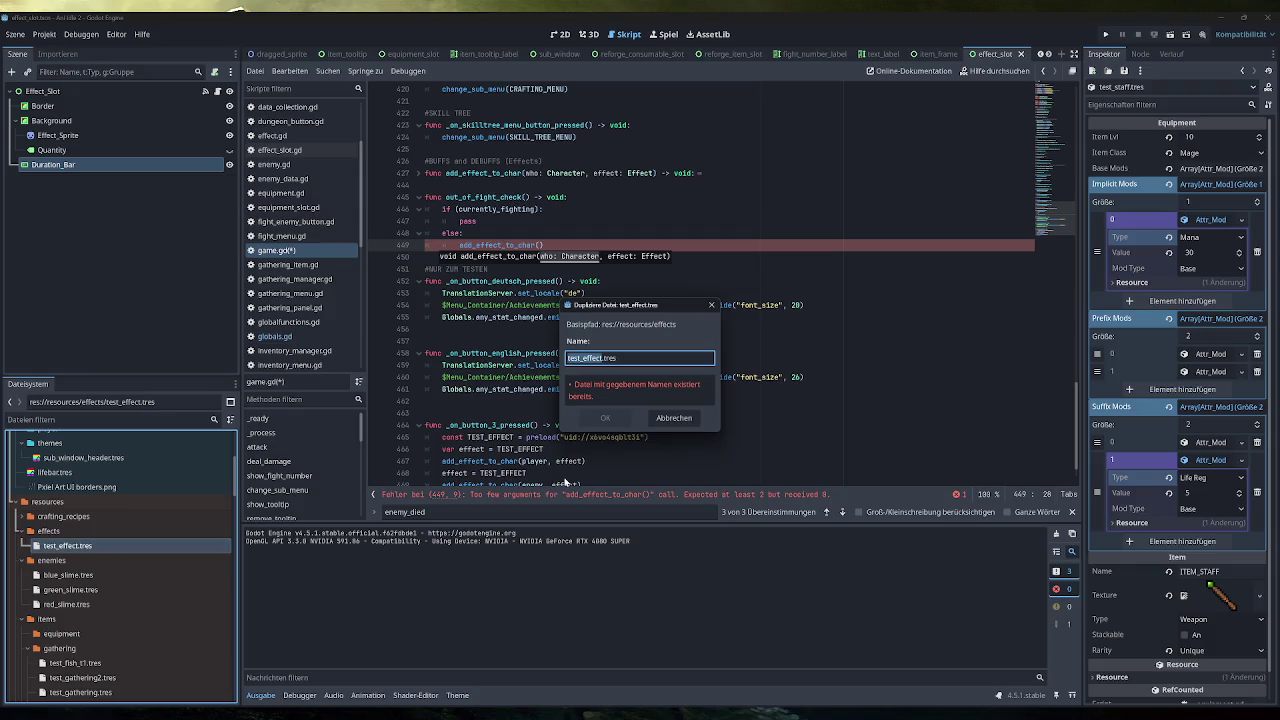
text(Dot_)
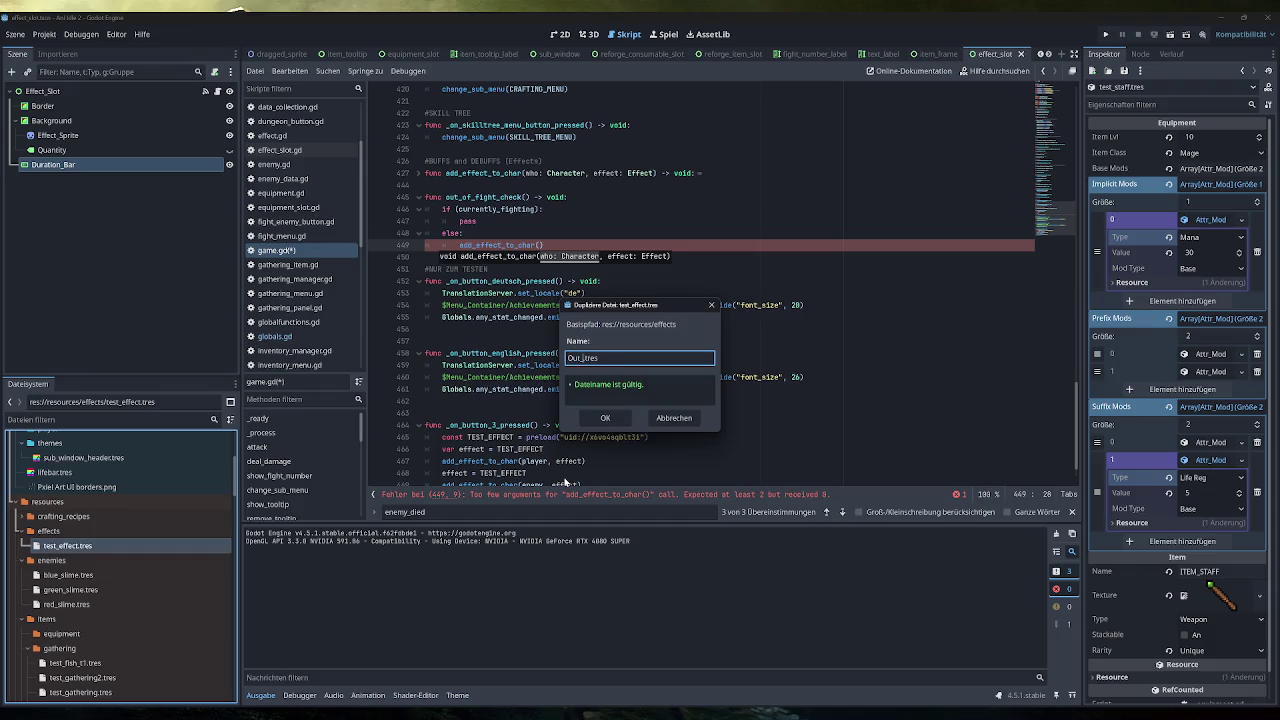
key(BackSpace)
key(BackSpace)
key(BackSpace)
text(out_of_fight)
text(_re)
text(g)
click(605, 418)
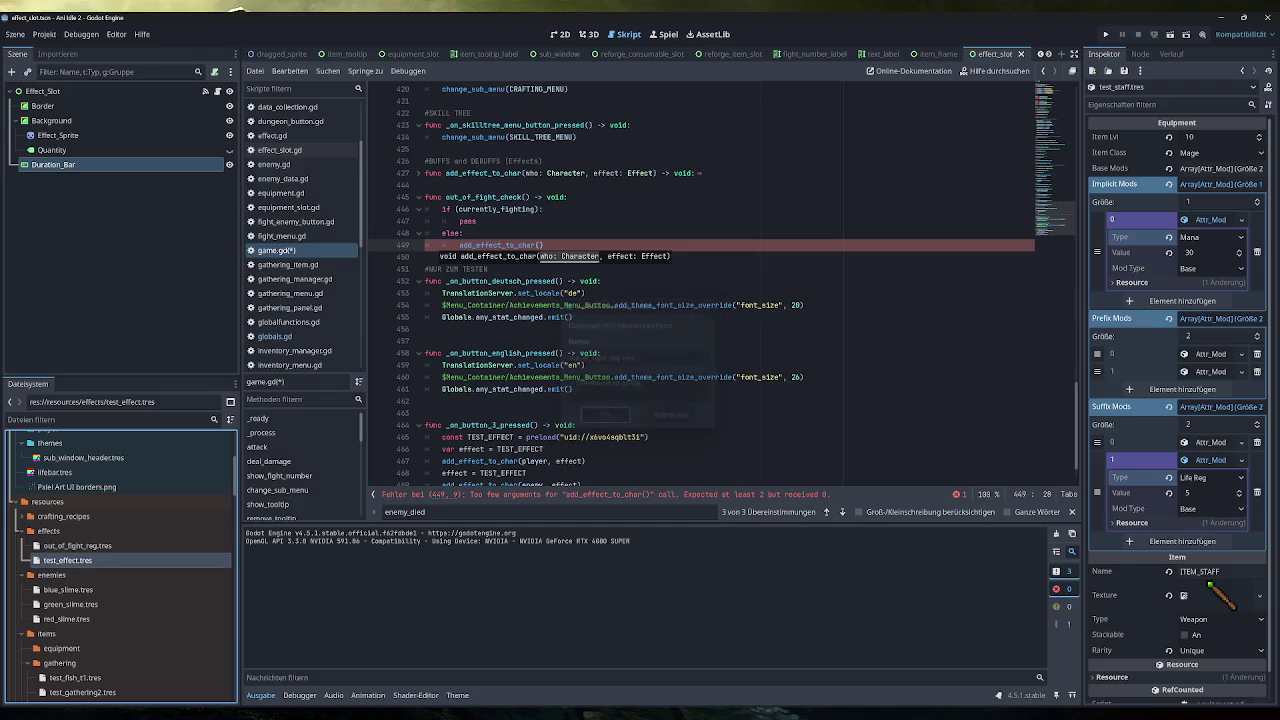
click(80, 545)
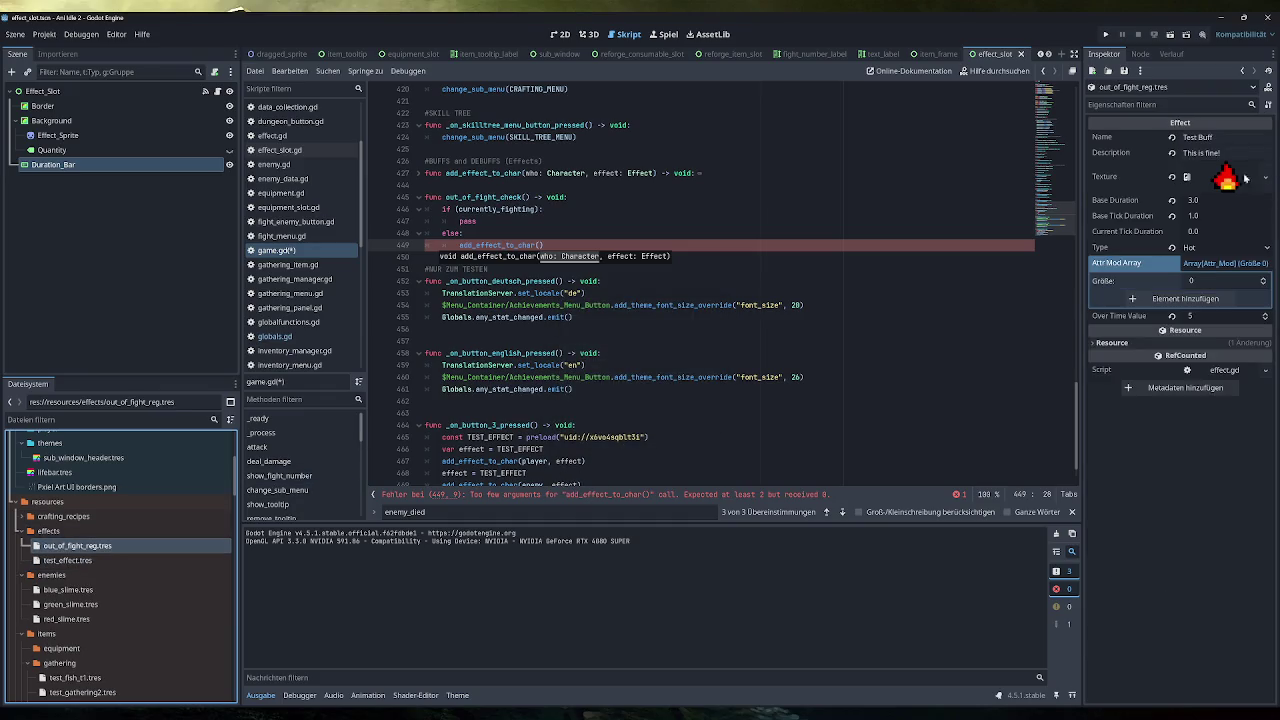
Clear the new effect's fire texture and set its Base Duration to 5
click(1172, 177)
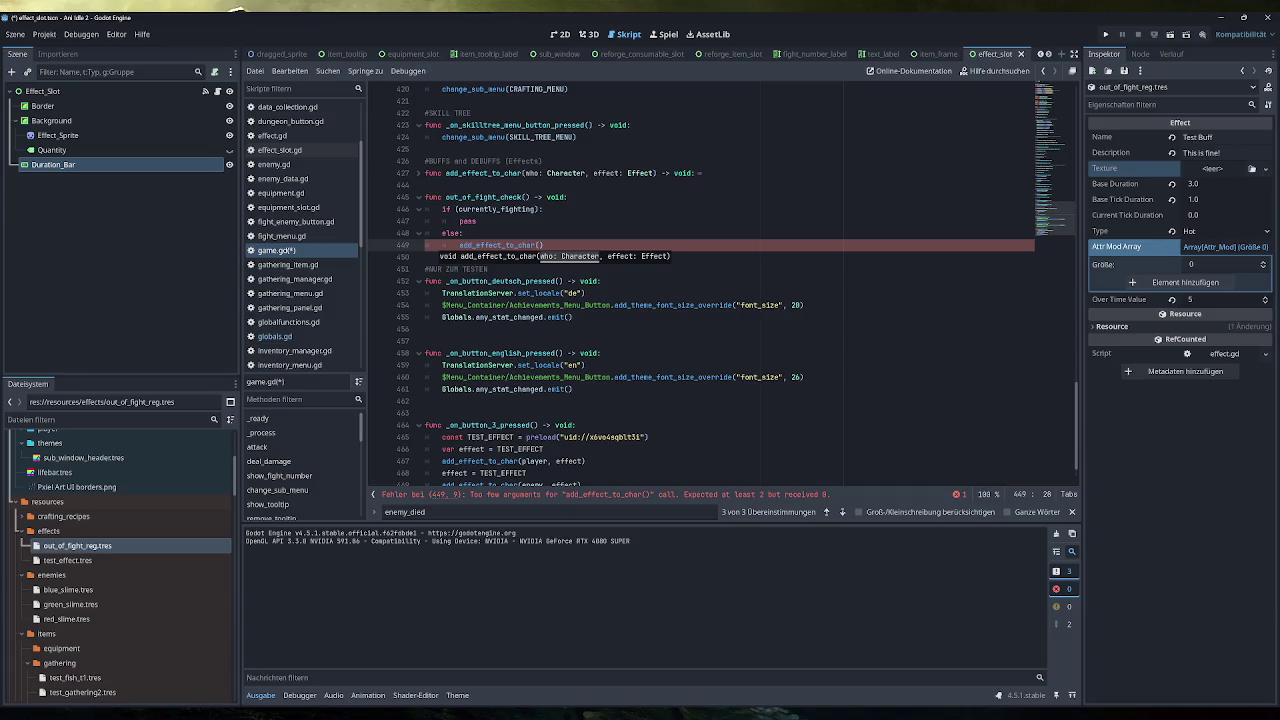
click(1225, 184)
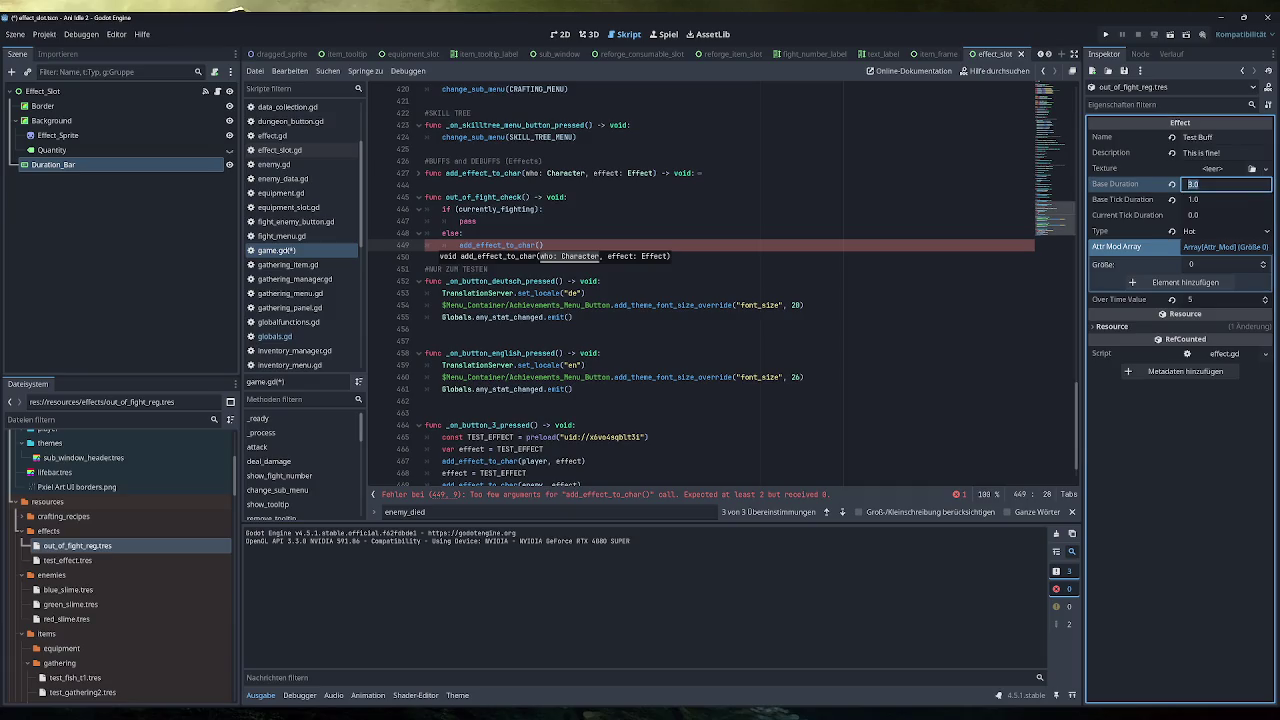
text(10.0)
click(1216, 199)
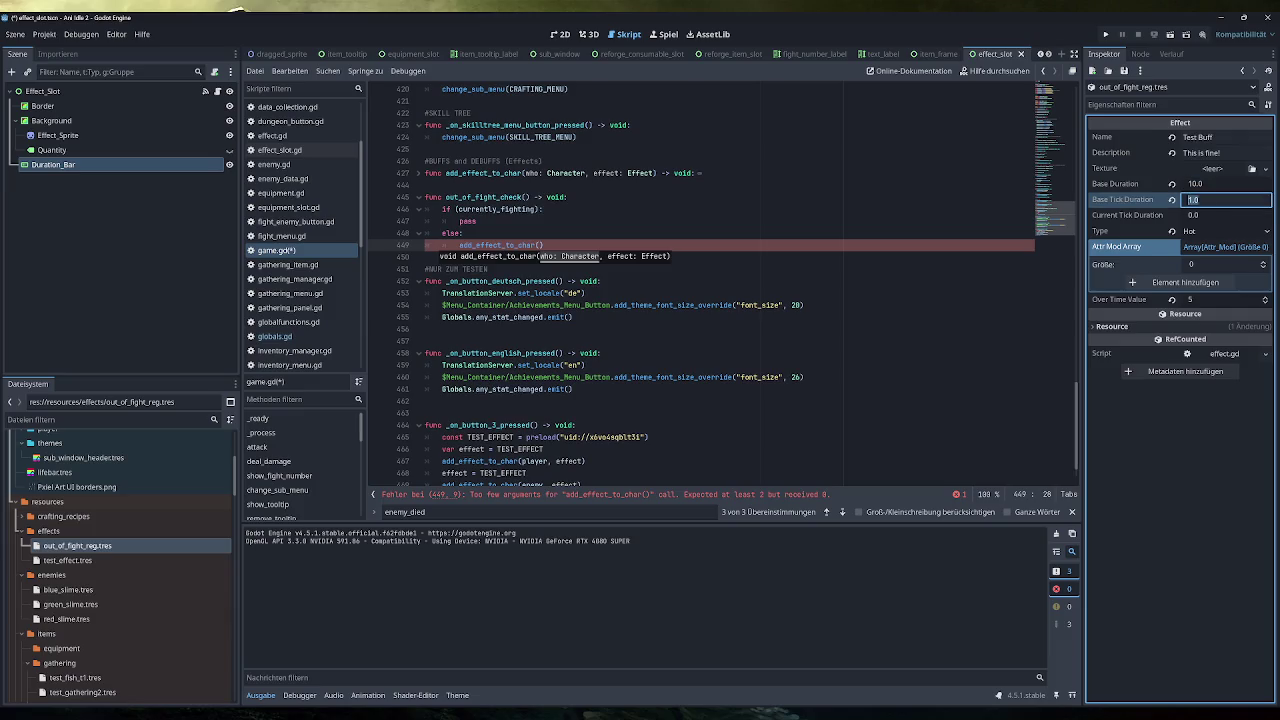
click(1221, 185)
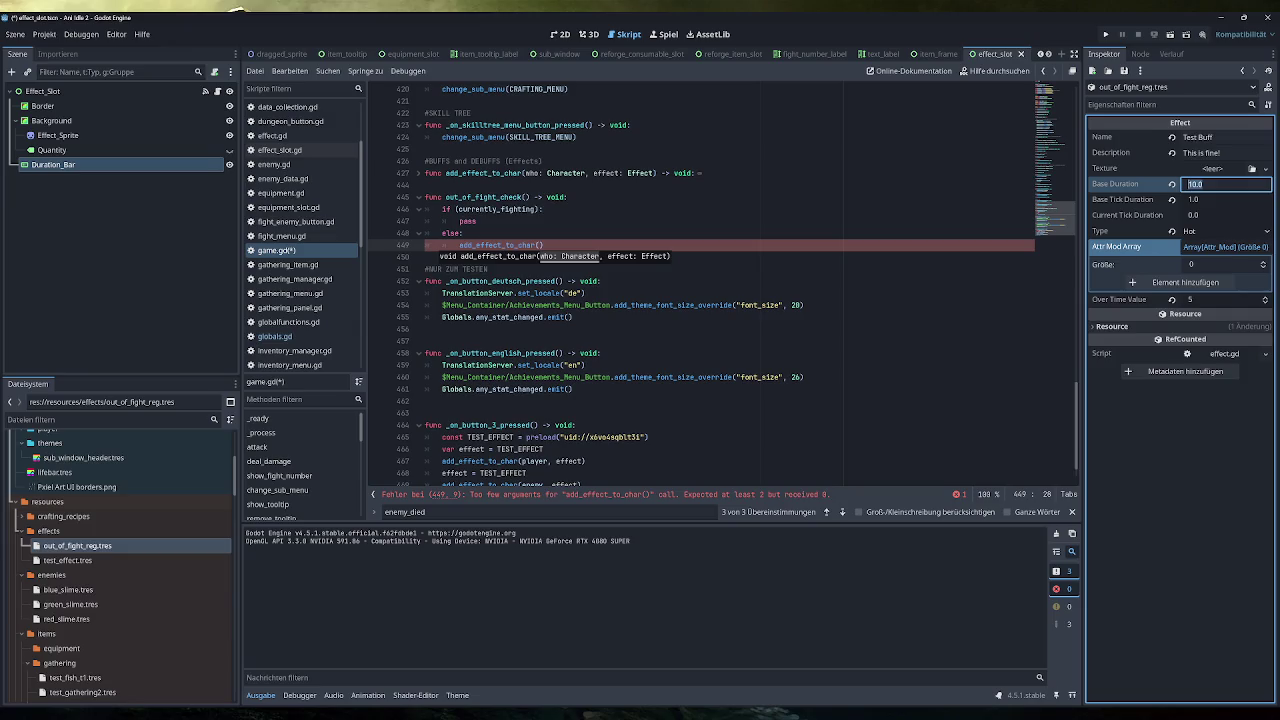
text(5)
click(1218, 201)
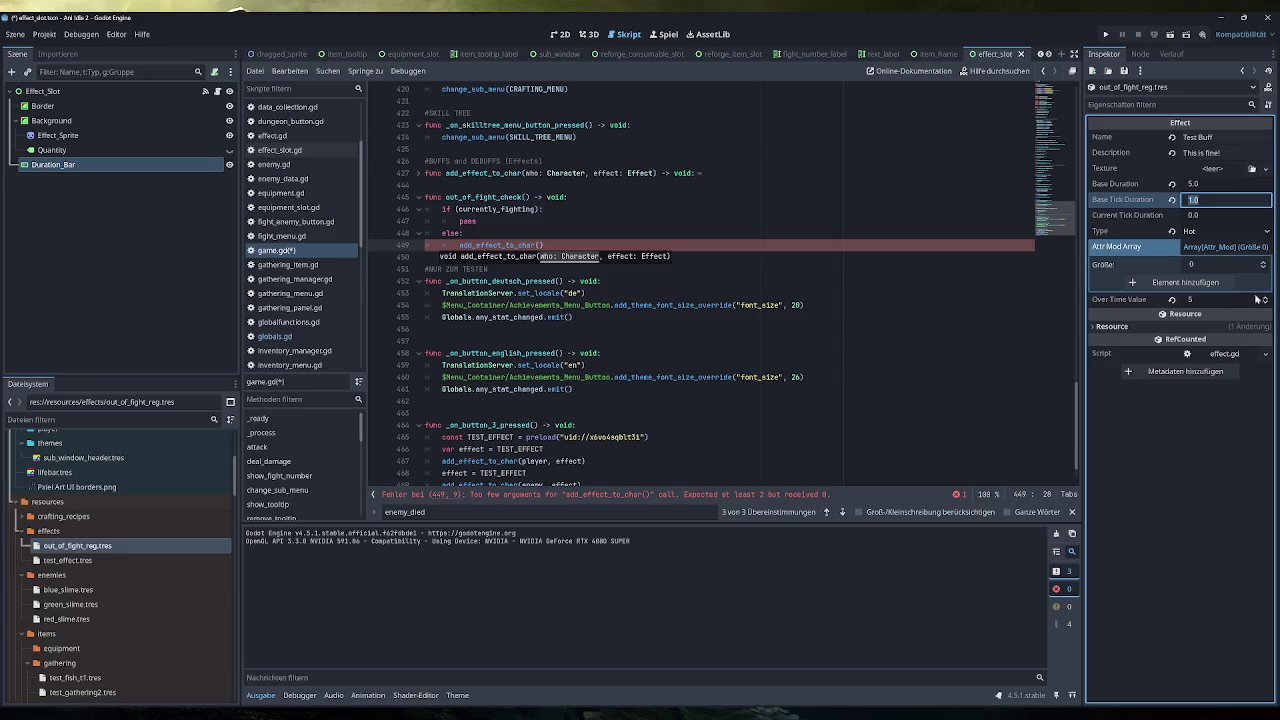
Confirm an over-time value of 5 and add a blank line under else in the script
click(1216, 299)
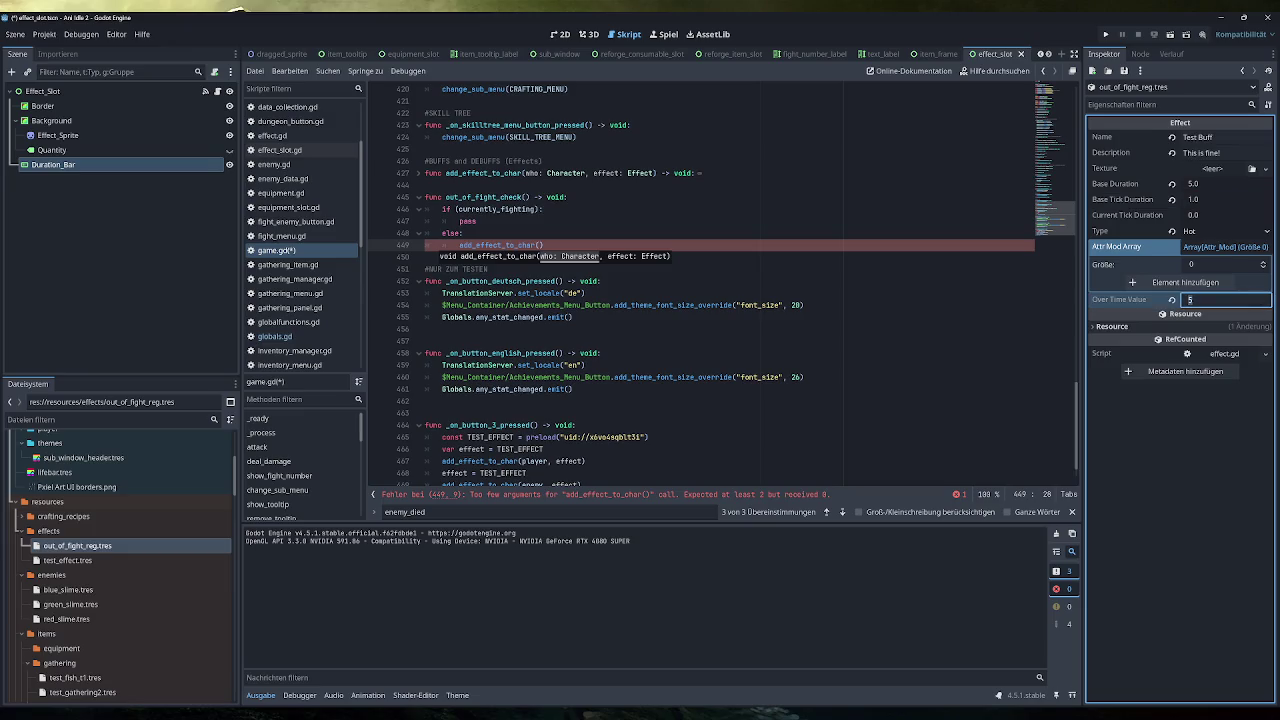
key(Return)
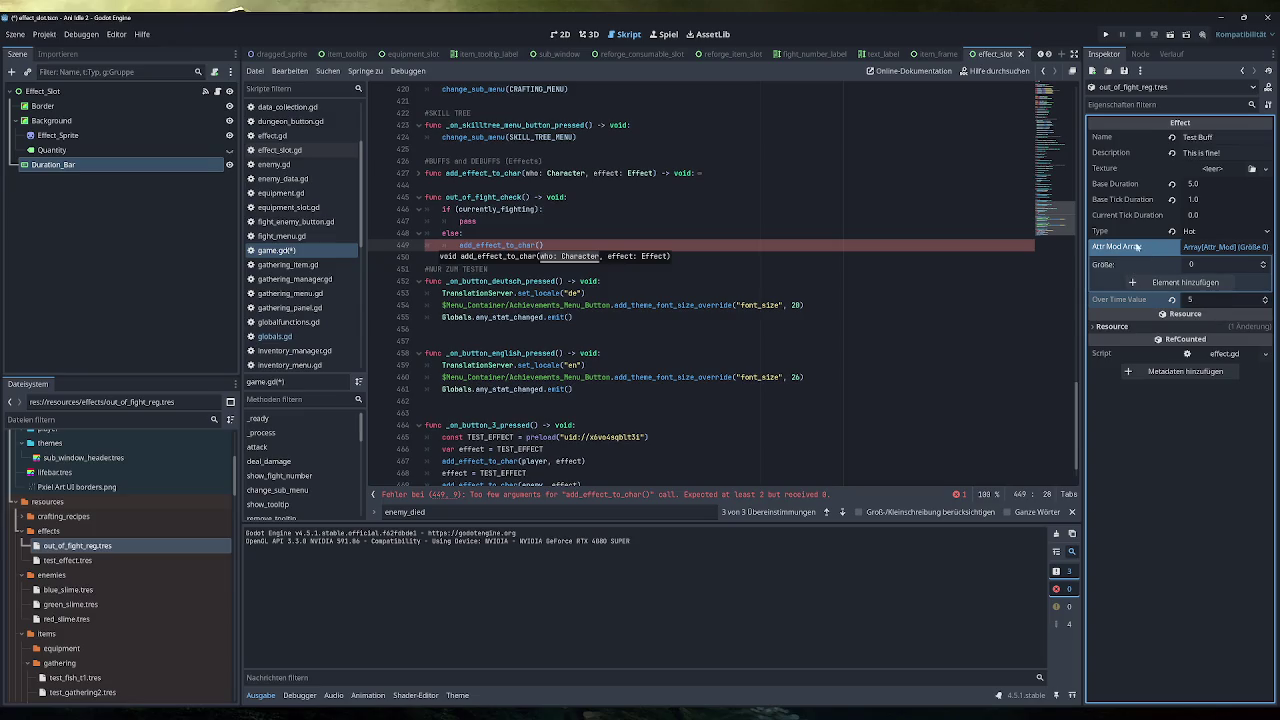
click(463, 233)
key(Return)
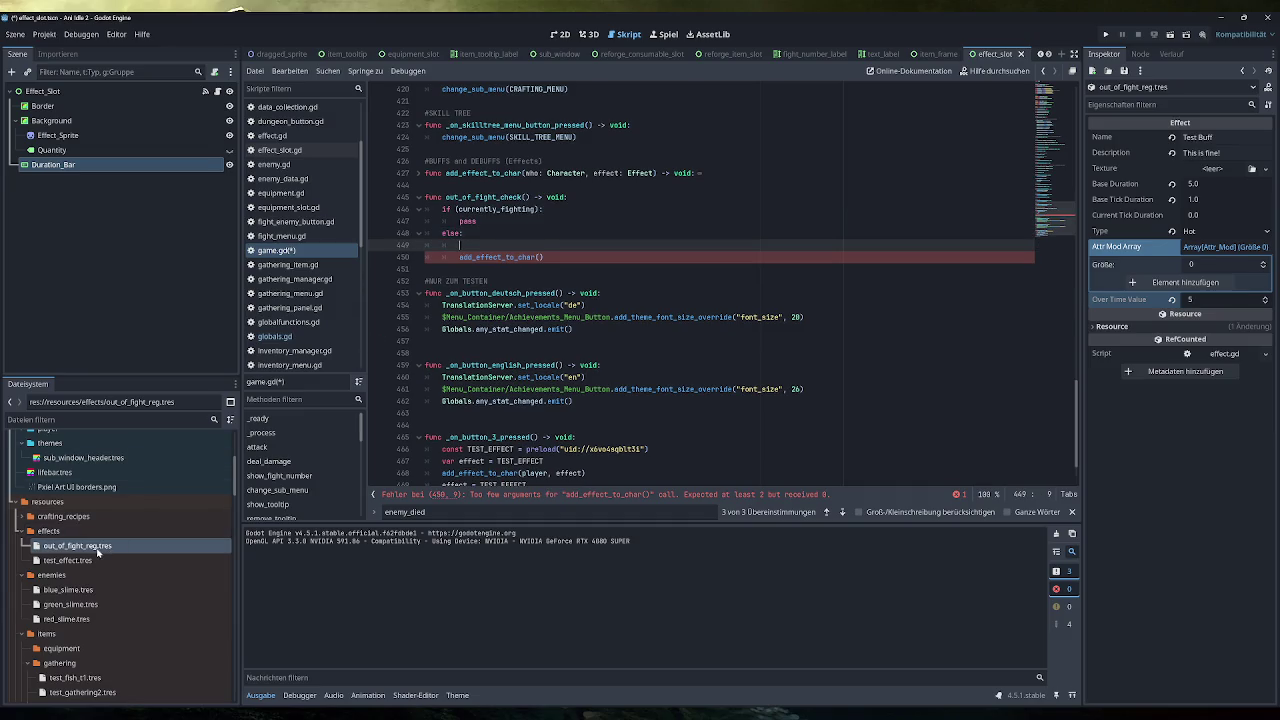
Drag out_of_fight_reg.tres into the else branch to declare a const OUT_OF_FIGHT_REG preload
drag(104, 549, 460, 245)
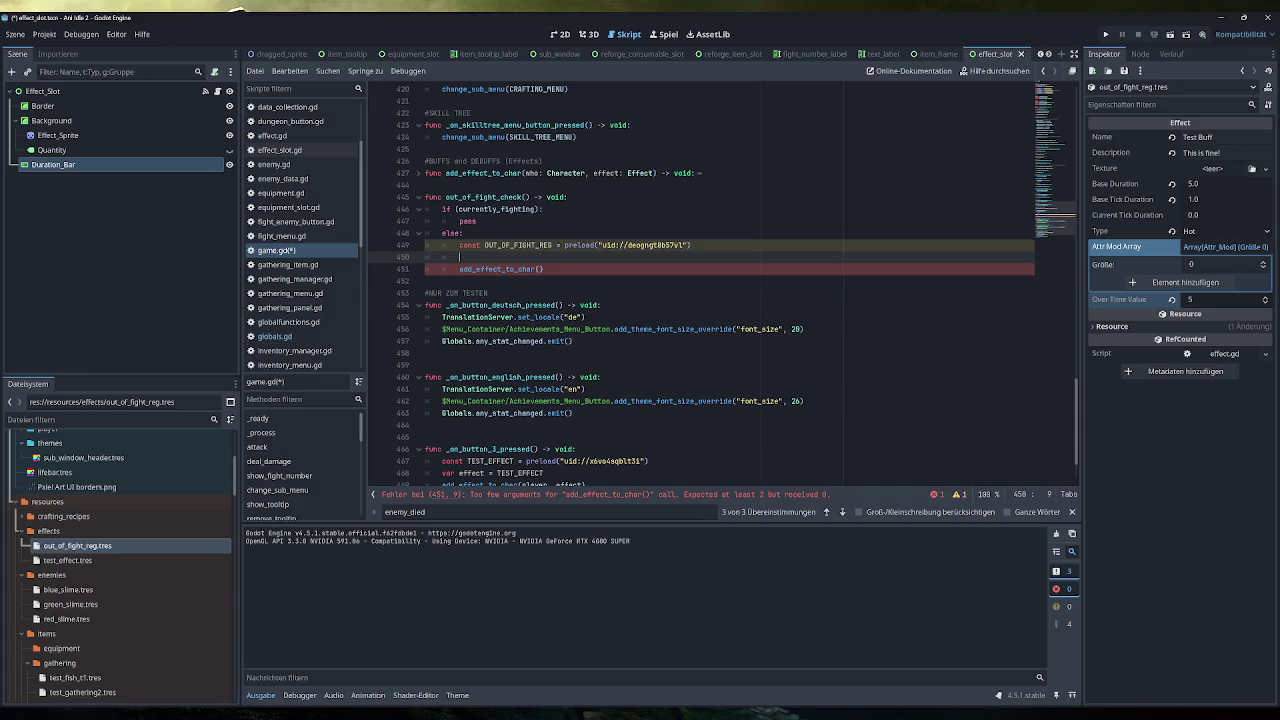
key(BackSpace)
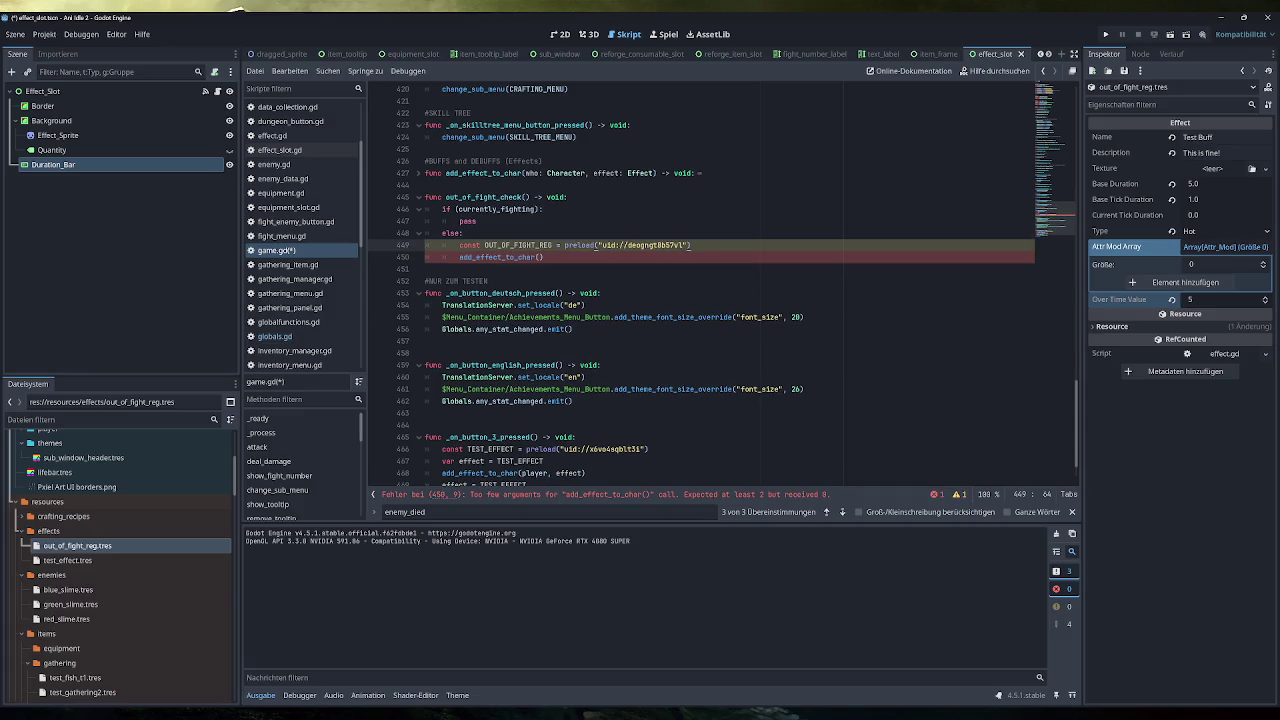
click(96, 546)
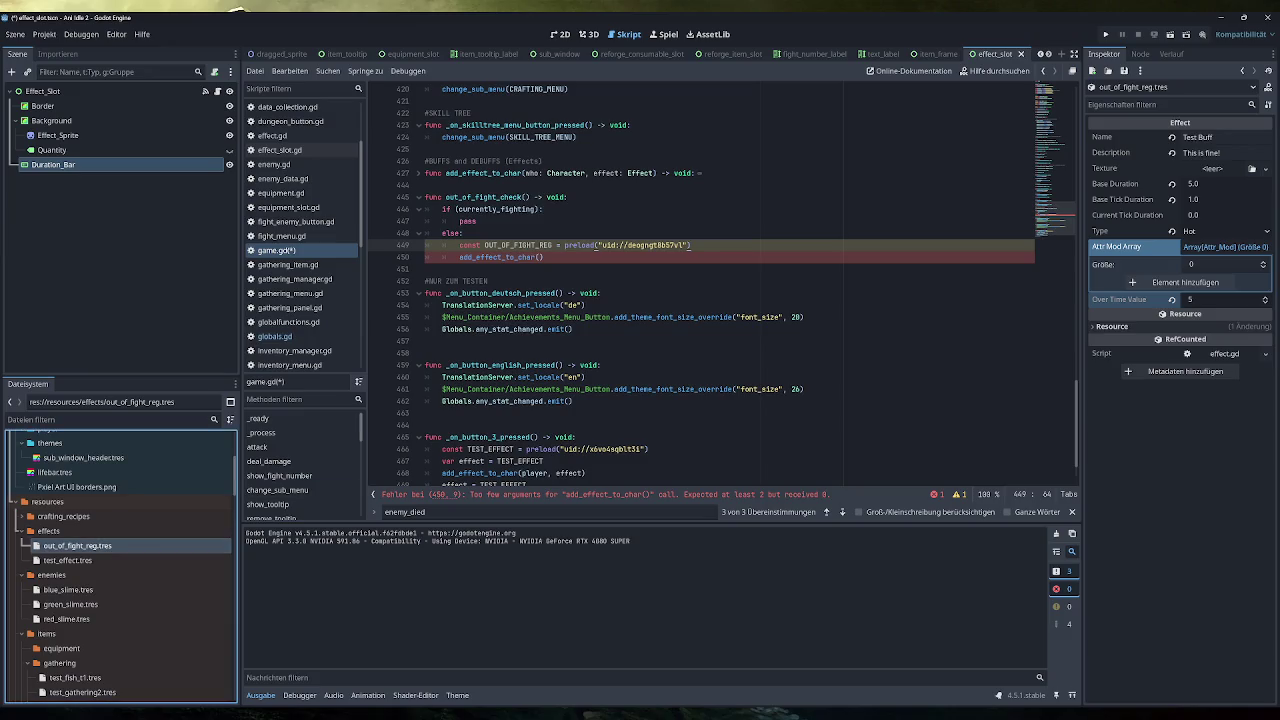
click(553, 245)
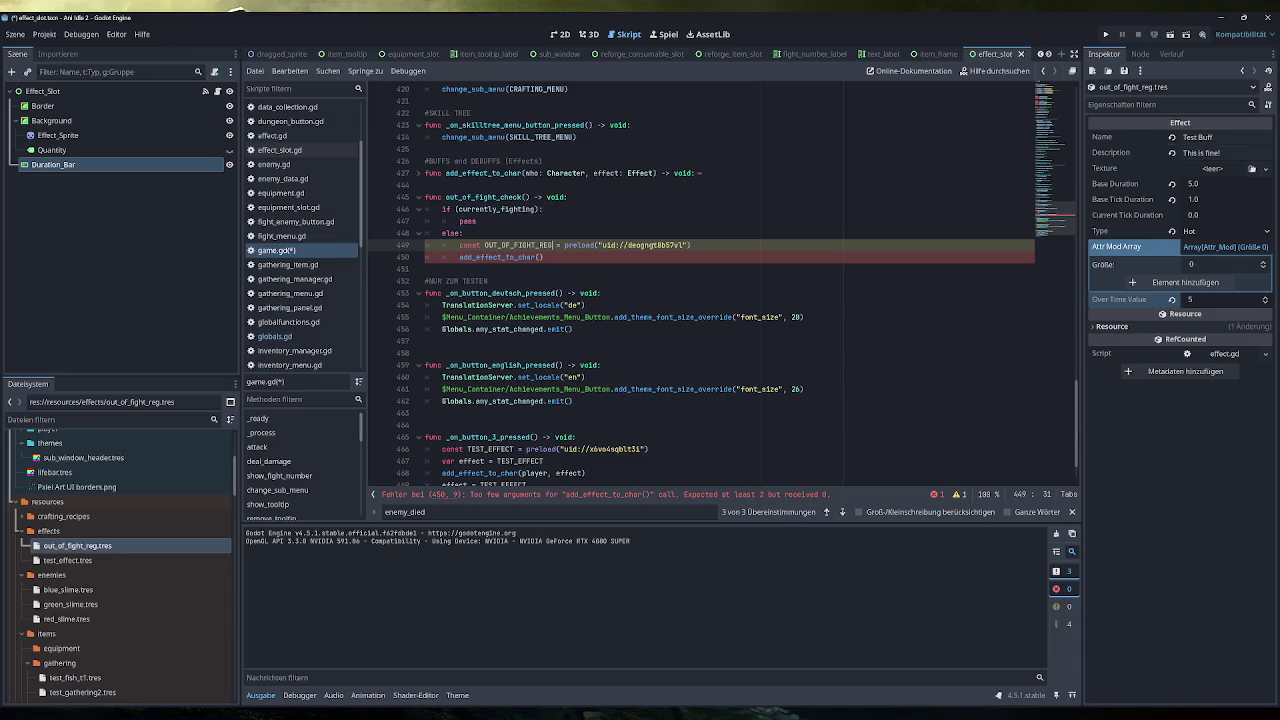
click(1120, 150)
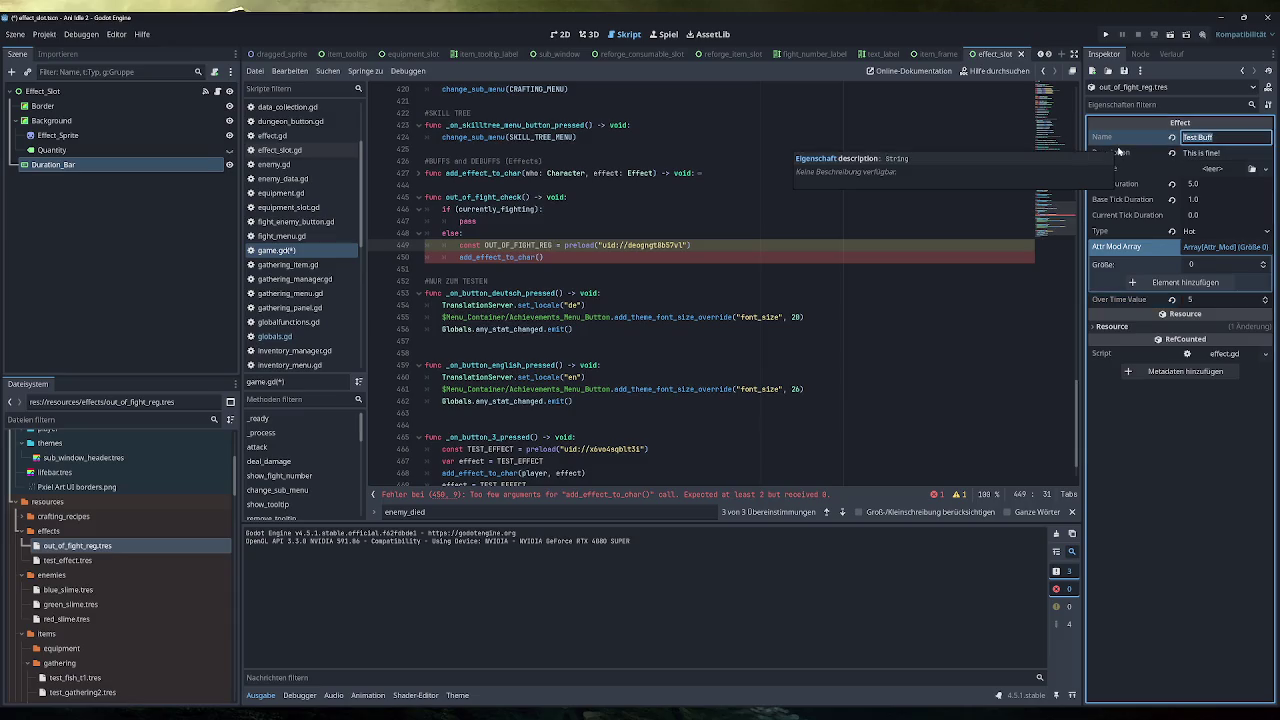
Name the effect Resting and give it the description 'Ahhhh, this is fine'
text(Resting)
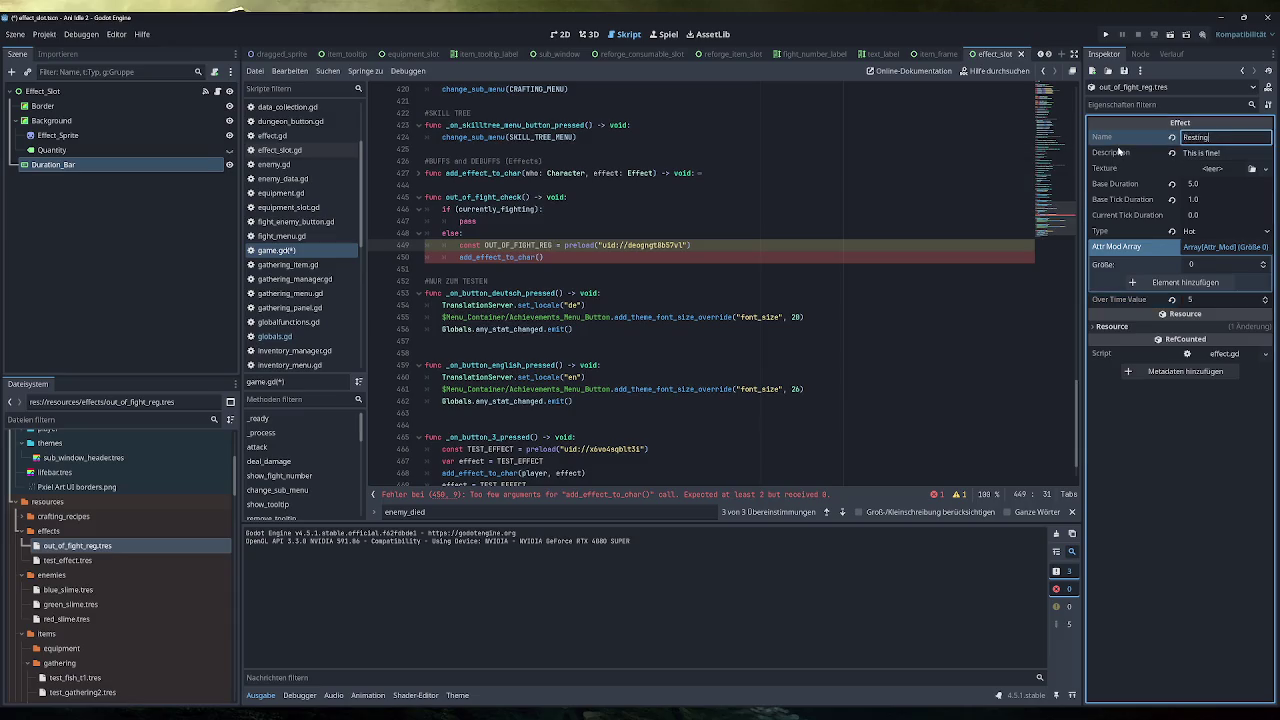
key(Tab)
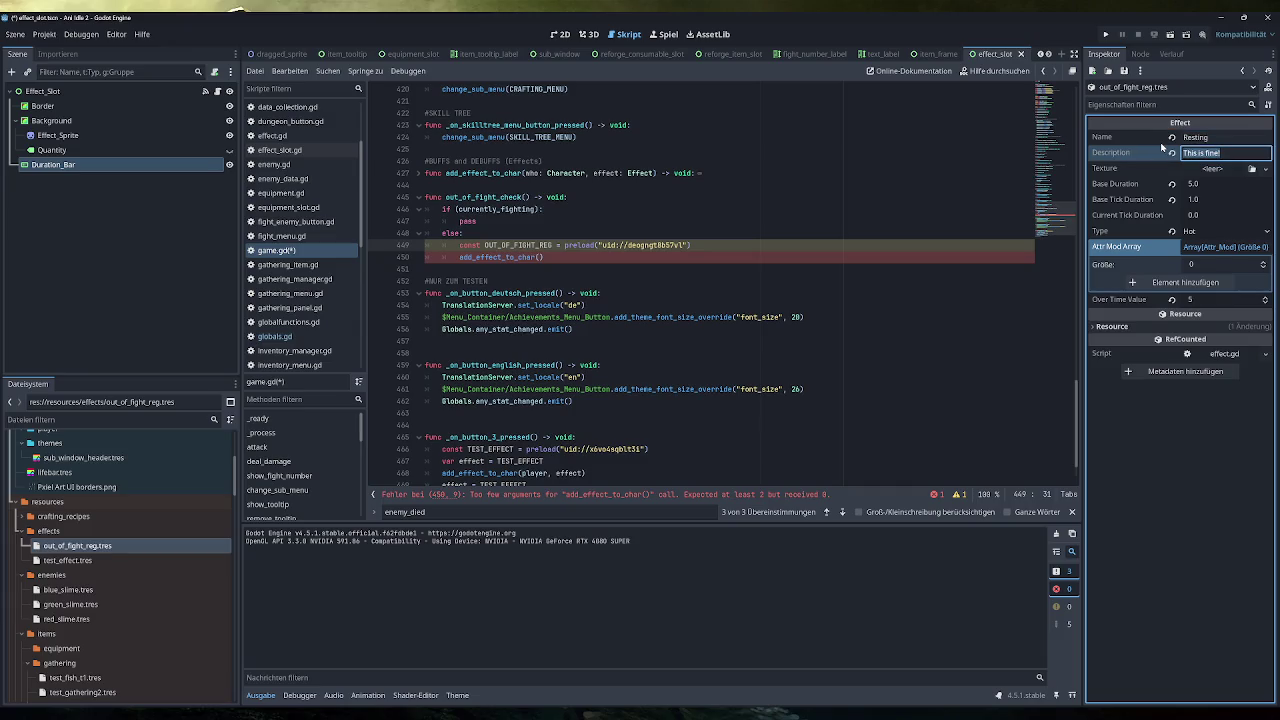
text(Ahhhh,)
text( this is fine)
Save, then pass player and OUT_OF_FIGHT_REG as arguments to add_effect_to_char()
key(ctrl+s)
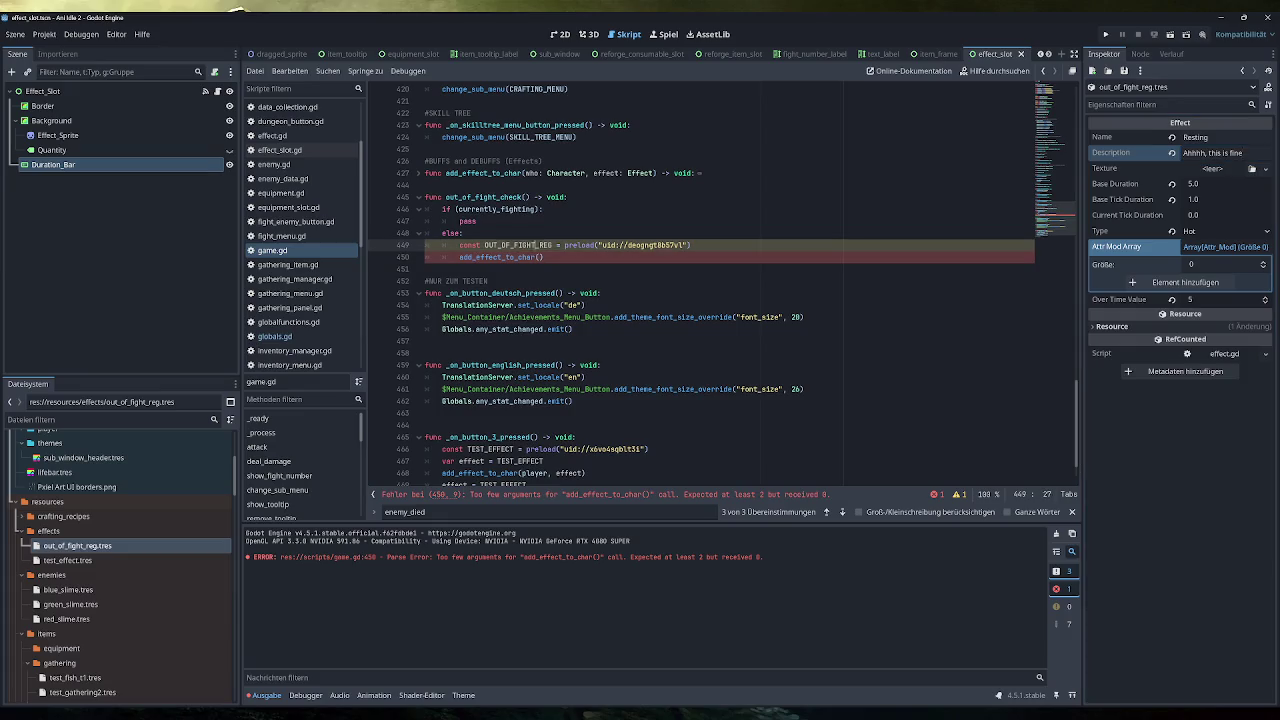
double_click(518, 245)
key(ctrl+c)
click(537, 257)
text(player,)
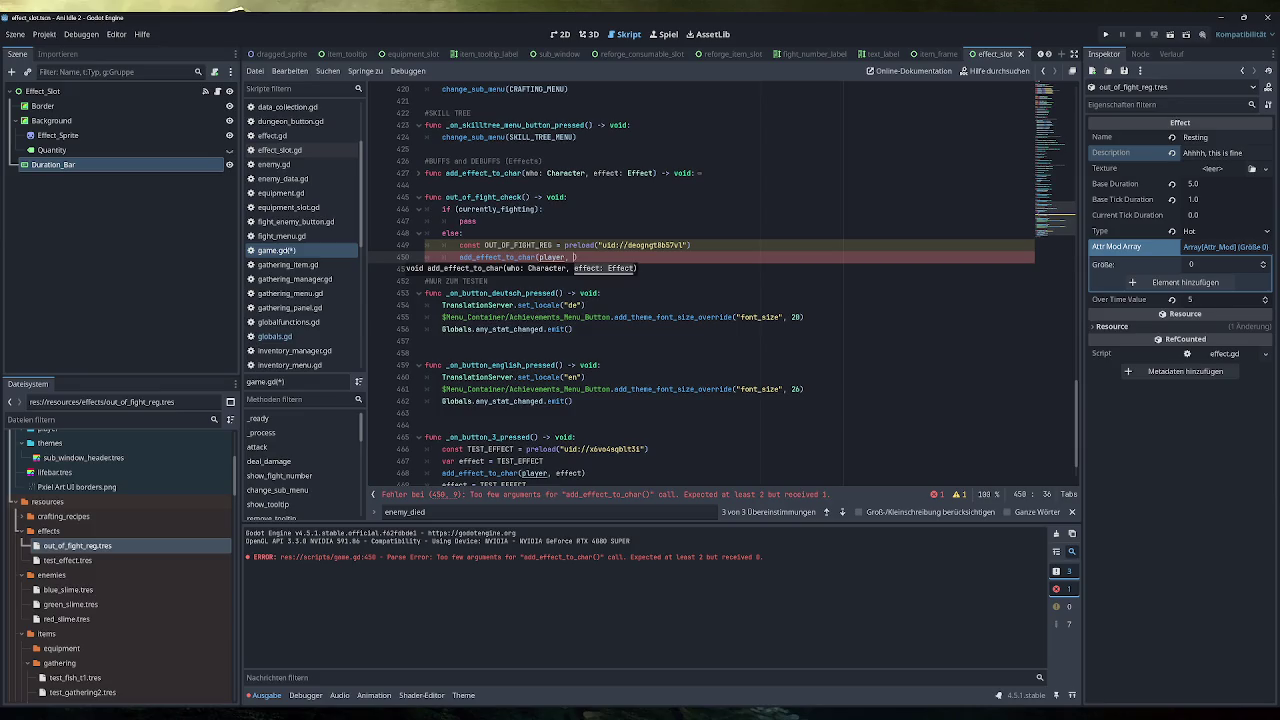
key(ctrl+v)
Add the line var buff = OUT_OF_FIGHT_REG after the preload
click(692, 245)
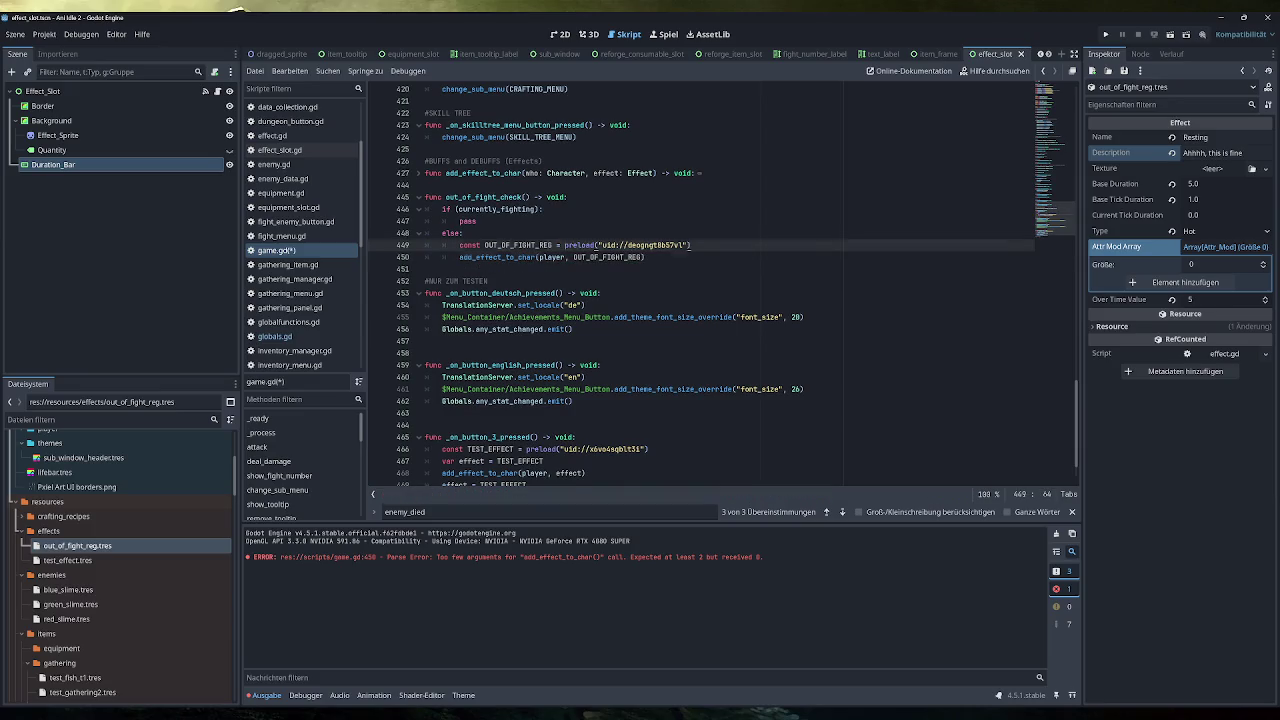
key(Return)
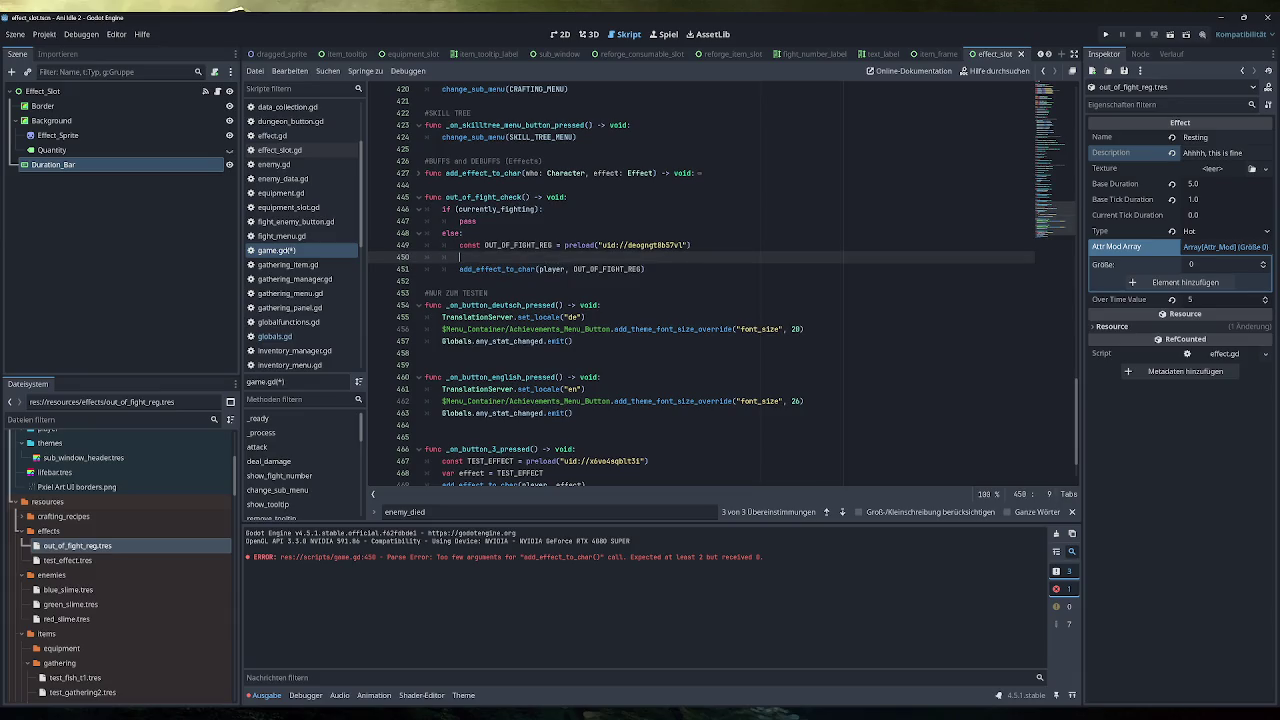
text(var bu)
text(ff)
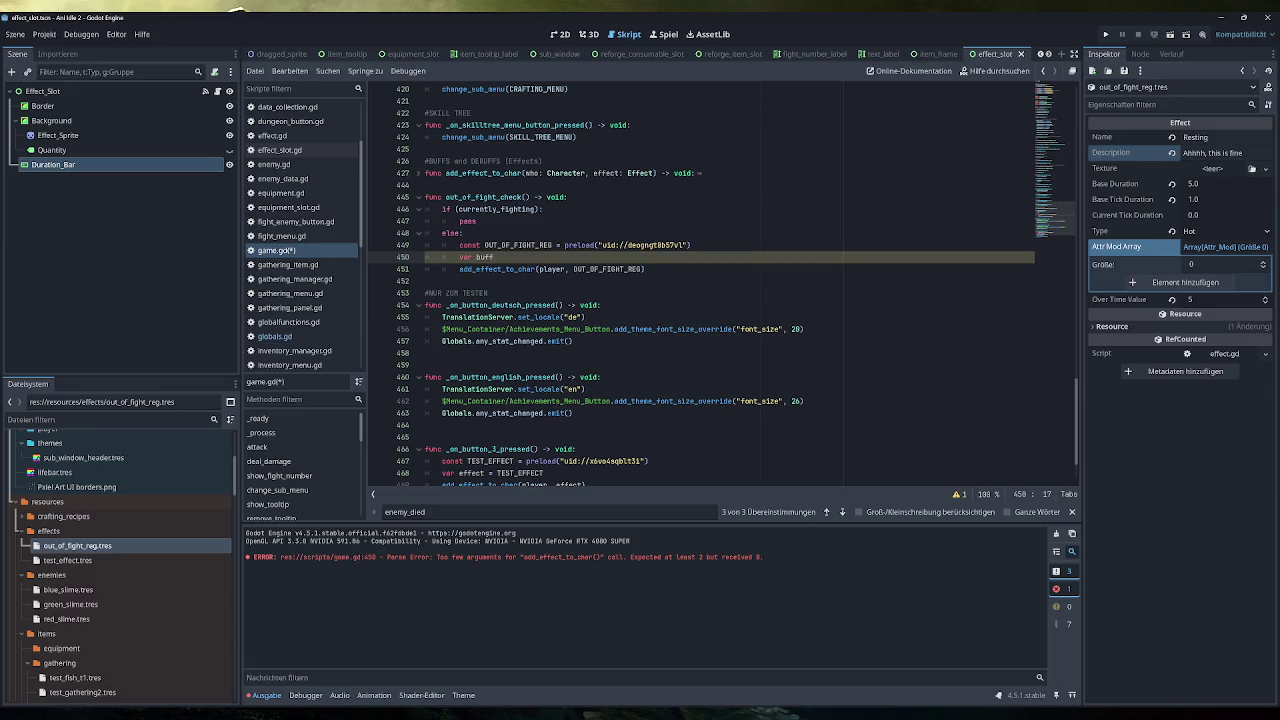
text( = OUT)
key(Return)
Pass buff to add_effect_to_char and start a buff.over_time_value = player_data line
double_click(609, 269)
text(buff)
key(Return)
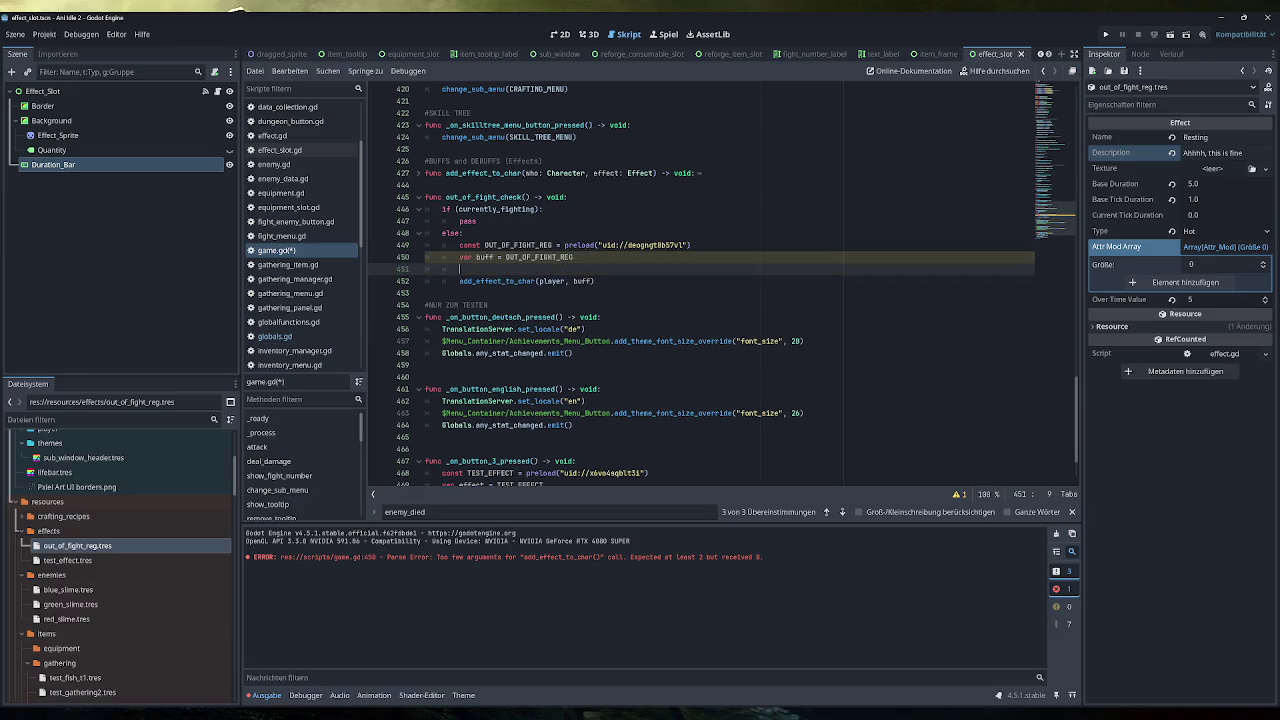
text(buff.)
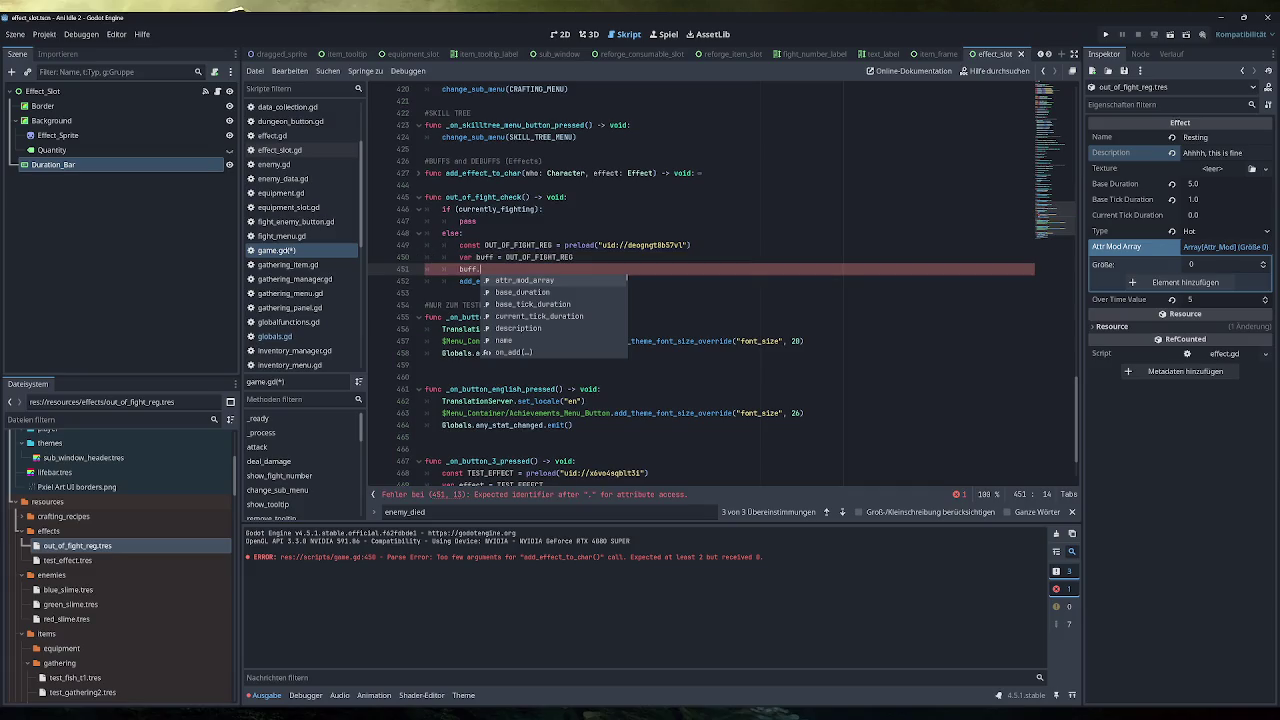
text(over)
key(Return)
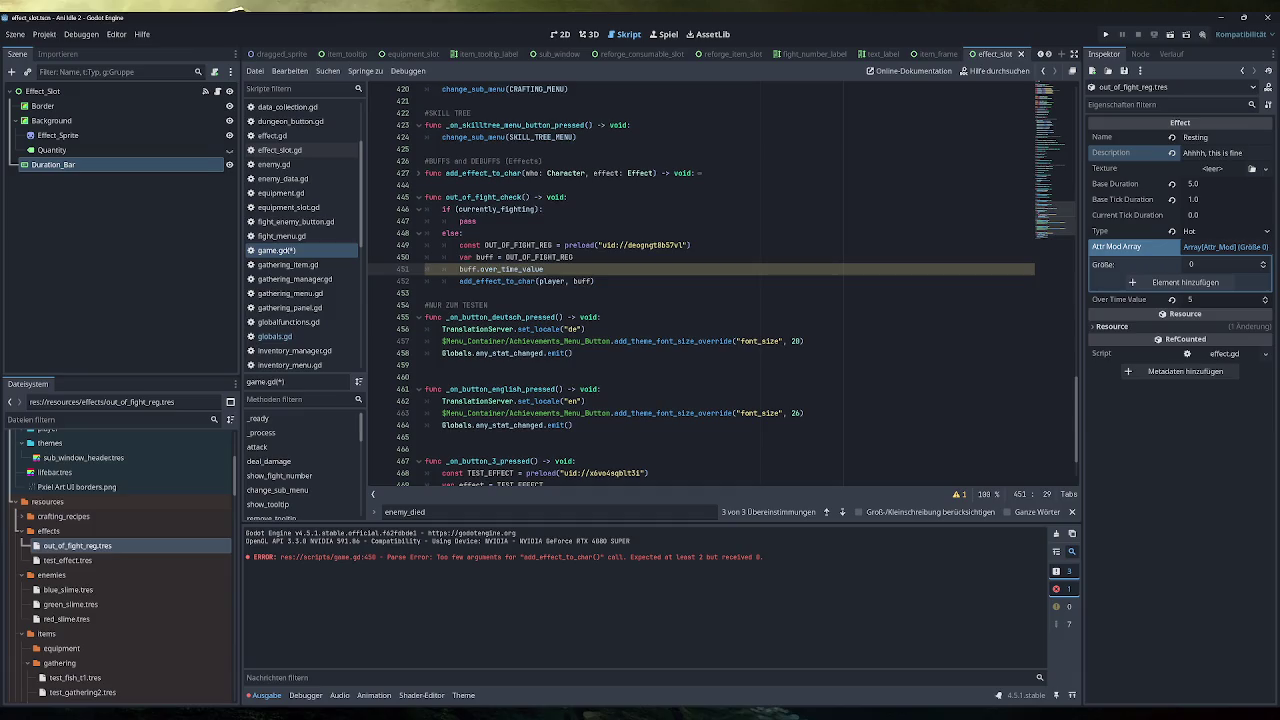
text( = pl)
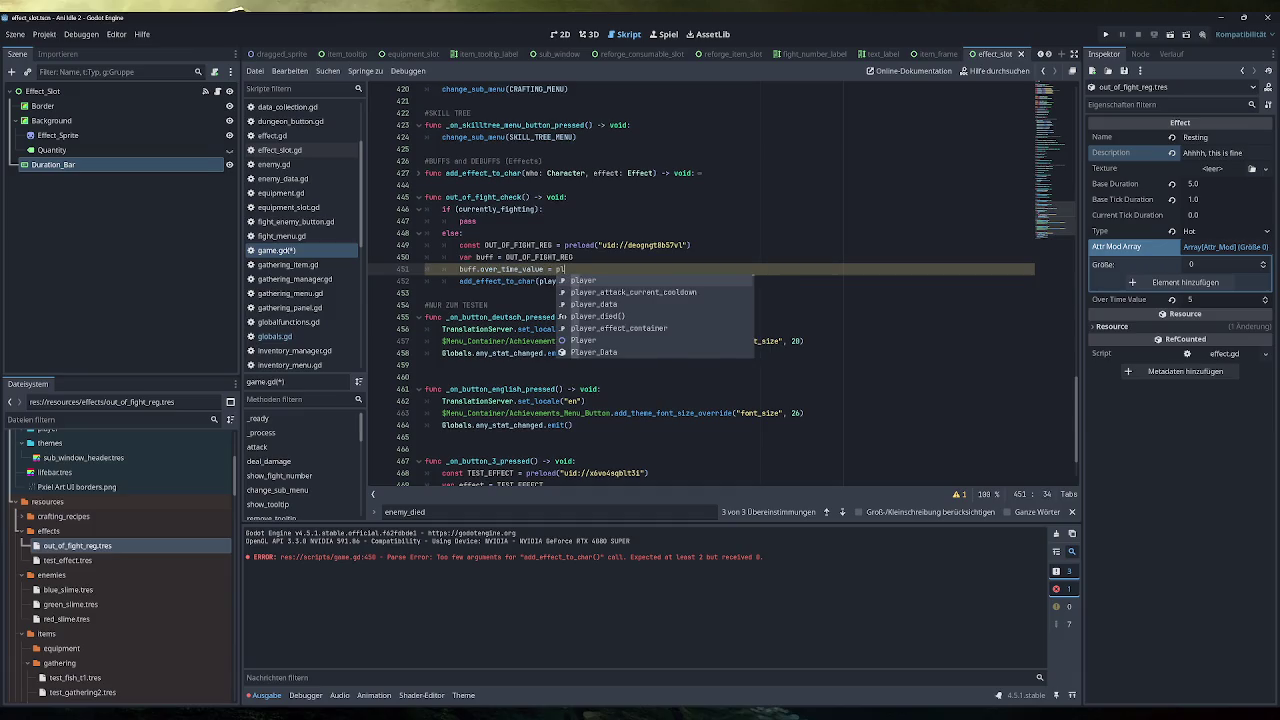
text(ayer)
key(Down)
key(Down)
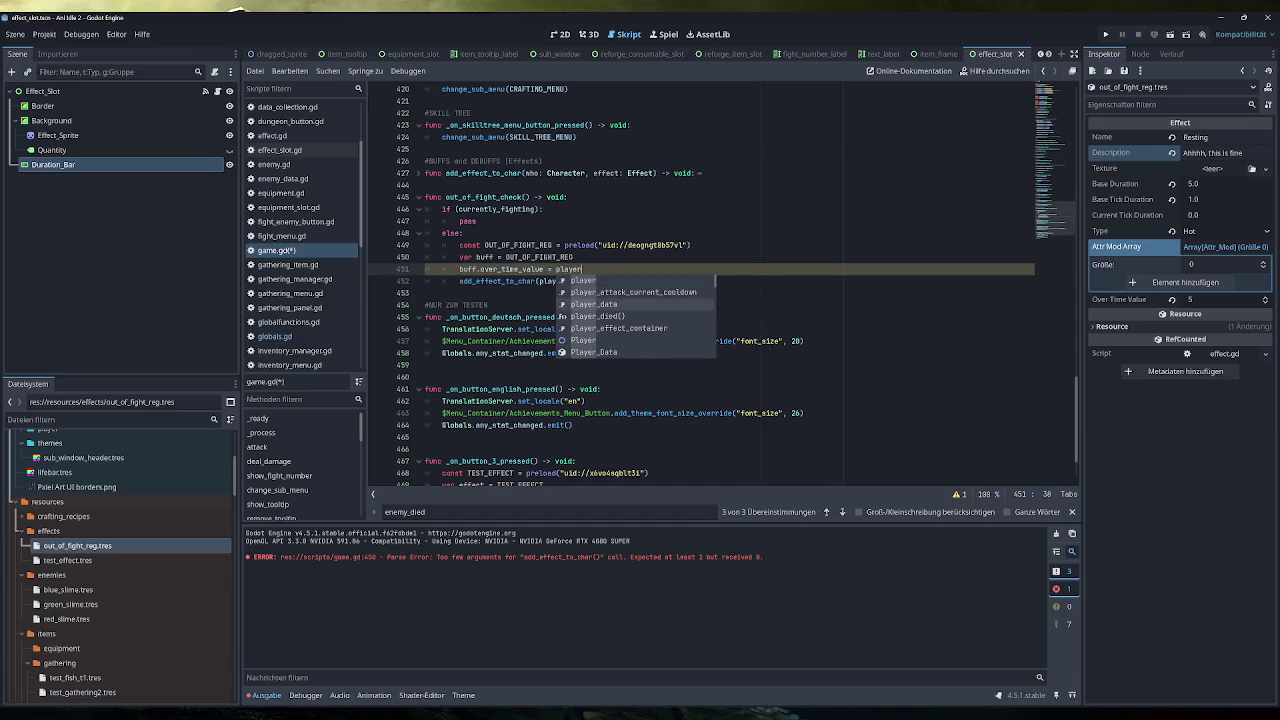
key(Return)
Set buff.over_time_value to int(player's Life Value_Final * 0.3)
text(.stats)
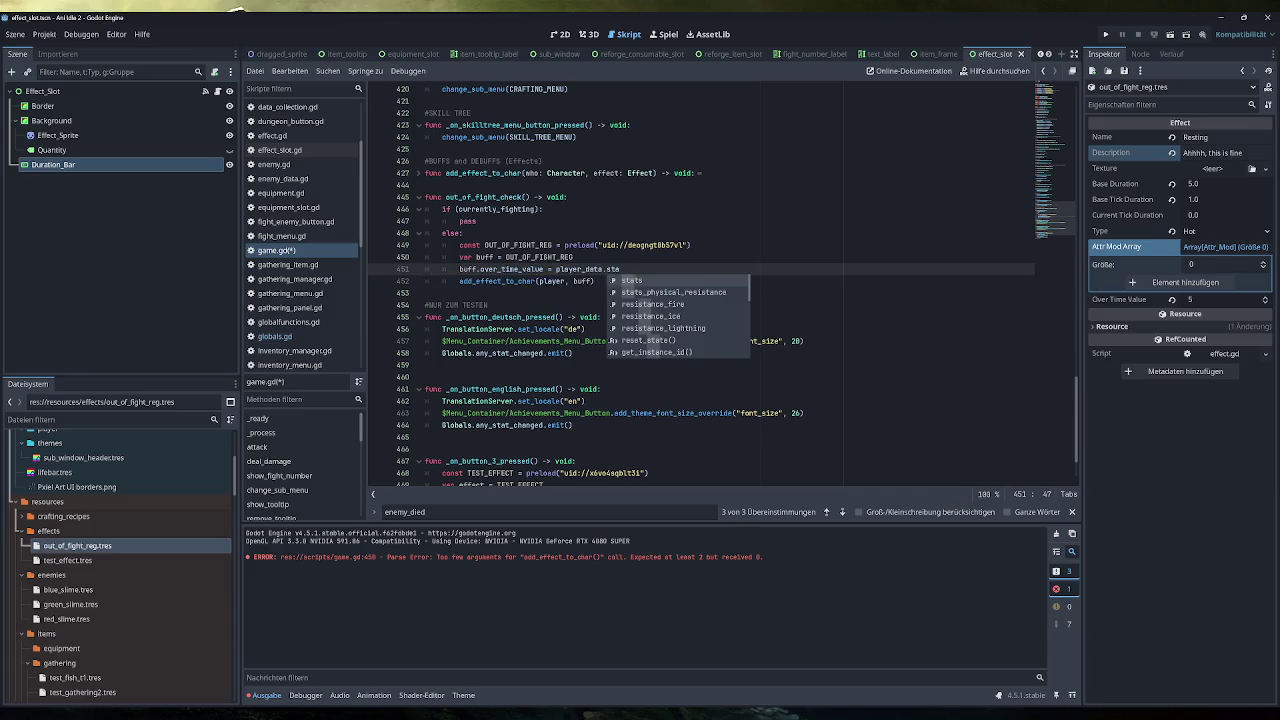
text([)
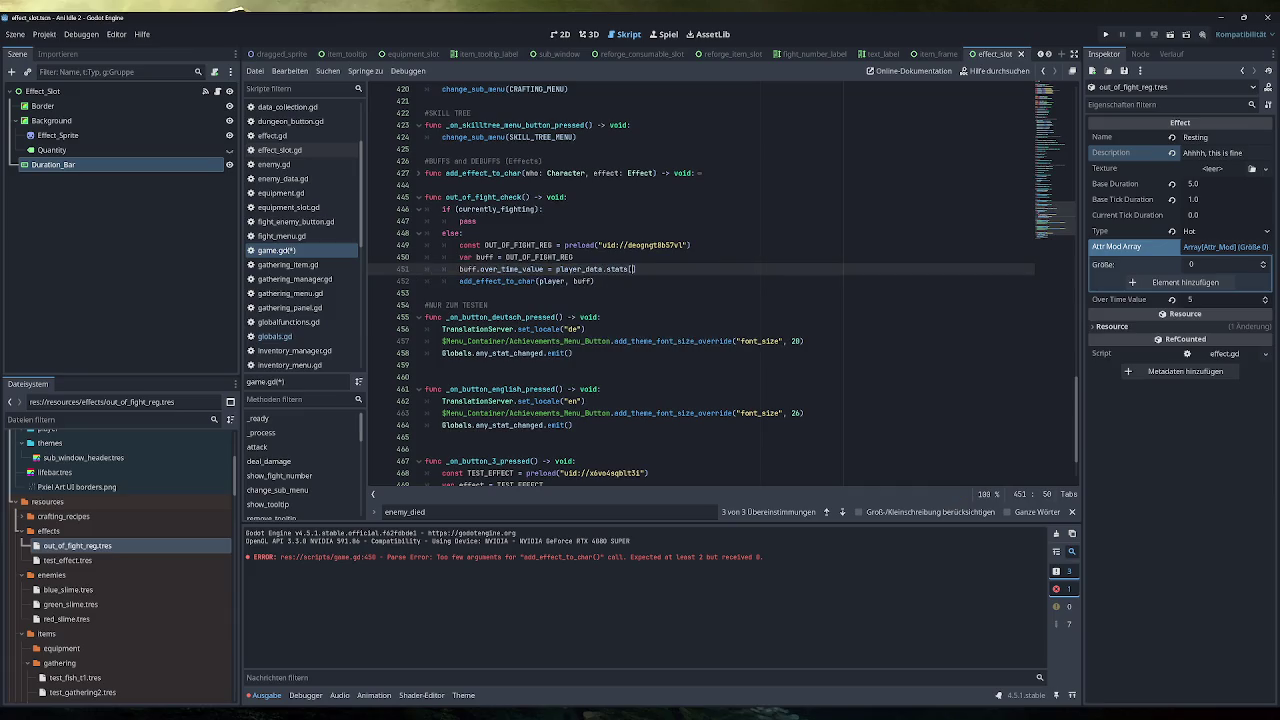
text("")
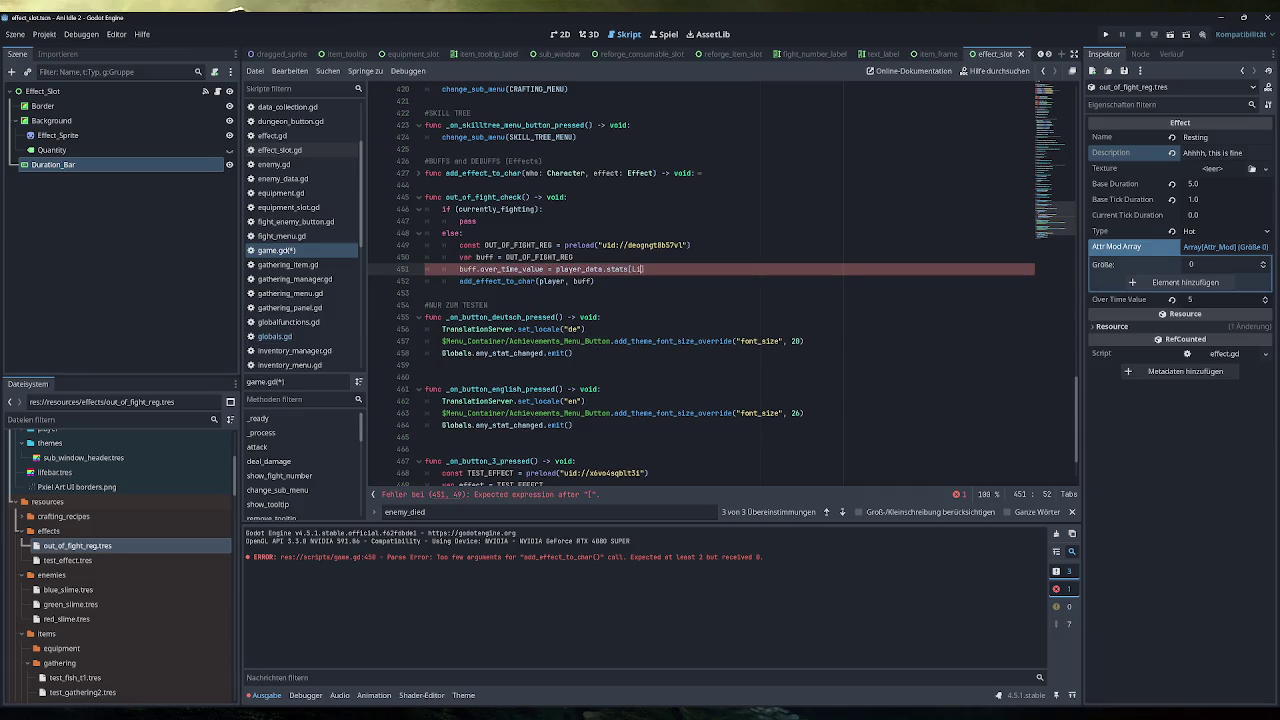
text(obals)
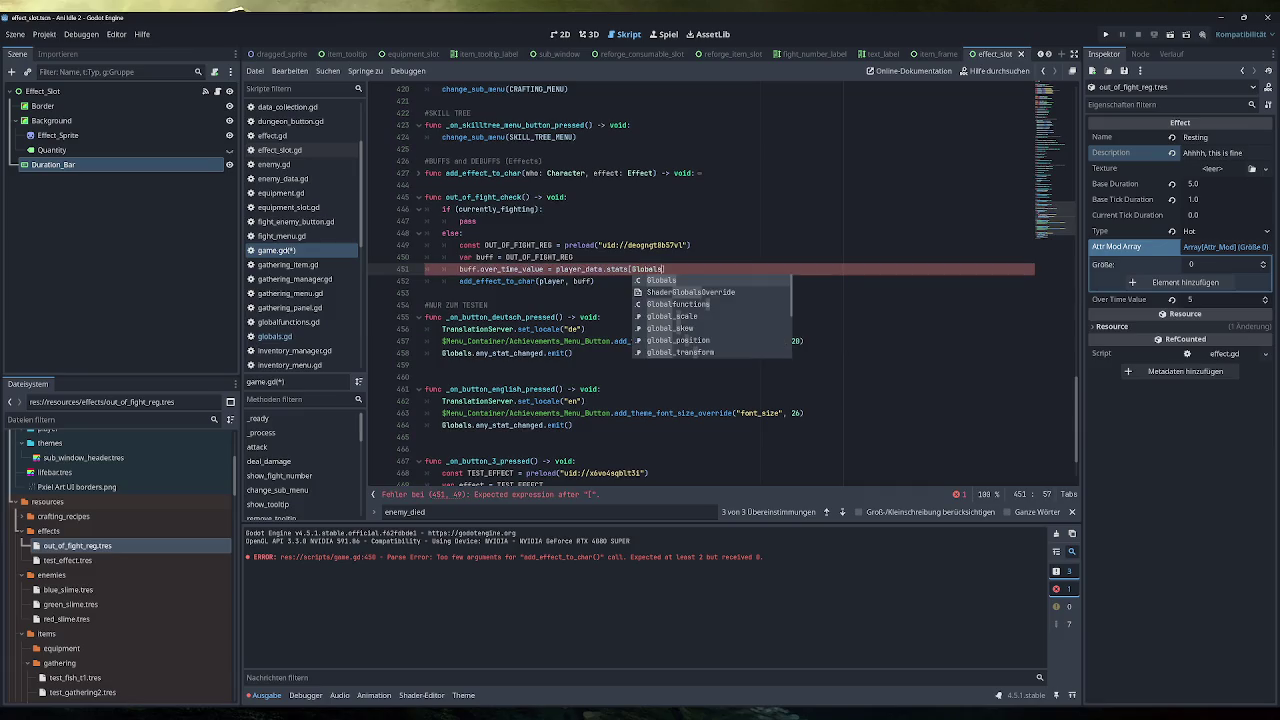
text(.Att)
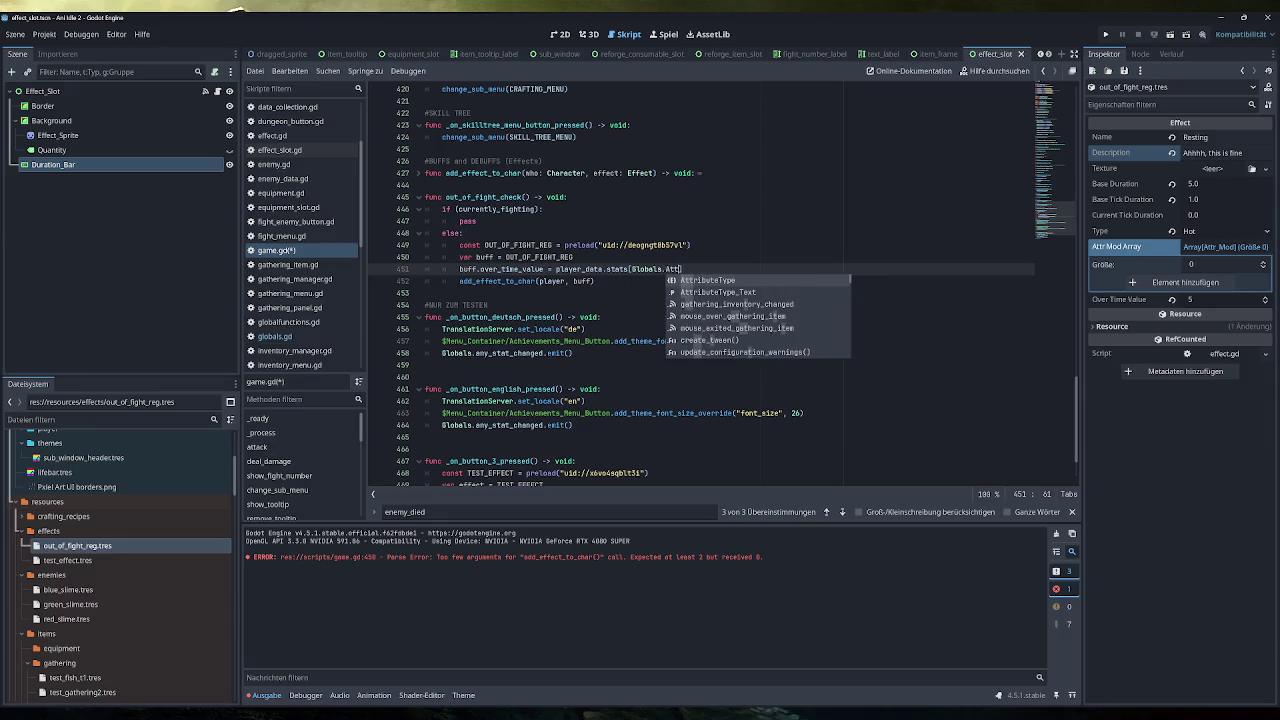
text(ributeType.Life)
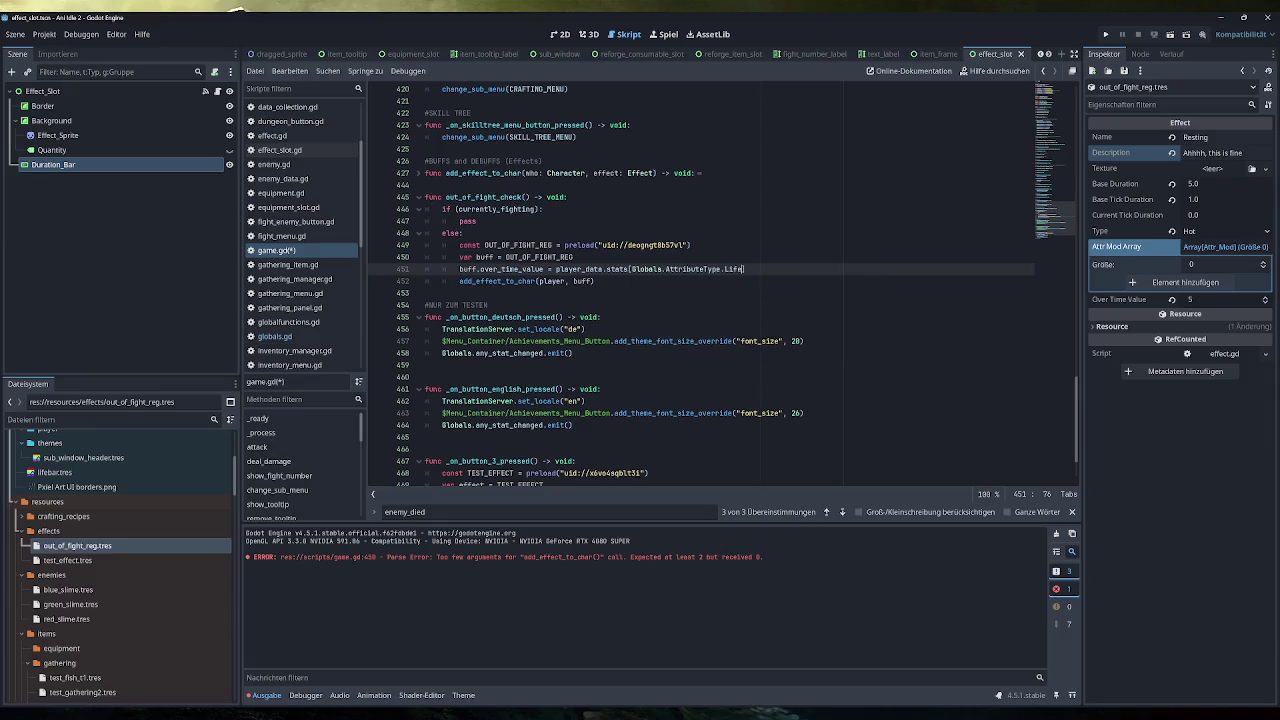
click(425, 281)
click(746, 269)
text(.Value_Final)
text( * )
text(0.3)
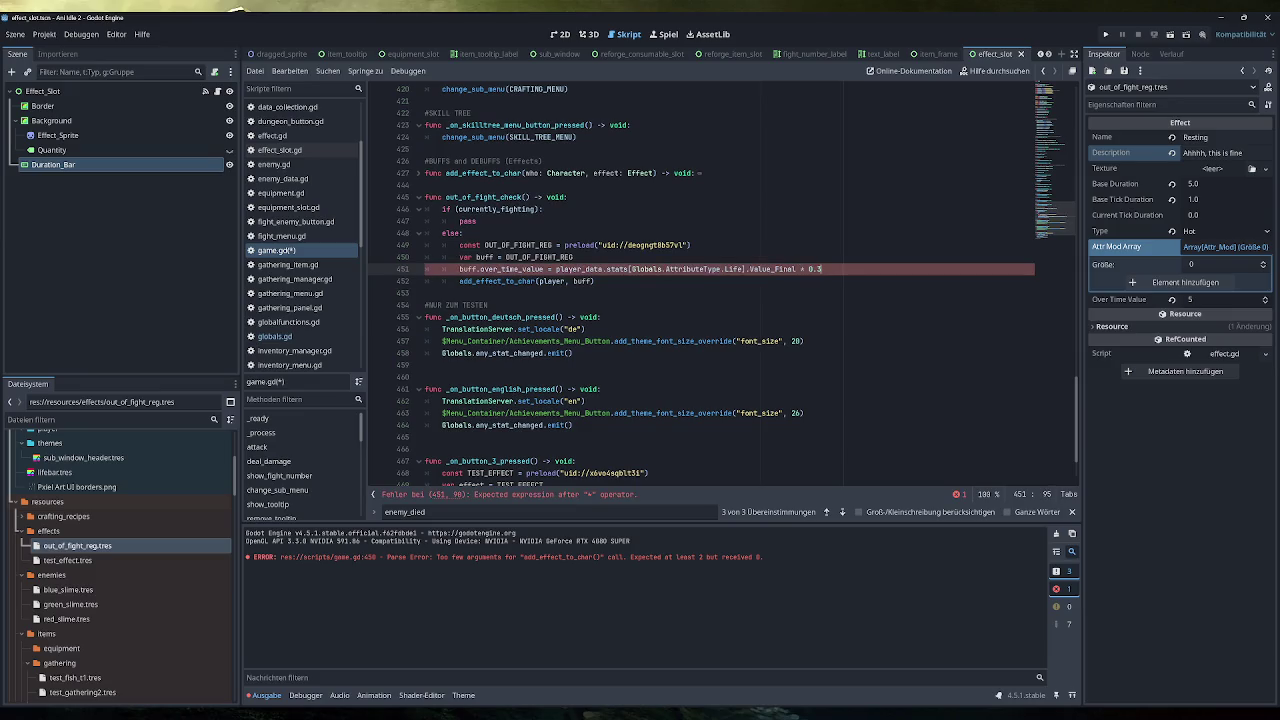
click(602, 269)
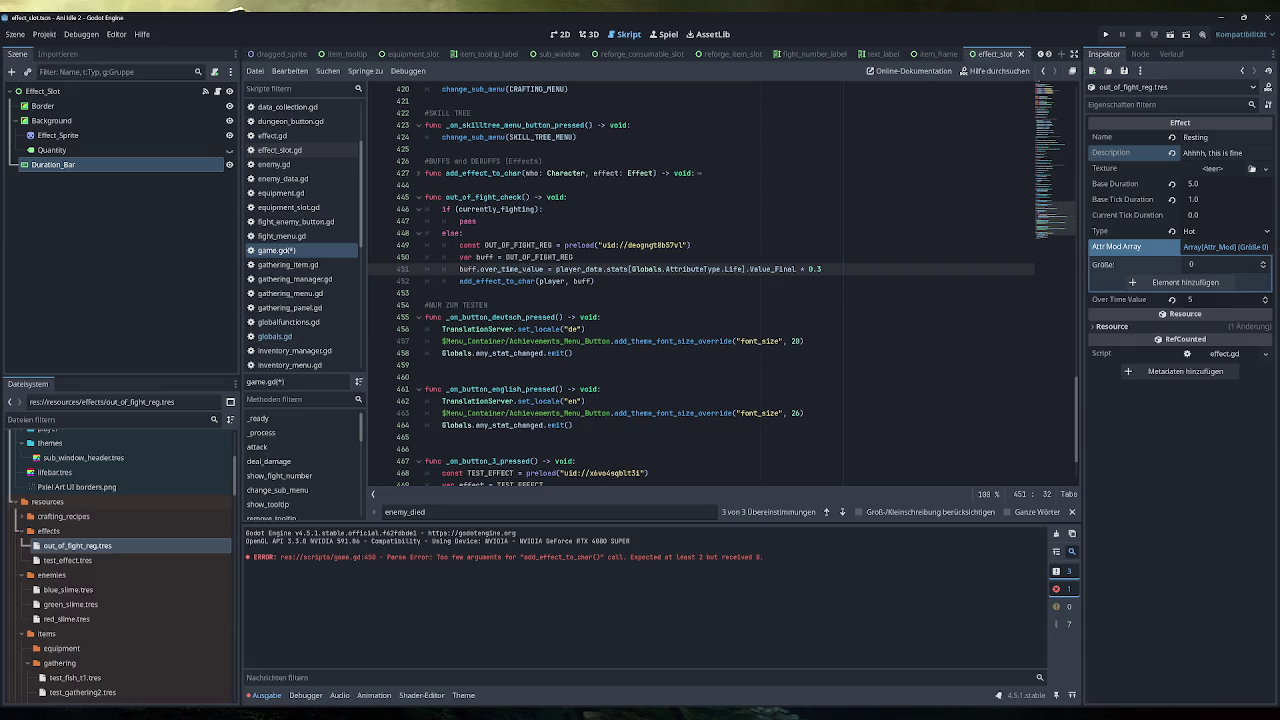
text(int()
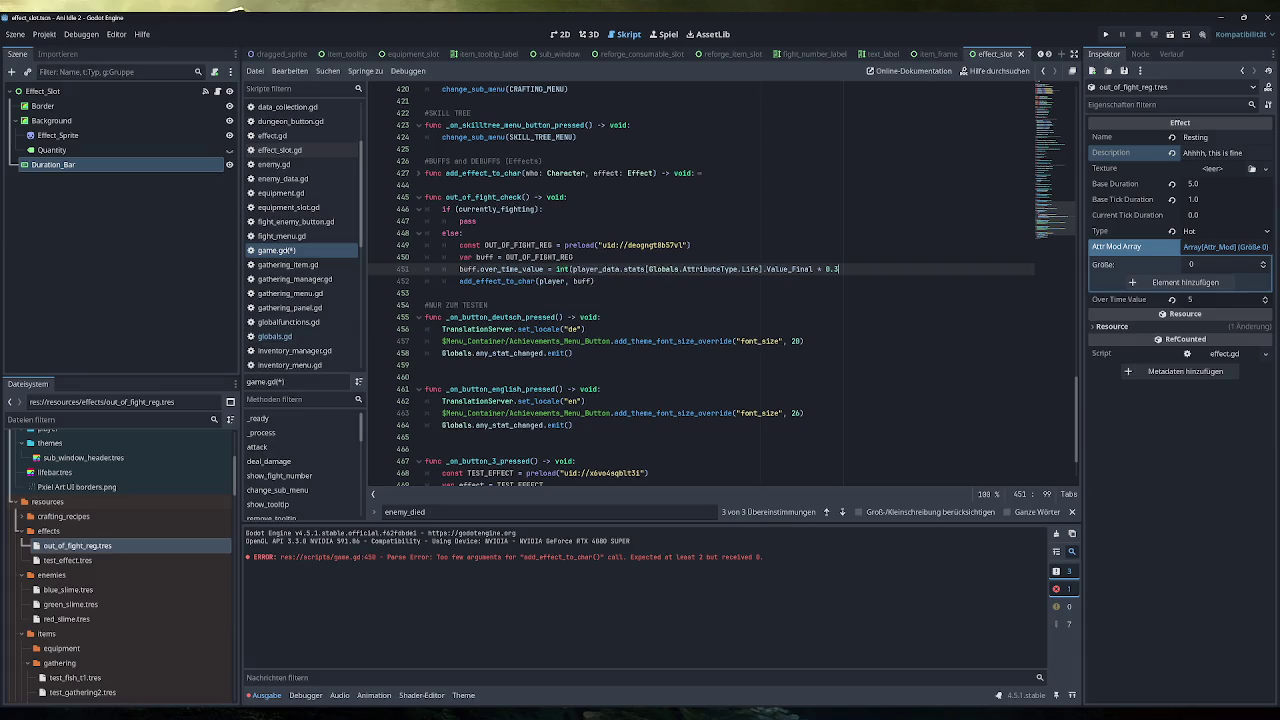
text())
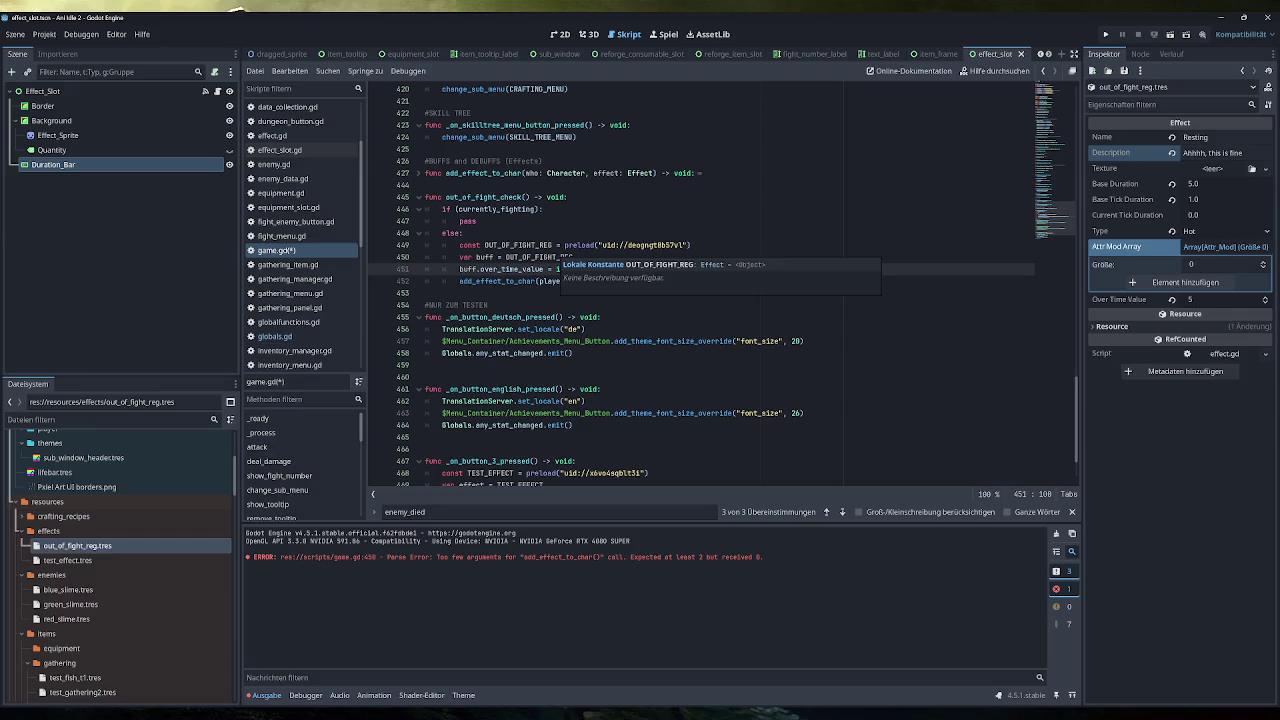
Clear the old parse error from the Output log and save game.gd
click(1056, 533)
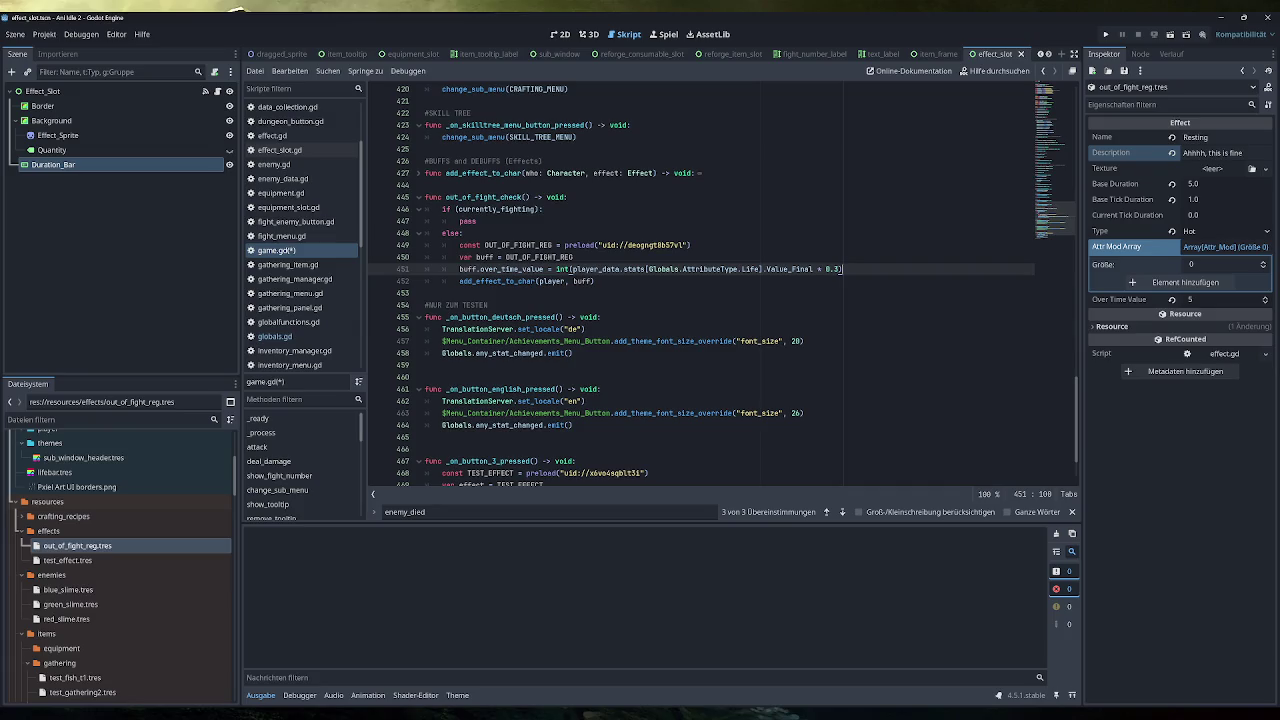
key(ctrl+s)
key(Down)
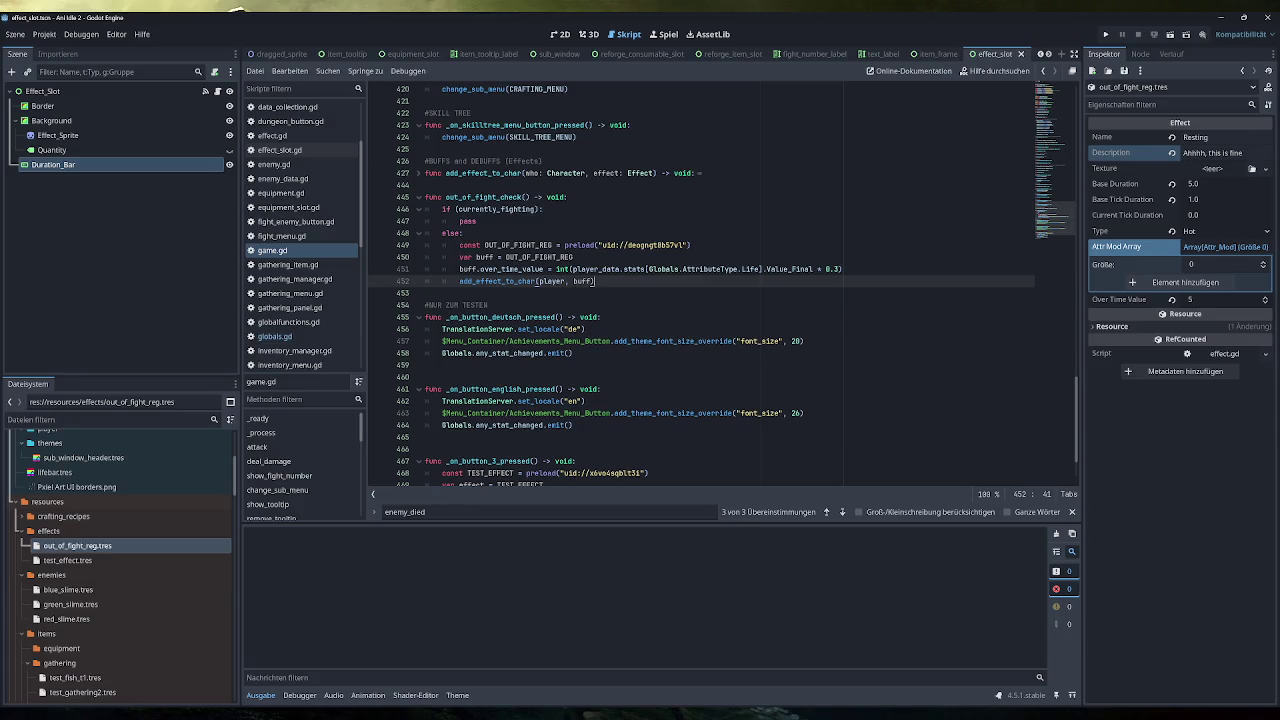
scroll(720, 286, up, 2)
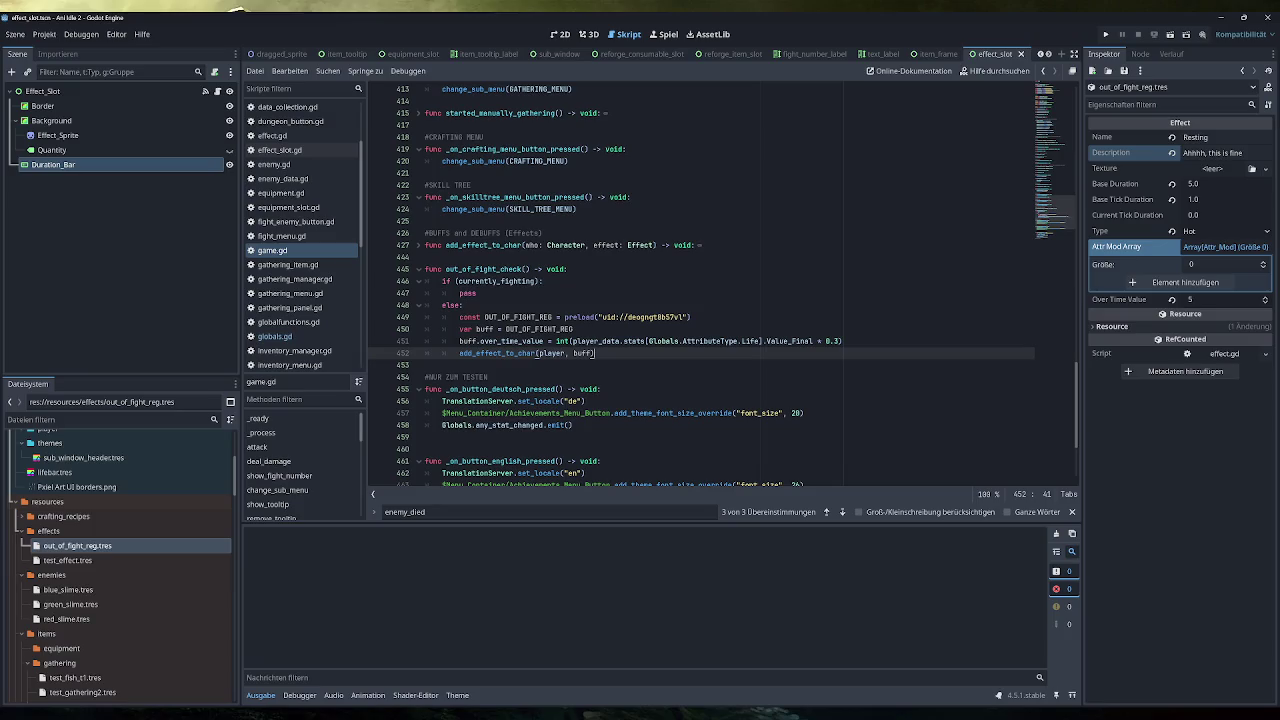
scroll(700, 286, up, 20)
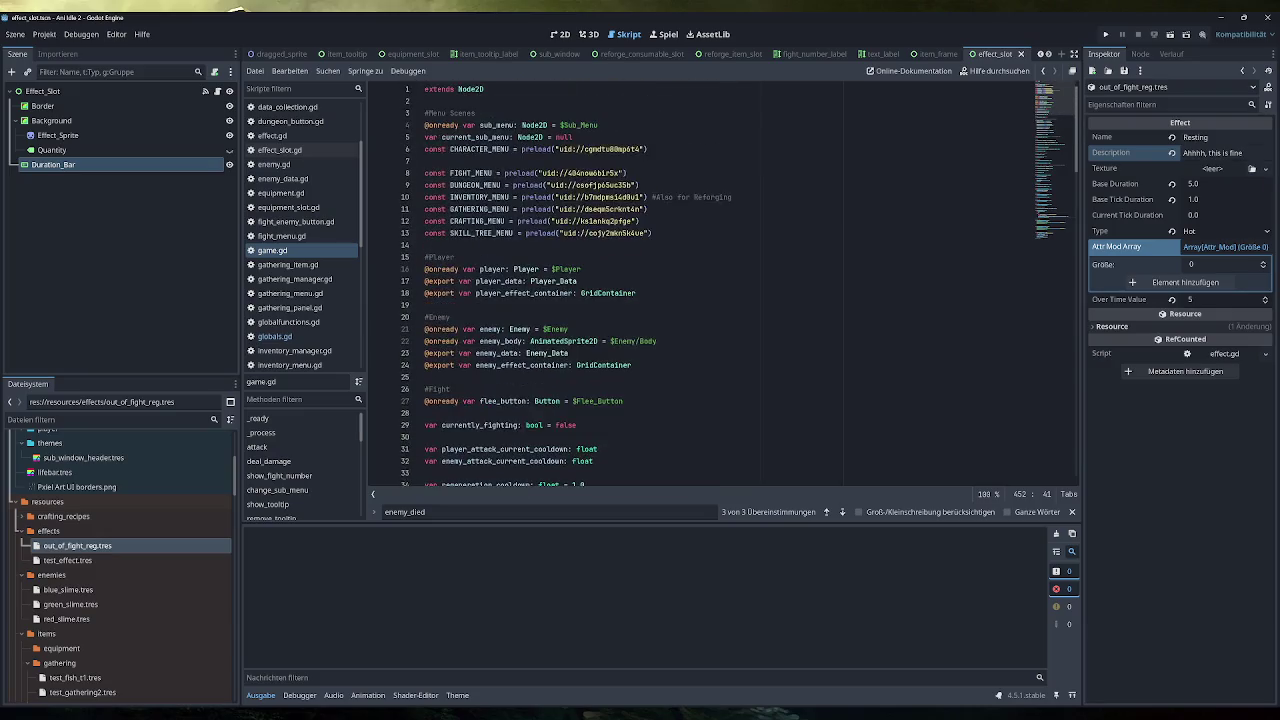
scroll(720, 286, down, 4)
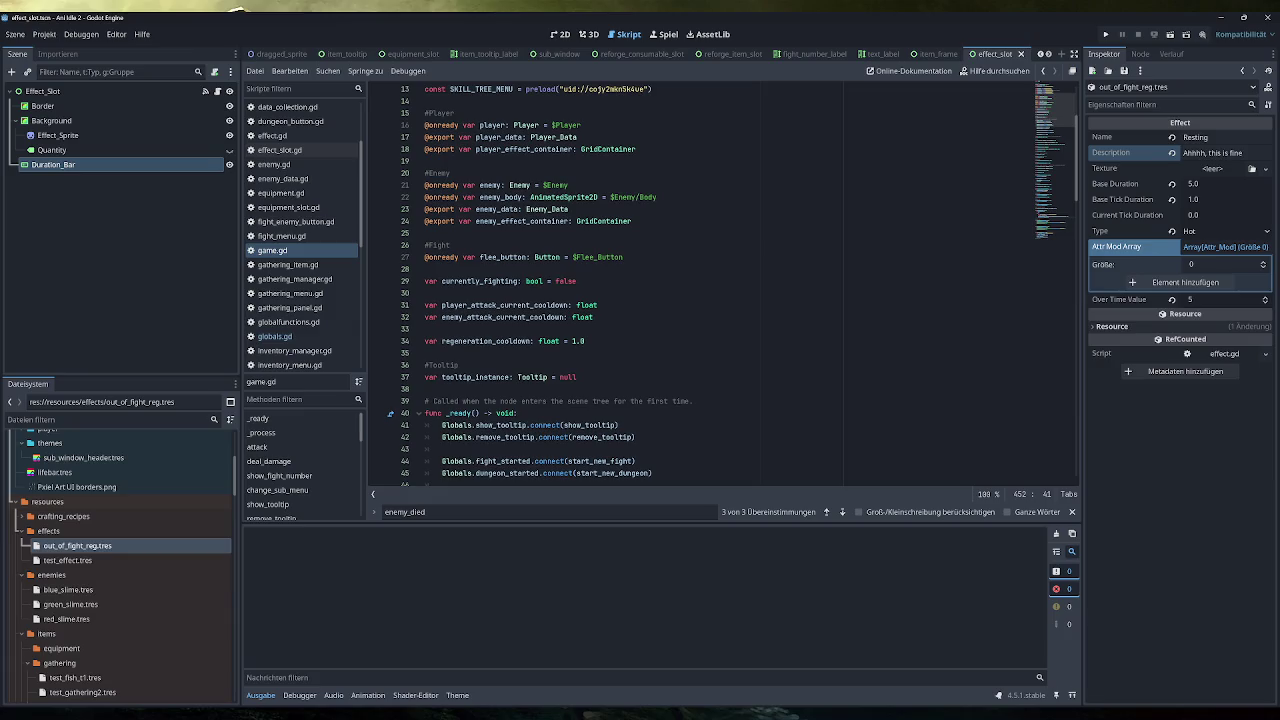
click(577, 281)
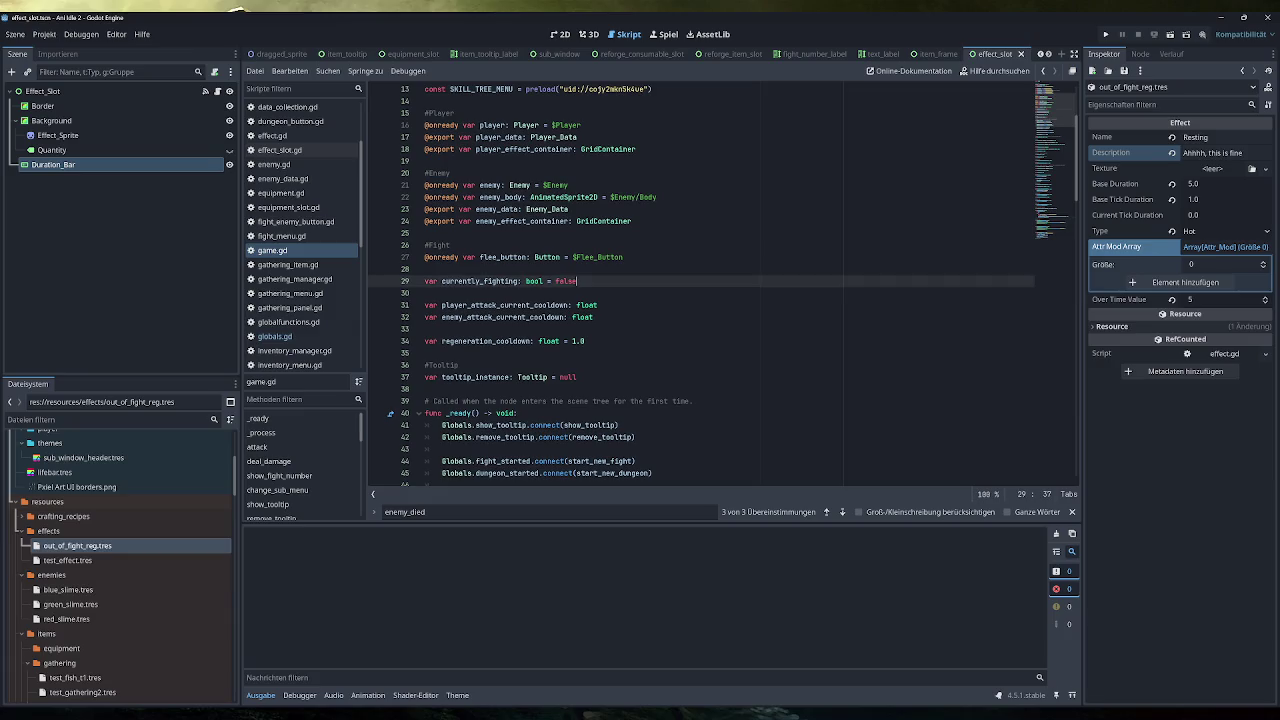
Add a set: line under the currently_fighting declaration and open an indented line inside it
key(Return)
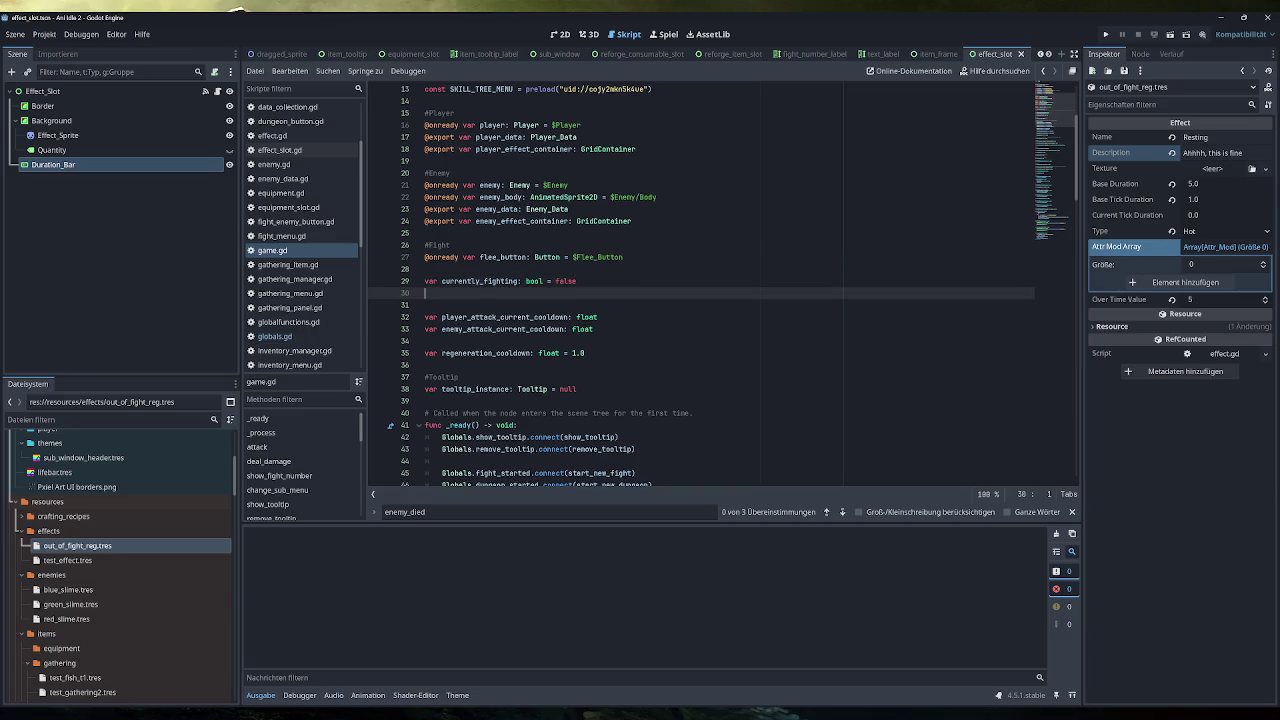
text(set:)
click(577, 281)
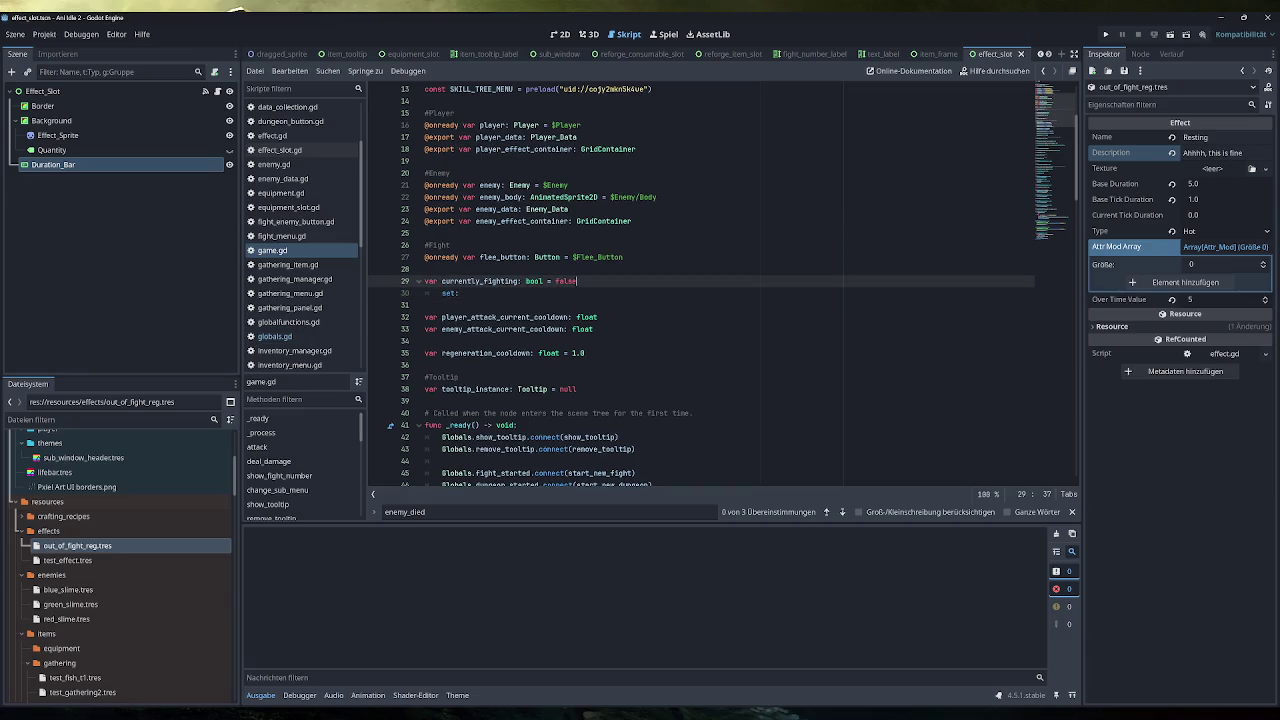
click(459, 293)
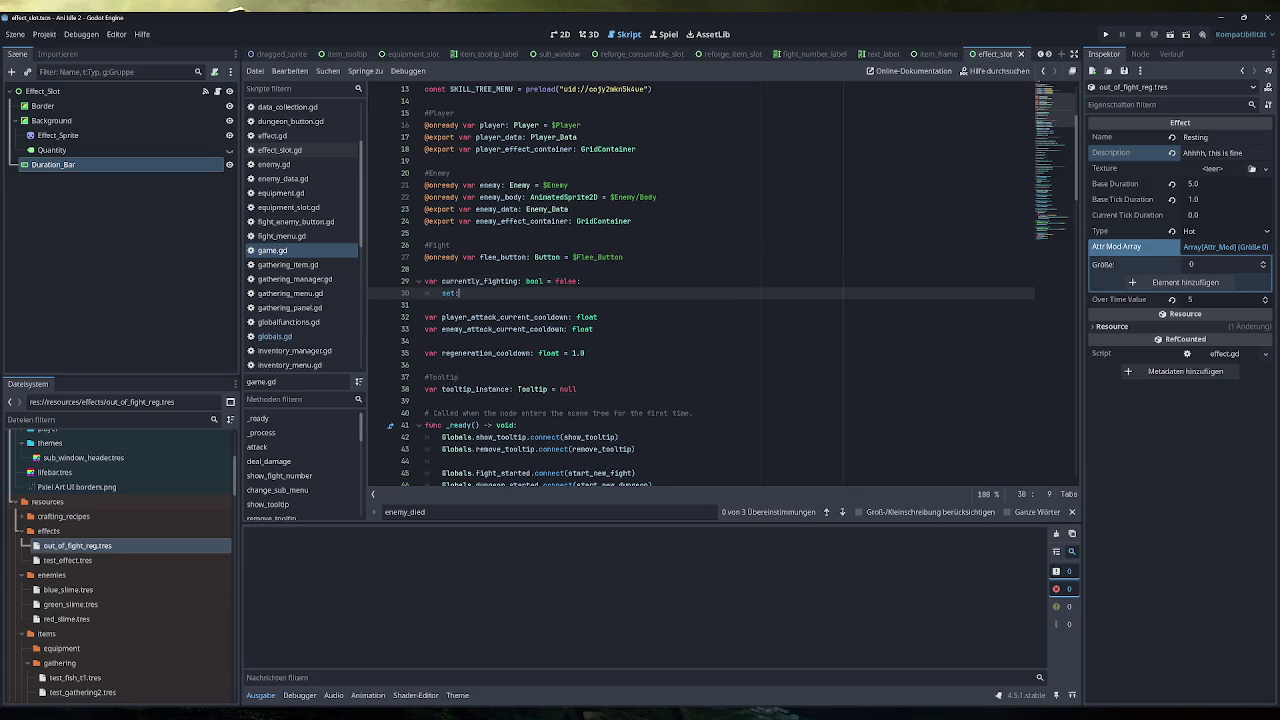
key(Return)
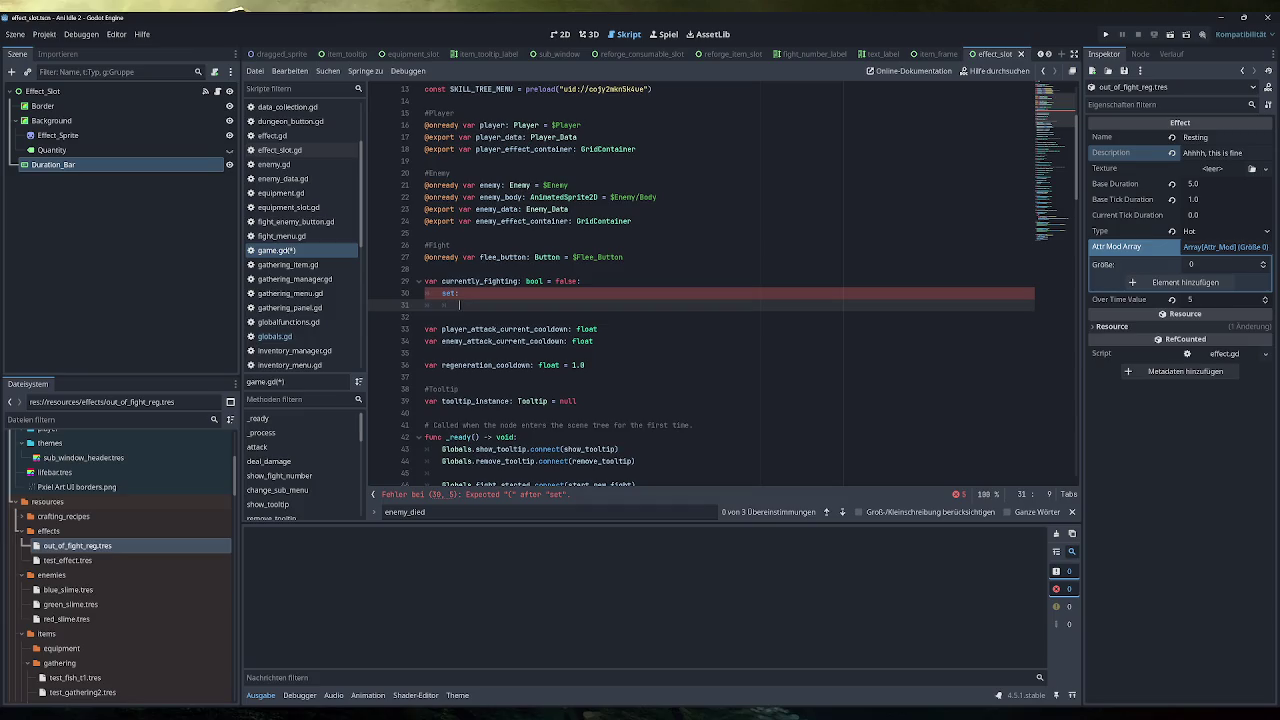
text(out)
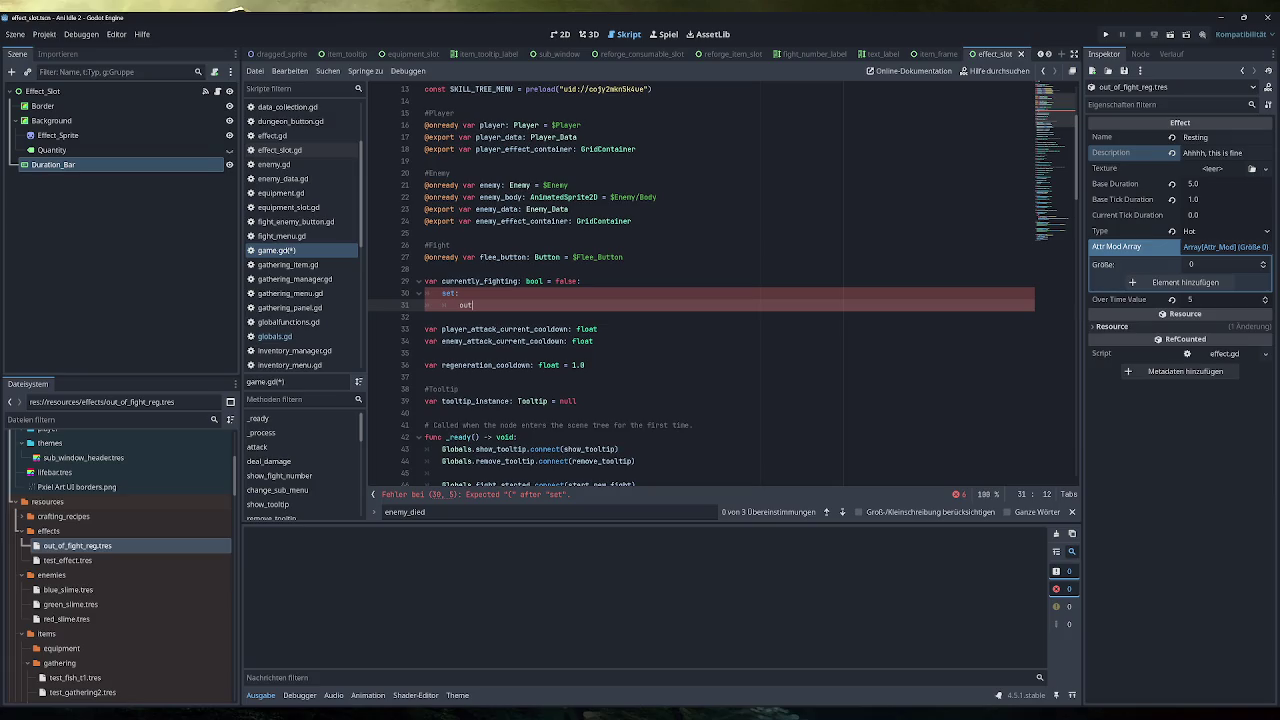
key(BackSpace)
key(BackSpace)
key(BackSpace)
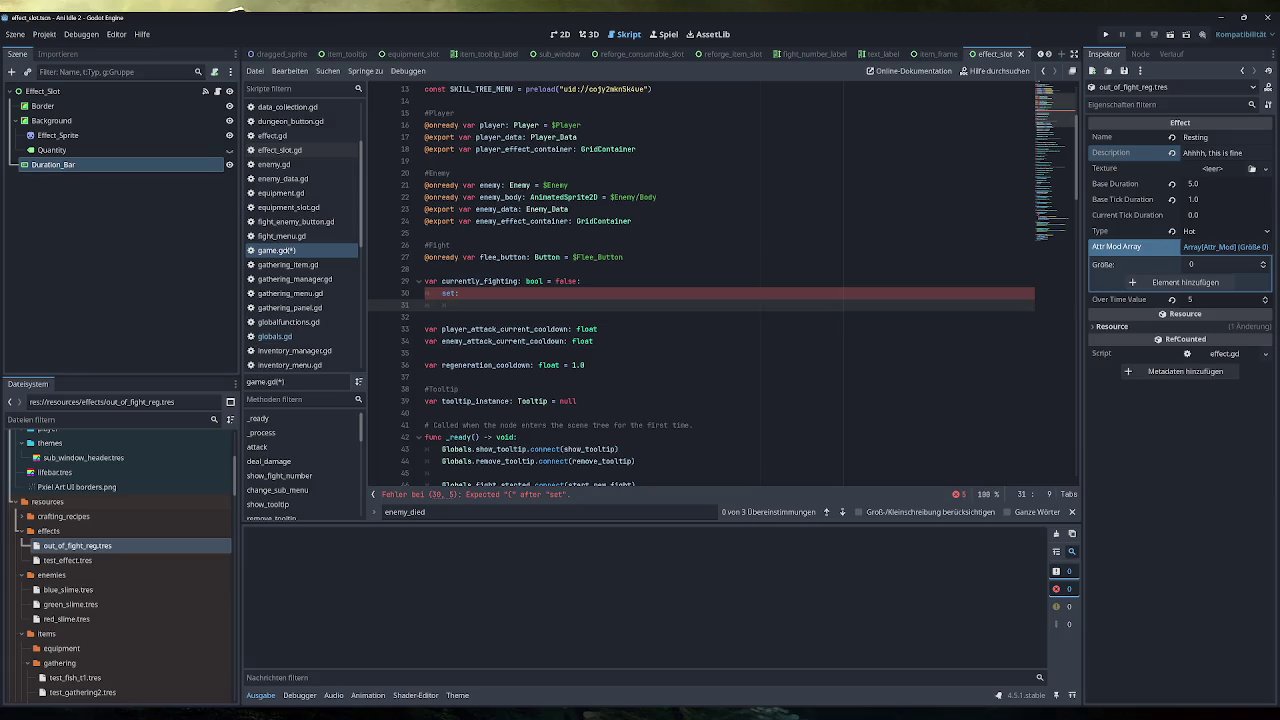
key(Up)
click(459, 305)
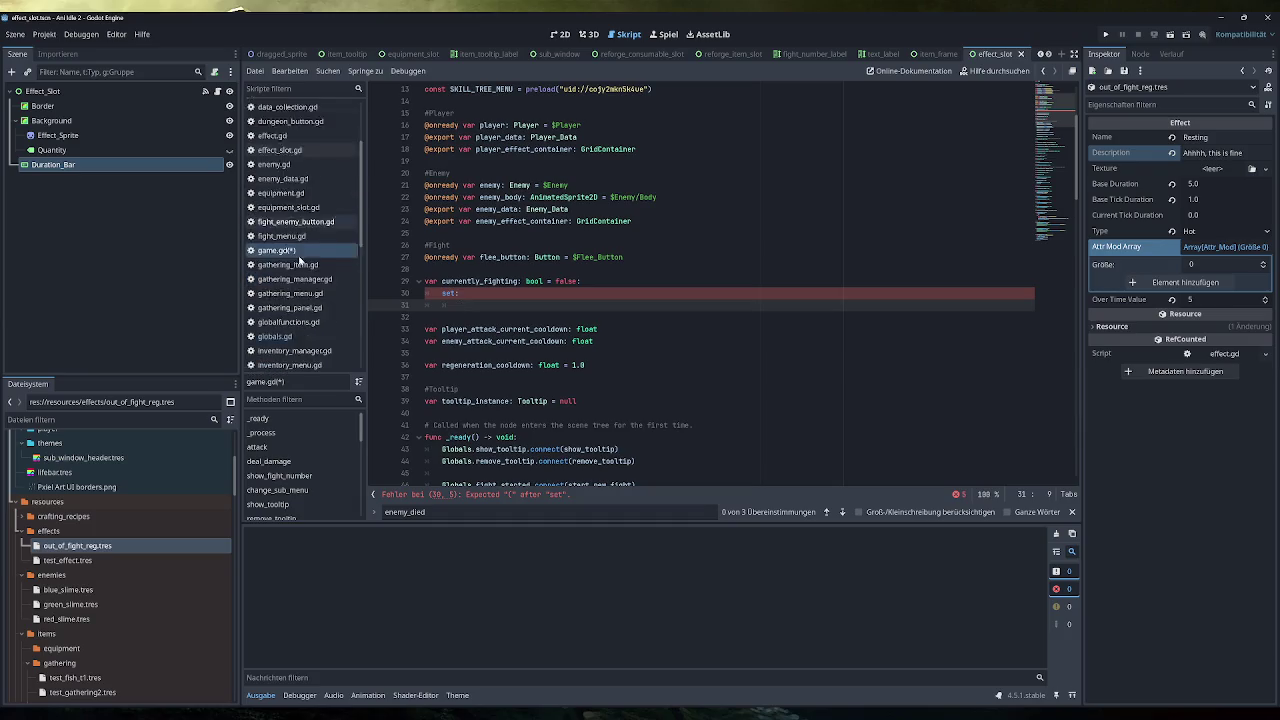
scroll(299, 262, down, 8)
click(285, 287)
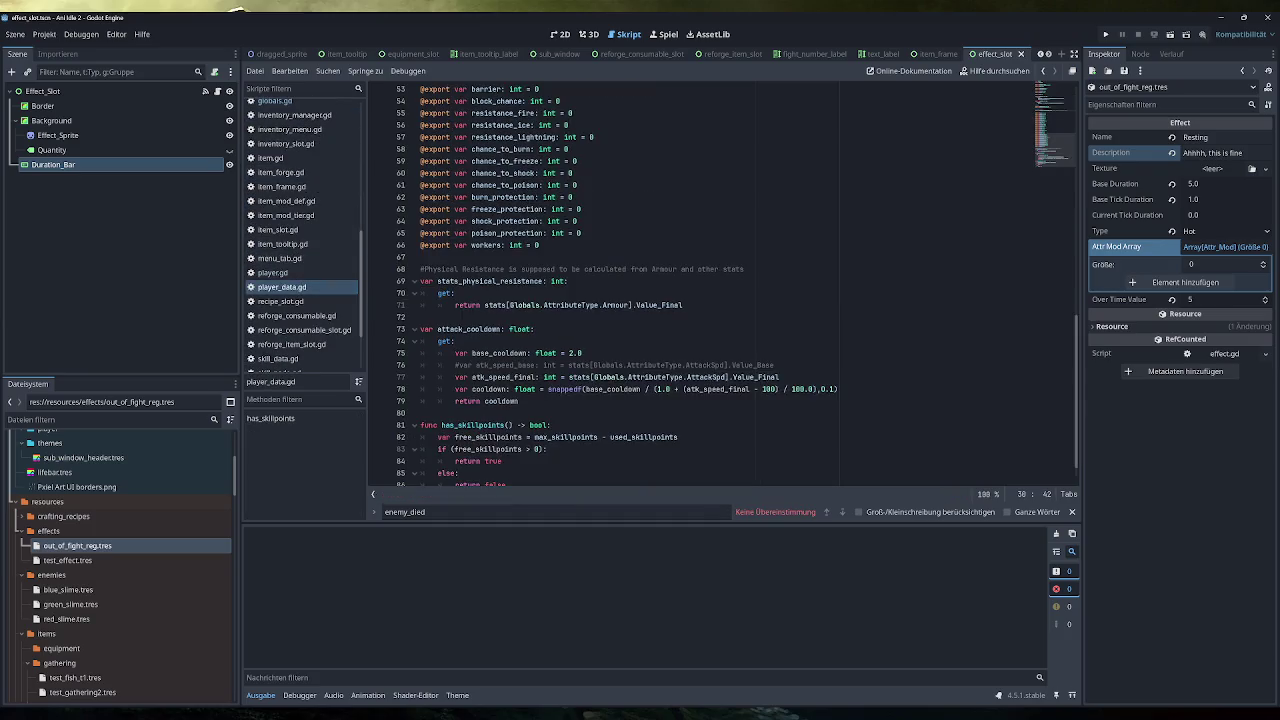
click(568, 281)
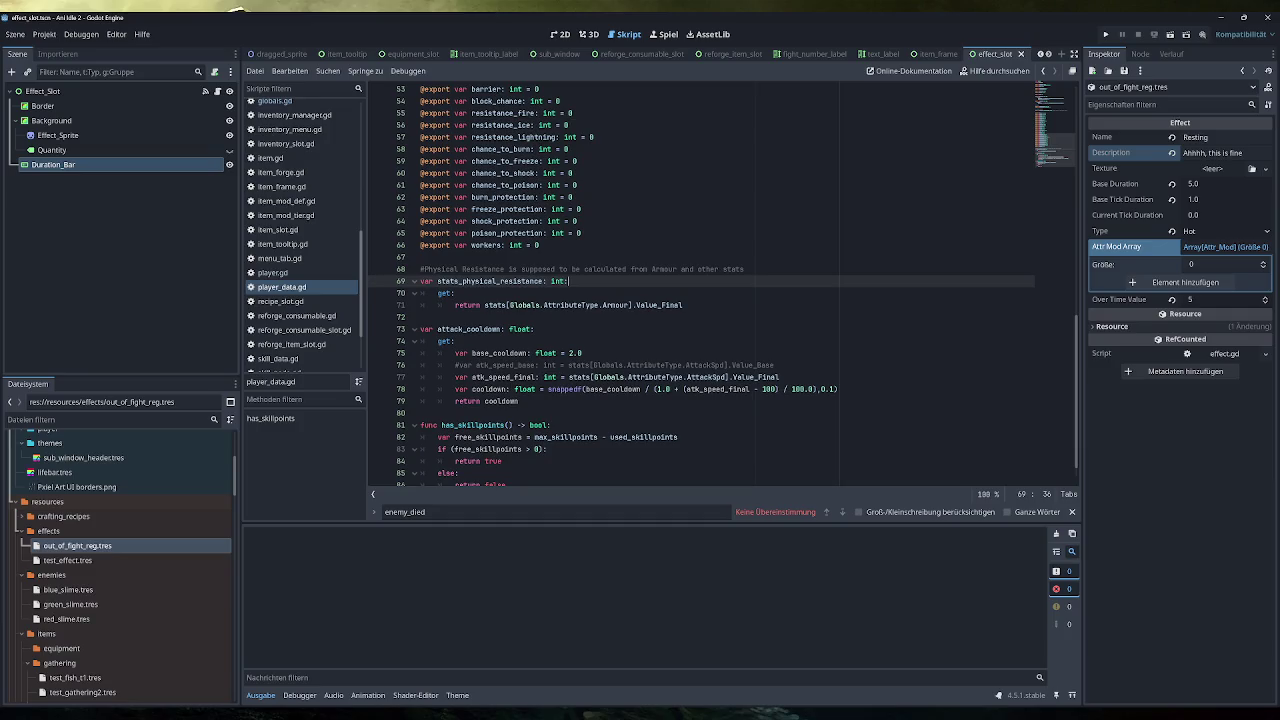
click(456, 293)
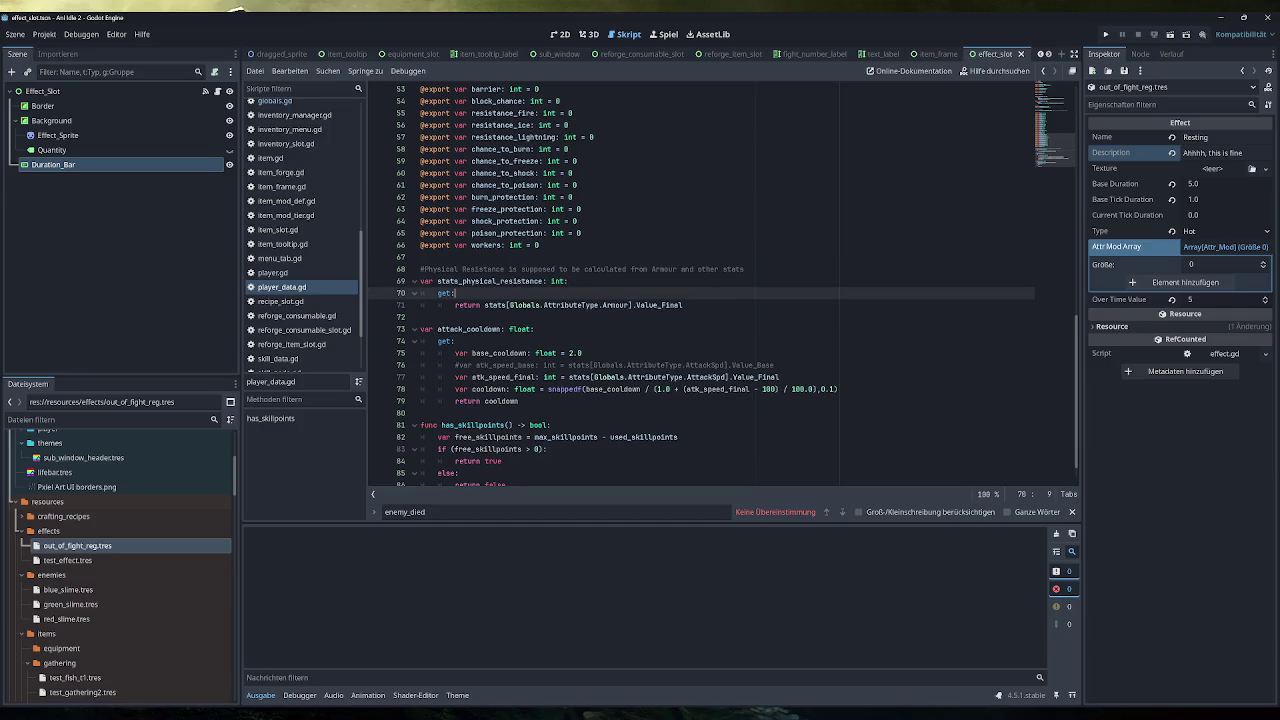
click(684, 305)
click(568, 281)
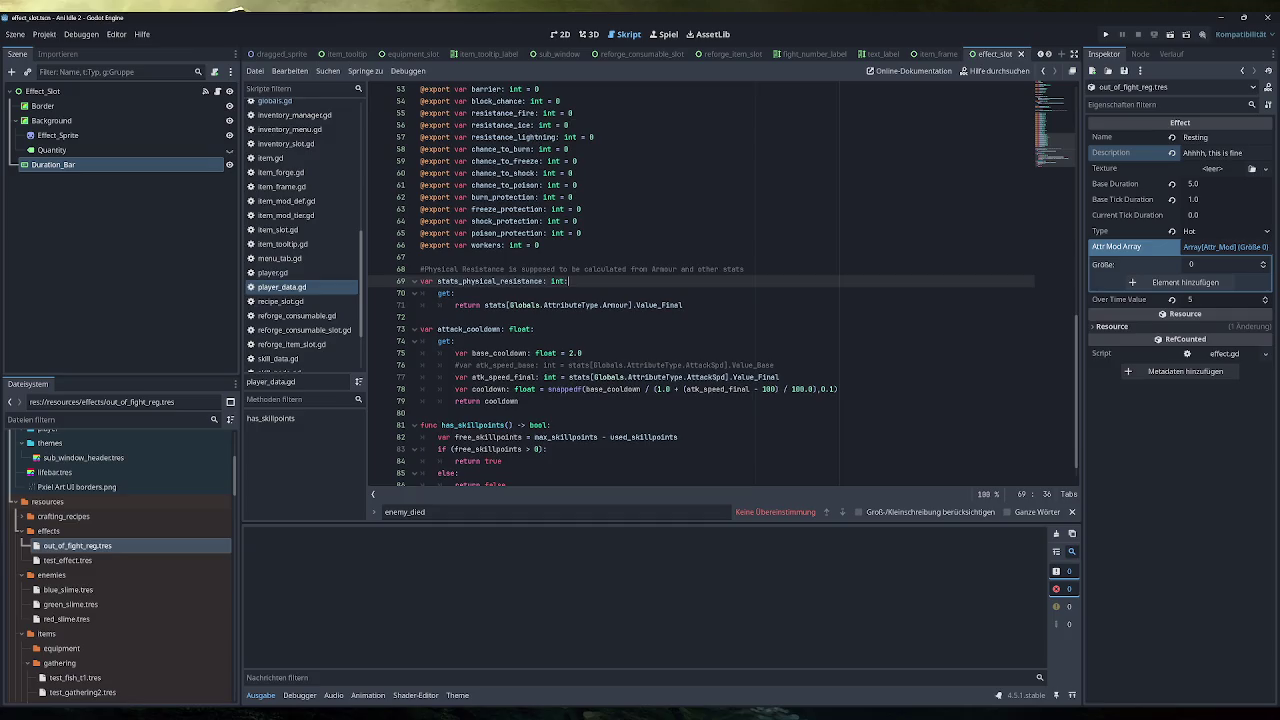
click(684, 305)
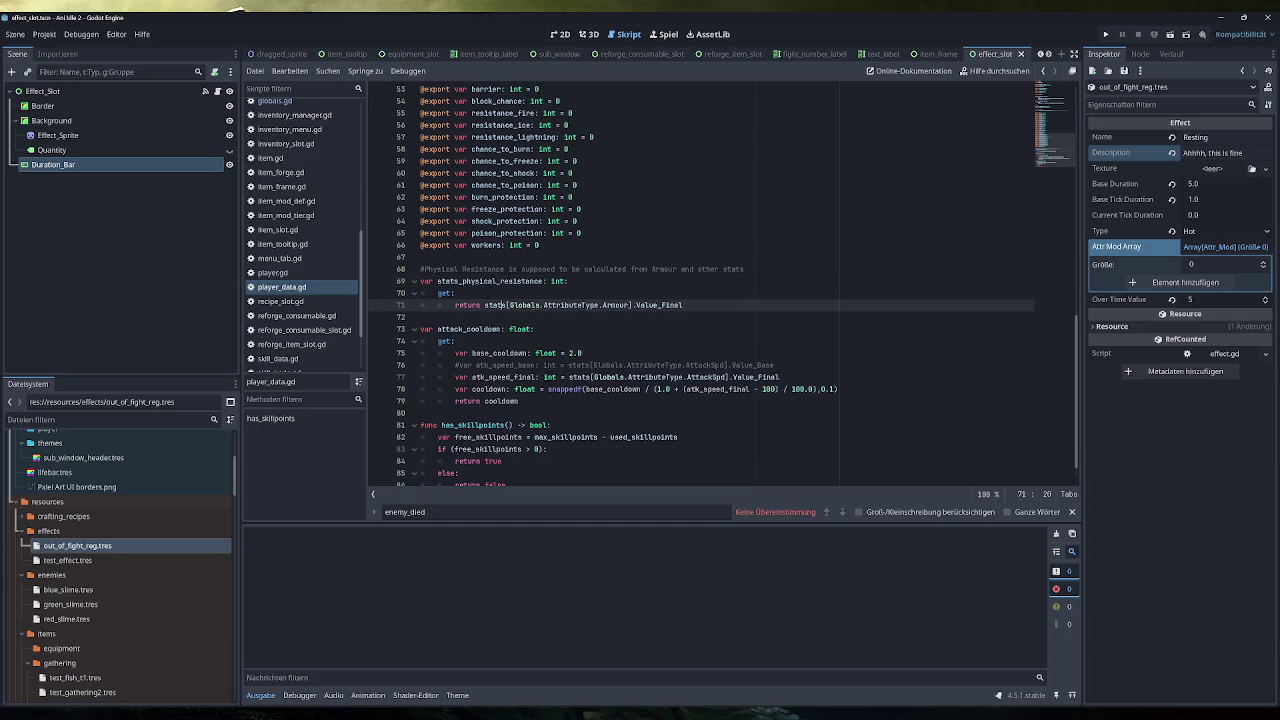
scroll(323, 276, up, 2)
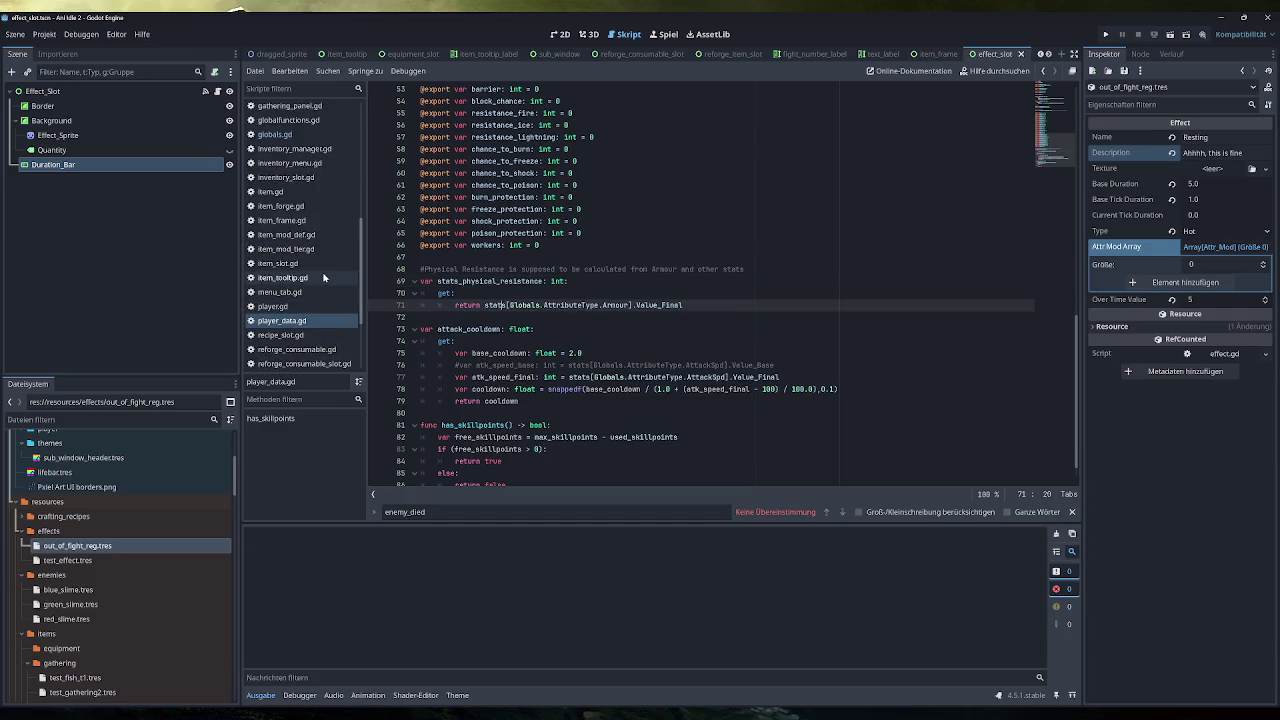
click(275, 134)
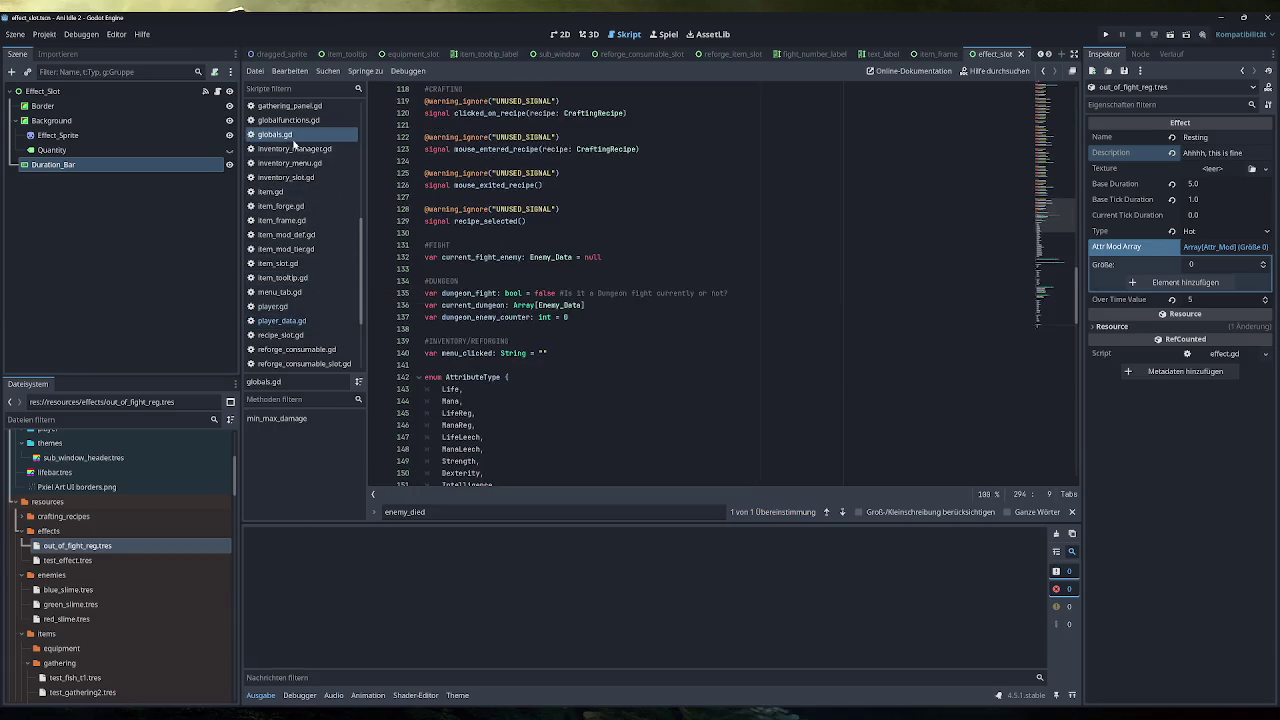
scroll(600, 300, down, 2)
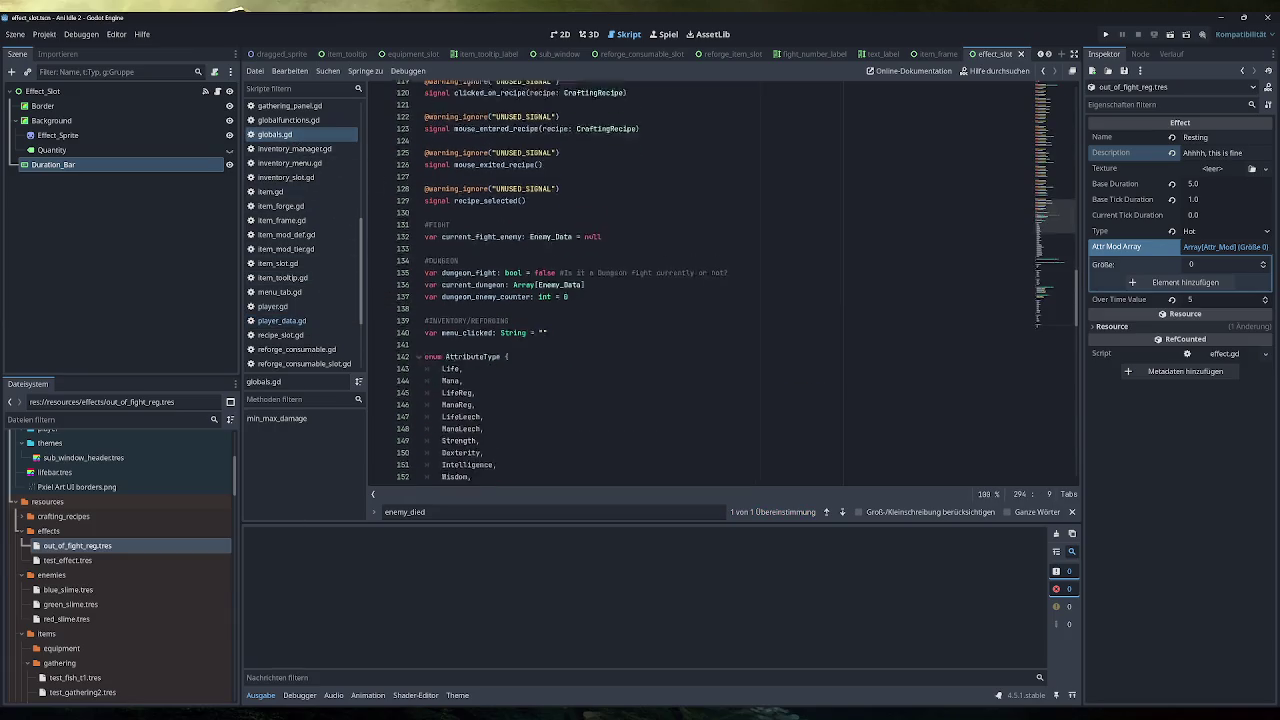
scroll(304, 291, up, 2)
scroll(304, 291, up, 3)
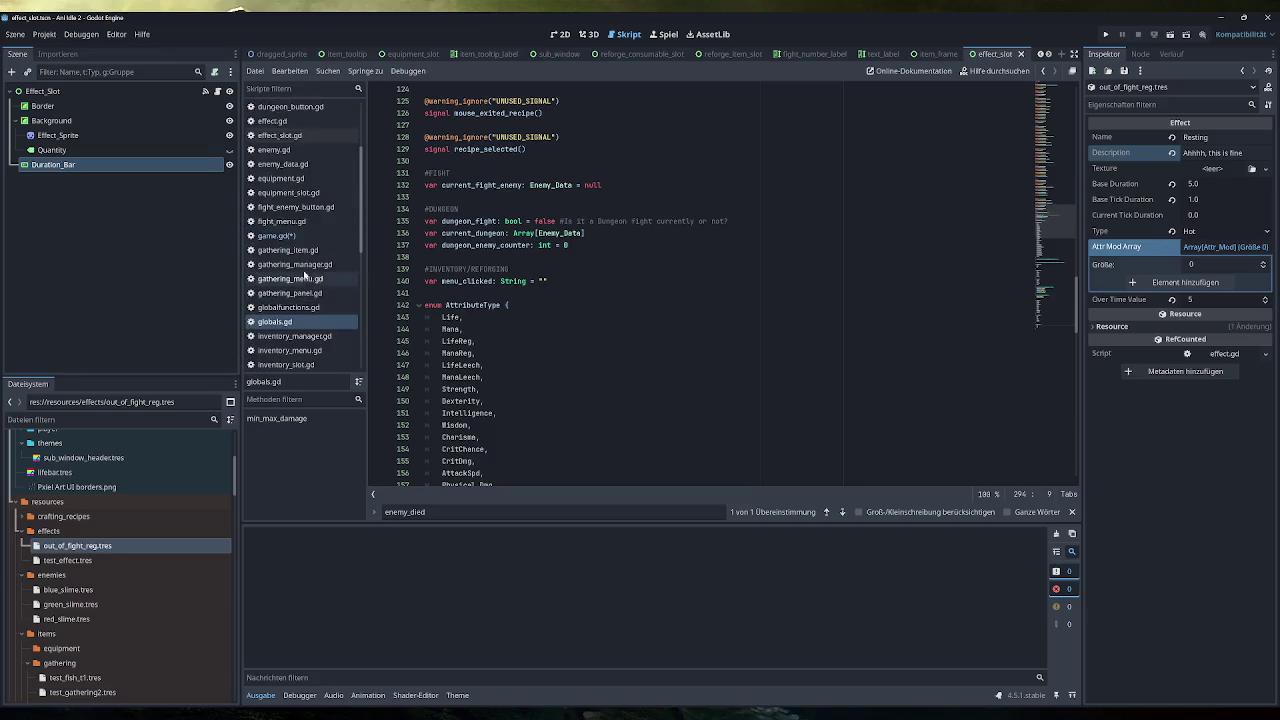
click(277, 235)
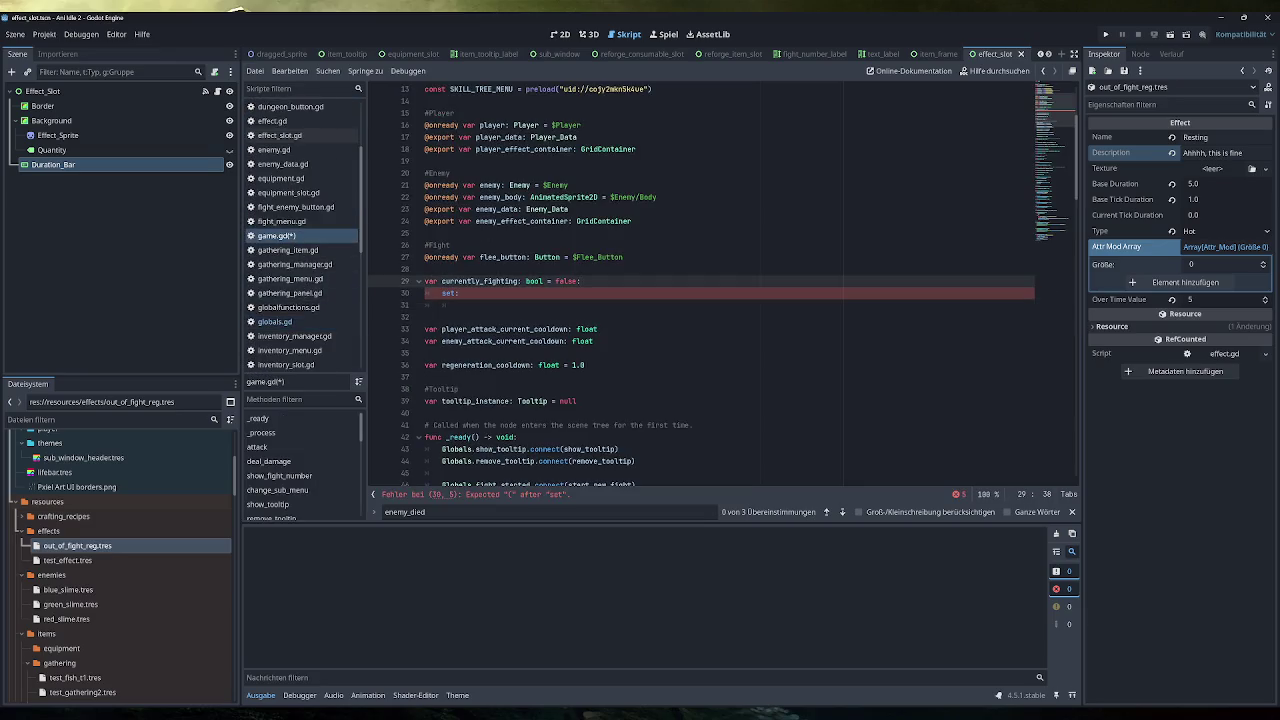
click(459, 293)
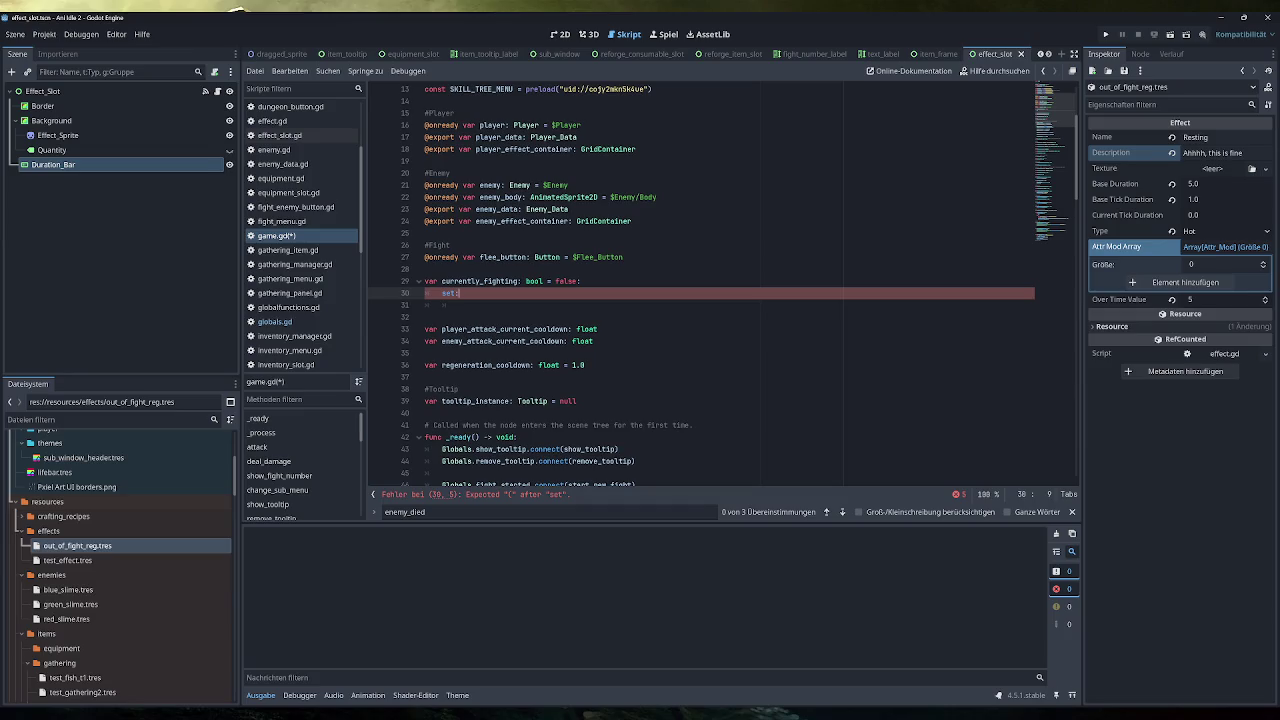
click(459, 305)
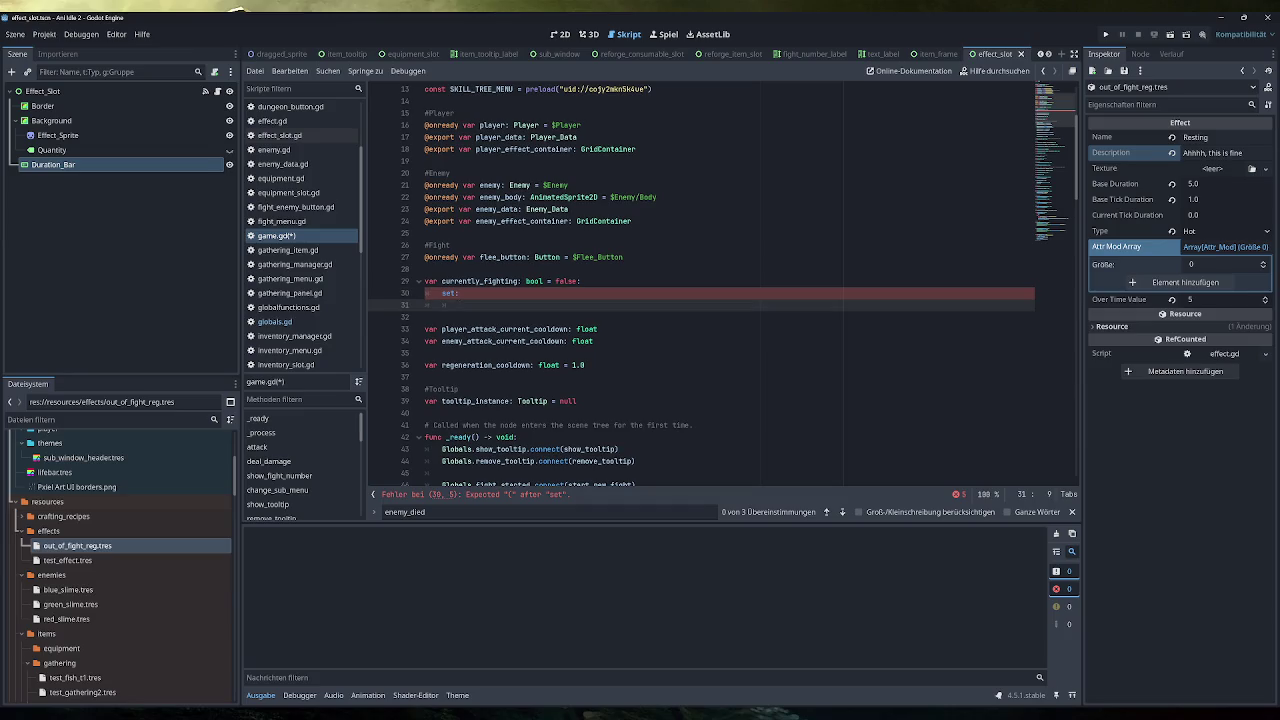
click(456, 293)
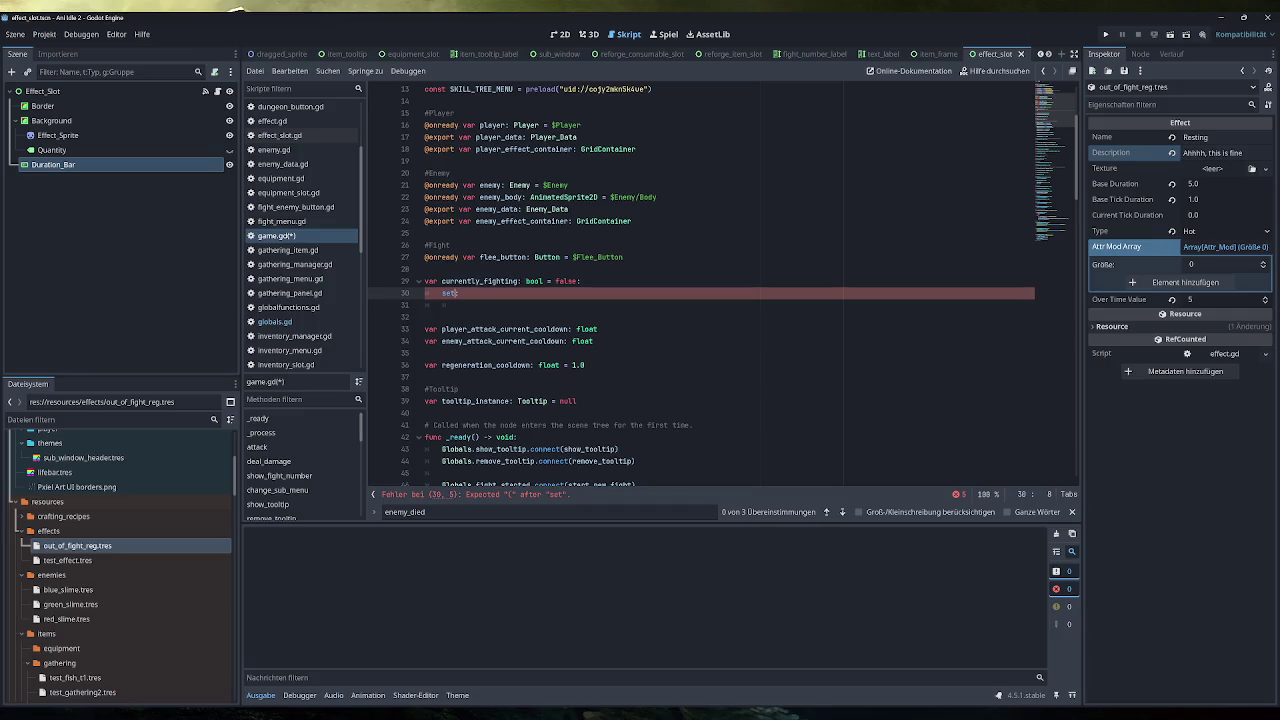
key(ctrl+s)
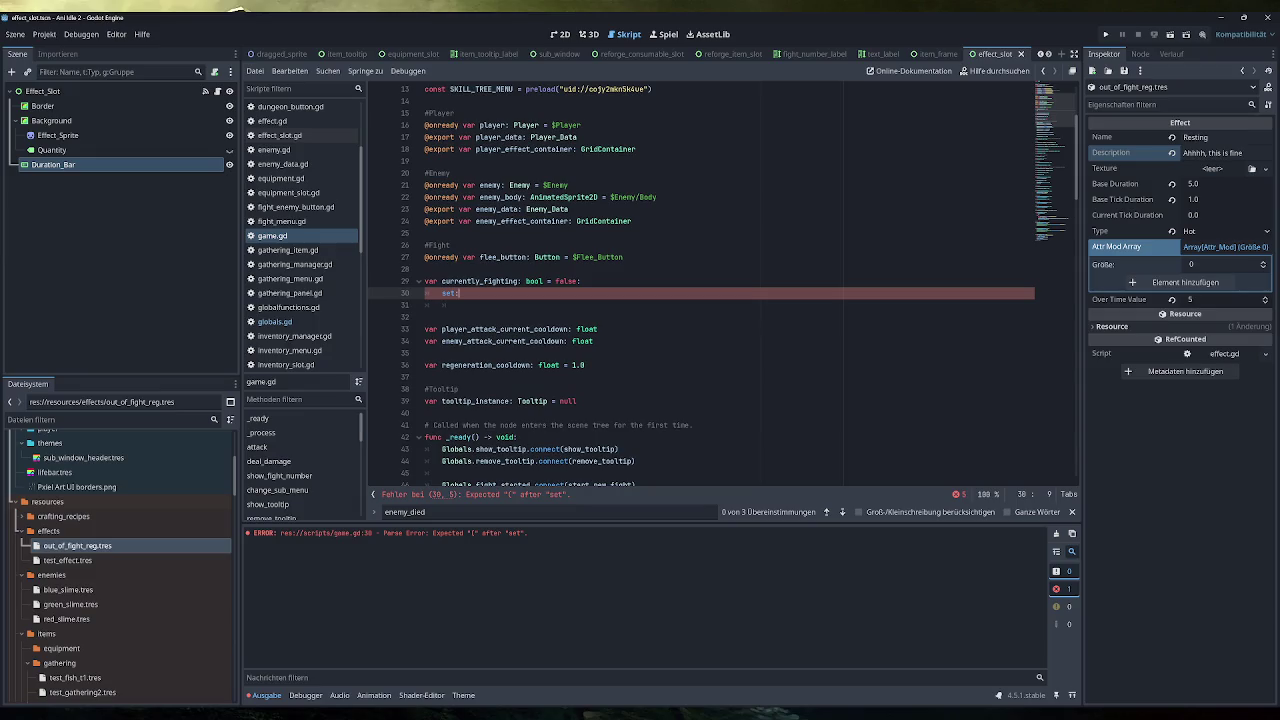
Browse the help docs for 'set', then try 'get set' and trim the search query
key(F1)
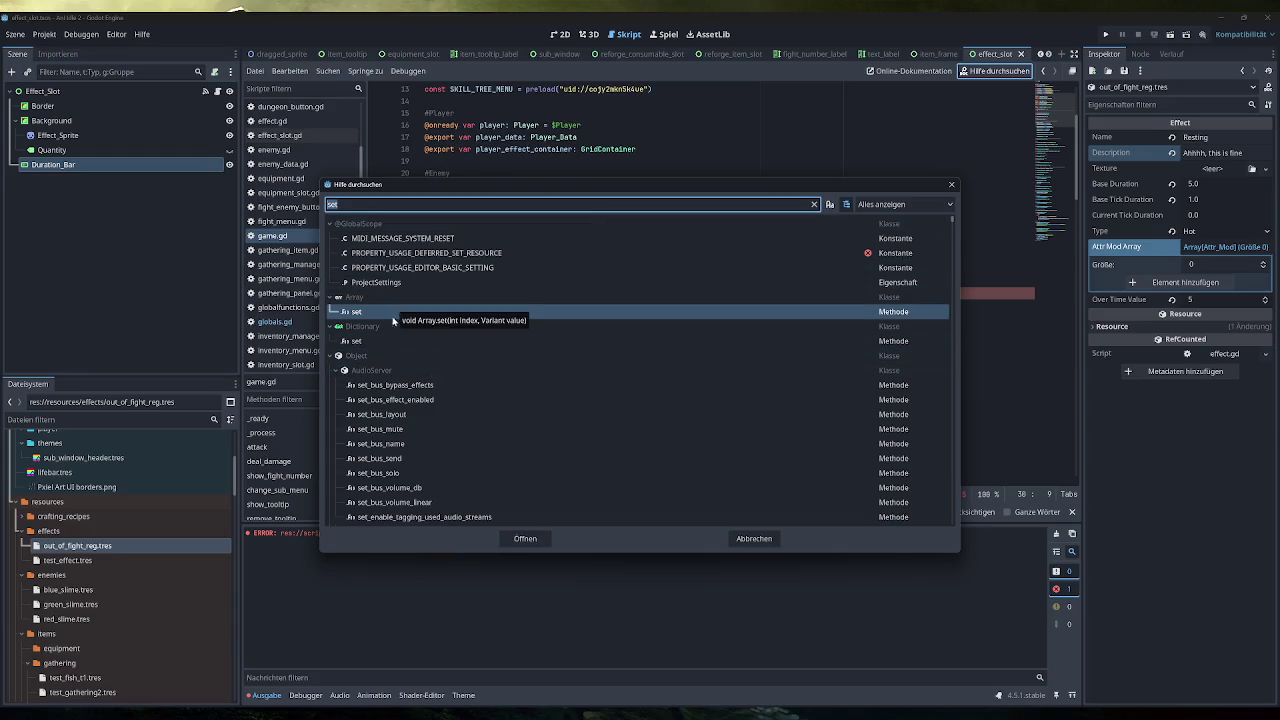
scroll(386, 348, down, 3)
scroll(386, 348, up, 3)
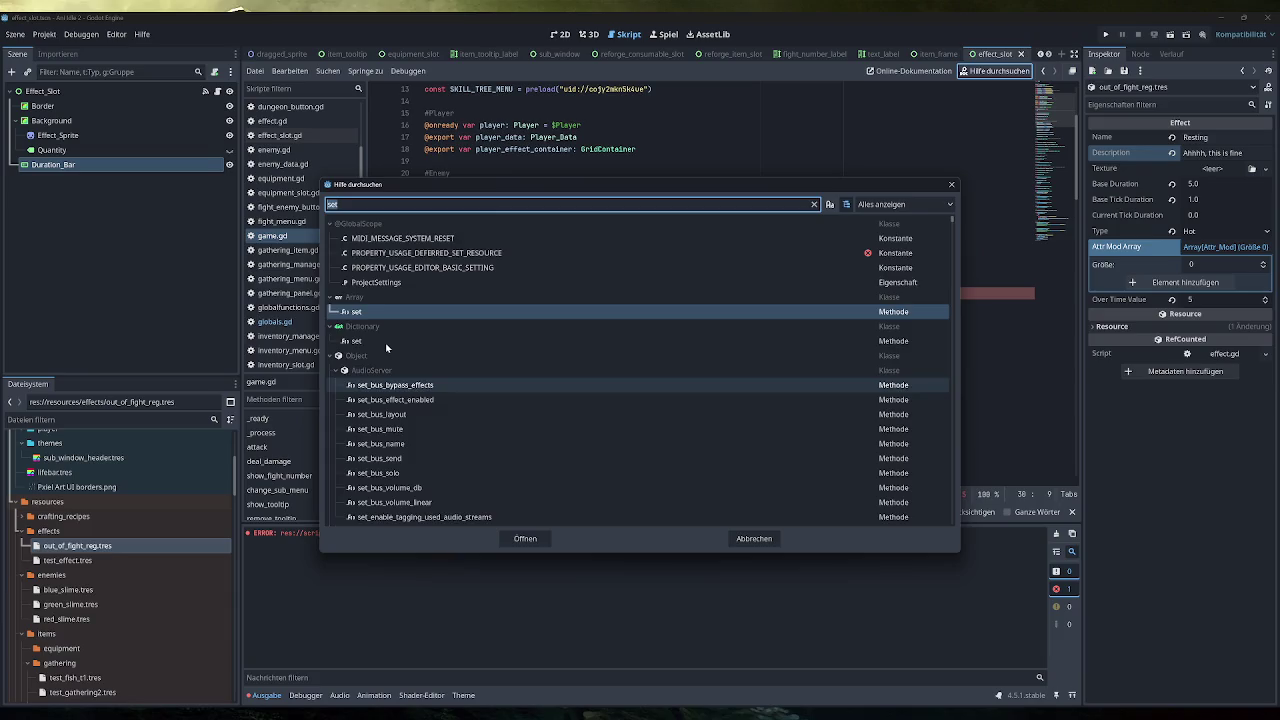
scroll(414, 366, down, 20)
scroll(438, 397, down, 10)
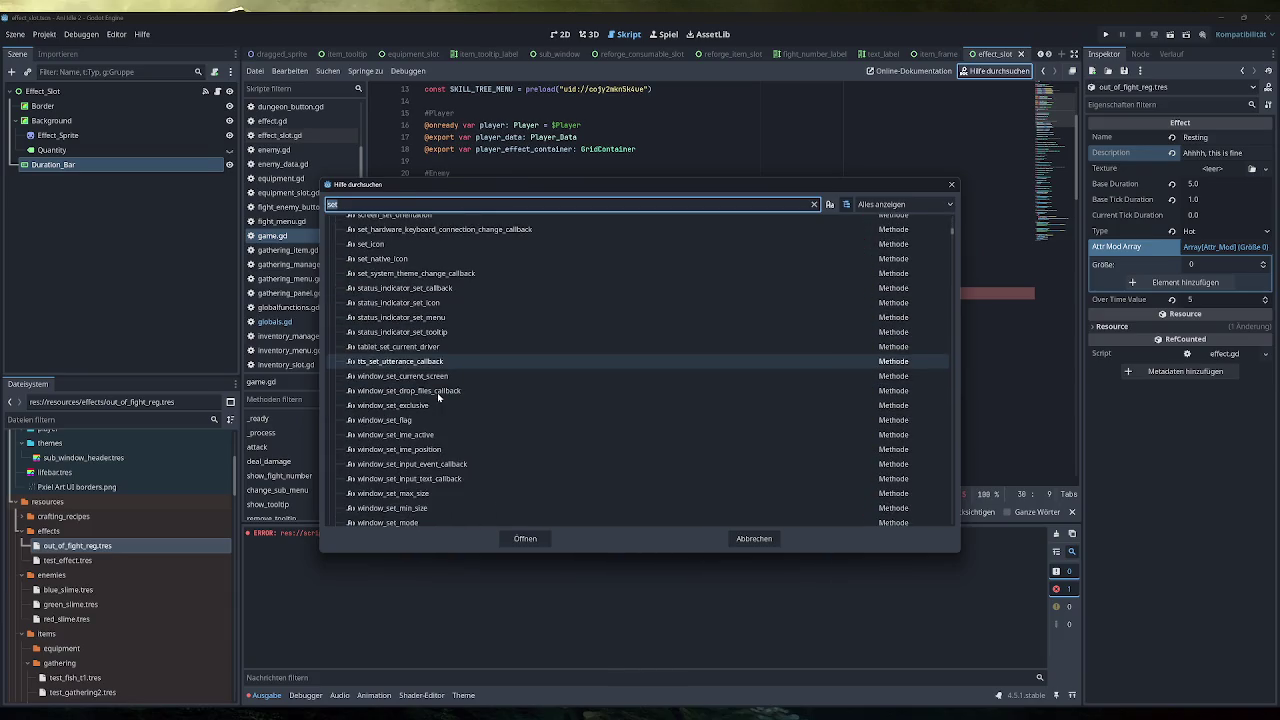
scroll(439, 399, down, 6)
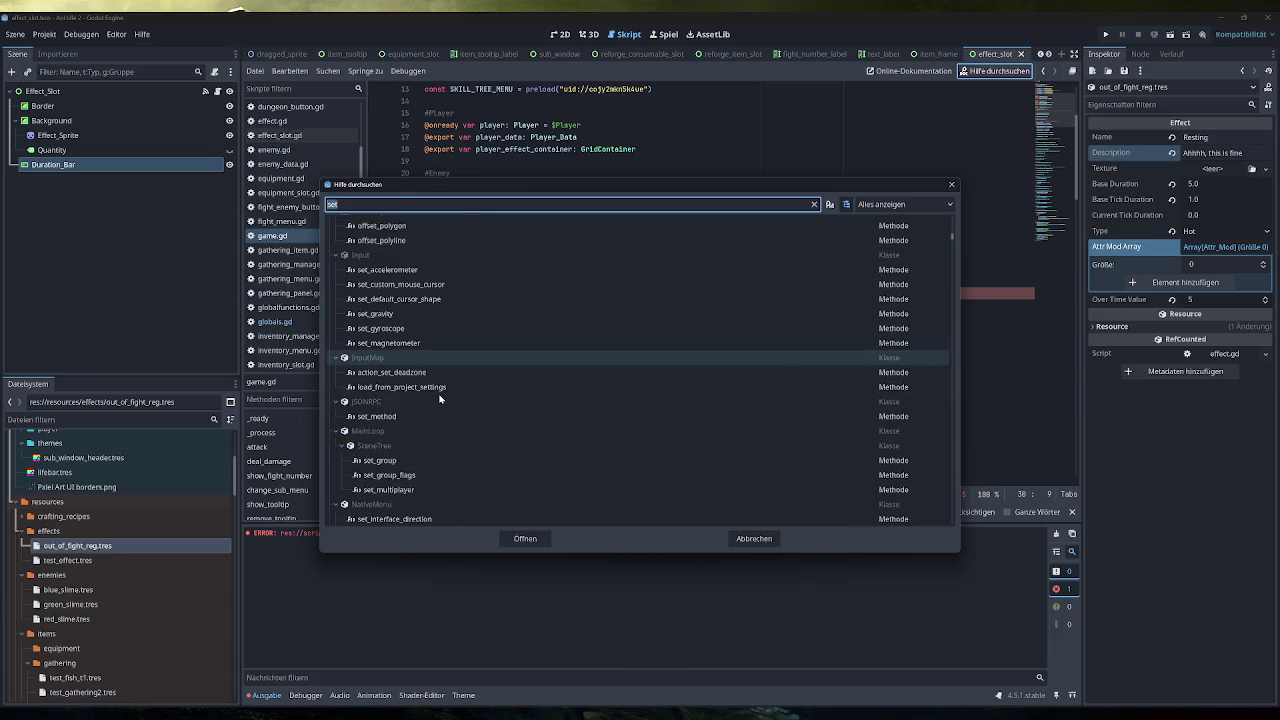
text(get)
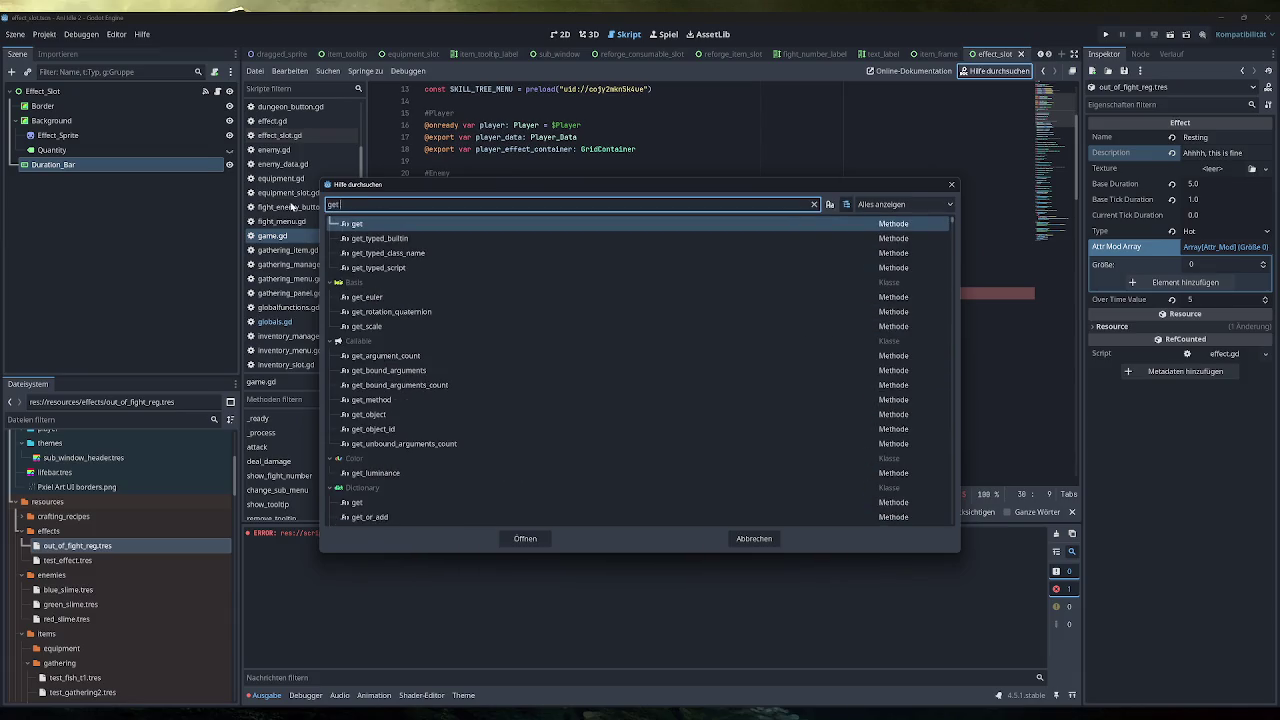
text( set)
key(BackSpace)
key(BackSpace)
key(BackSpace)
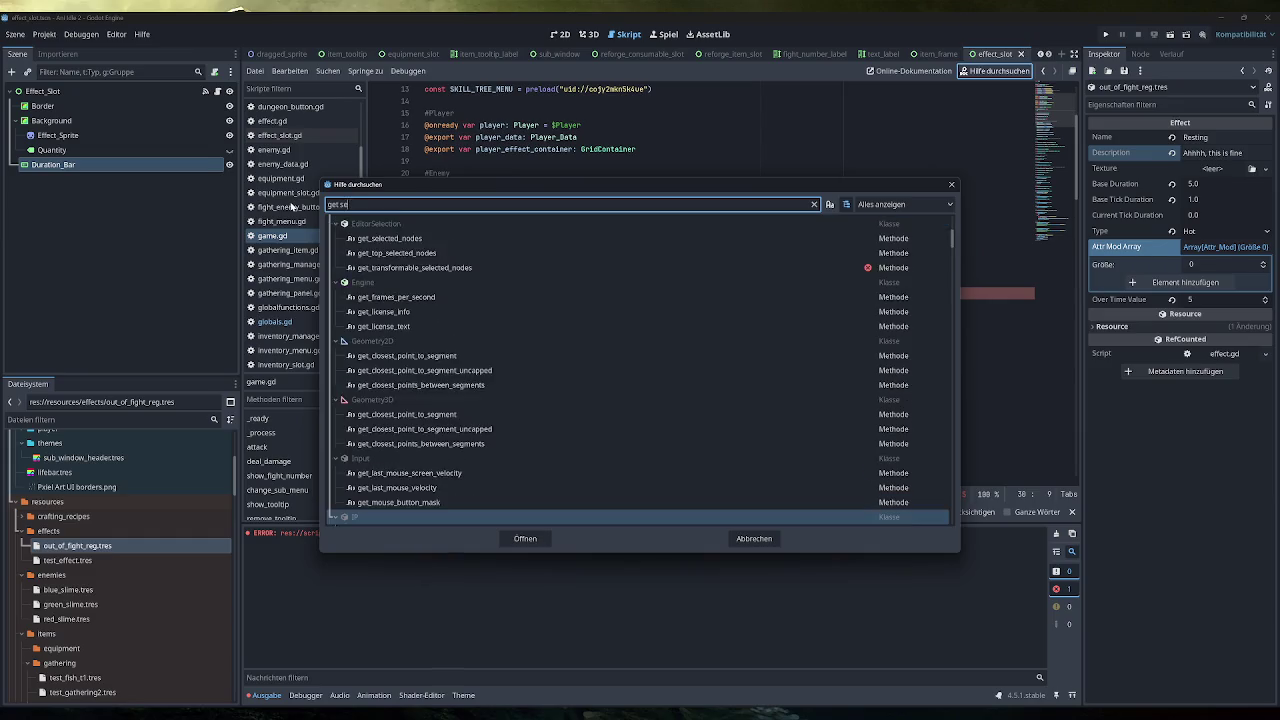
text(s)
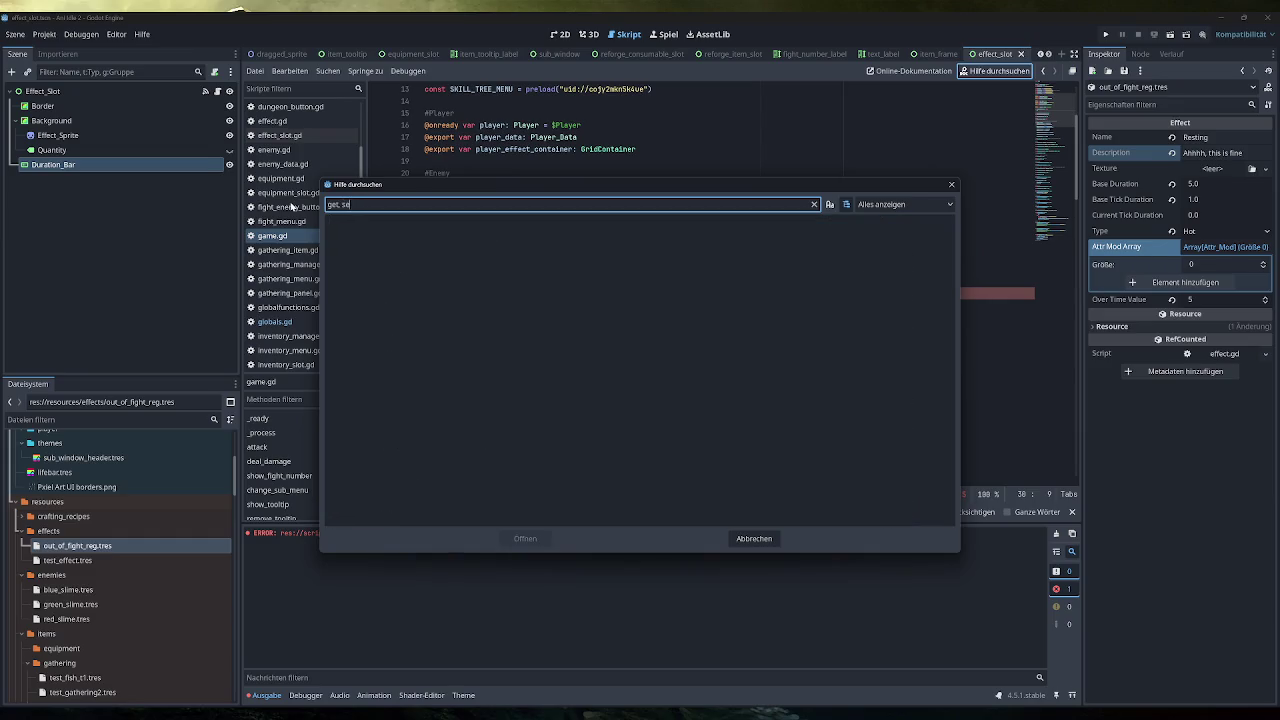
key(BackSpace)
key(BackSpace)
key(BackSpace)
key(BackSpace)
key(BackSpace)
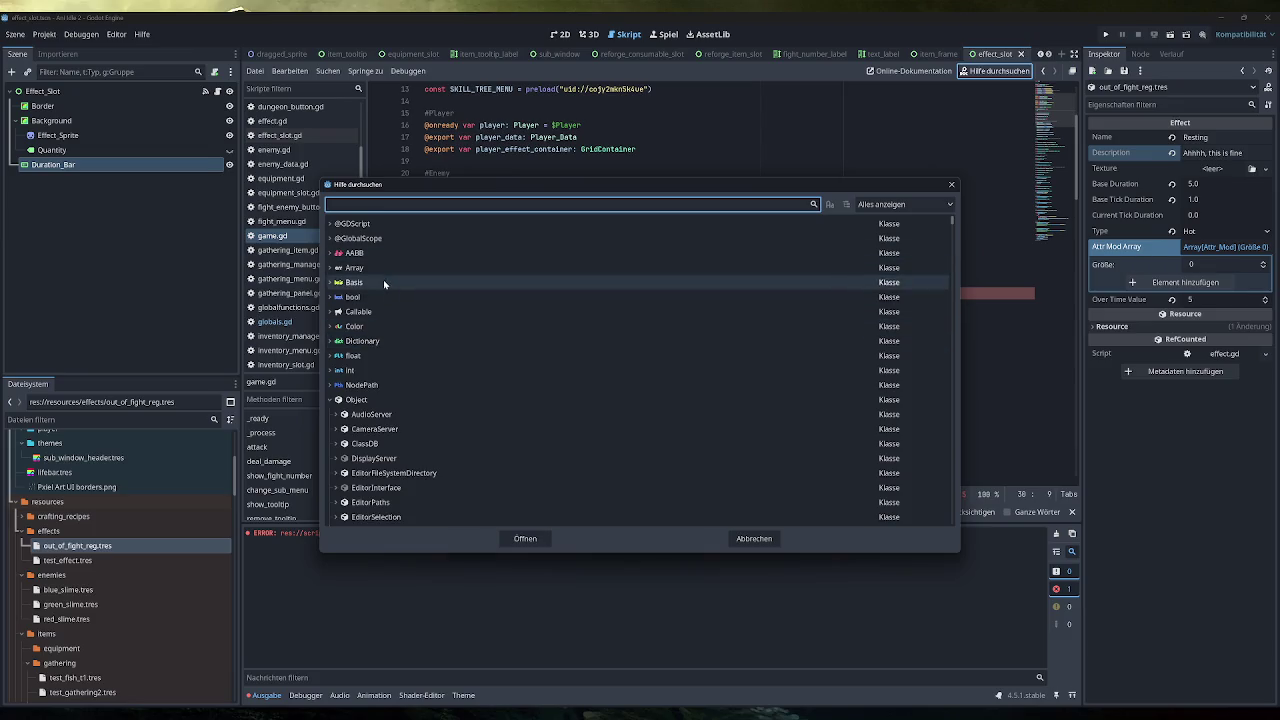
Expand the Basis class to review its constructors, methods, operators and x, y, z properties
scroll(389, 360, down, 4)
scroll(389, 352, up, 4)
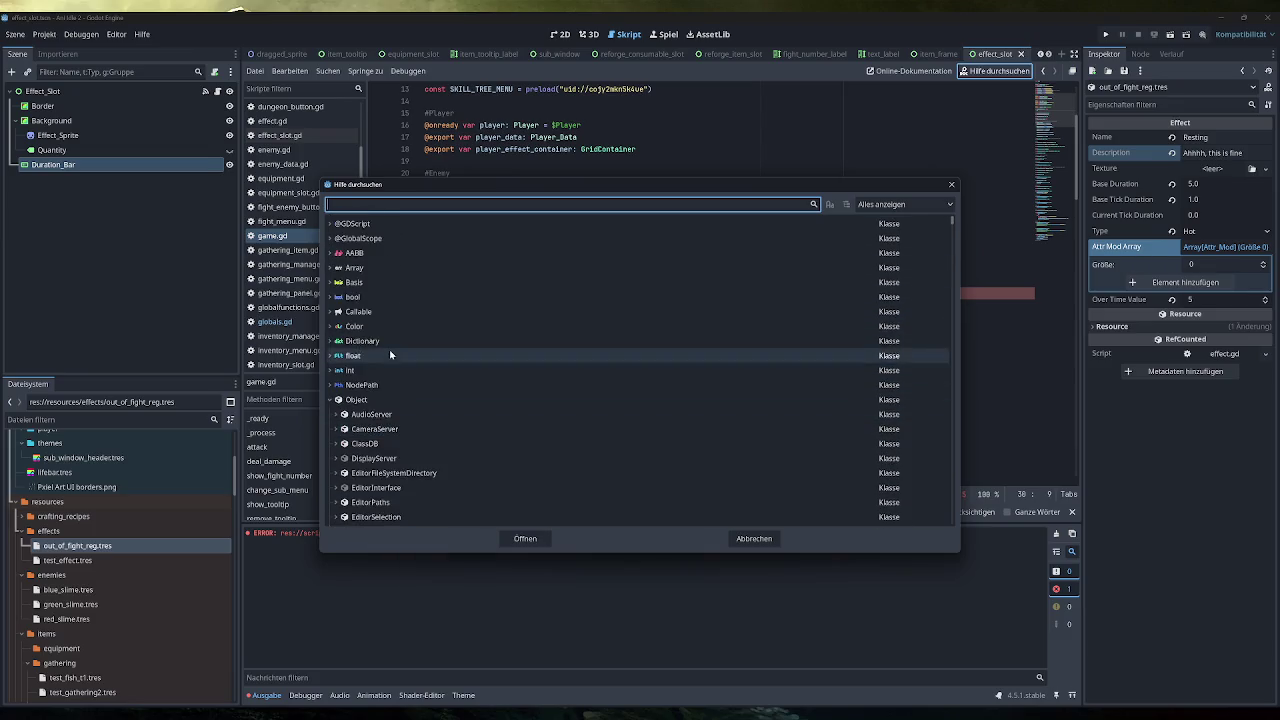
click(340, 283)
click(332, 284)
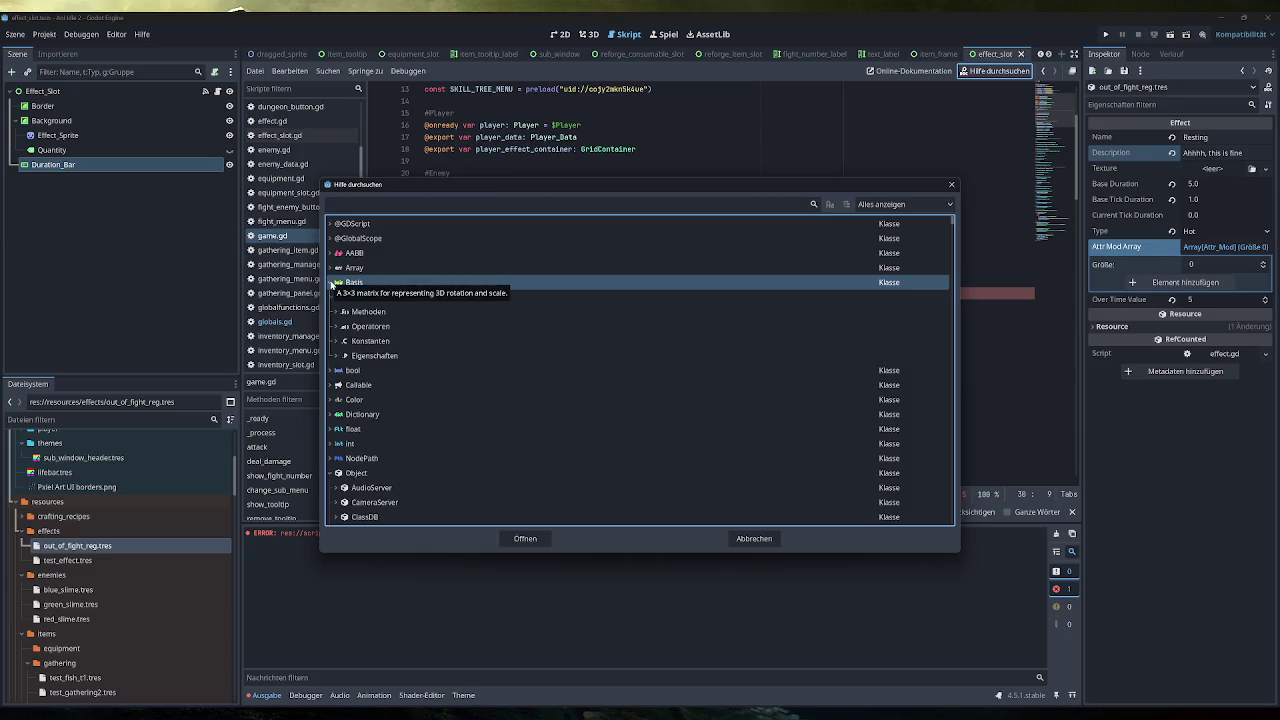
click(335, 298)
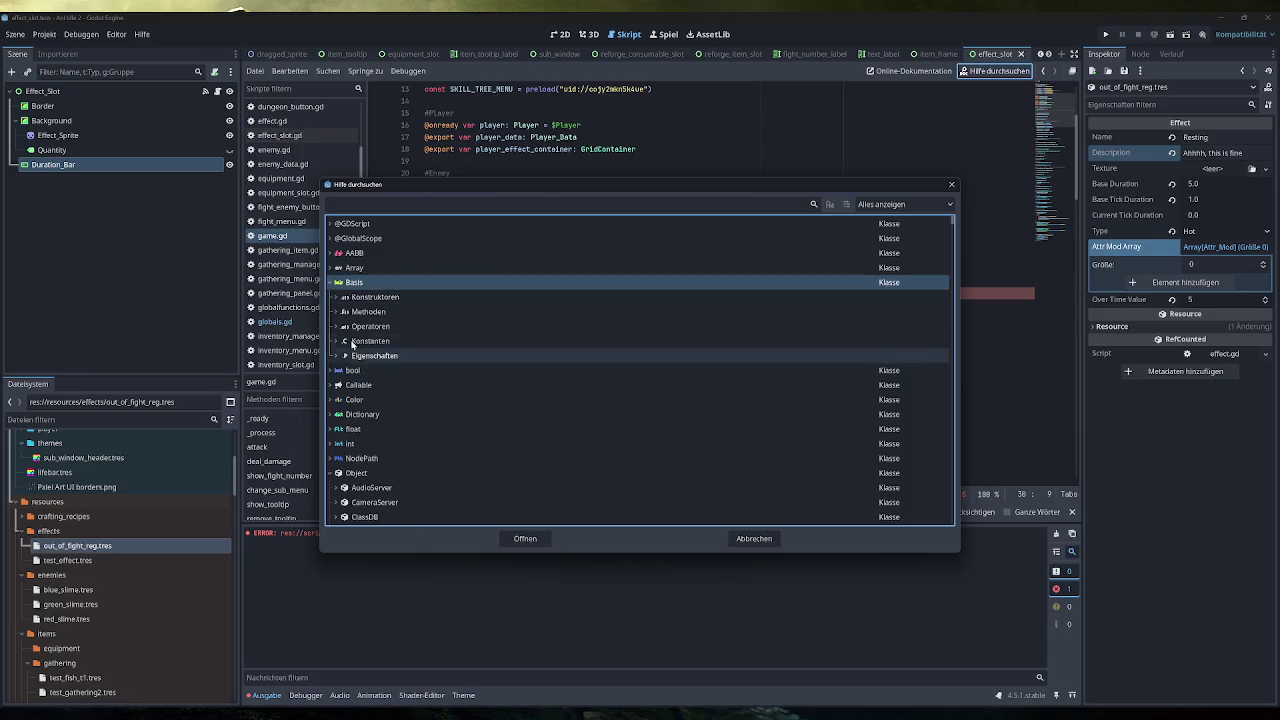
click(335, 298)
click(340, 312)
click(336, 312)
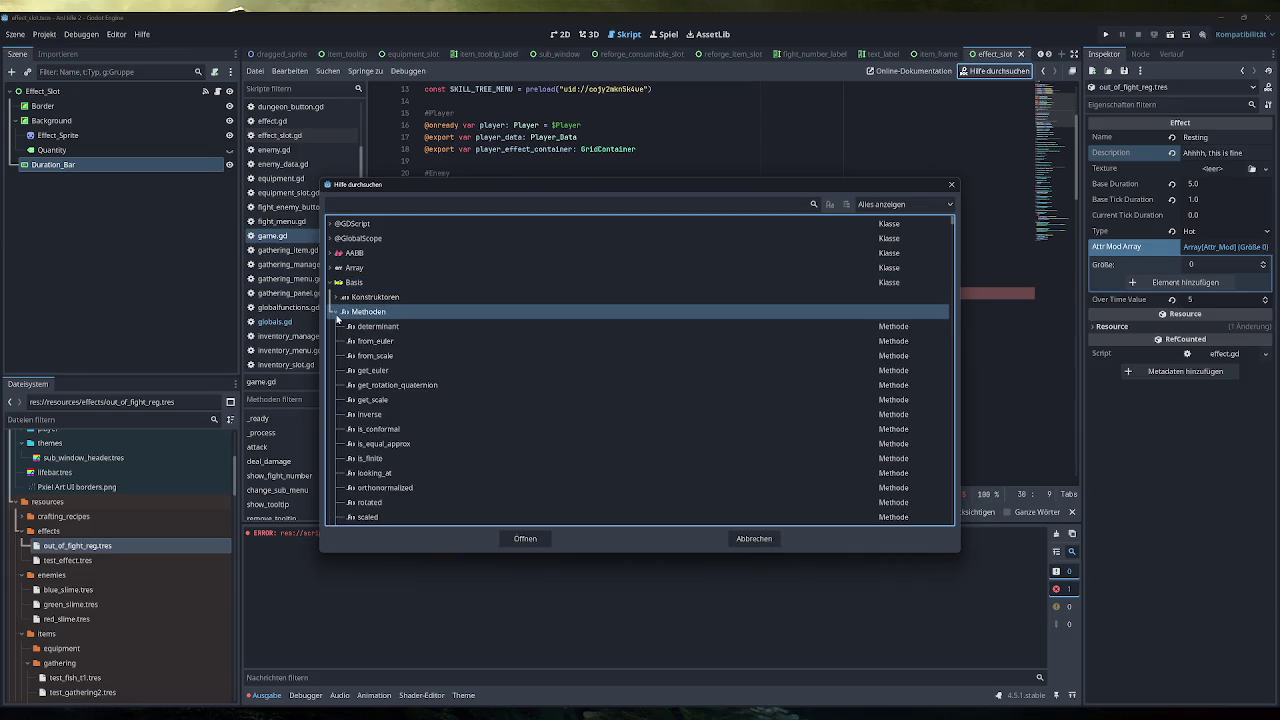
click(337, 314)
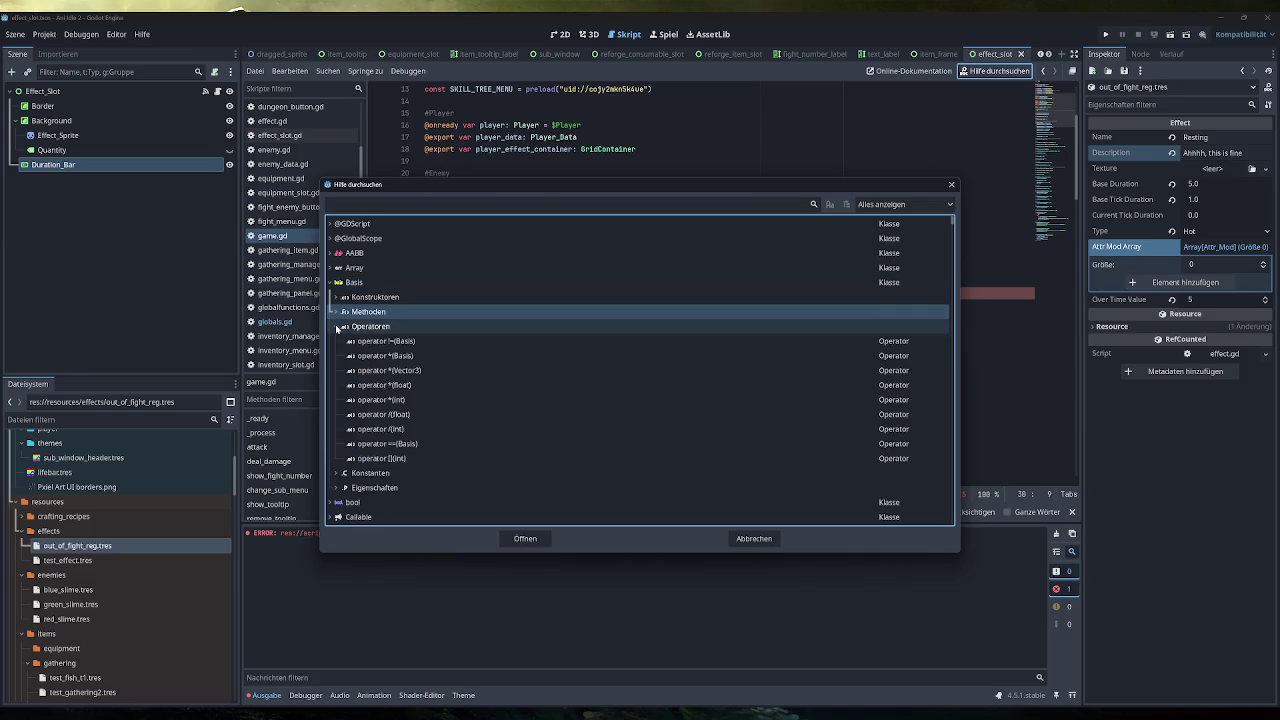
click(337, 327)
click(337, 341)
click(337, 341)
click(337, 356)
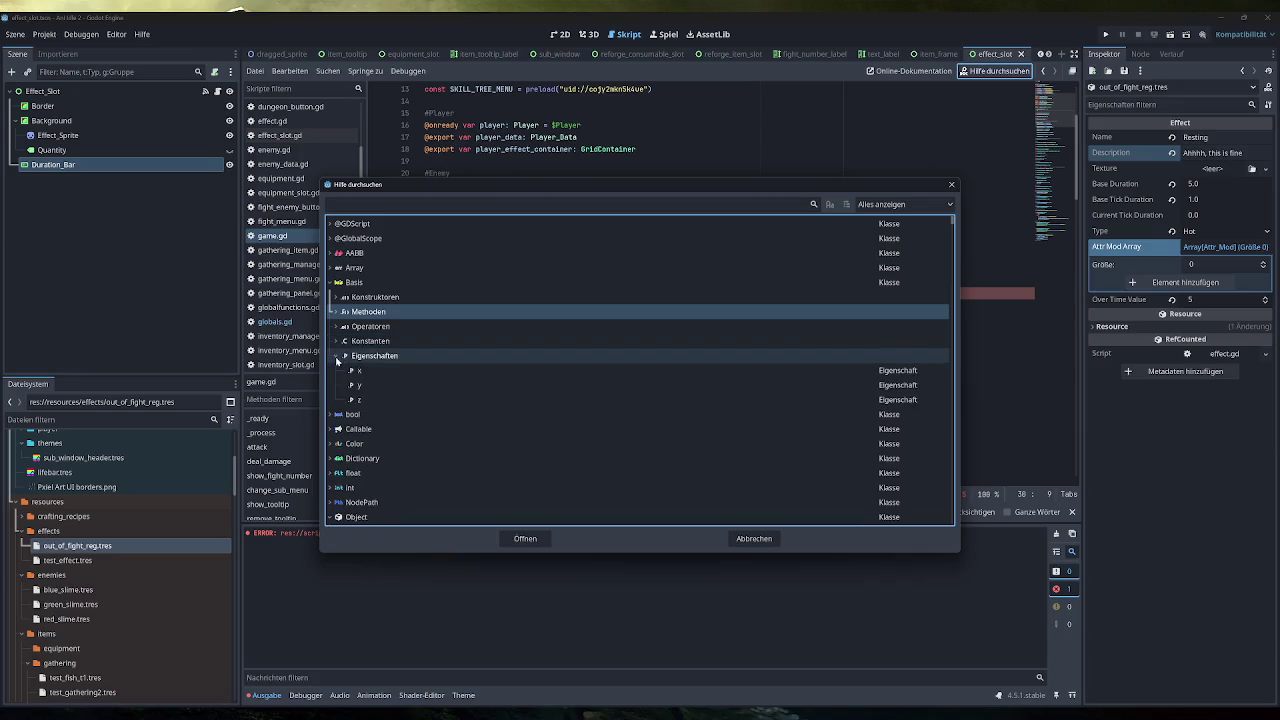
click(337, 356)
click(336, 297)
click(330, 282)
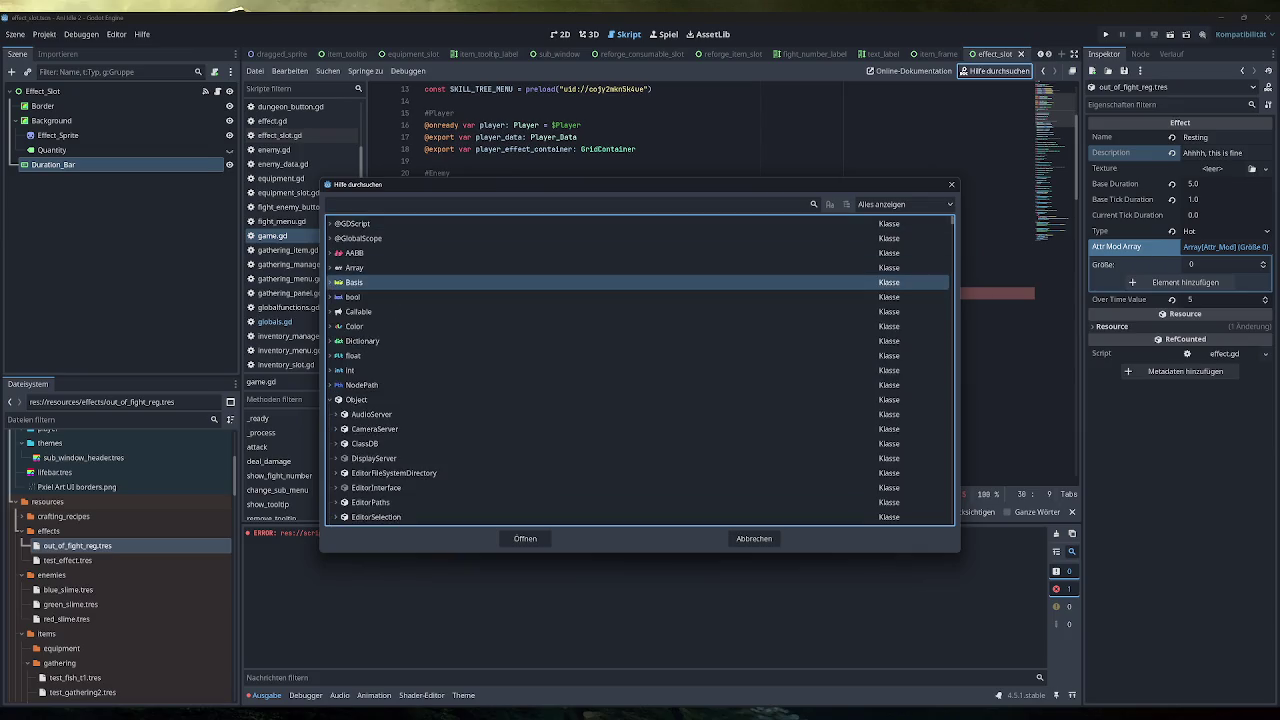
Search the help for 'set', collapse the Object results, and cancel back to game.gd
click(560, 204)
text(set)
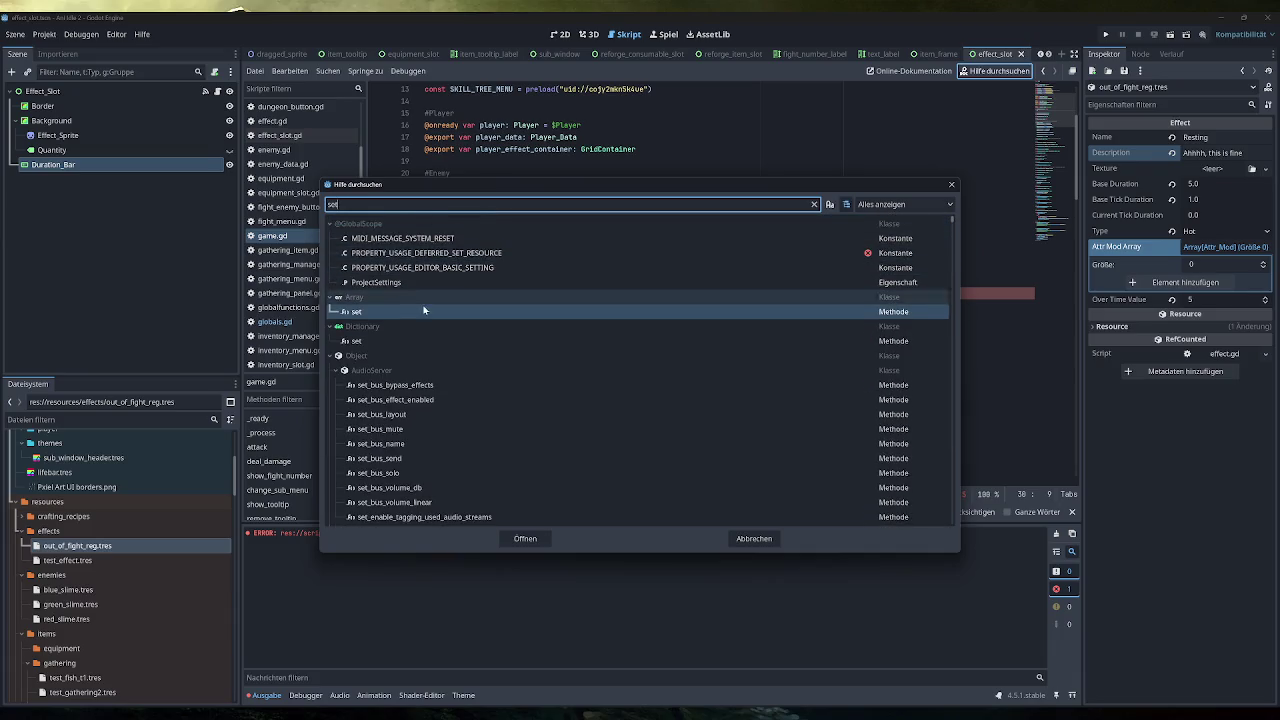
scroll(433, 326, down, 2)
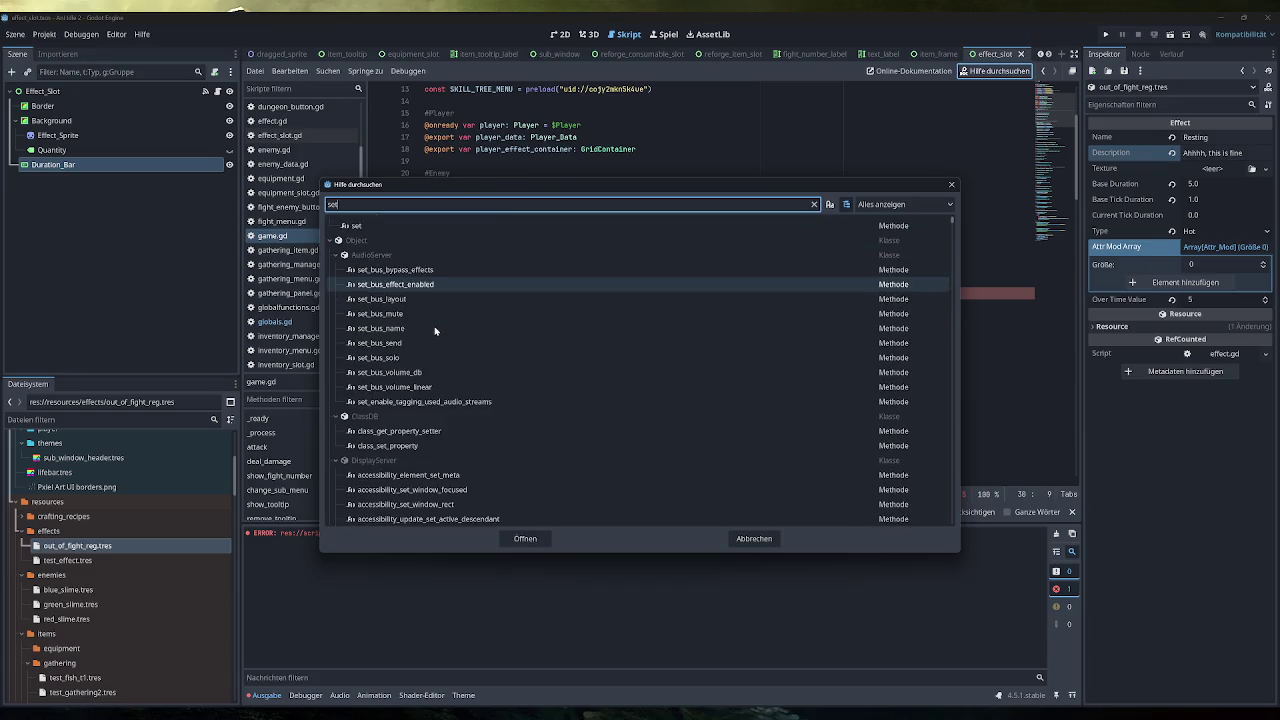
scroll(435, 330, down, 10)
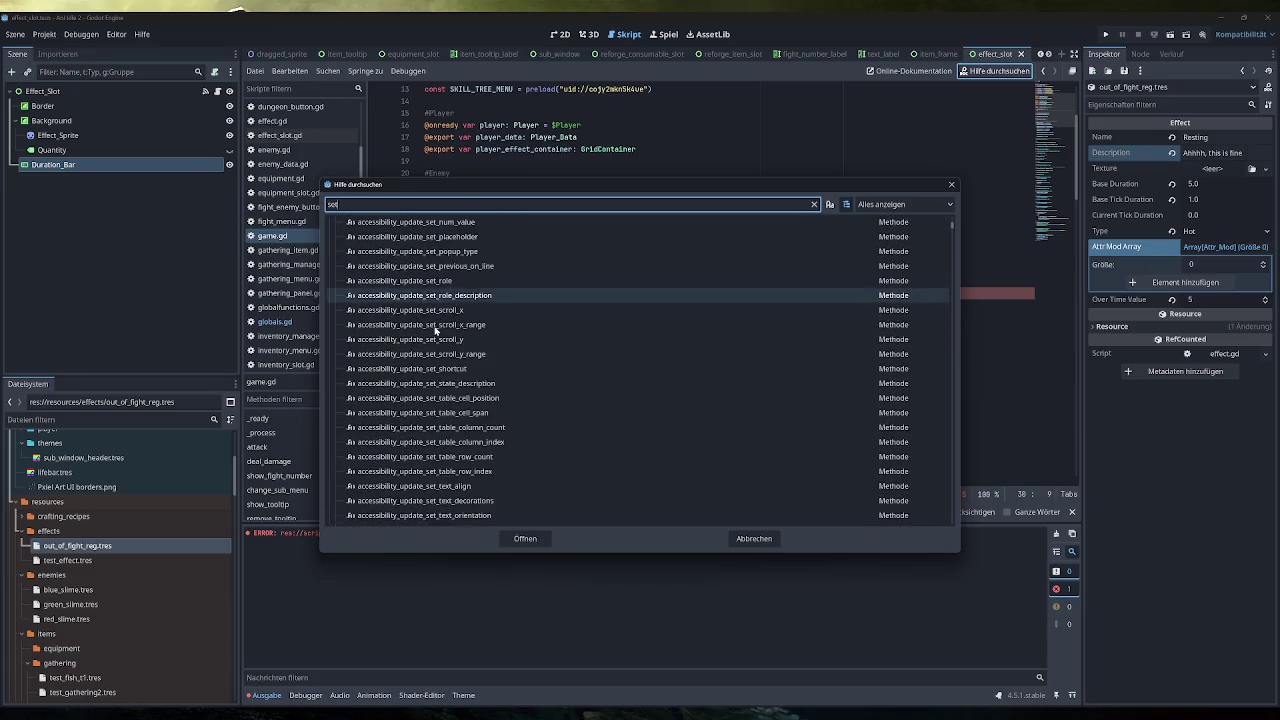
scroll(527, 402, up, 6)
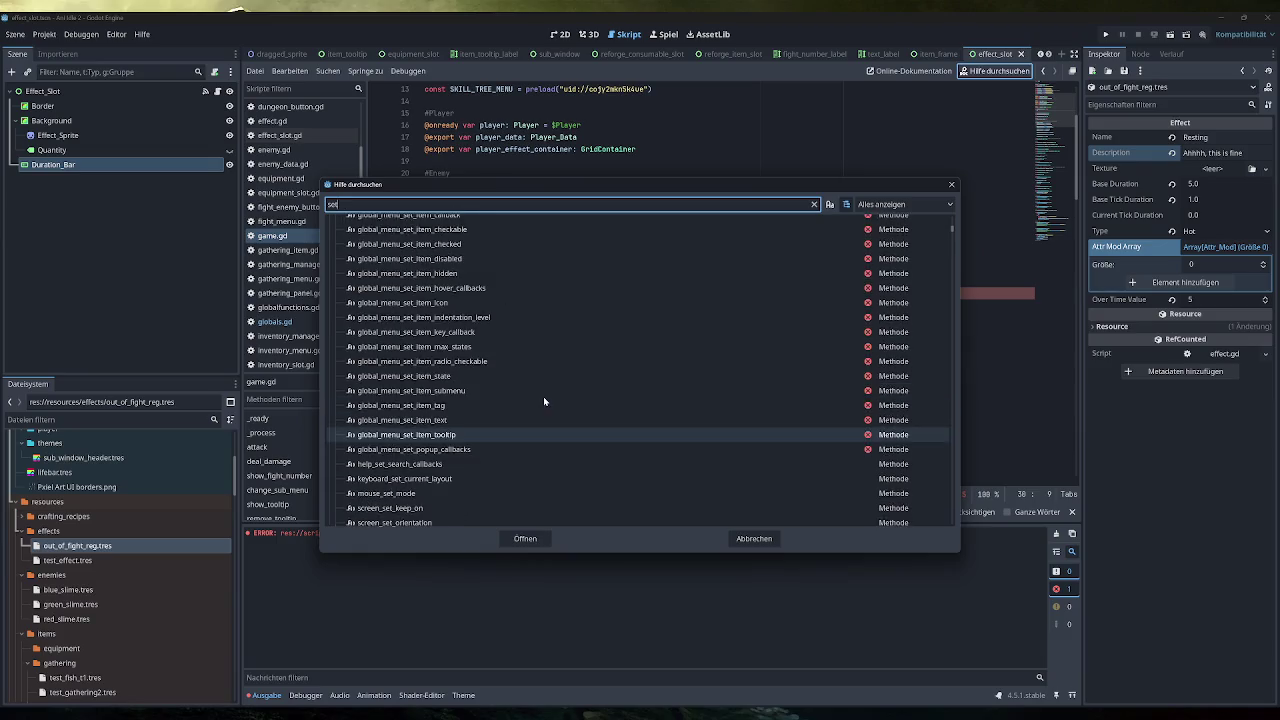
scroll(527, 402, up, 6)
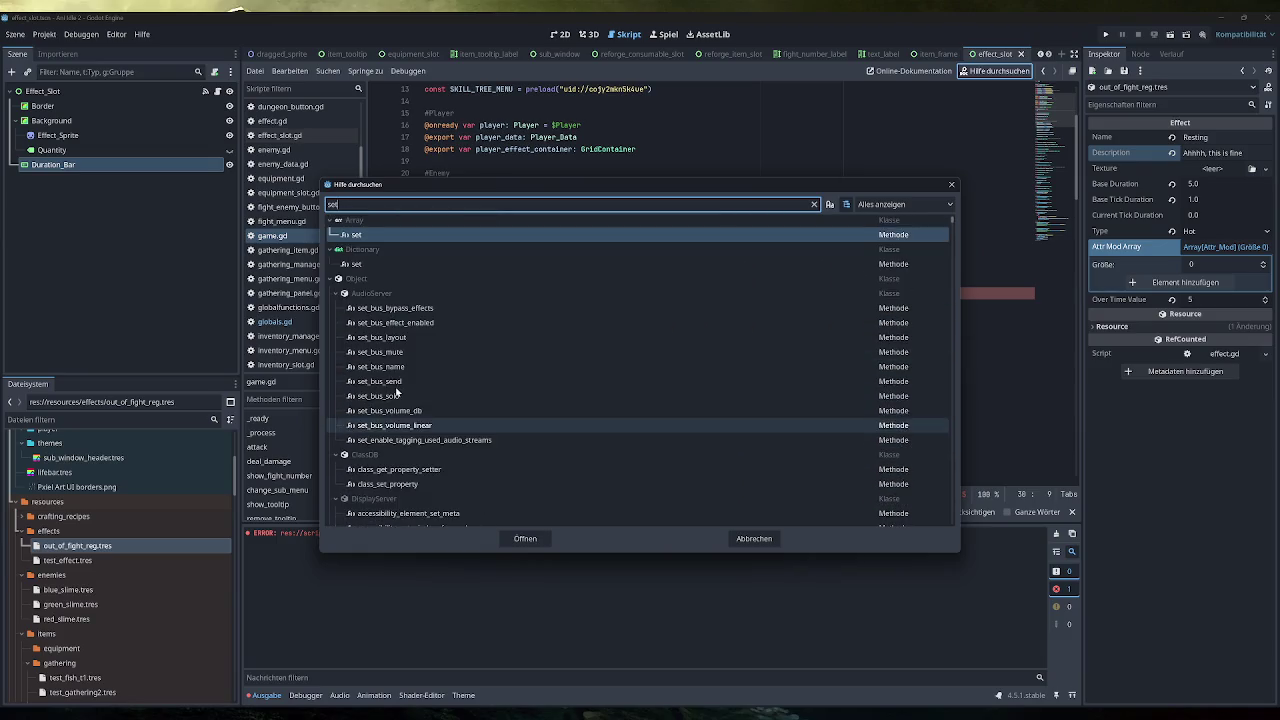
click(338, 279)
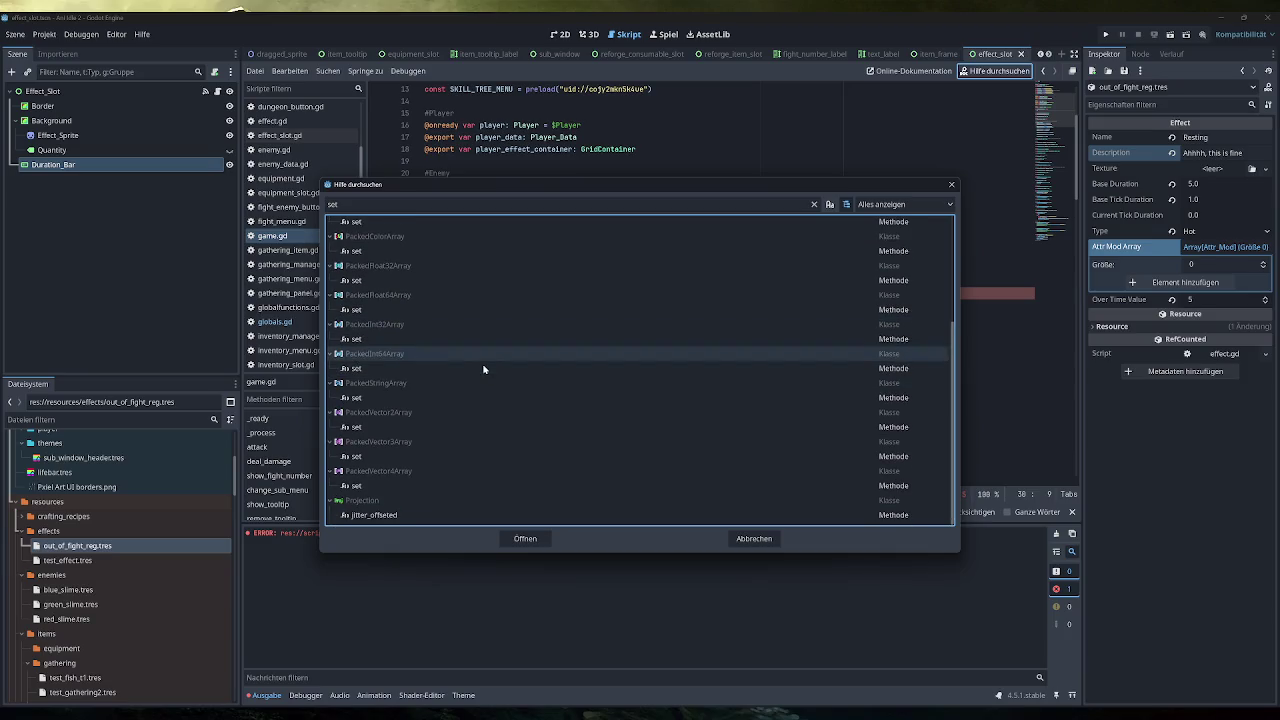
click(752, 538)
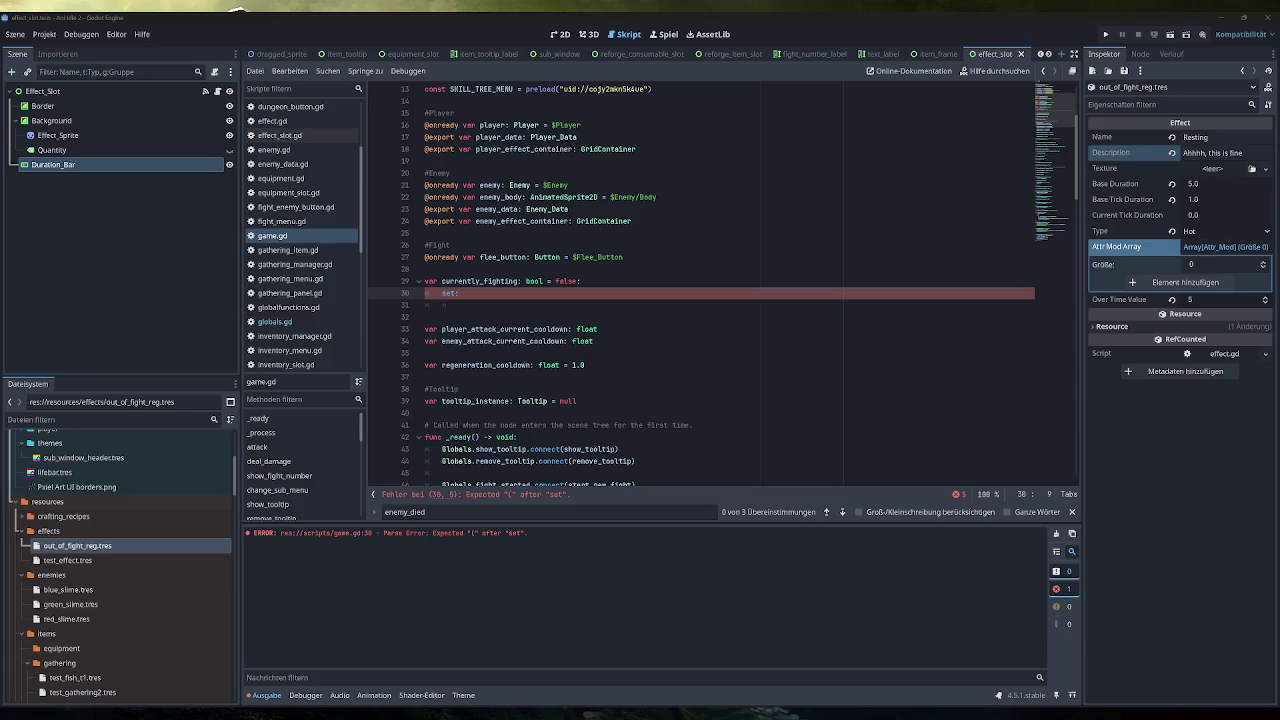
Change line 30 to 'set(value):' and call out_of_fight_check() on line 31 inside the currently_fighting setter
key(BackSpace)
text((value)
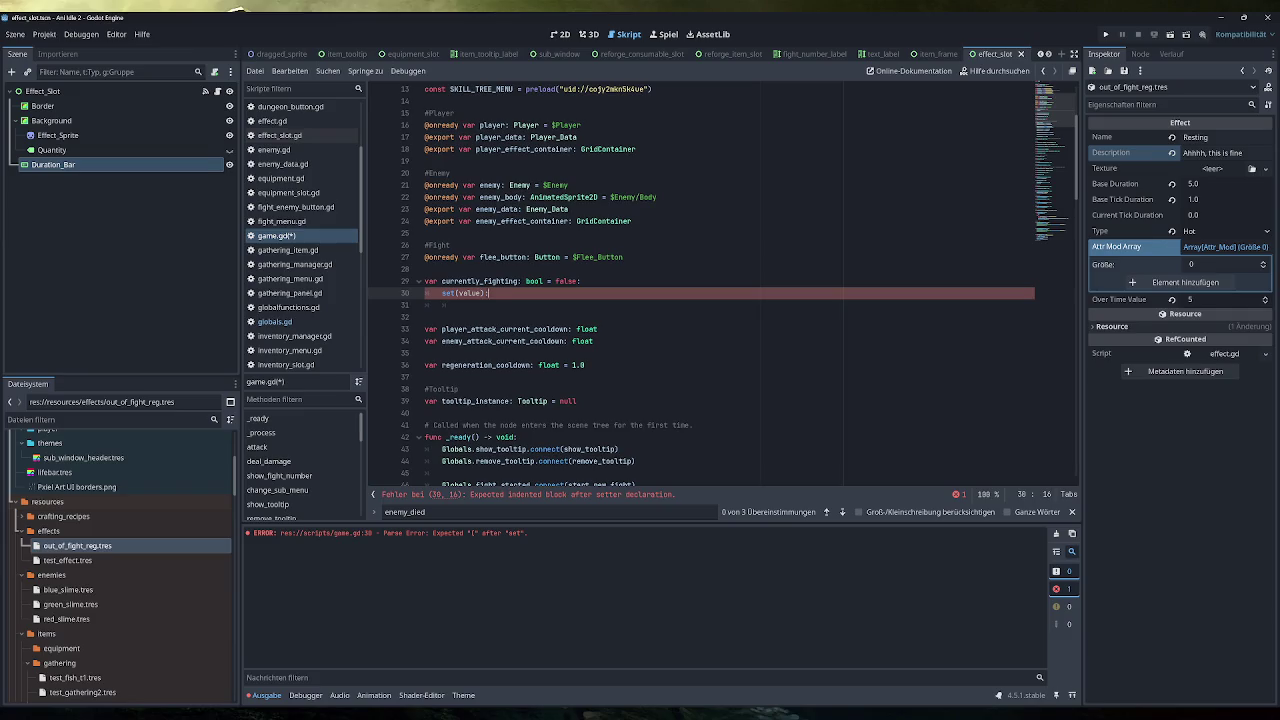
click(459, 305)
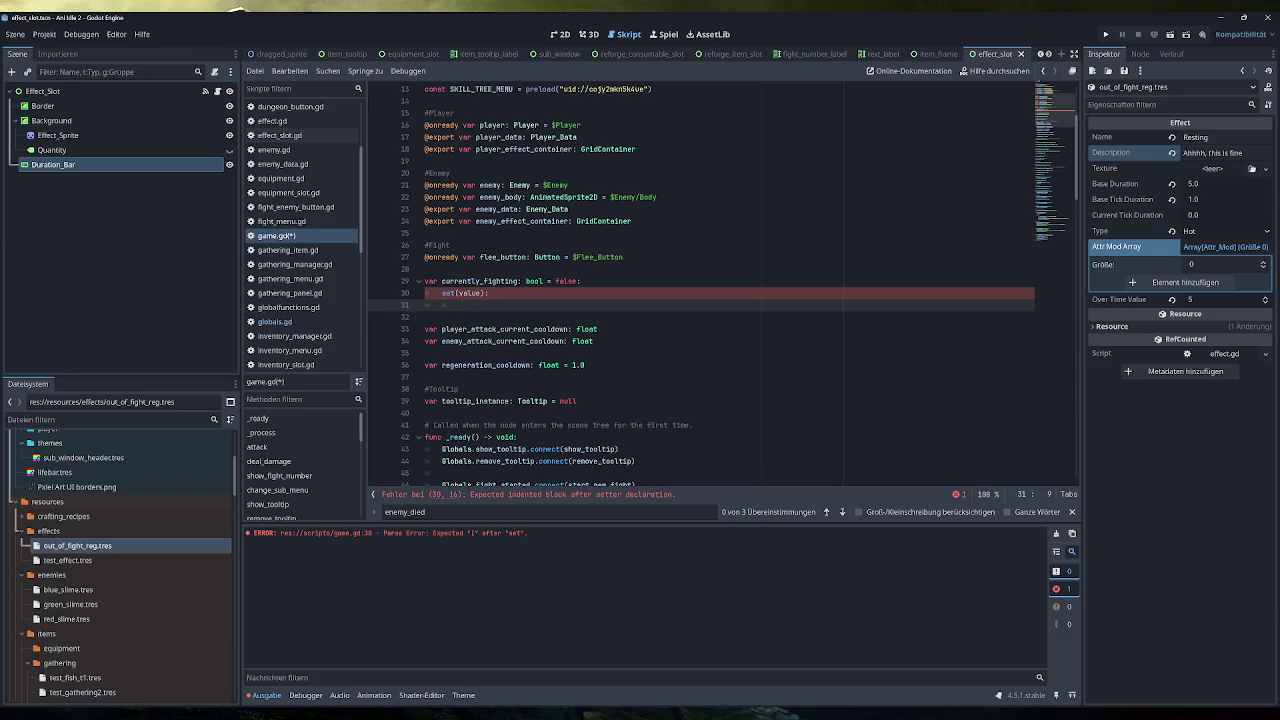
text(out)
key(Return)
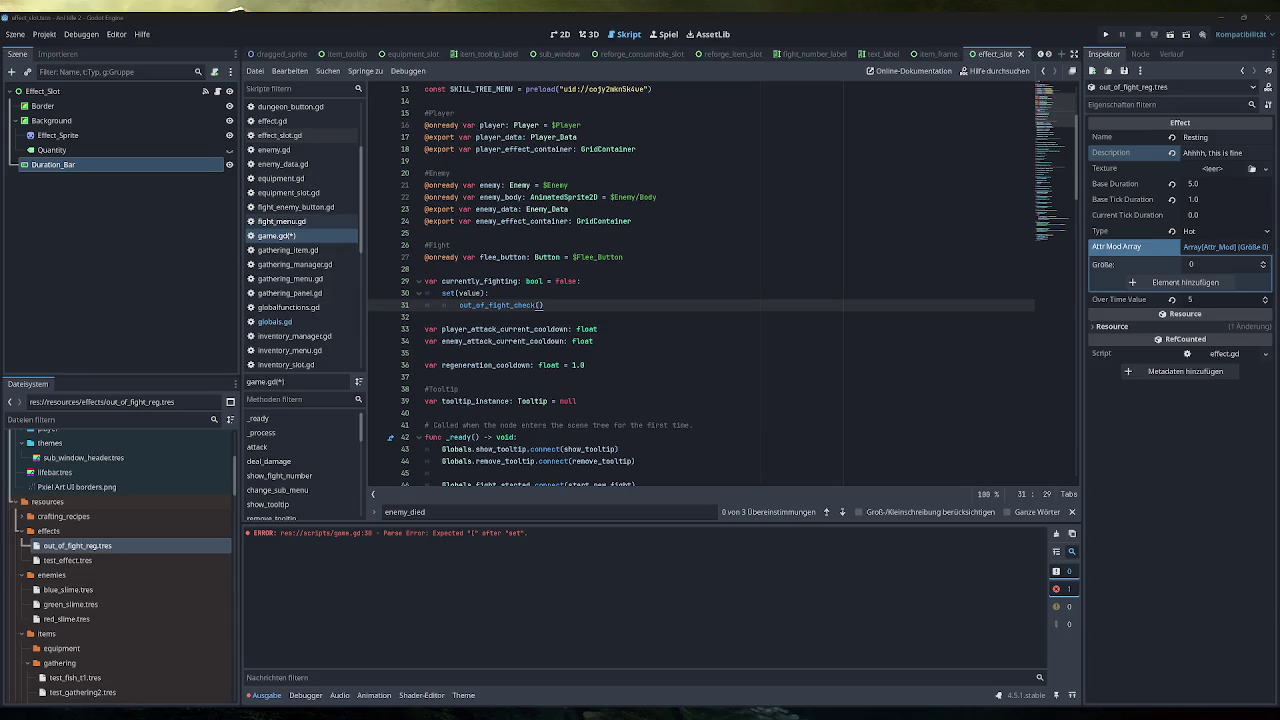
click(463, 293)
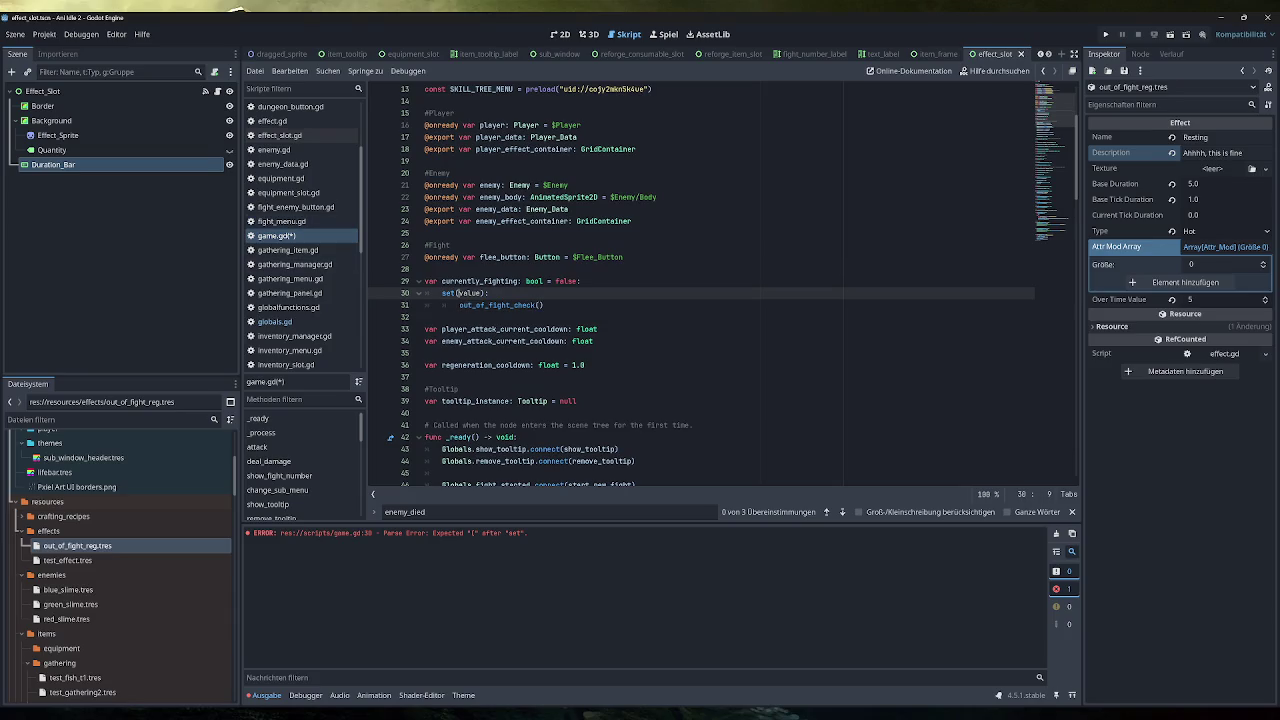
click(457, 293)
click(543, 305)
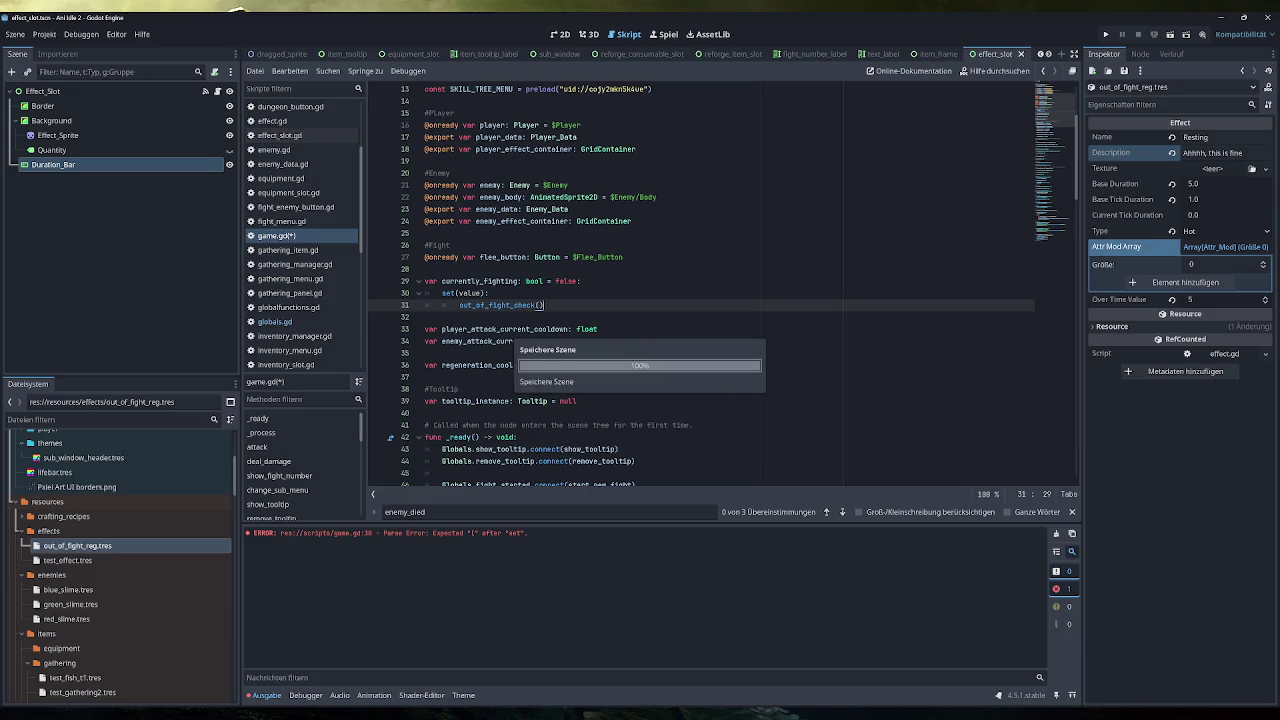
Save game.gd and clear the old parse error from the Output panel
key(ctrl+s)
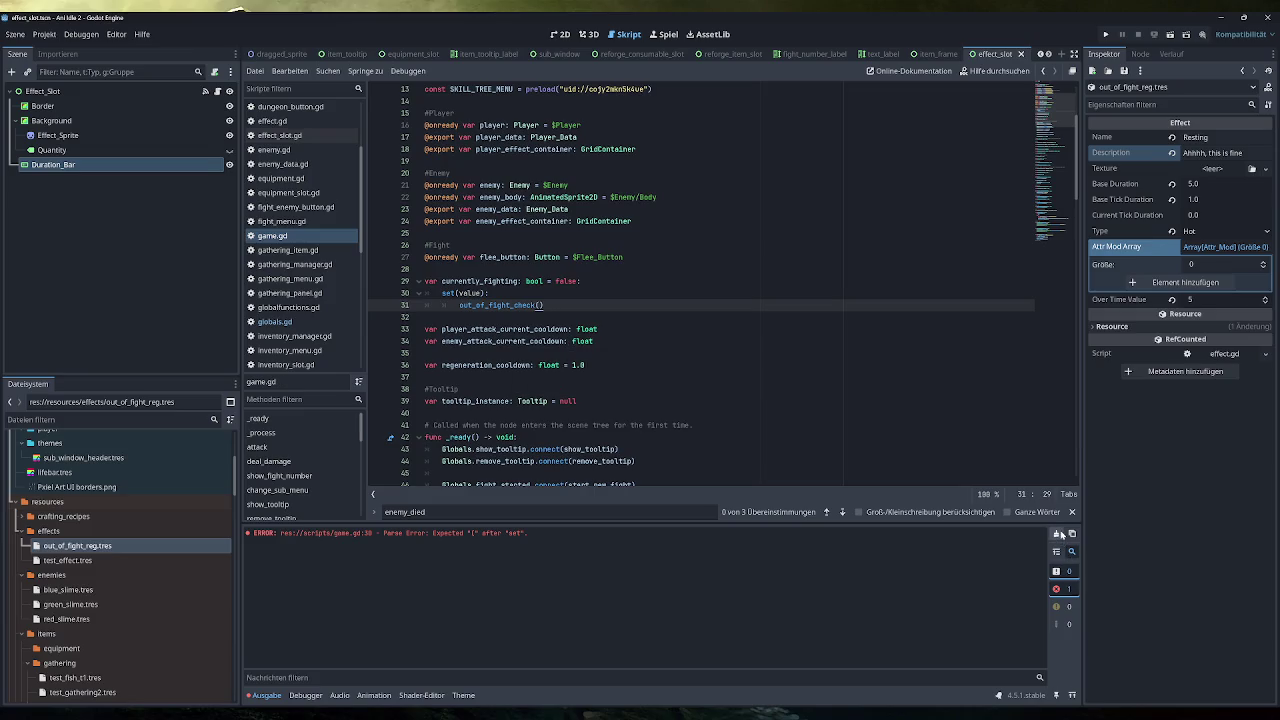
click(1057, 535)
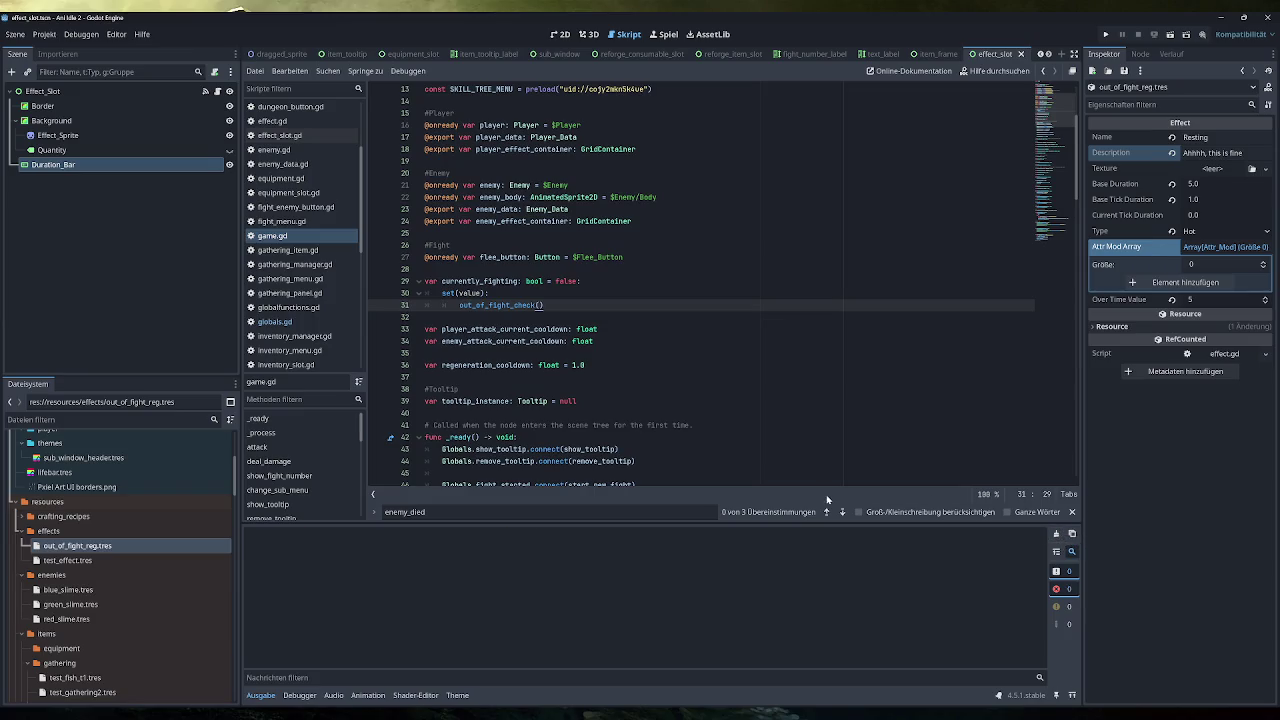
key(shift+Home)
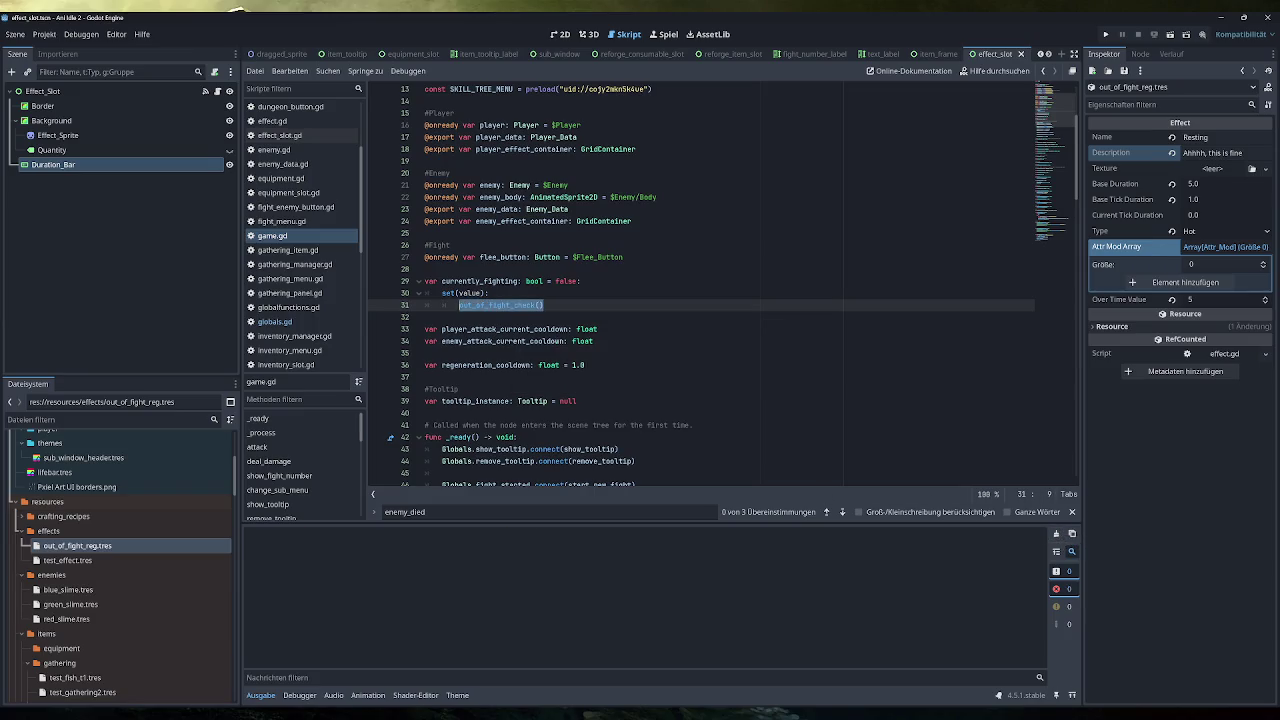
double_click(470, 293)
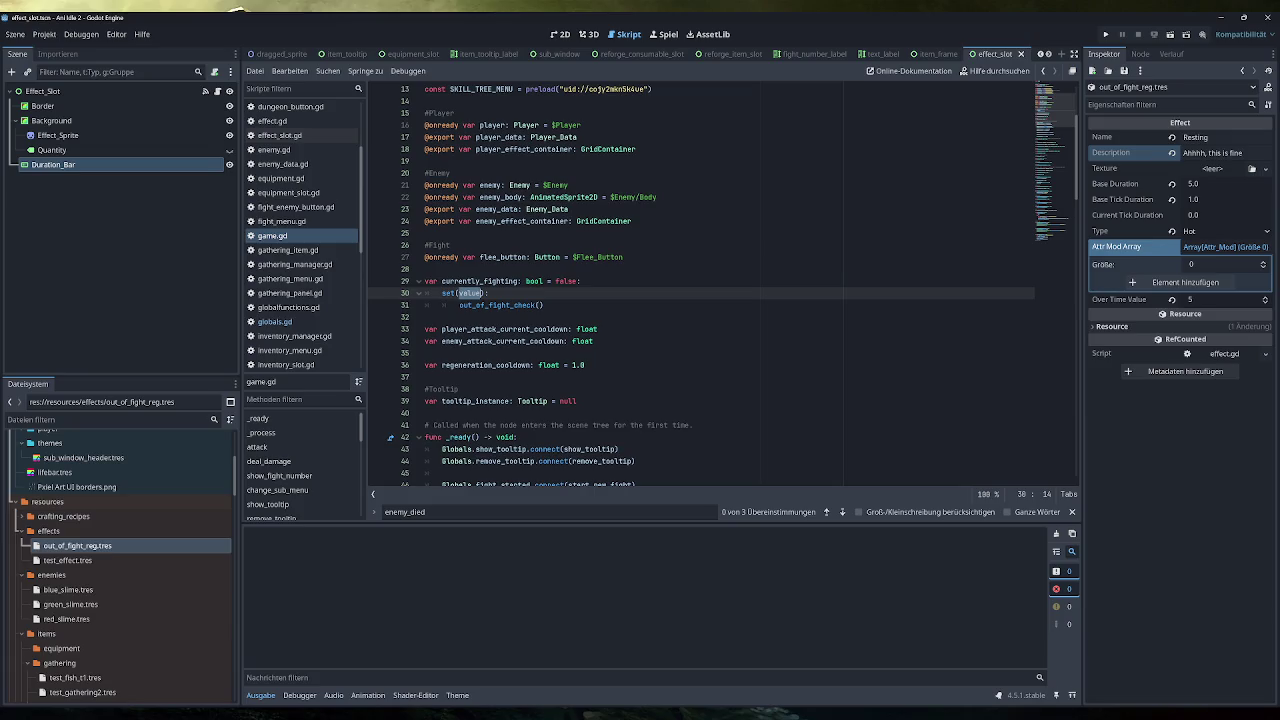
click(544, 305)
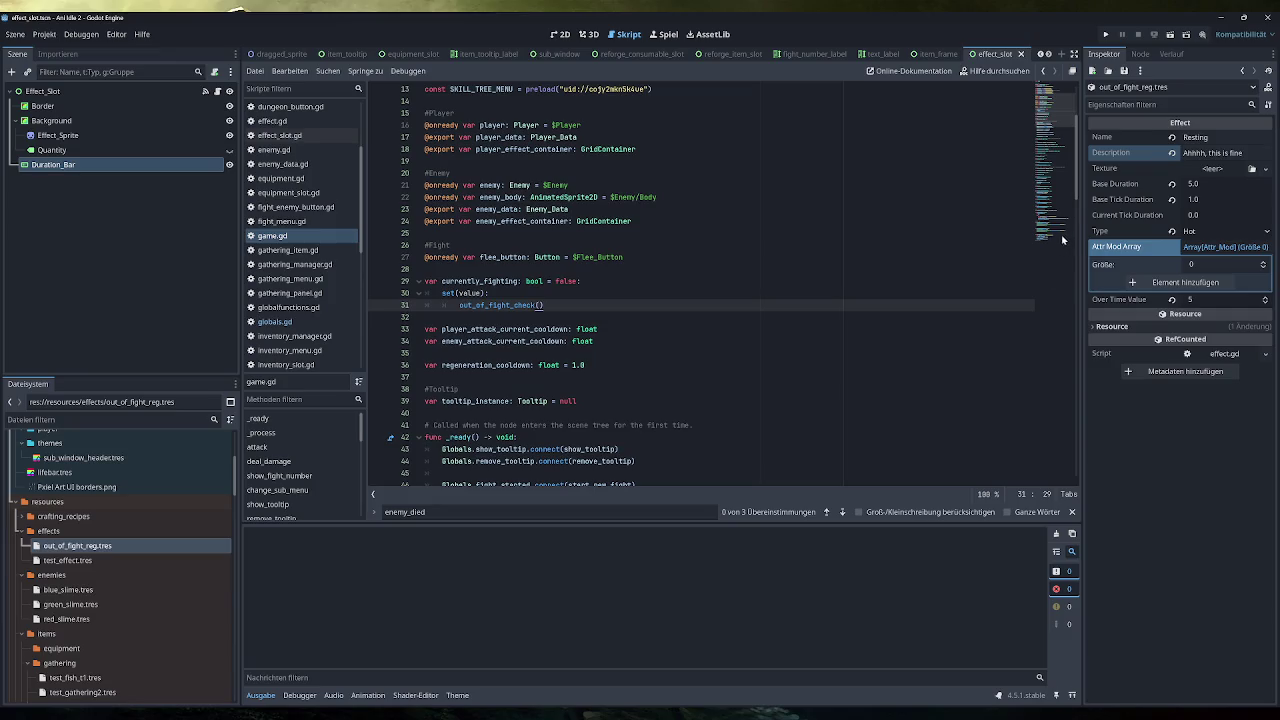
Jump down game.gd via the minimap to the out_of_fight_check function
drag(1055, 237, 1045, 225)
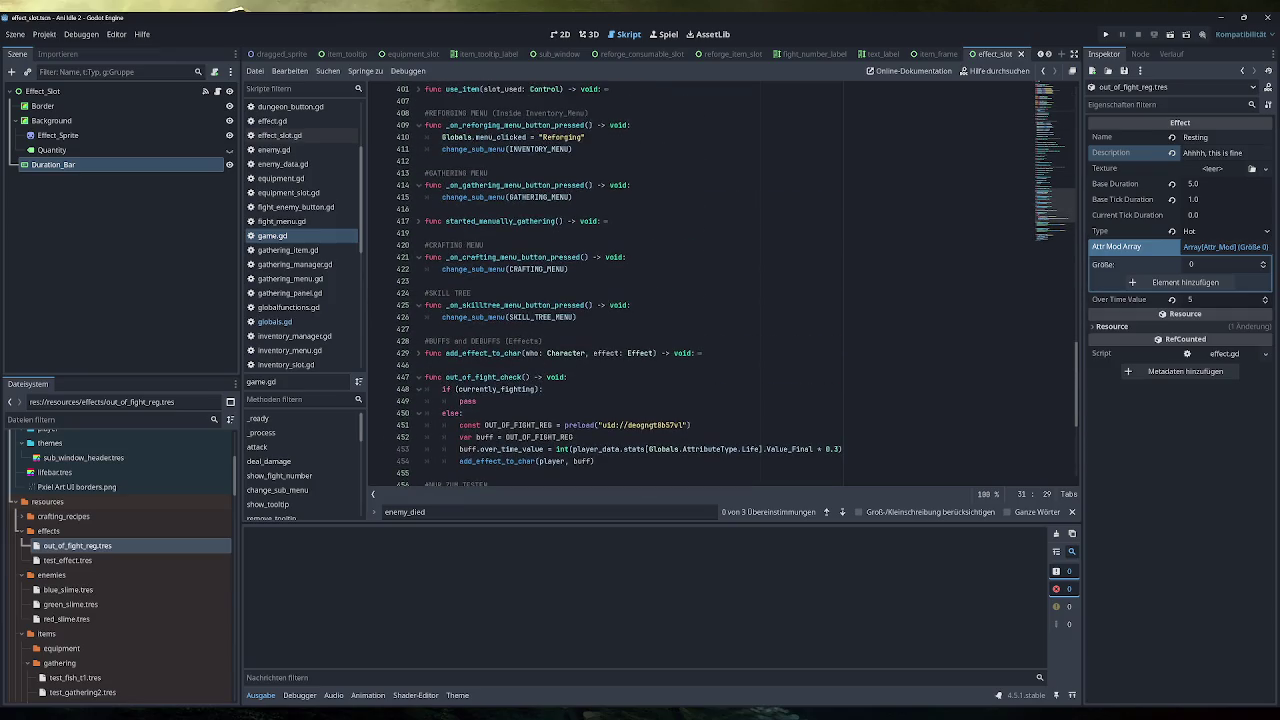
scroll(620, 285, up, 10)
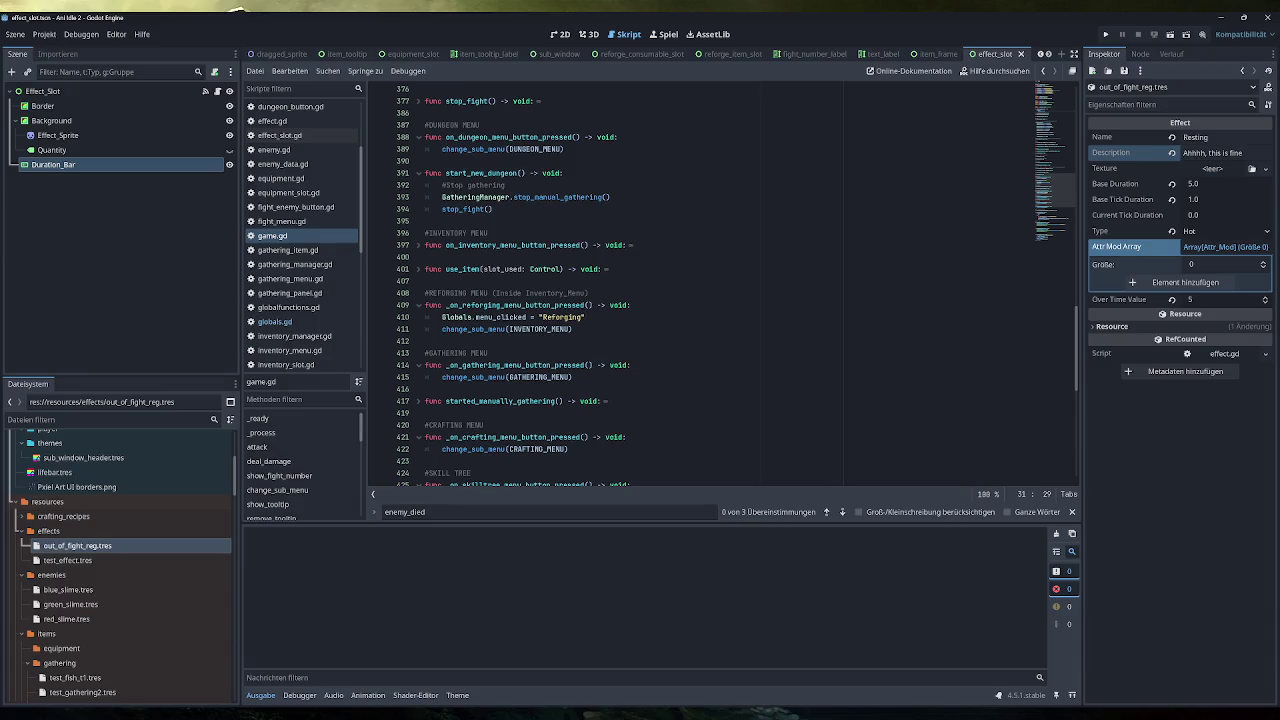
scroll(736, 287, up, 3)
scroll(736, 287, down, 2)
scroll(736, 287, down, 7)
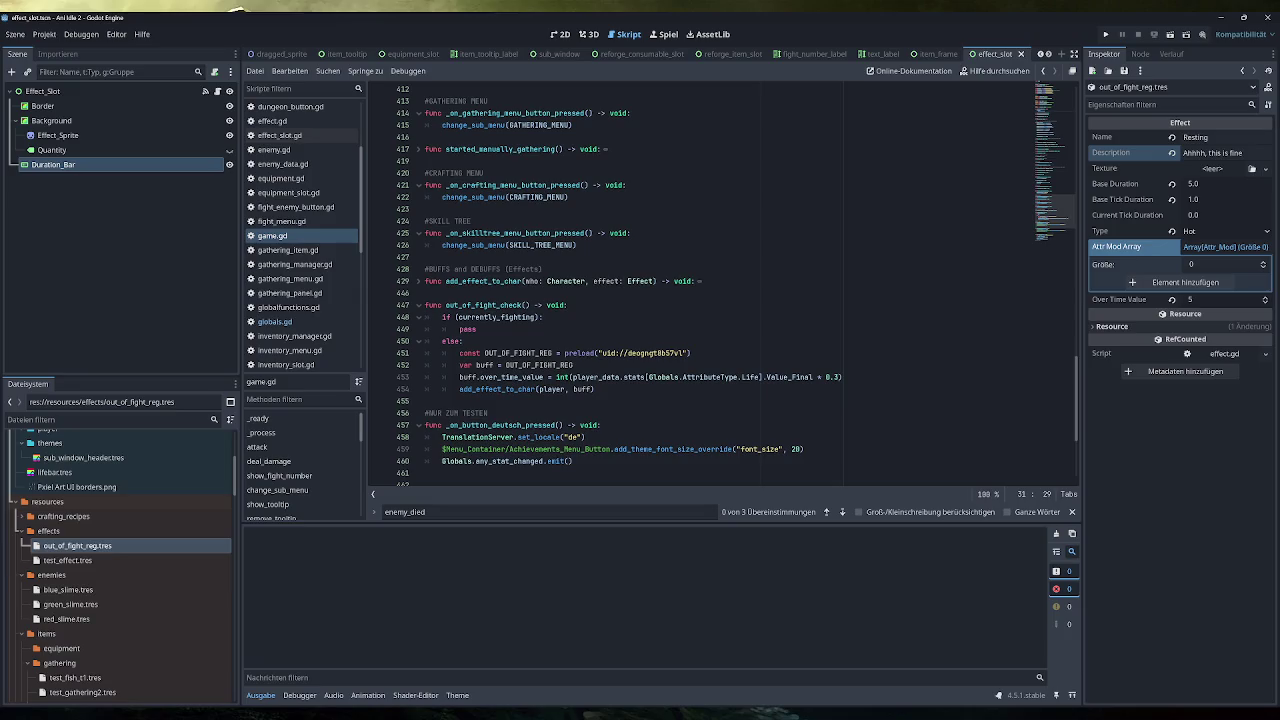
Unfold add_effect_to_char at line 429 to read its duration-setting body
double_click(468, 329)
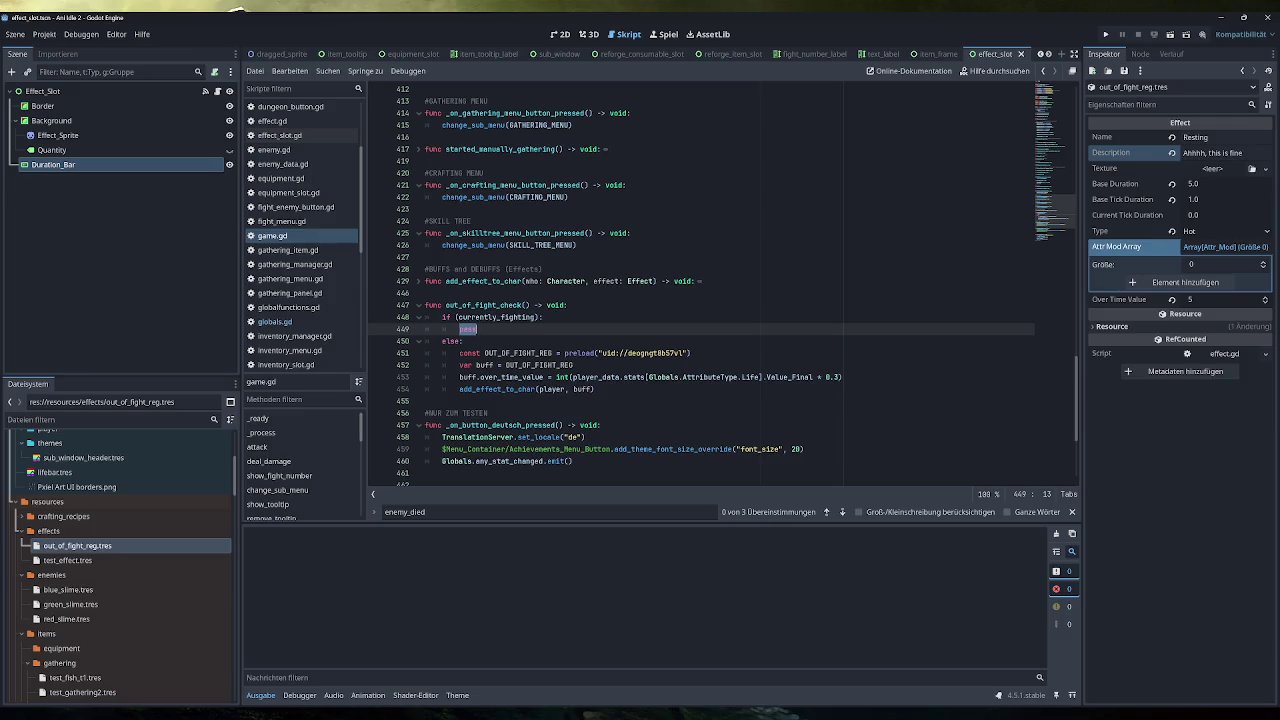
click(418, 283)
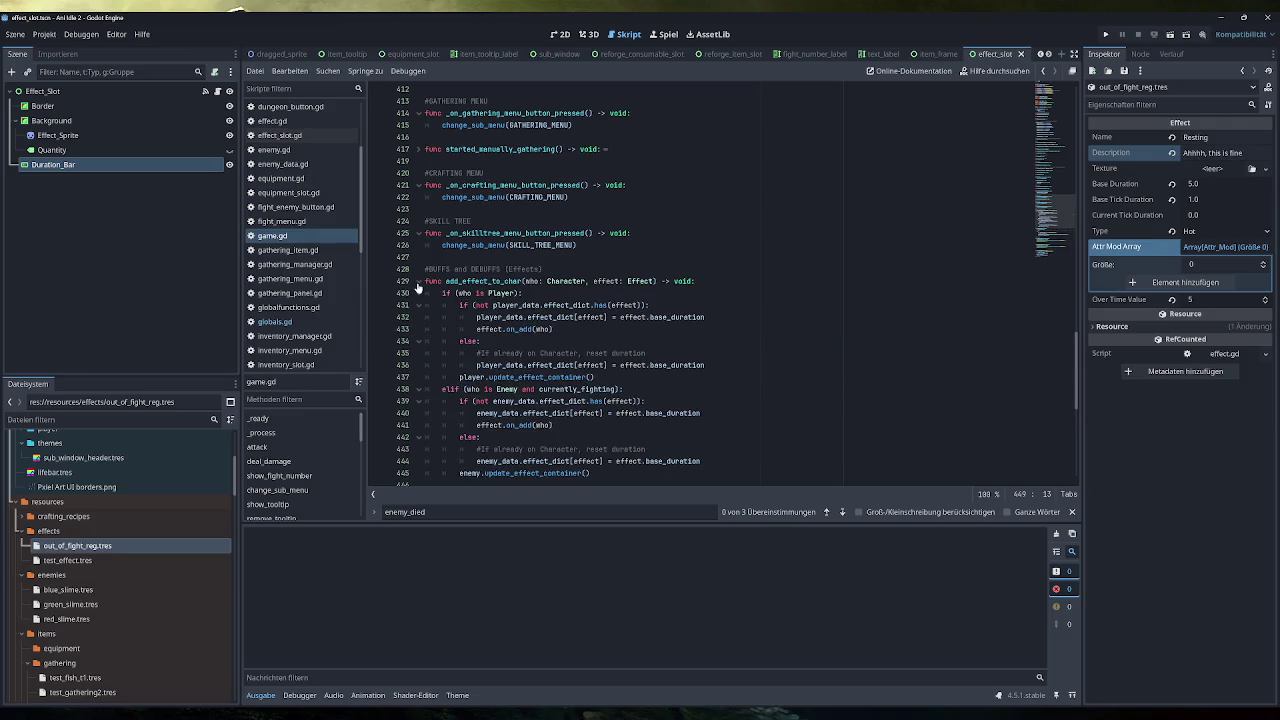
click(418, 283)
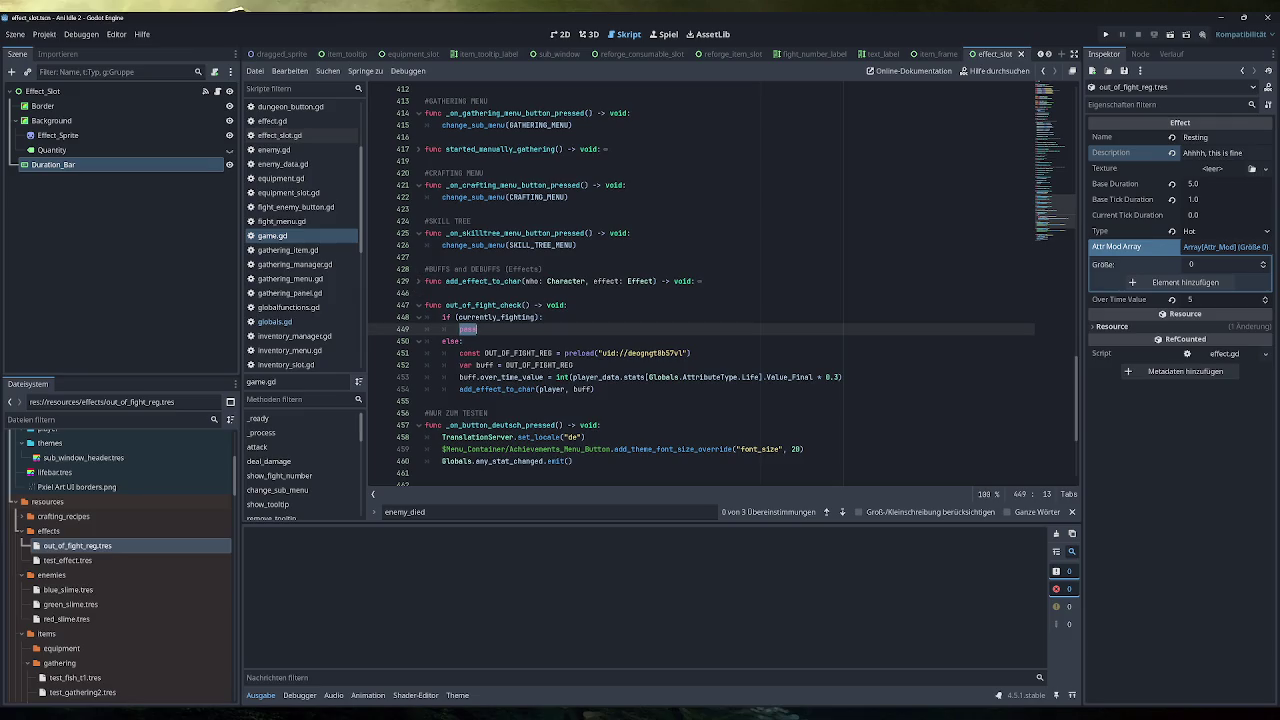
mouse_move(500, 318)
click(416, 283)
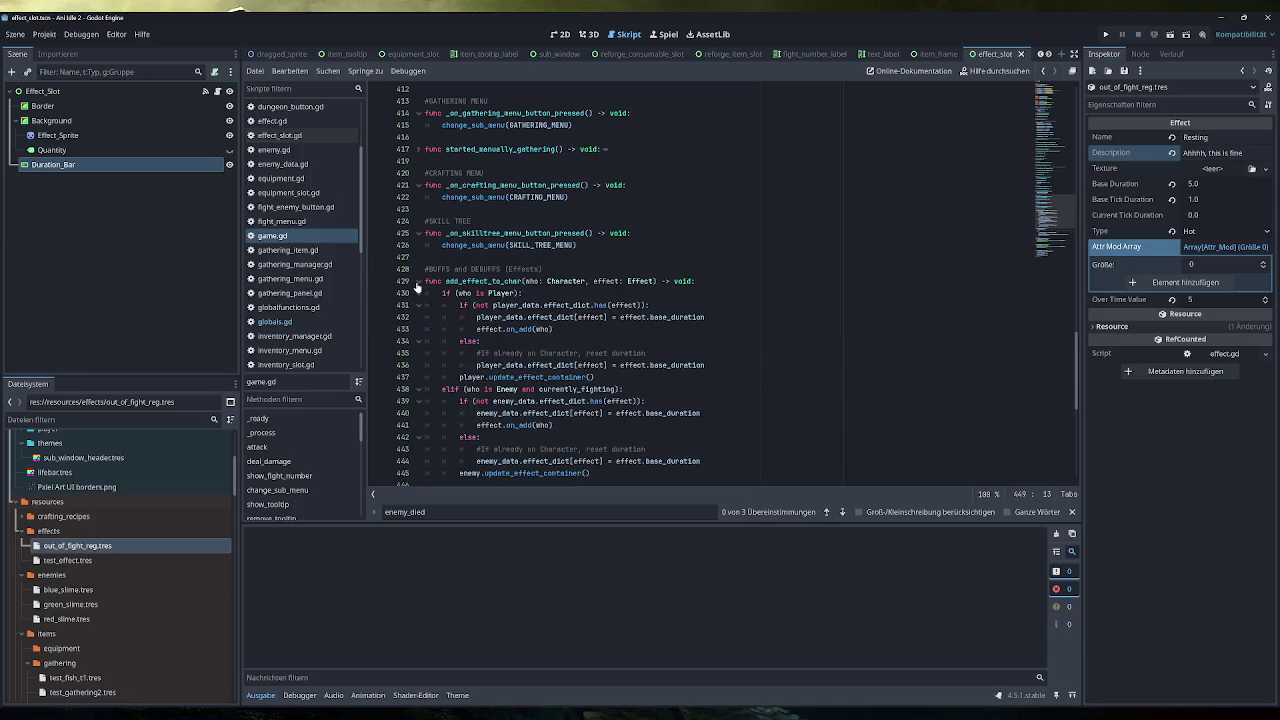
scroll(416, 287, down, 2)
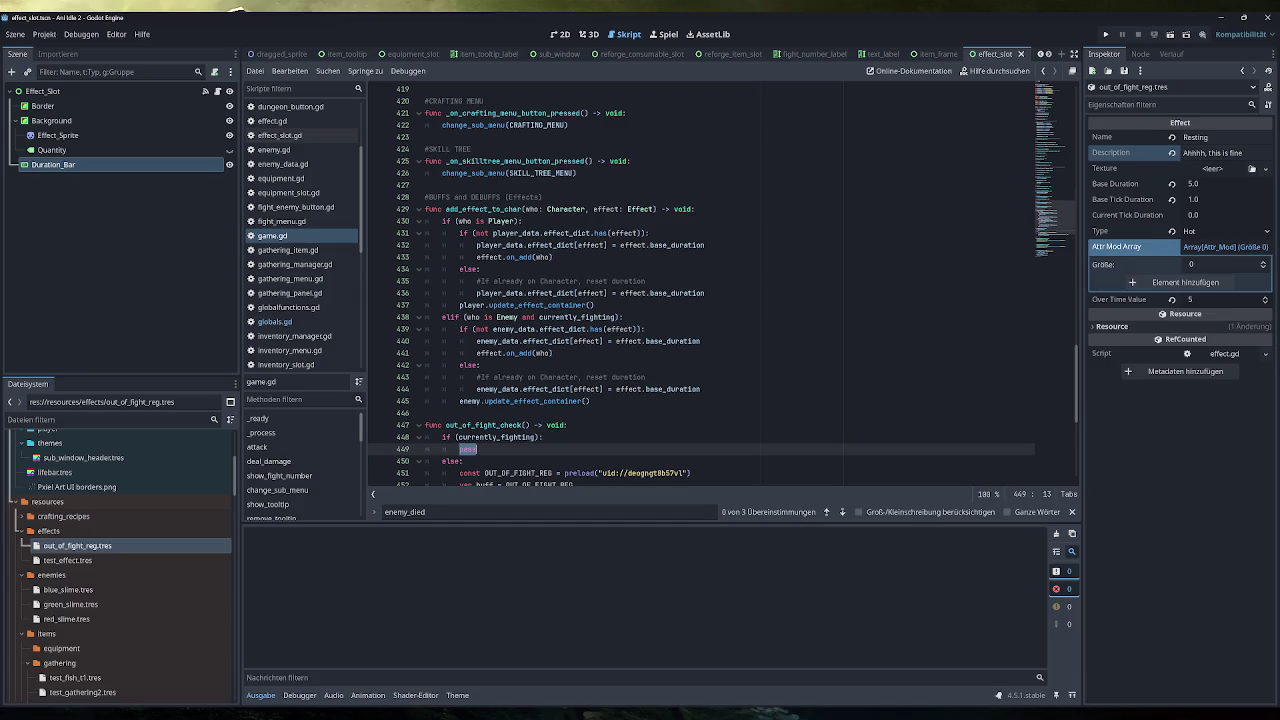
scroll(700, 290, down, 3)
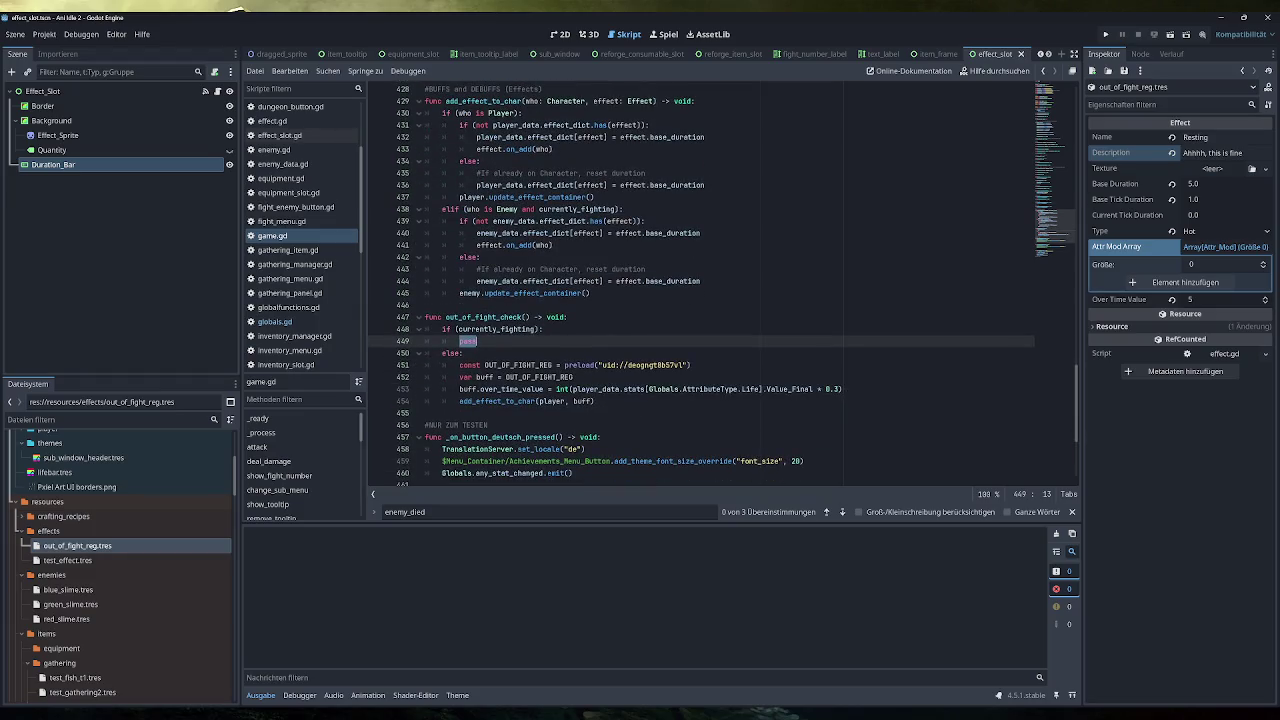
mouse_move(510, 401)
scroll(700, 285, up, 3)
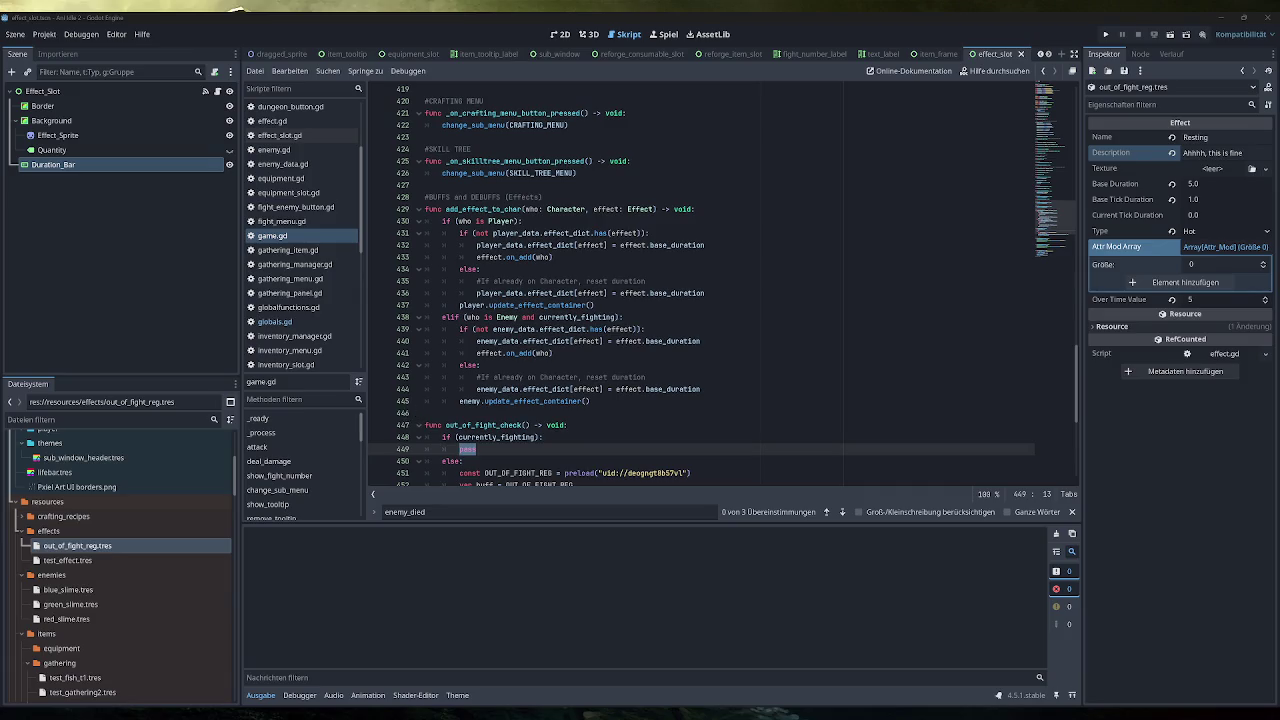
click(477, 449)
scroll(720, 286, down, 2)
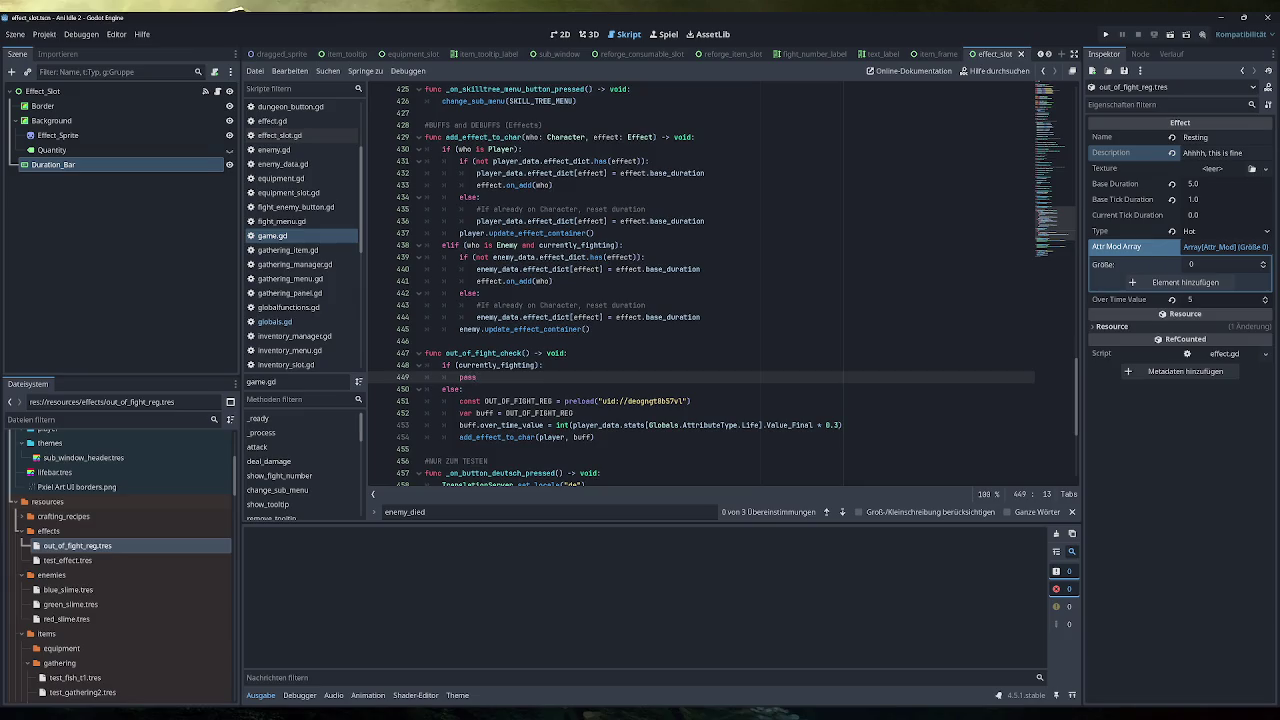
Replace pass on line 449 with player_data.effect_dict copied from line 432, followed by a dot
click(556, 173)
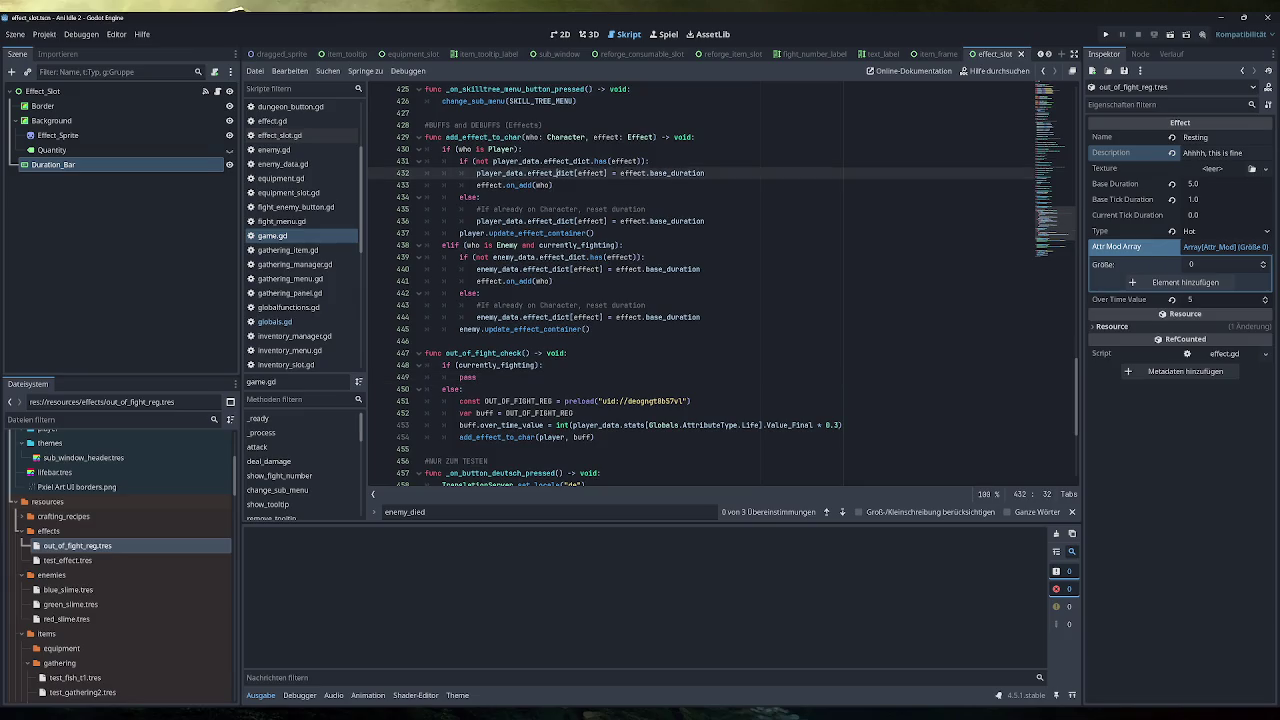
drag(556, 173, 477, 173)
key(ctrl+c)
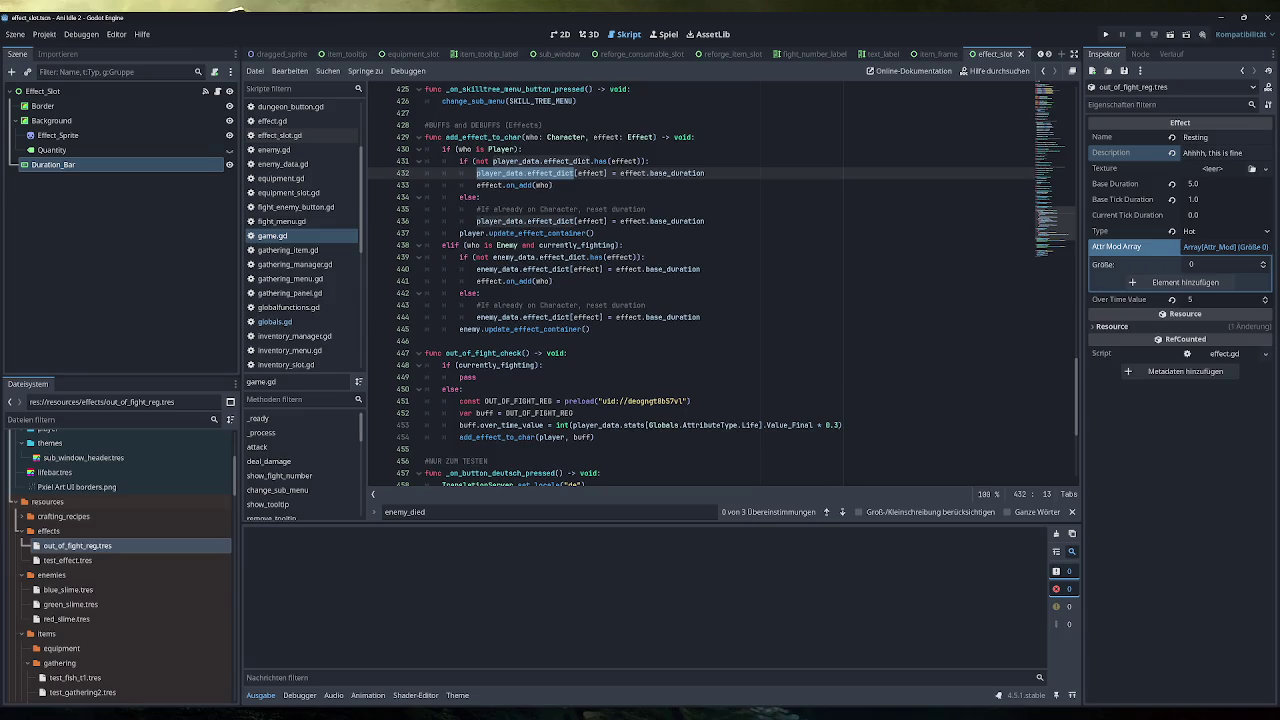
double_click(468, 377)
key(ctrl+v)
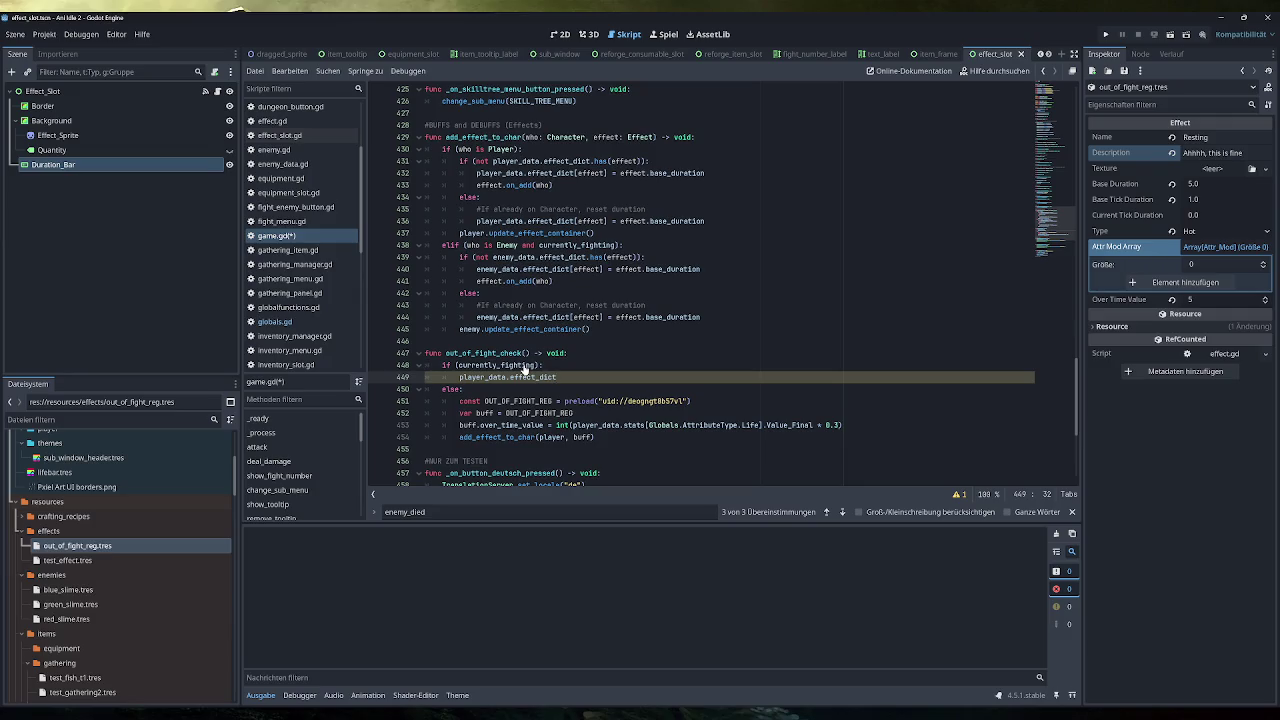
text([)
key(BackSpace)
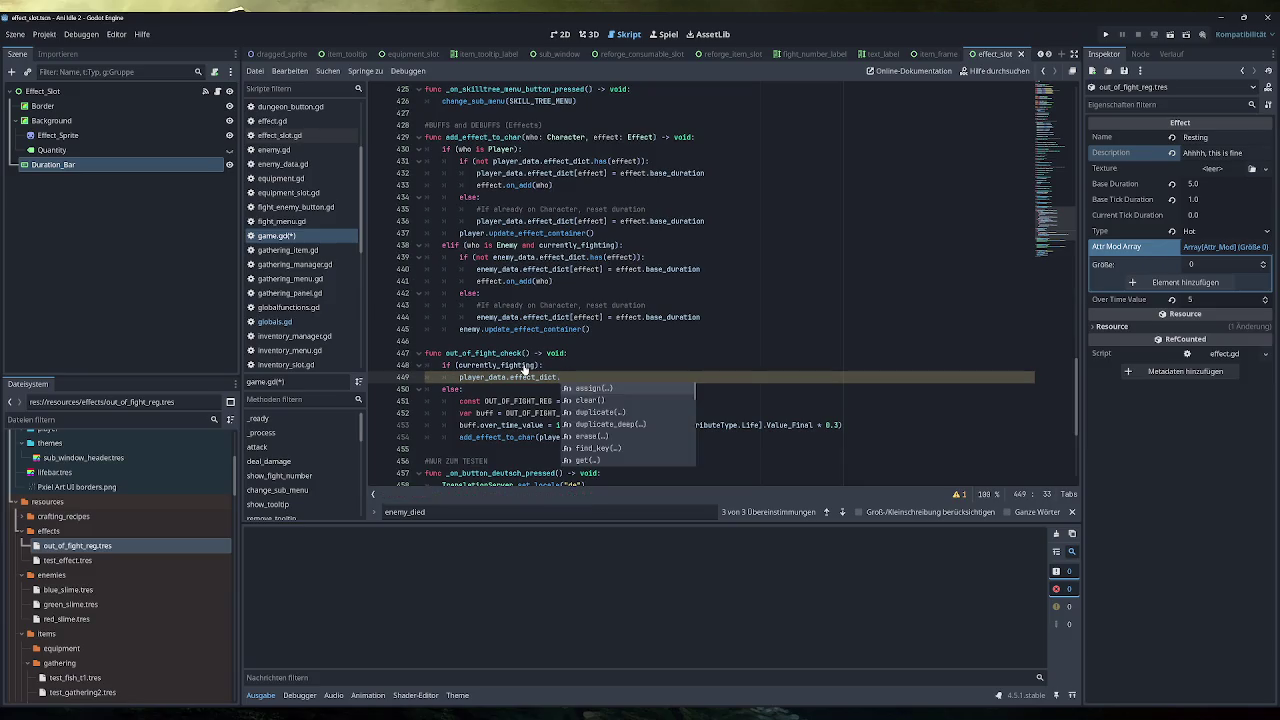
key(Down)
key(Down)
key(Down)
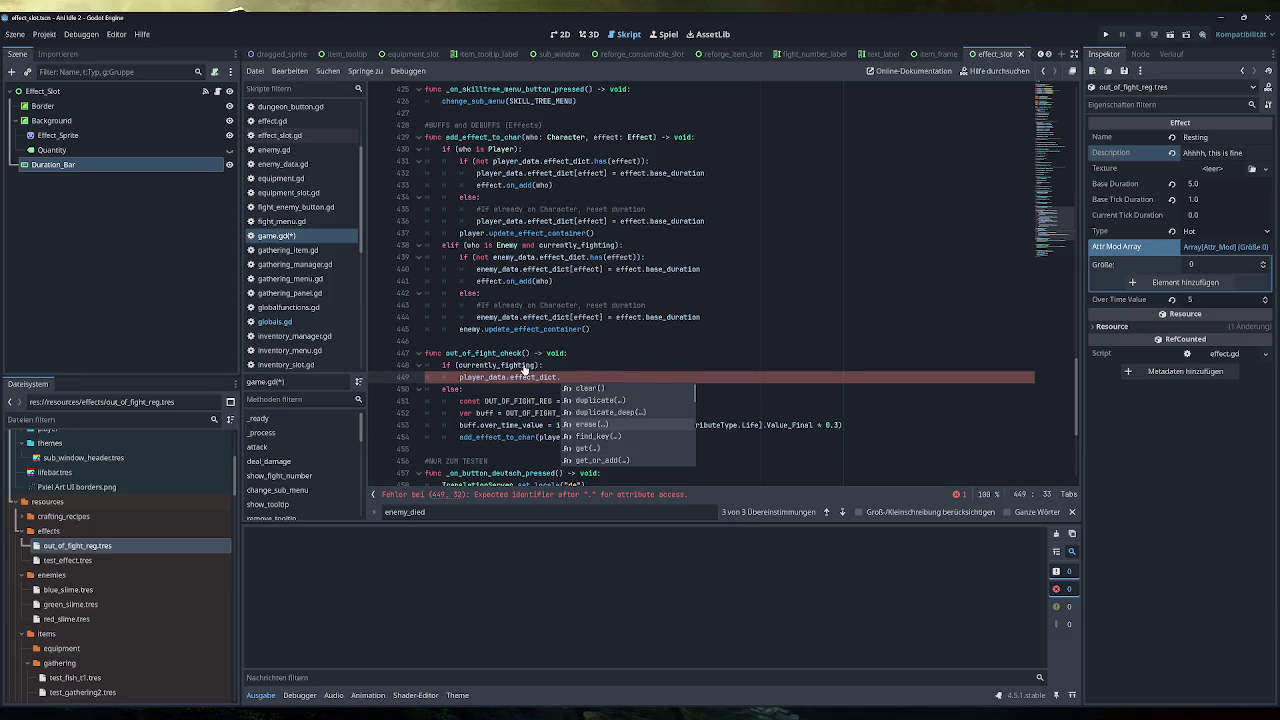
Complete the fighting branch line as player_data.effect_dict.erase() from autocomplete
key(Return)
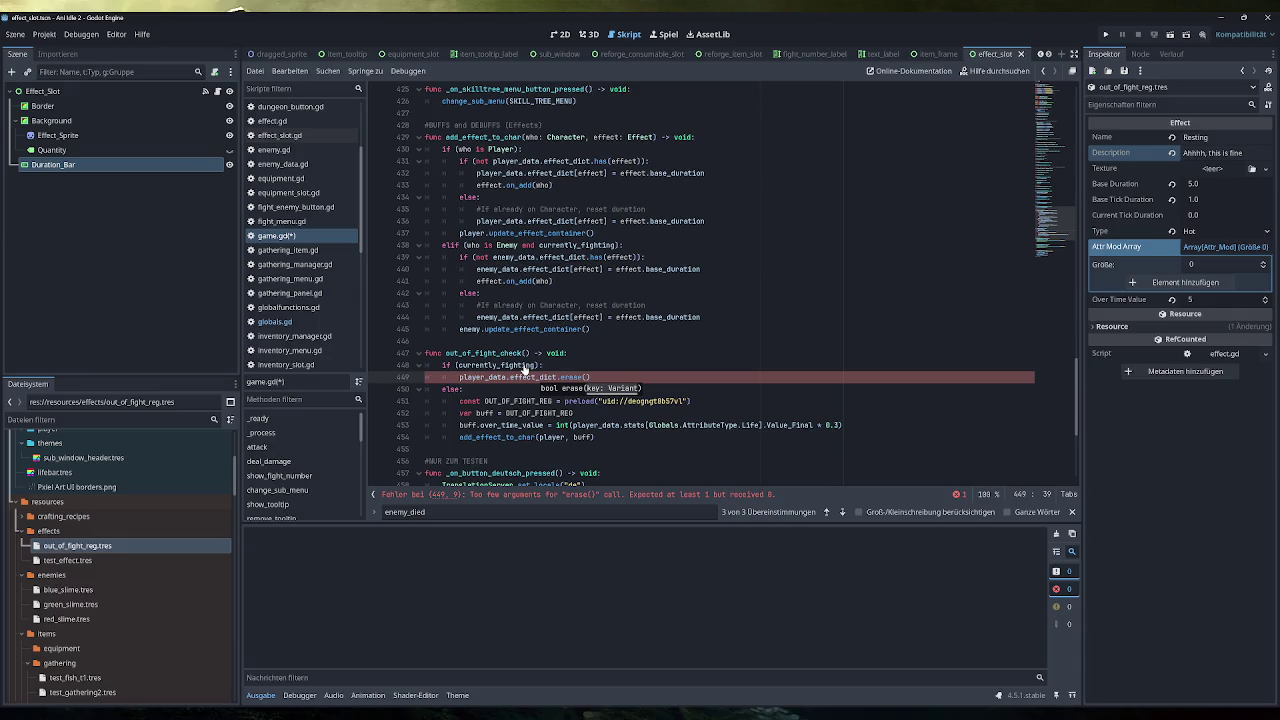
key(Right)
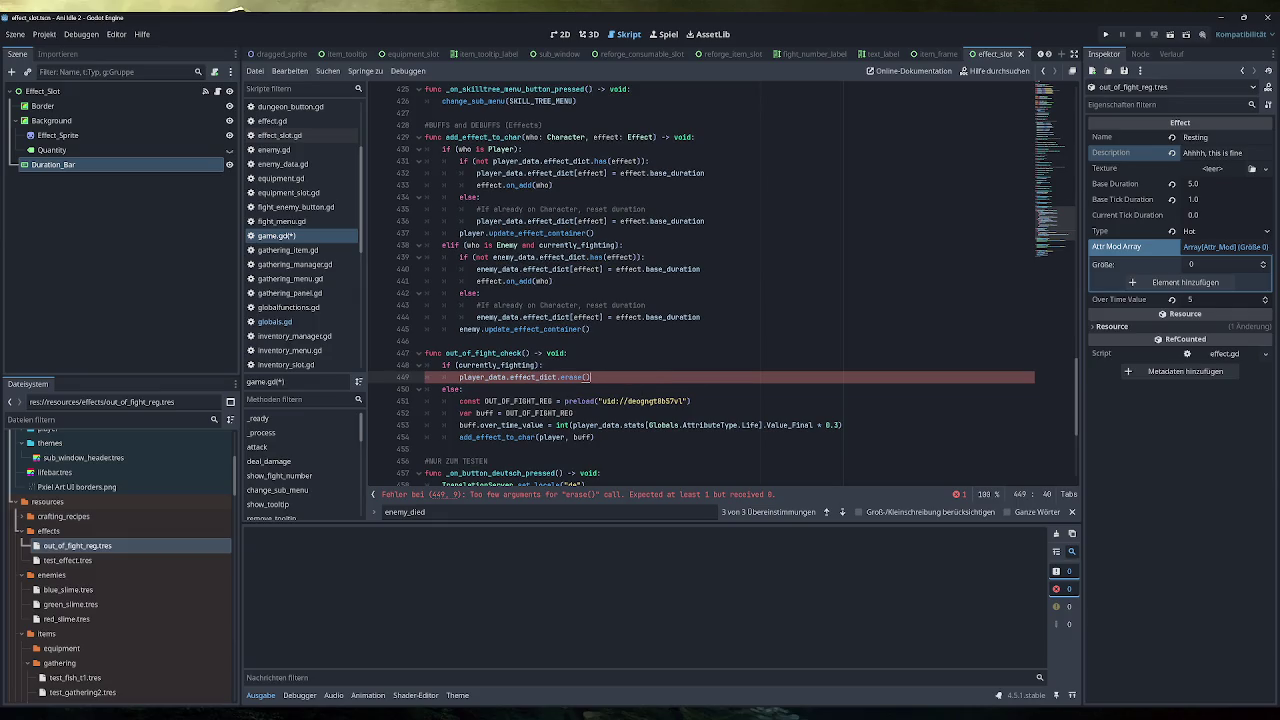
key(Left)
Select the whole const OUT_OF_FIGHT_REG preload line on line 451
mouse_move(572, 377)
click(574, 413)
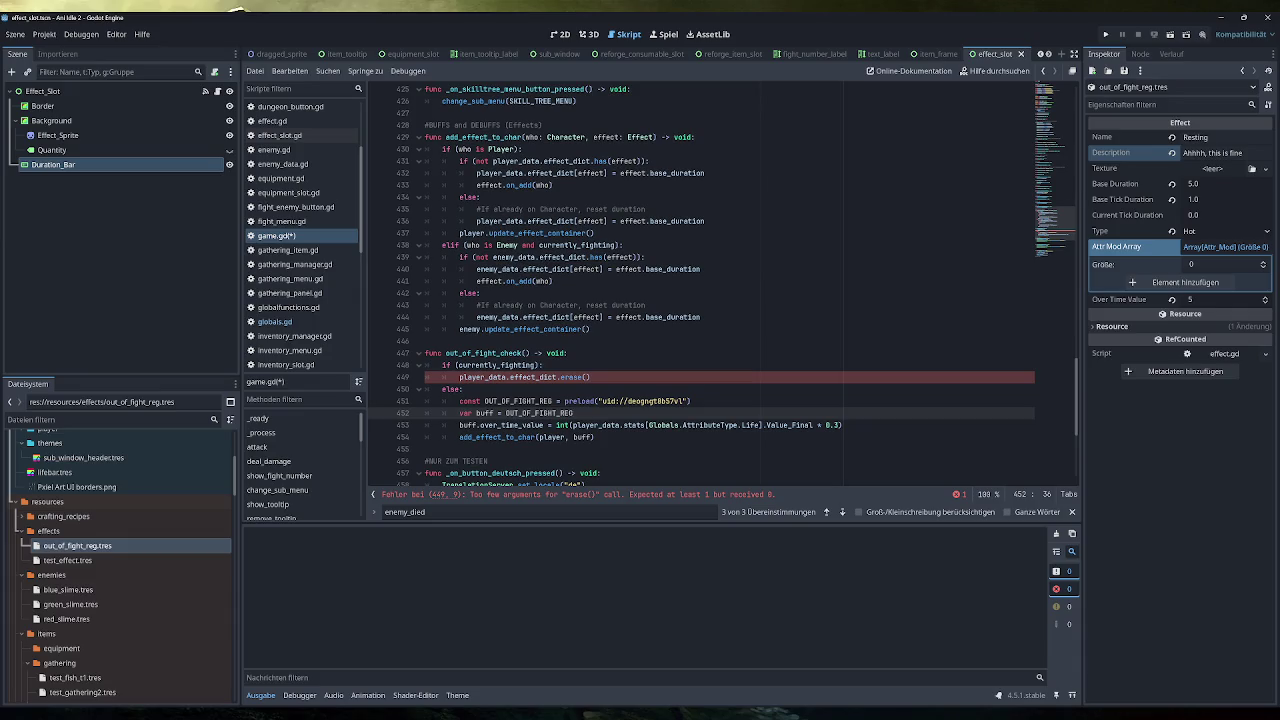
double_click(518, 401)
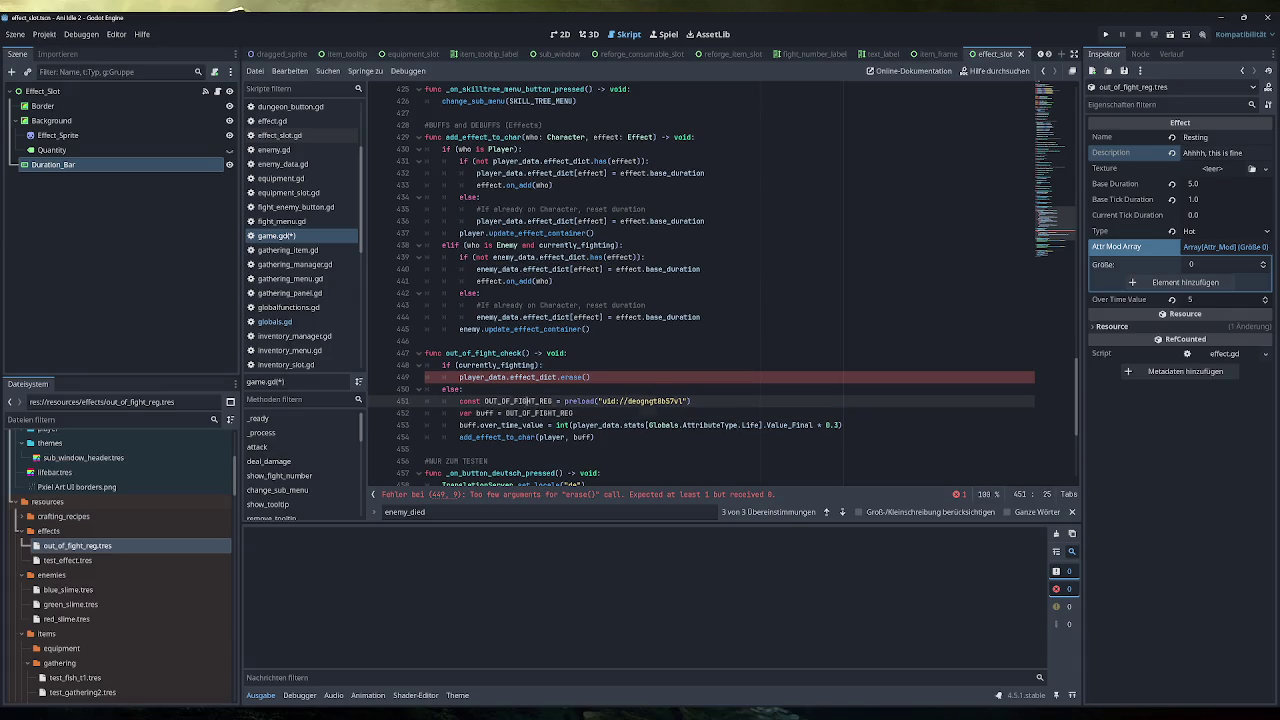
click(690, 401)
drag(690, 401, 459, 401)
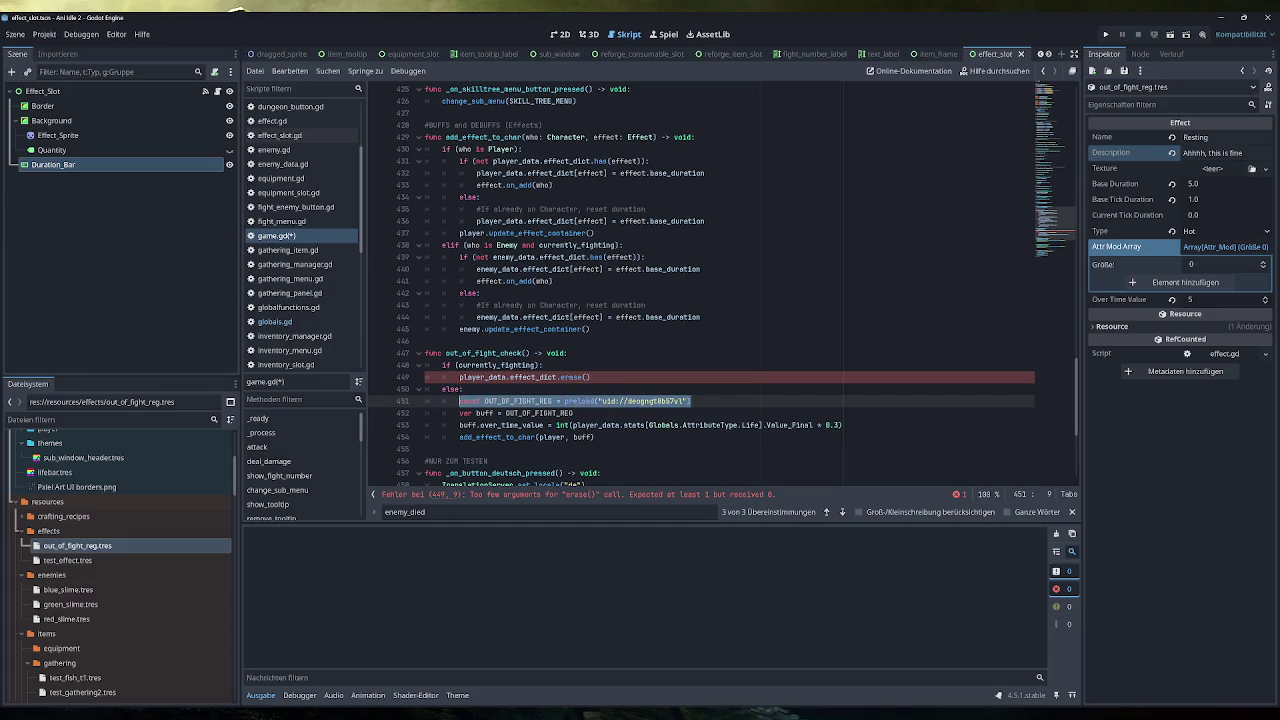
Move the OUT_OF_FIGHT_REG preload line up to script level on line 28 under #Fight
key(ctrl+x)
scroll(700, 284, up, 15)
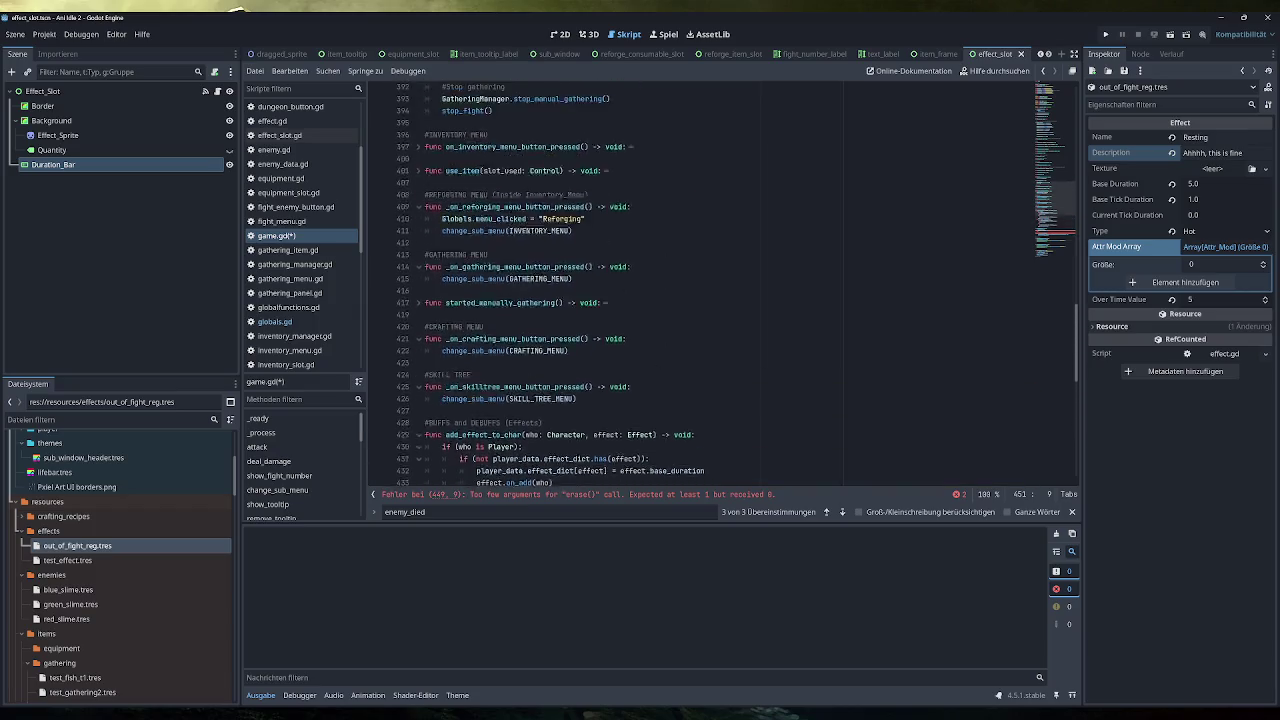
scroll(735, 284, up, 10)
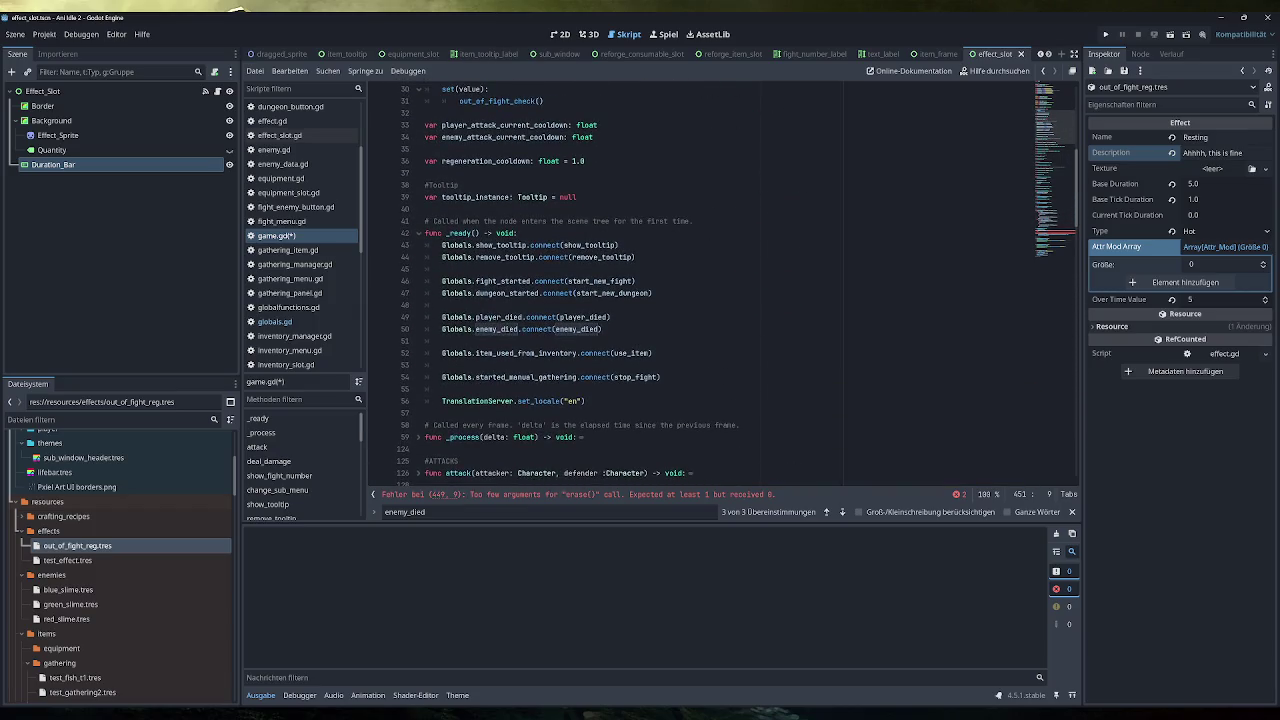
scroll(735, 284, up, 2)
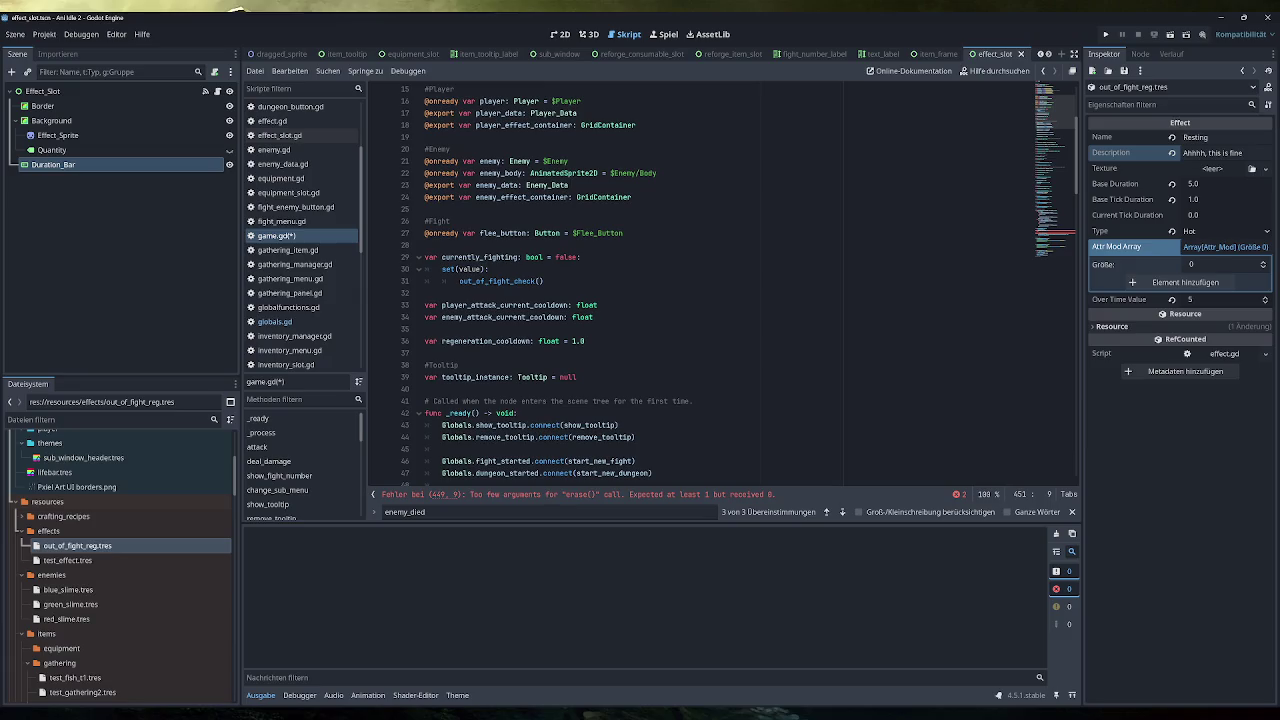
scroll(735, 284, up, 2)
scroll(735, 284, up, 2)
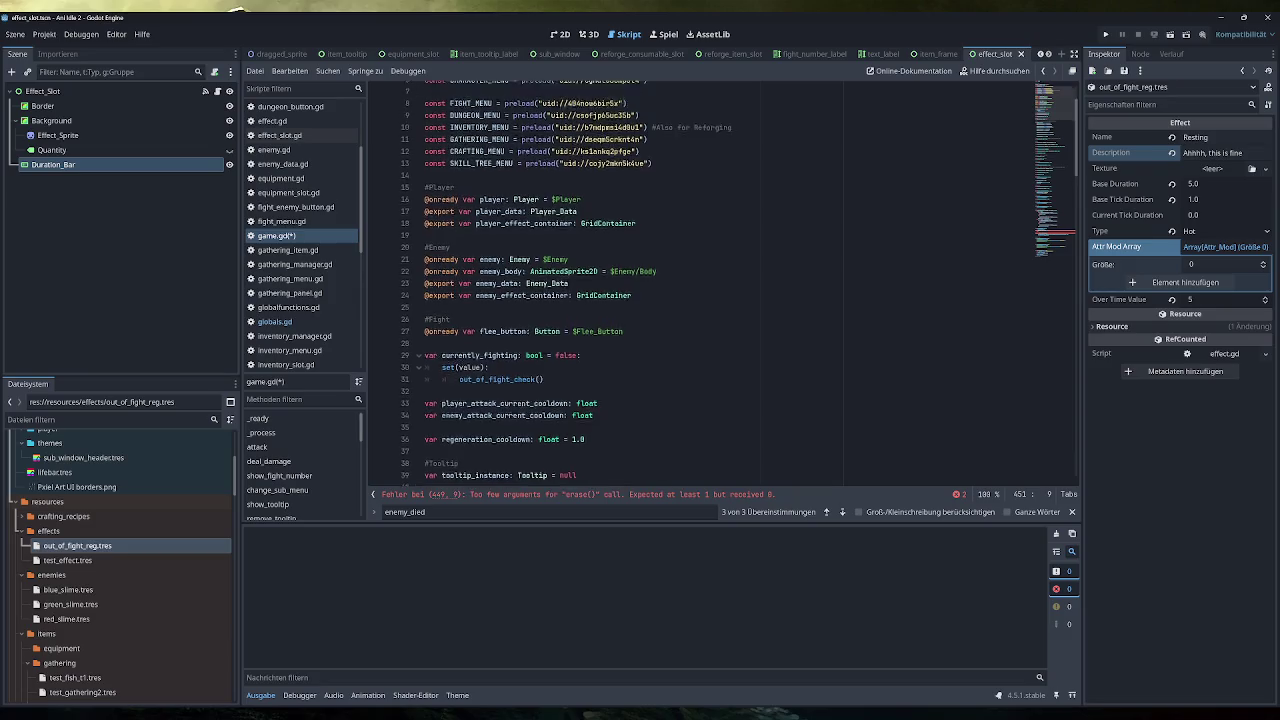
scroll(735, 284, down, 3)
scroll(735, 284, down, 1)
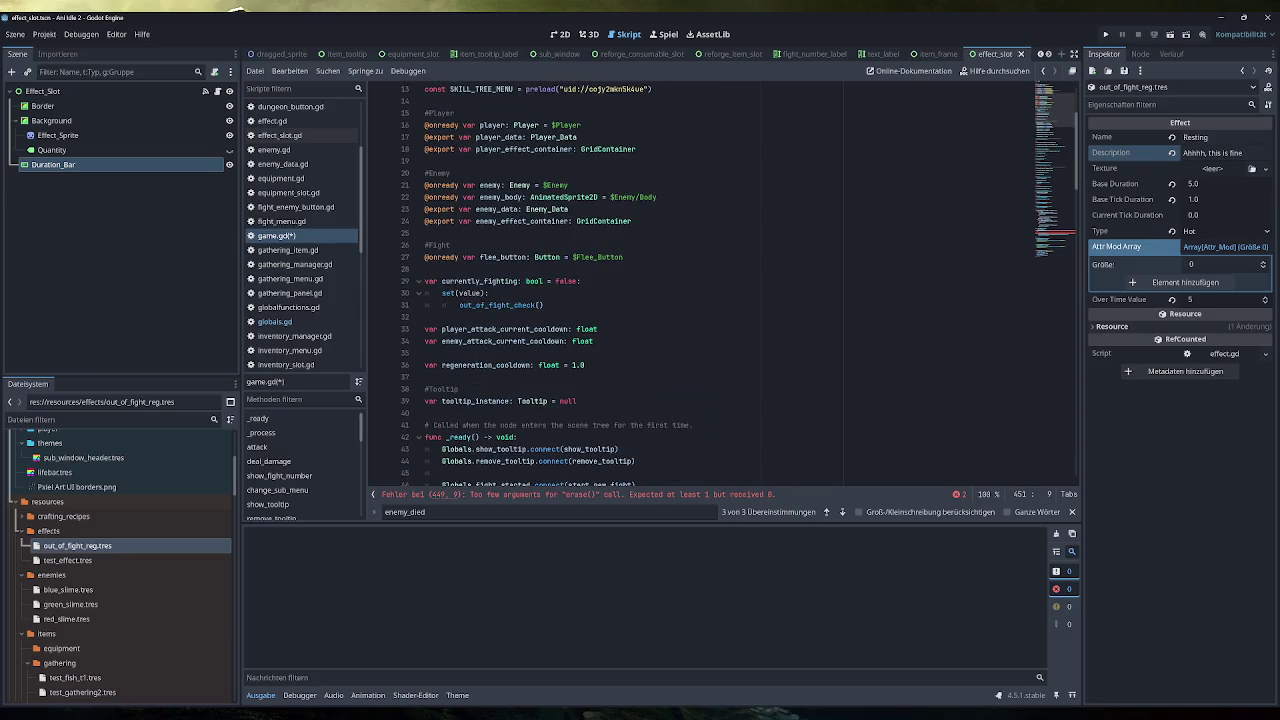
click(425, 269)
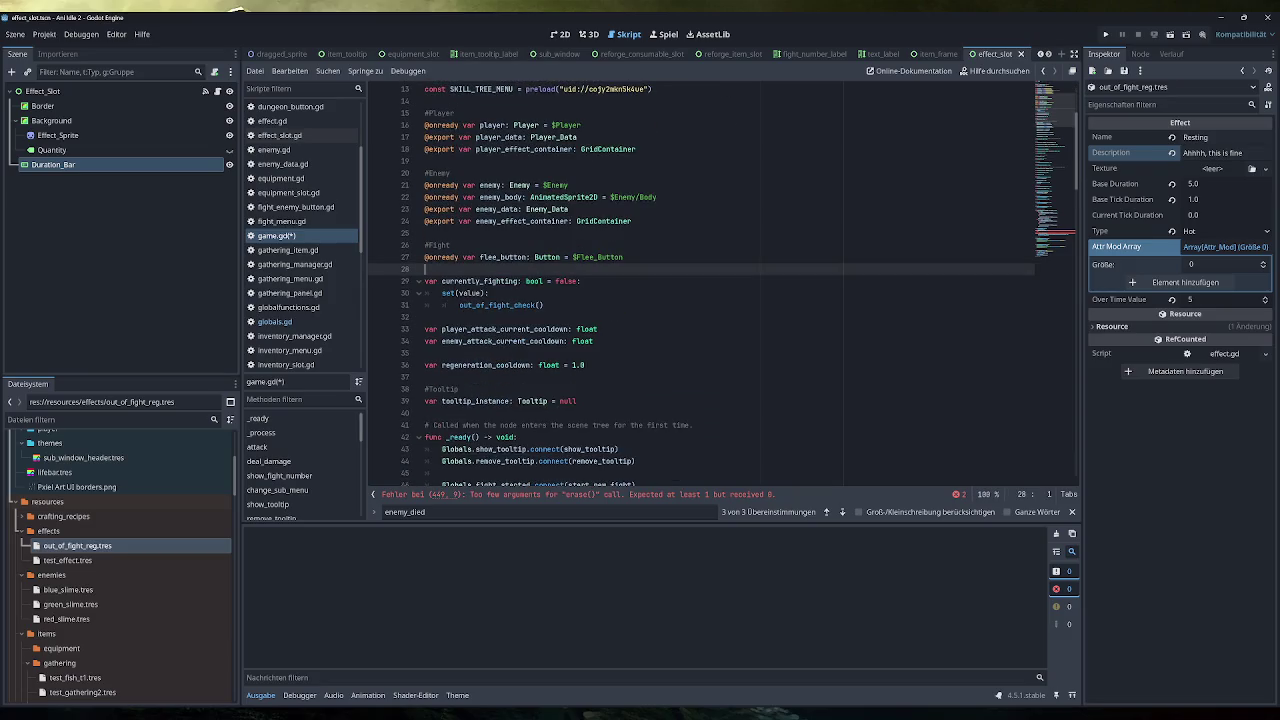
key(ctrl+v)
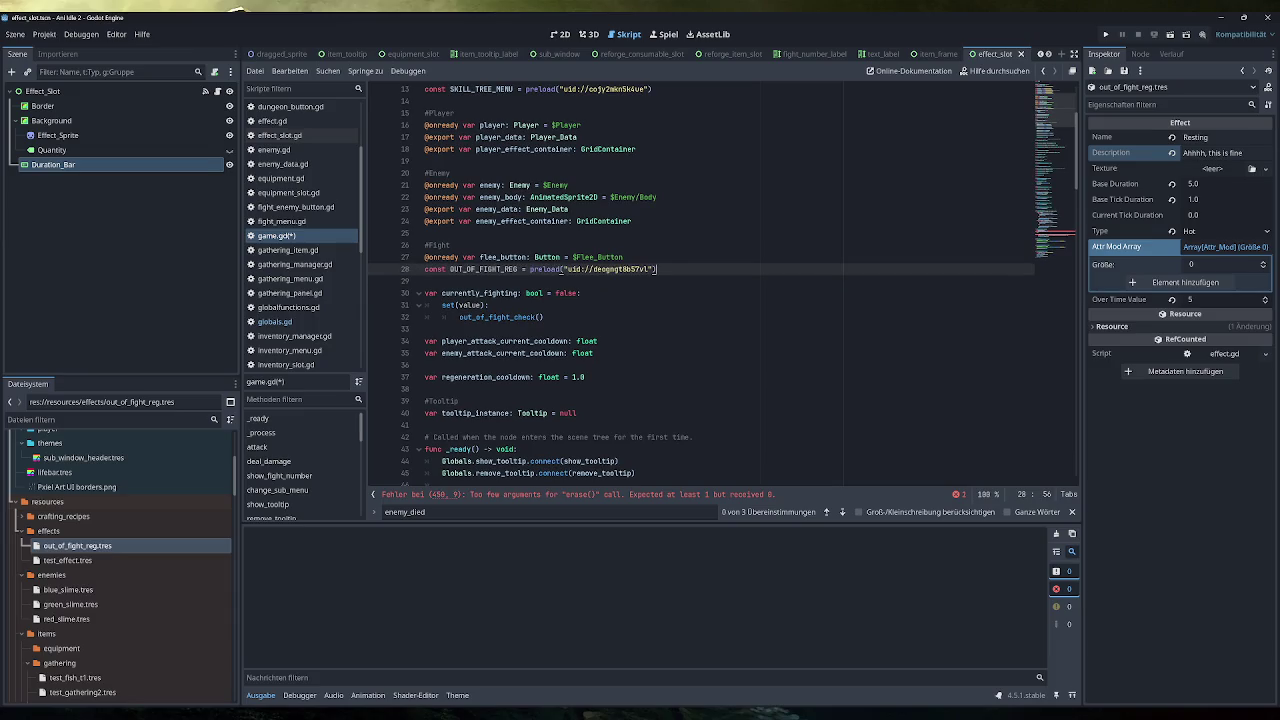
Return to the empty line under else in out_of_fight_check
scroll(722, 280, down, 20)
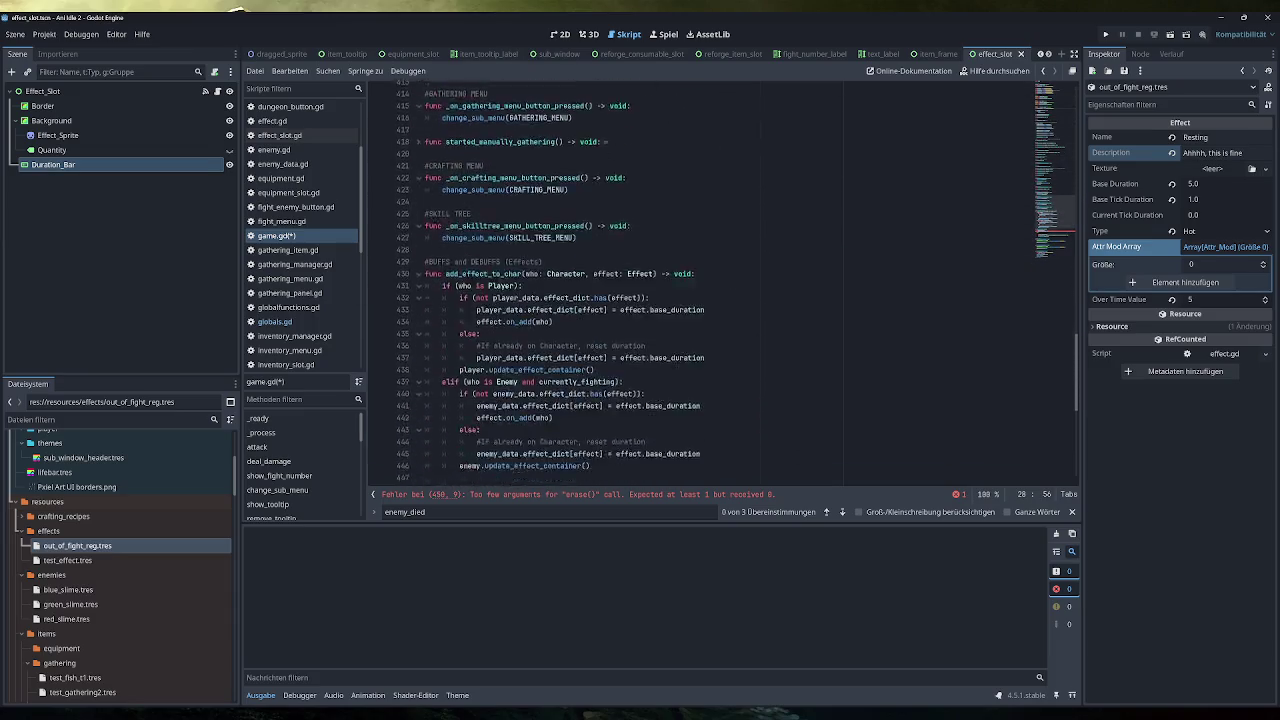
scroll(722, 280, down, 5)
click(460, 347)
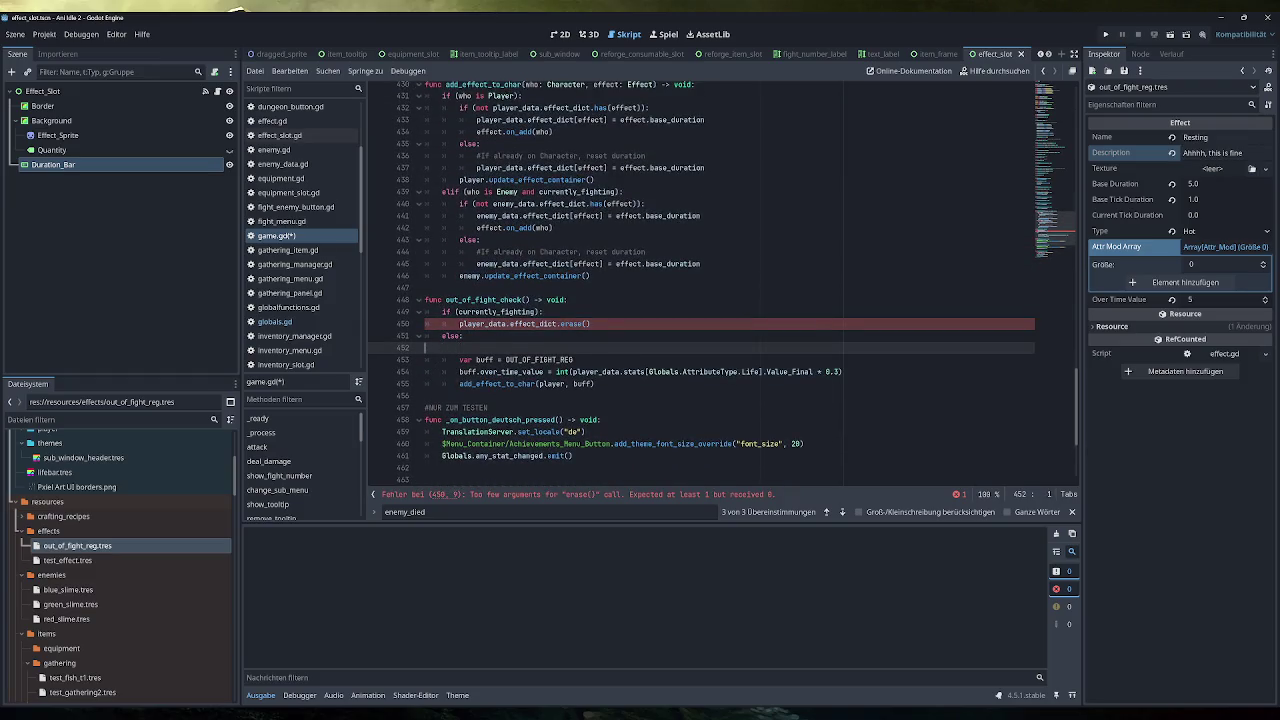
Delete the blank line under else, pass OUT_OF_FIGHT_REG into erase(), and save game.gd
key(BackSpace)
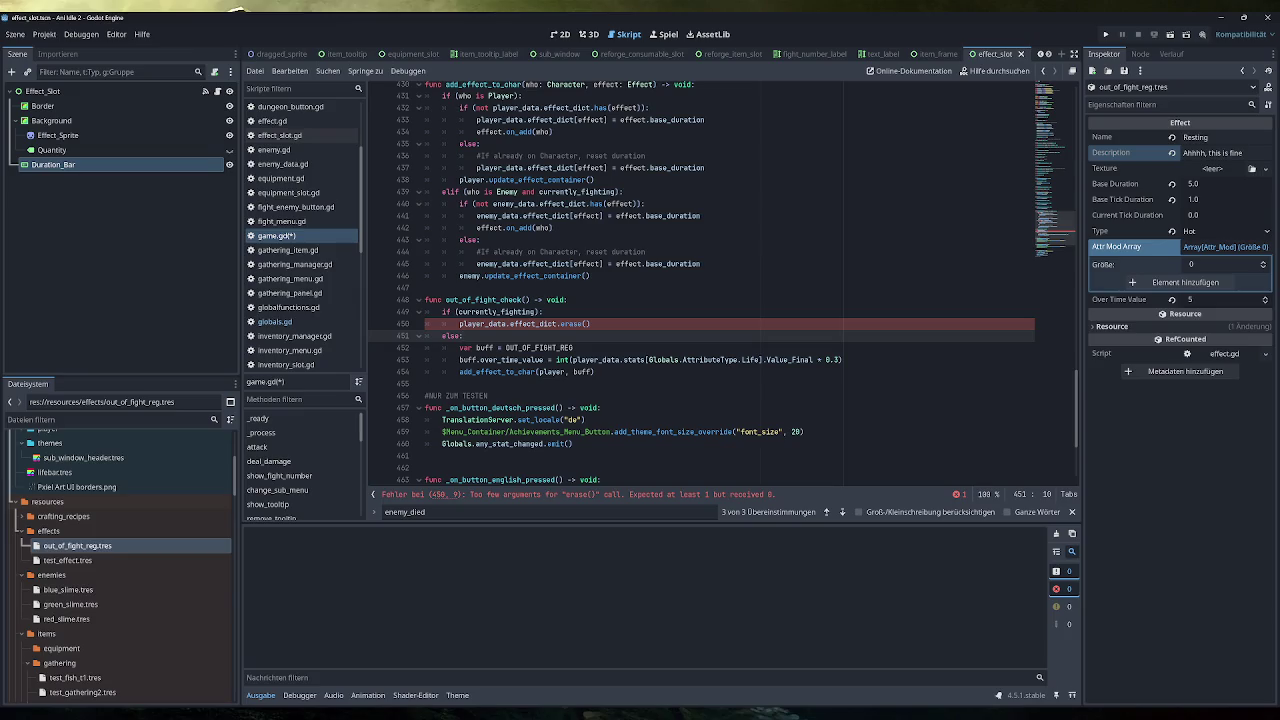
click(574, 347)
double_click(553, 347)
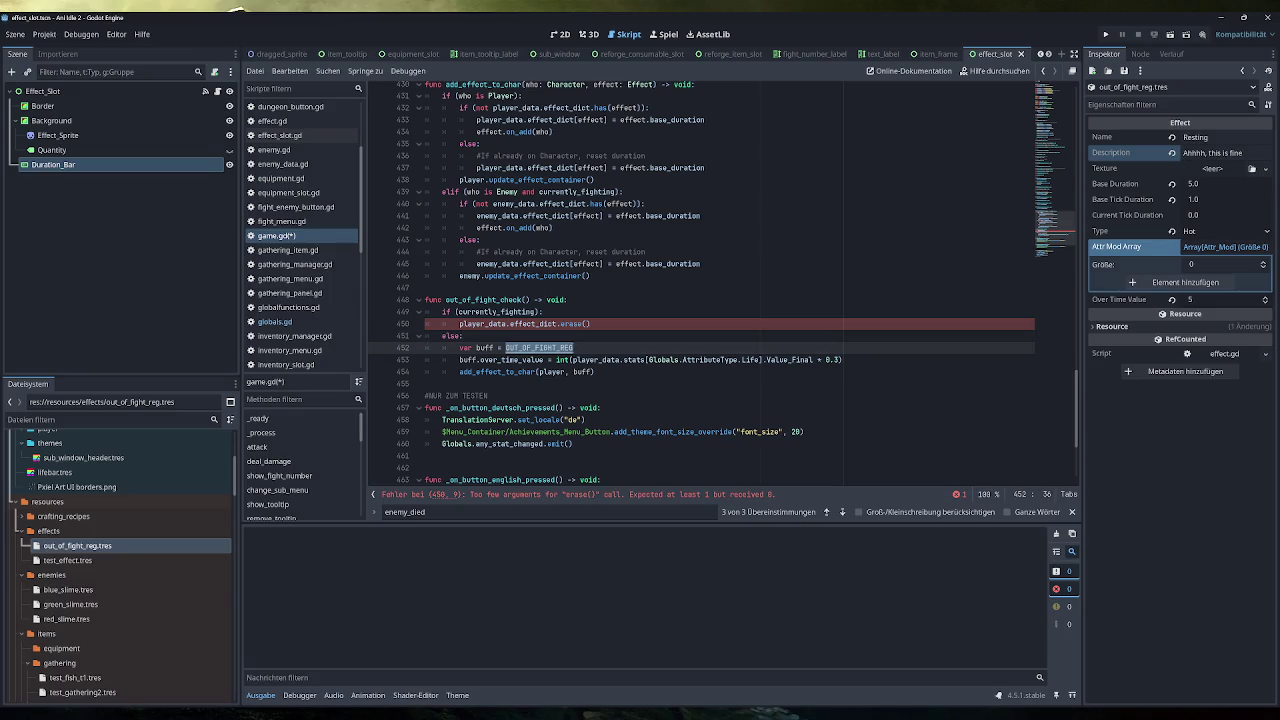
key(ctrl+c)
click(588, 323)
key(ctrl+v)
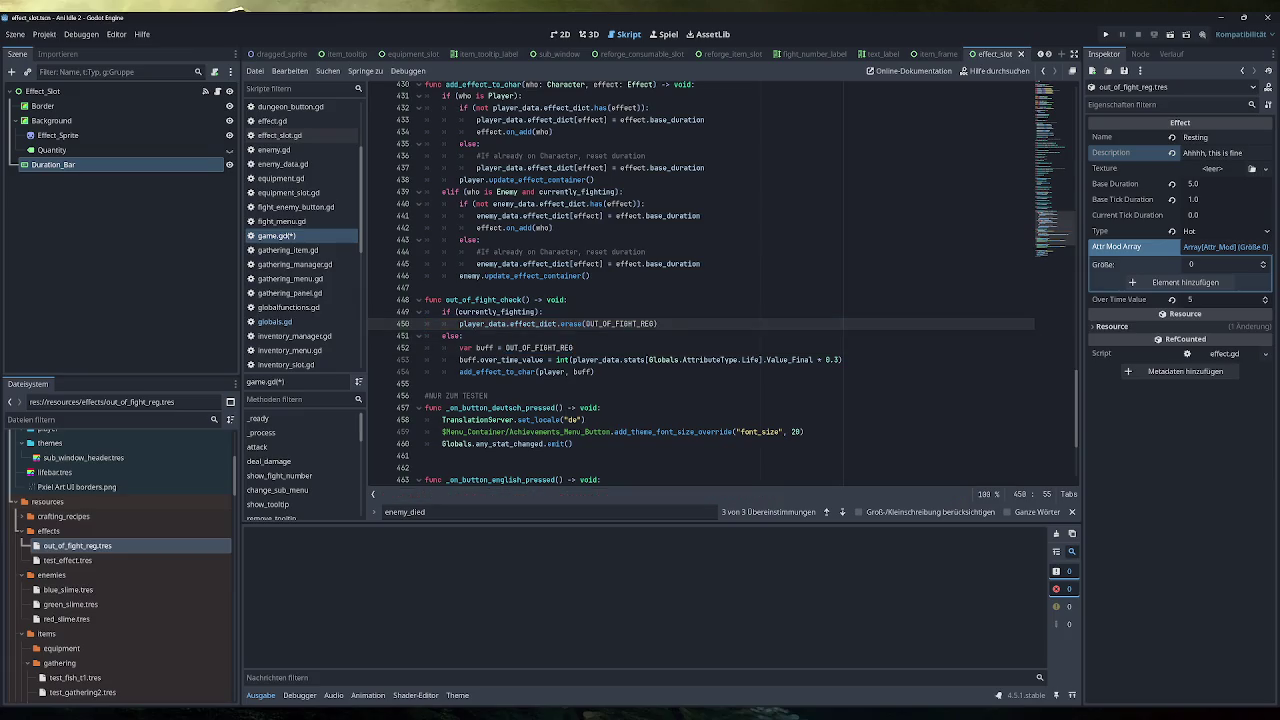
click(464, 335)
key(ctrl+s)
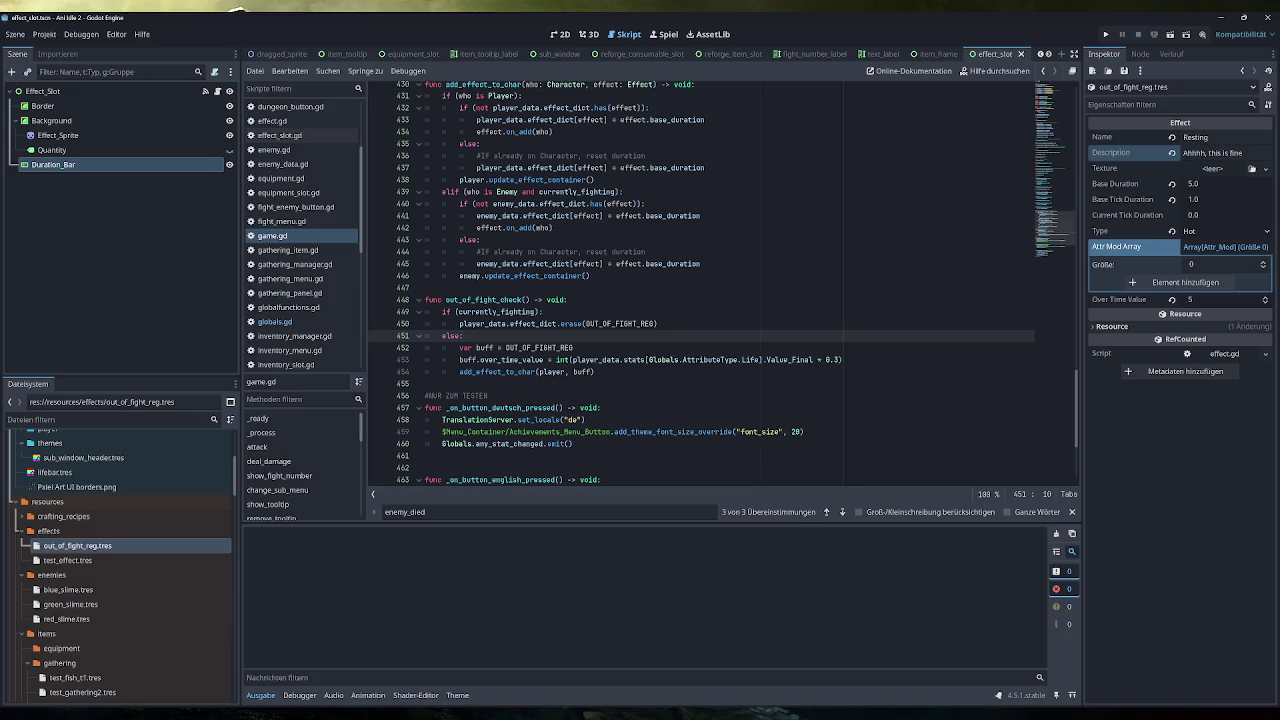
mouse_move(680, 264)
scroll(700, 280, up, 5)
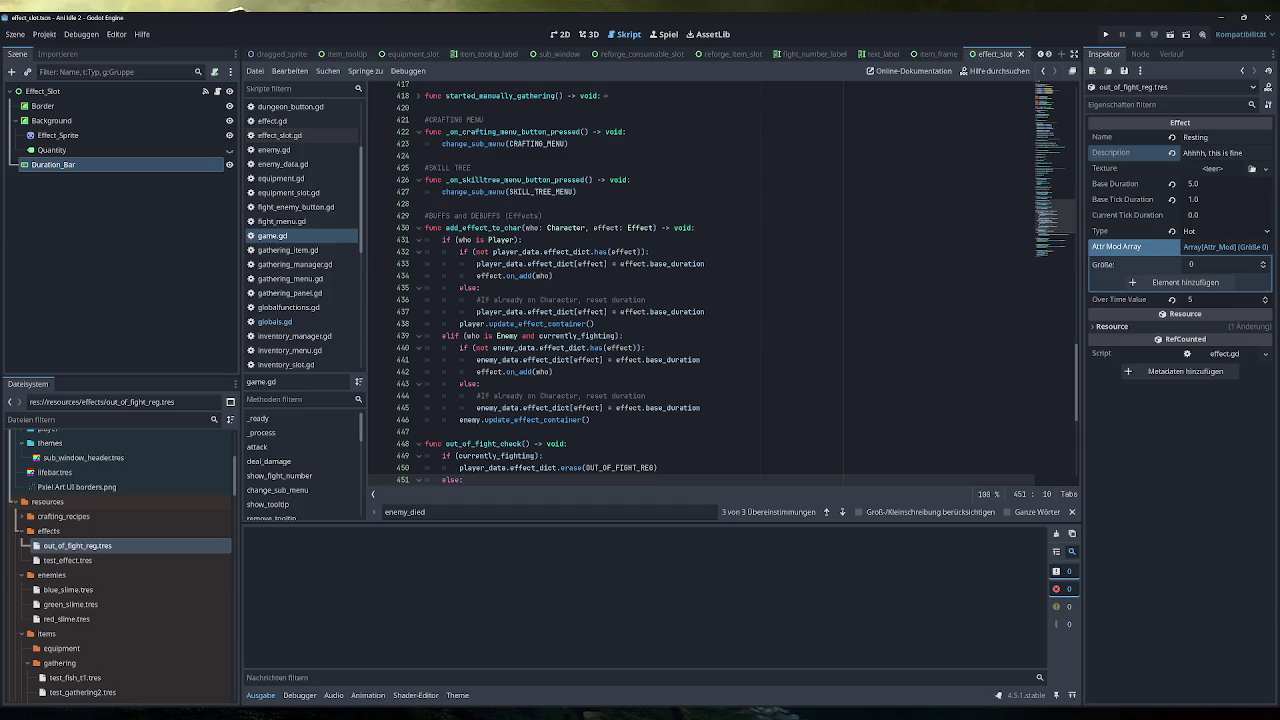
scroll(650, 330, down, 1)
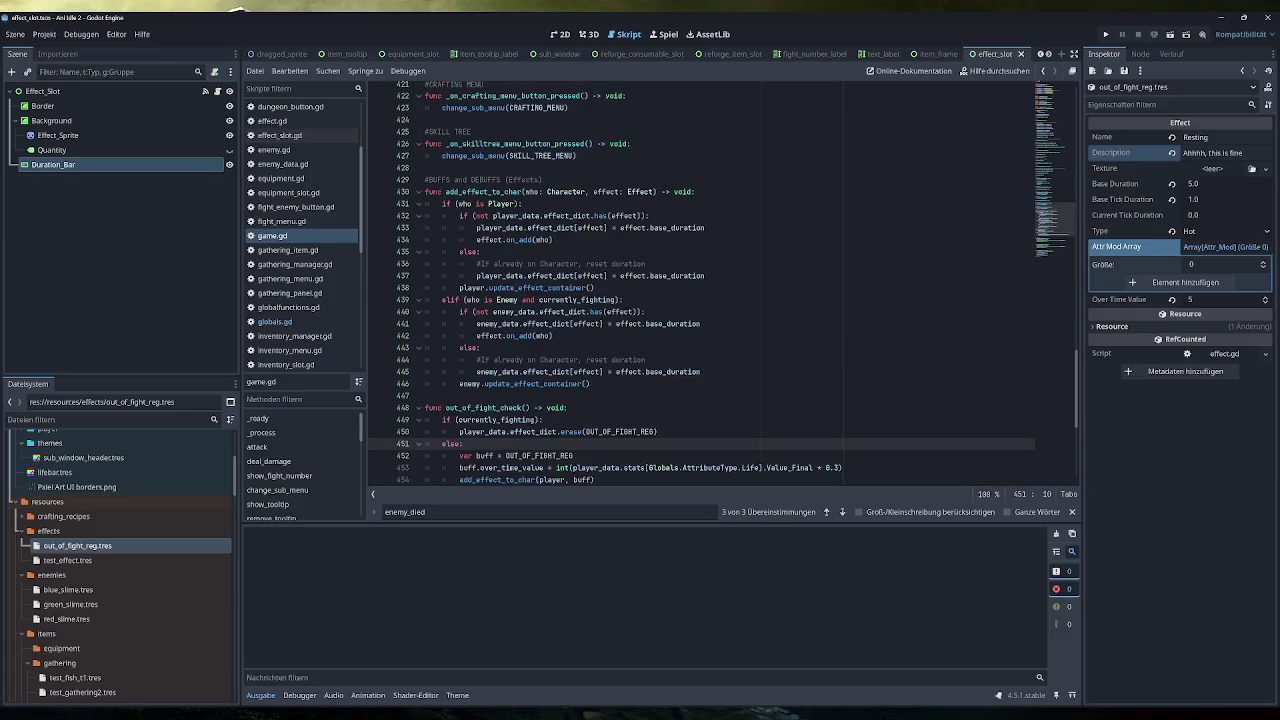
scroll(700, 280, up, 15)
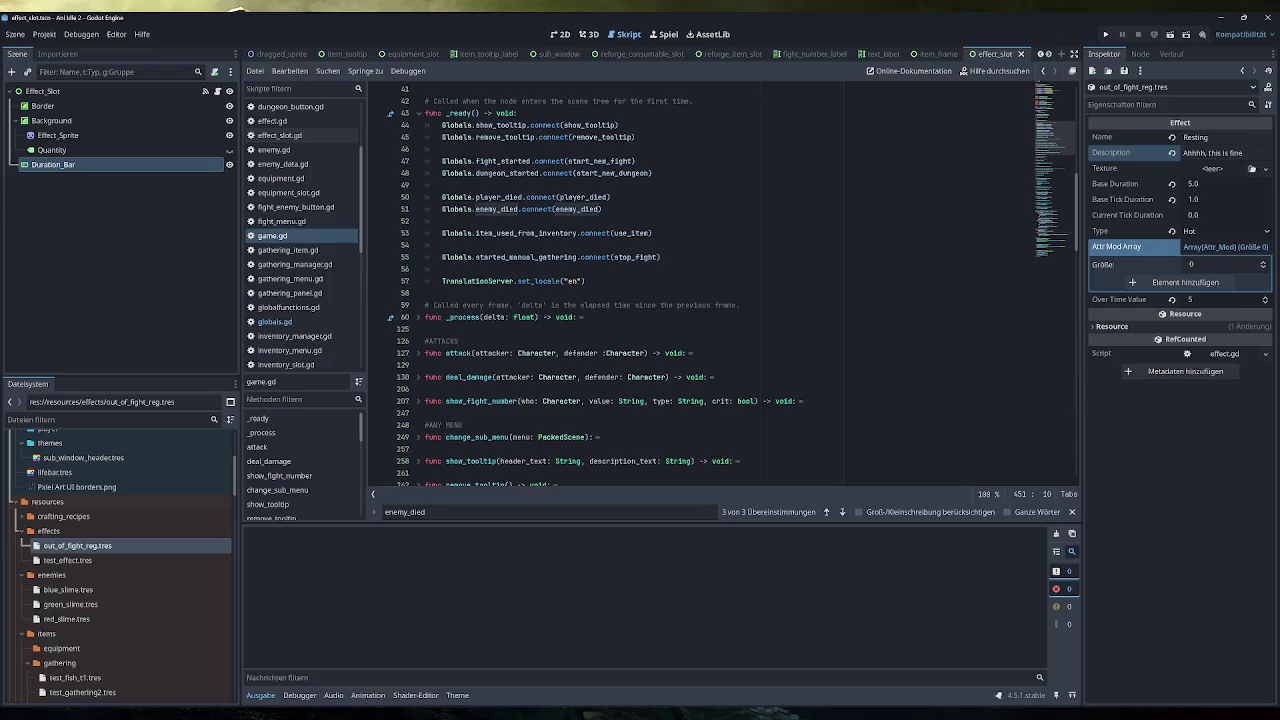
scroll(730, 285, up, 3)
click(419, 425)
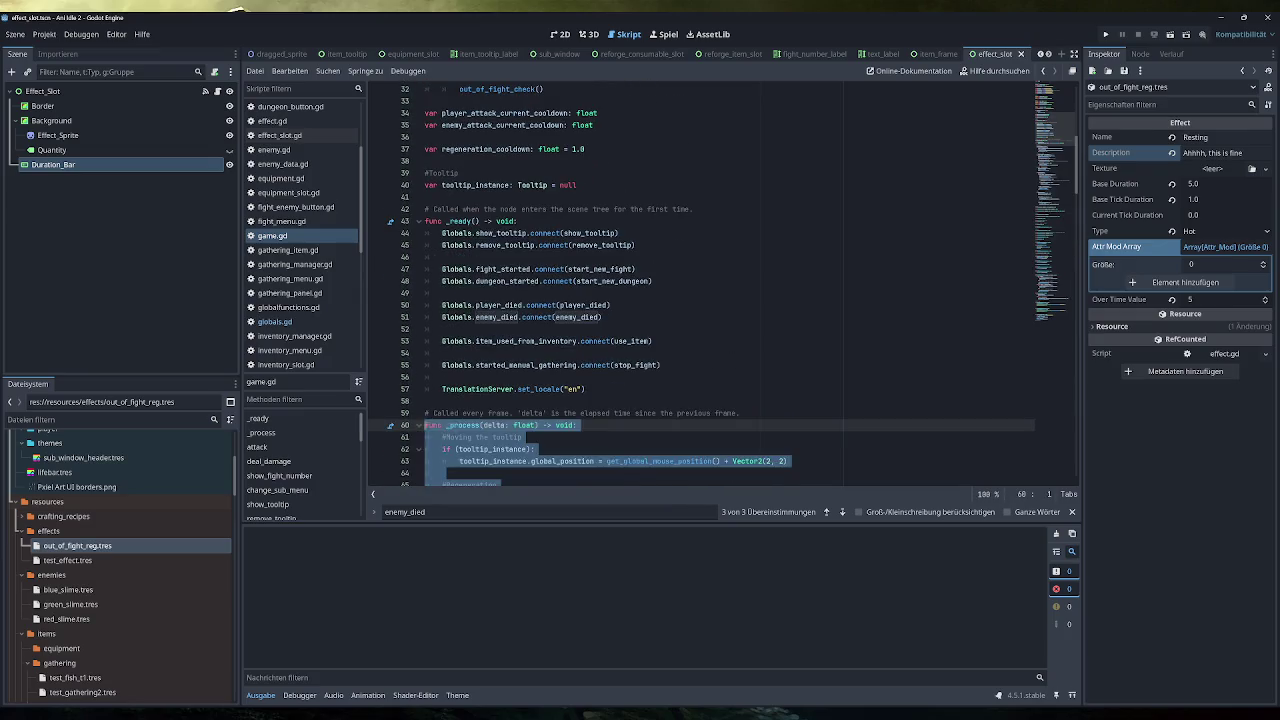
scroll(650, 330, down, 10)
click(663, 245)
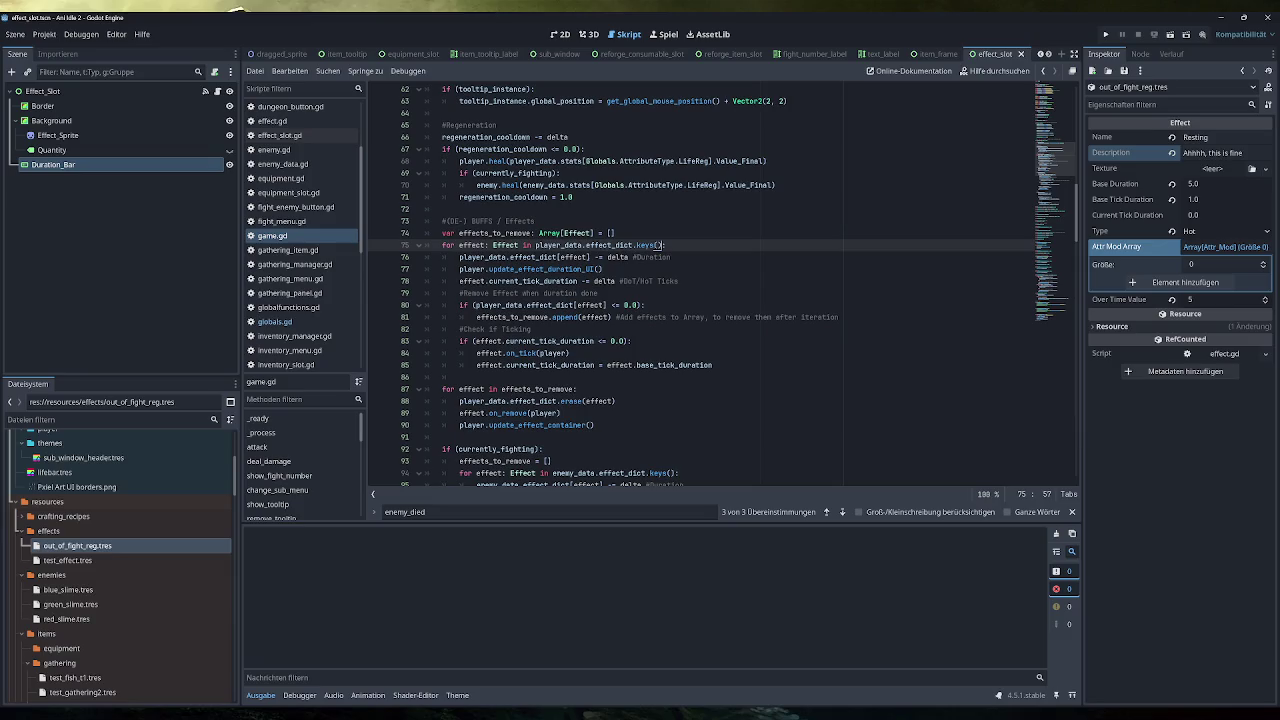
scroll(700, 286, down, 1)
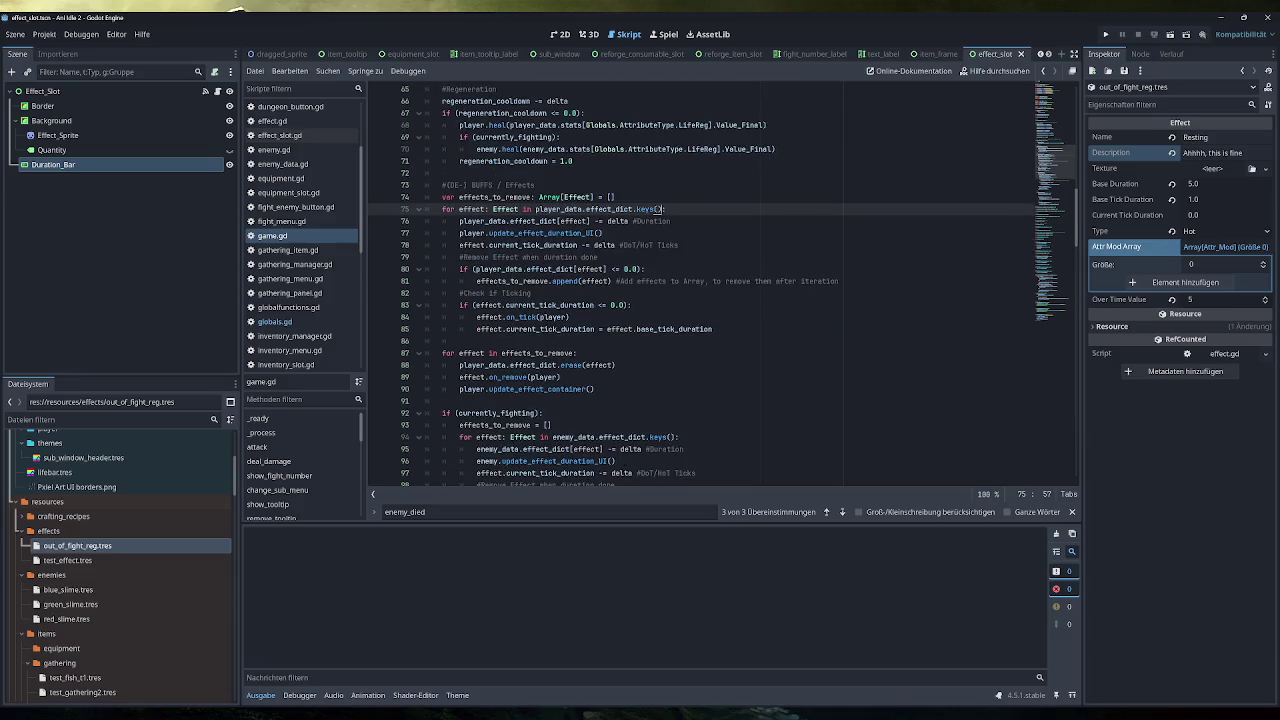
drag(615, 365, 459, 365)
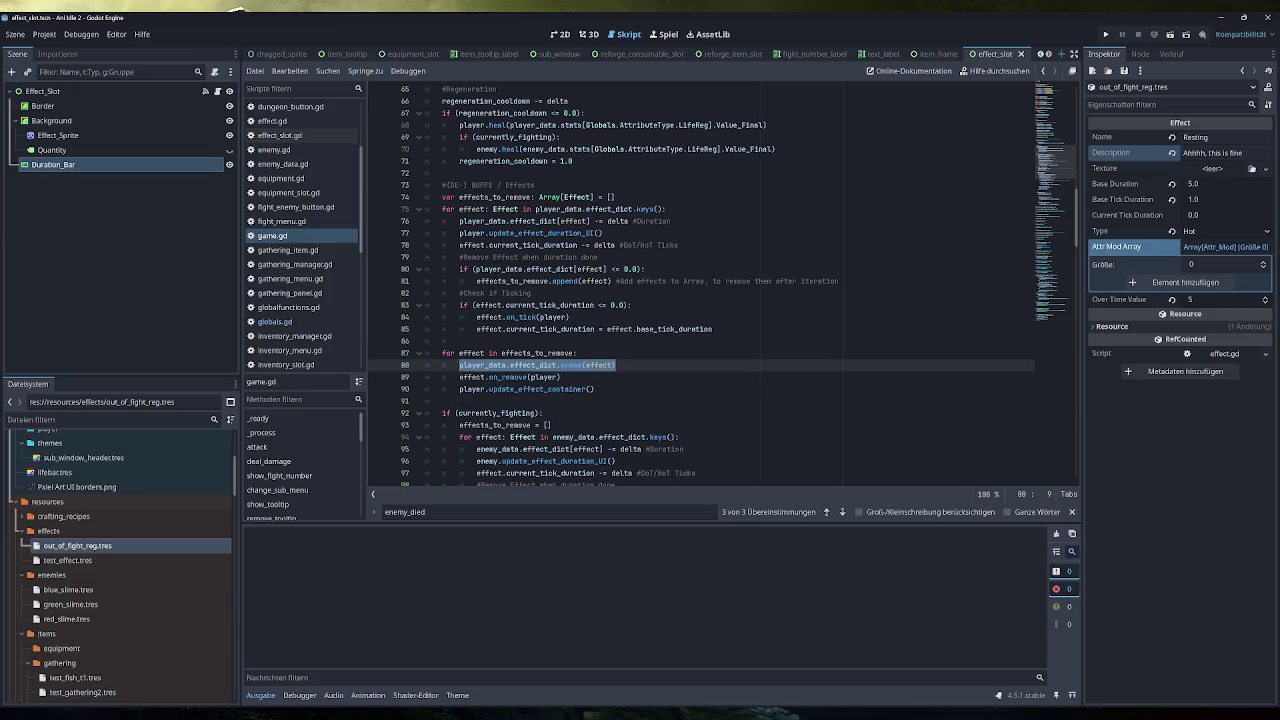
drag(561, 377, 459, 377)
drag(594, 389, 459, 377)
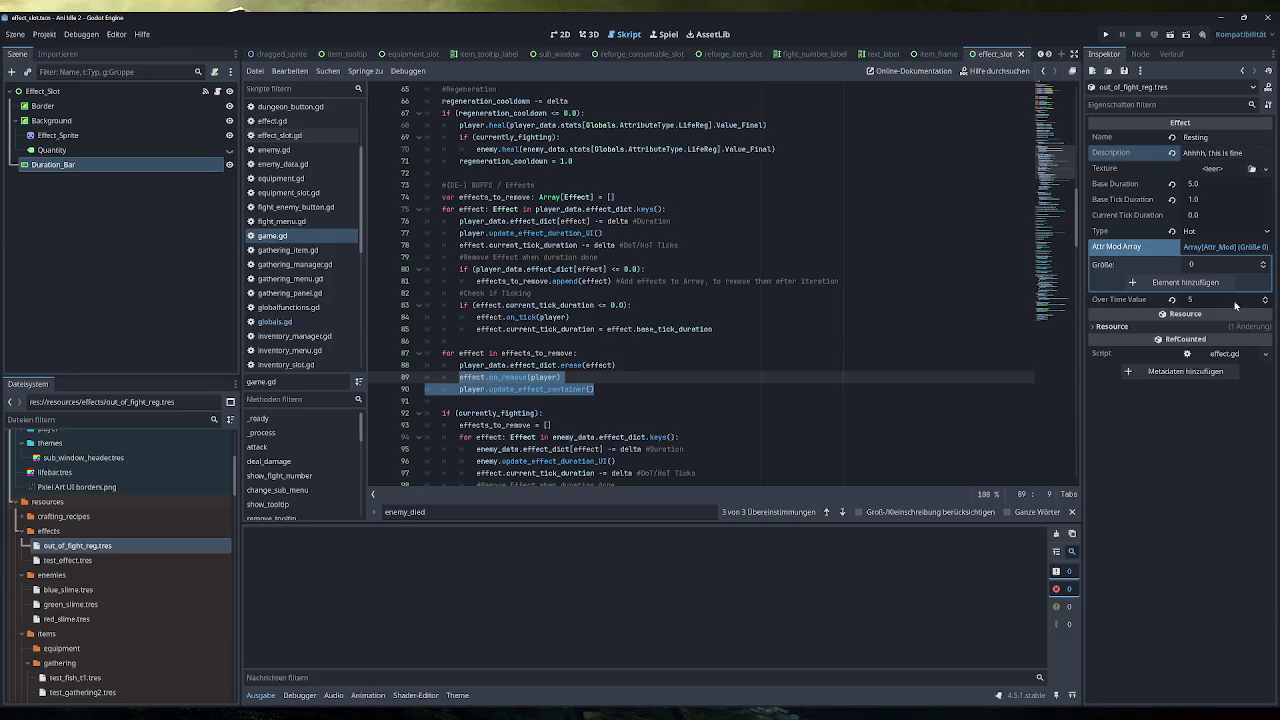
click(1055, 295)
click(658, 317)
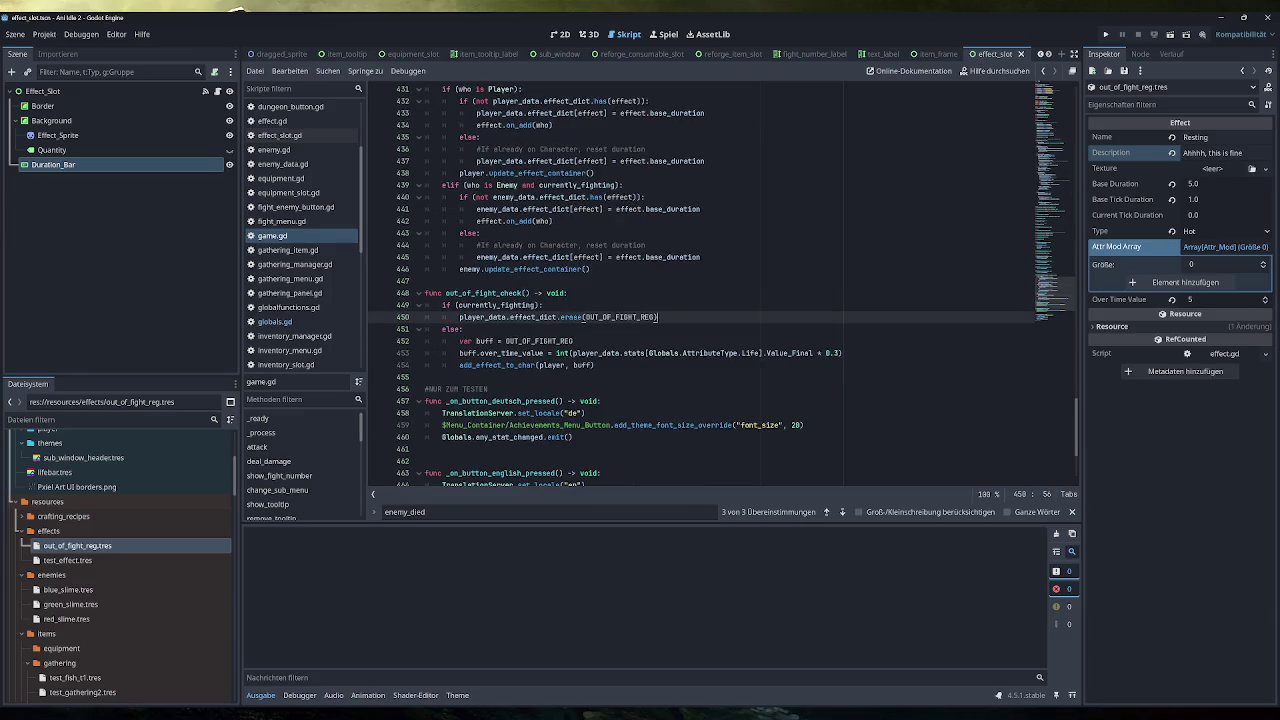
Paste the on_remove and update_effect_container() lines after the erase call and save
key(Return)
key(ctrl+v)
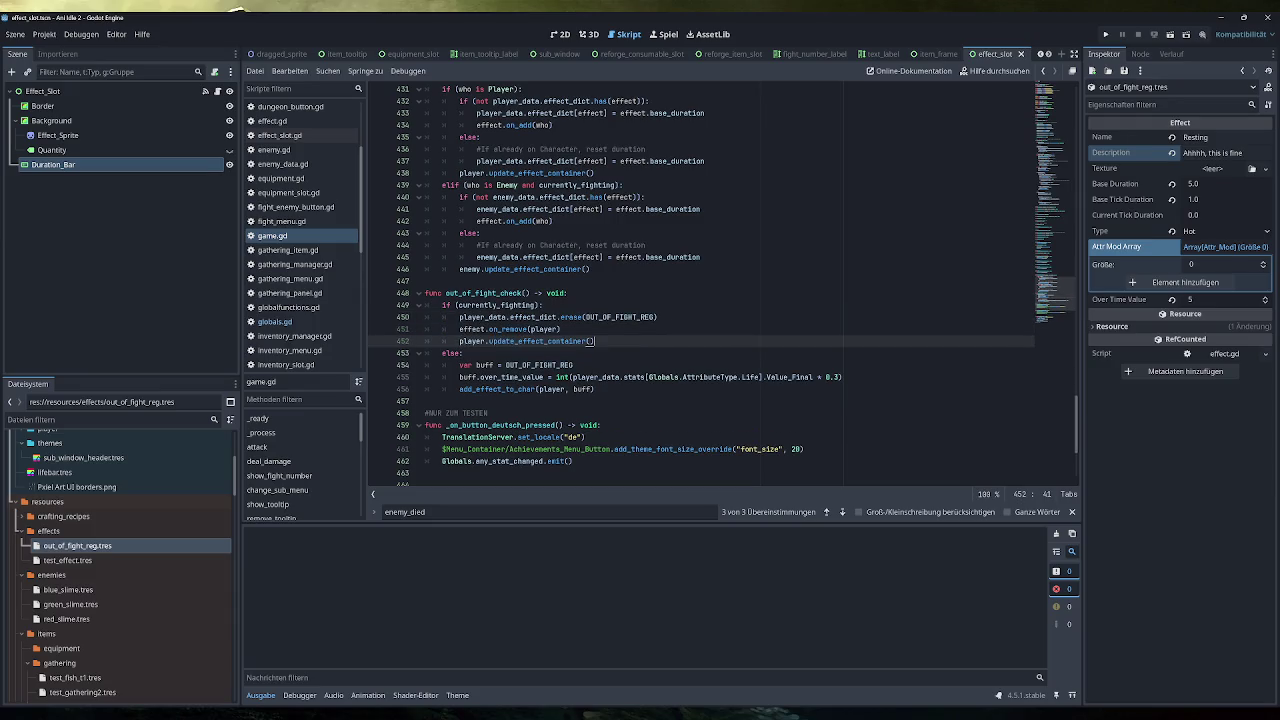
click(562, 329)
key(ctrl+s)
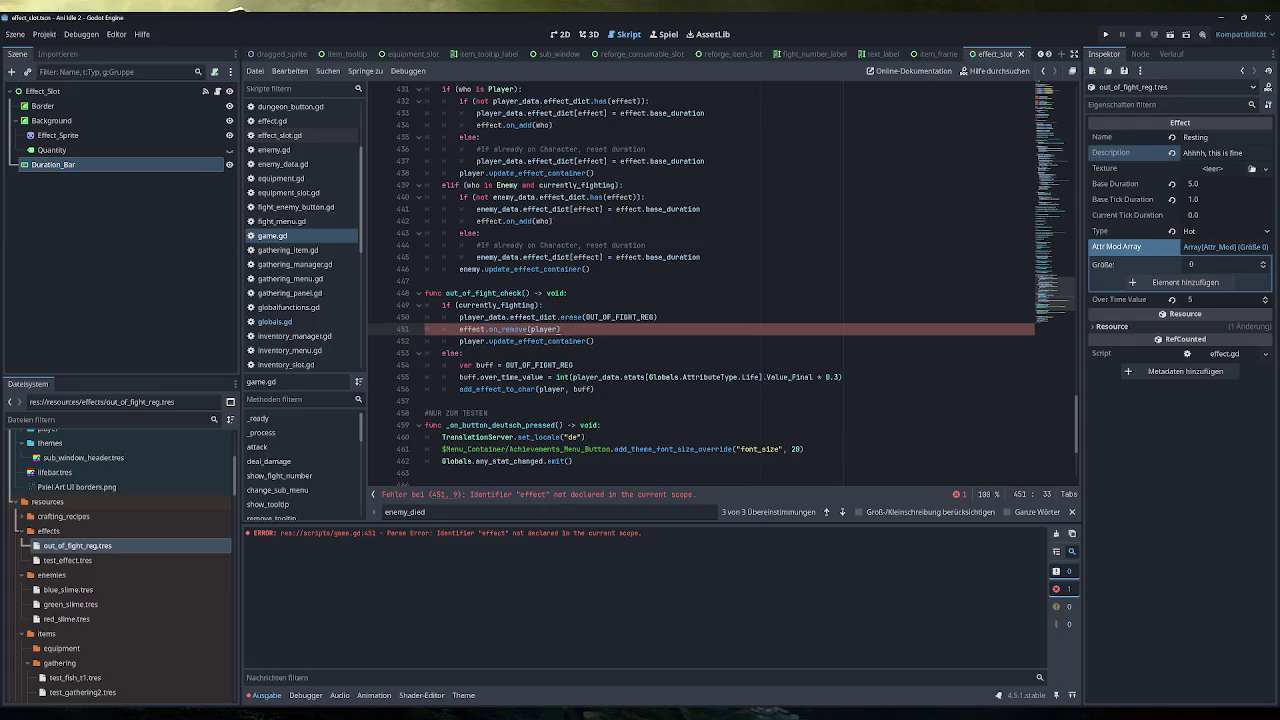
Replace effect with OUT_OF_FIGHT_REG on line 451, save, clear the Output, and run the game
double_click(612, 317)
key(ctrl+c)
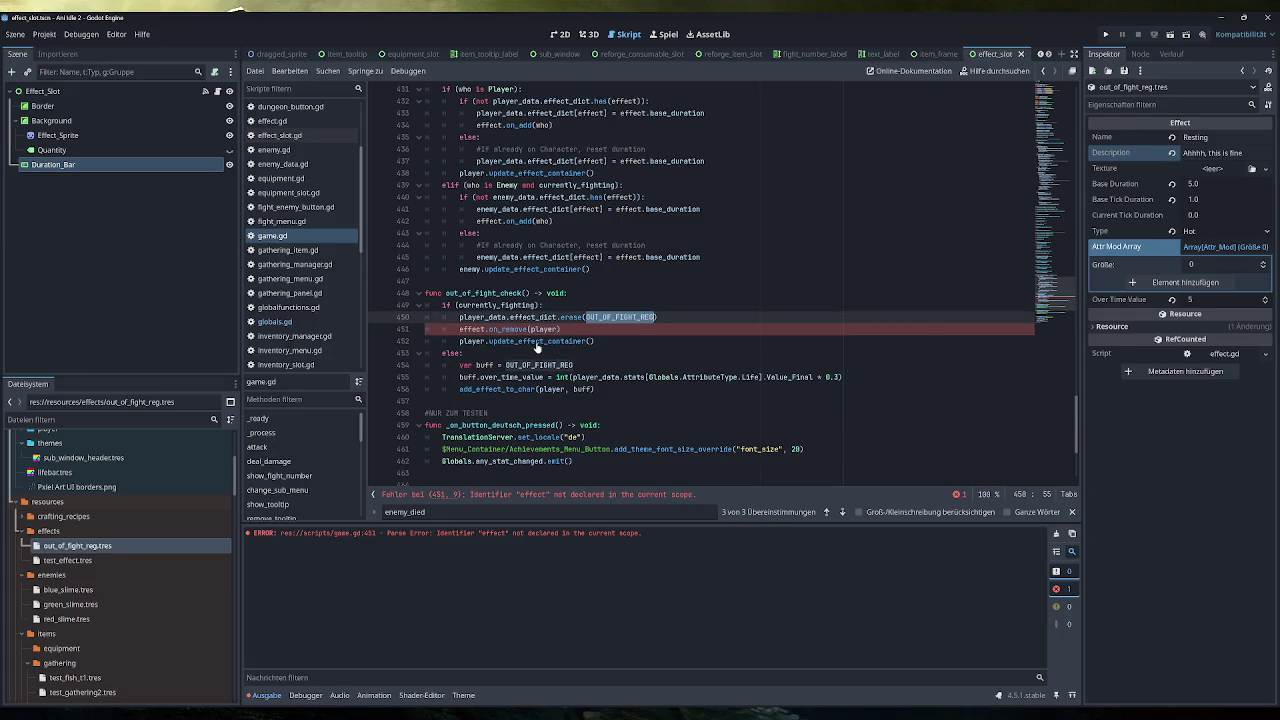
mouse_move(540, 341)
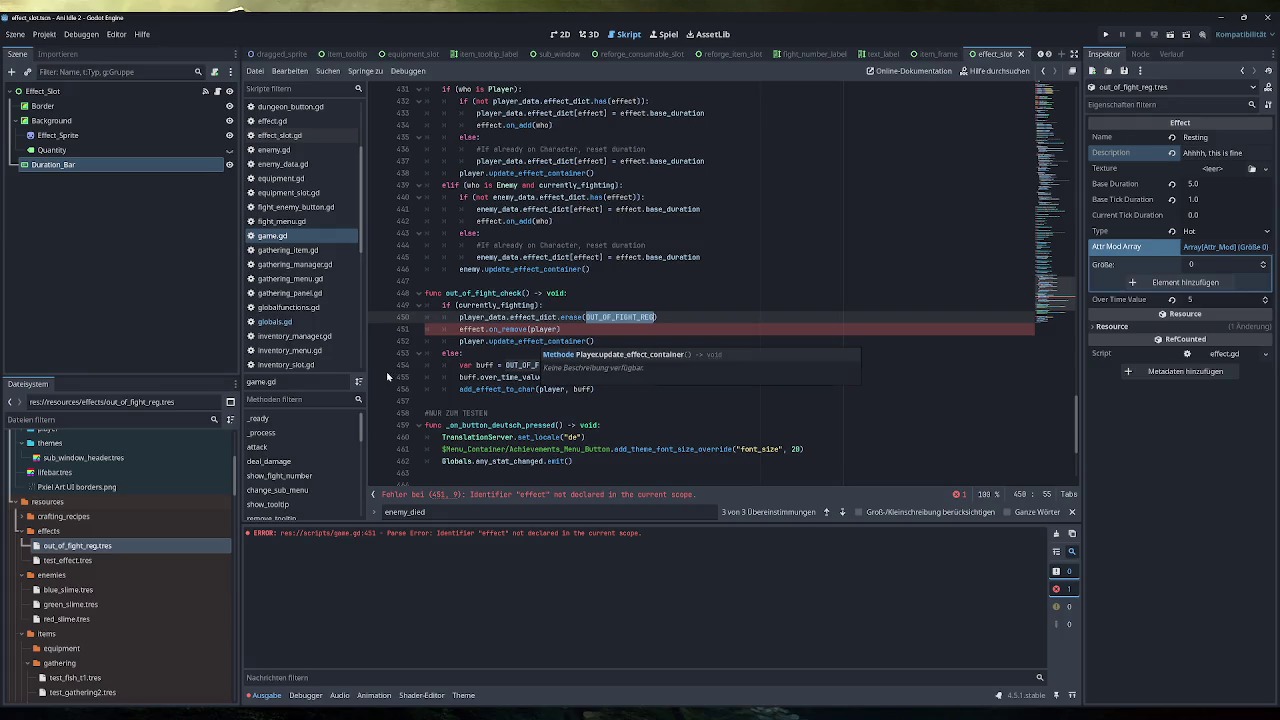
scroll(330, 188, up, 2)
click(300, 188)
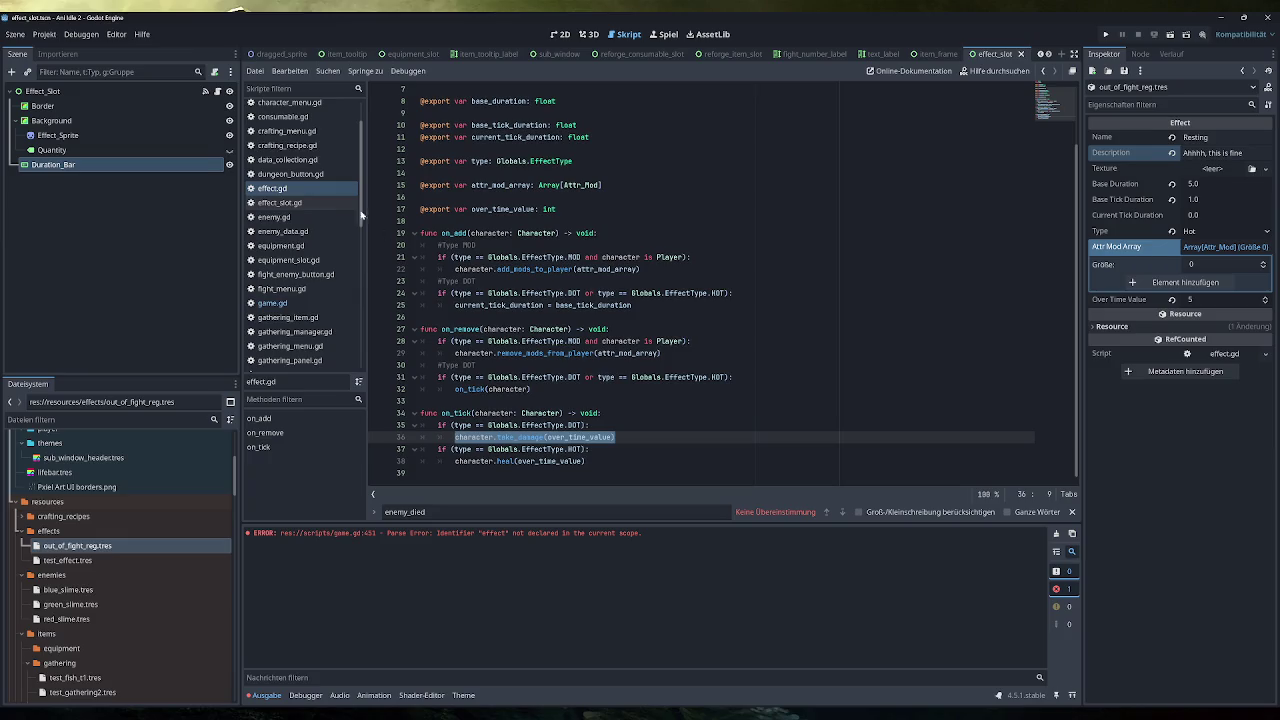
click(309, 303)
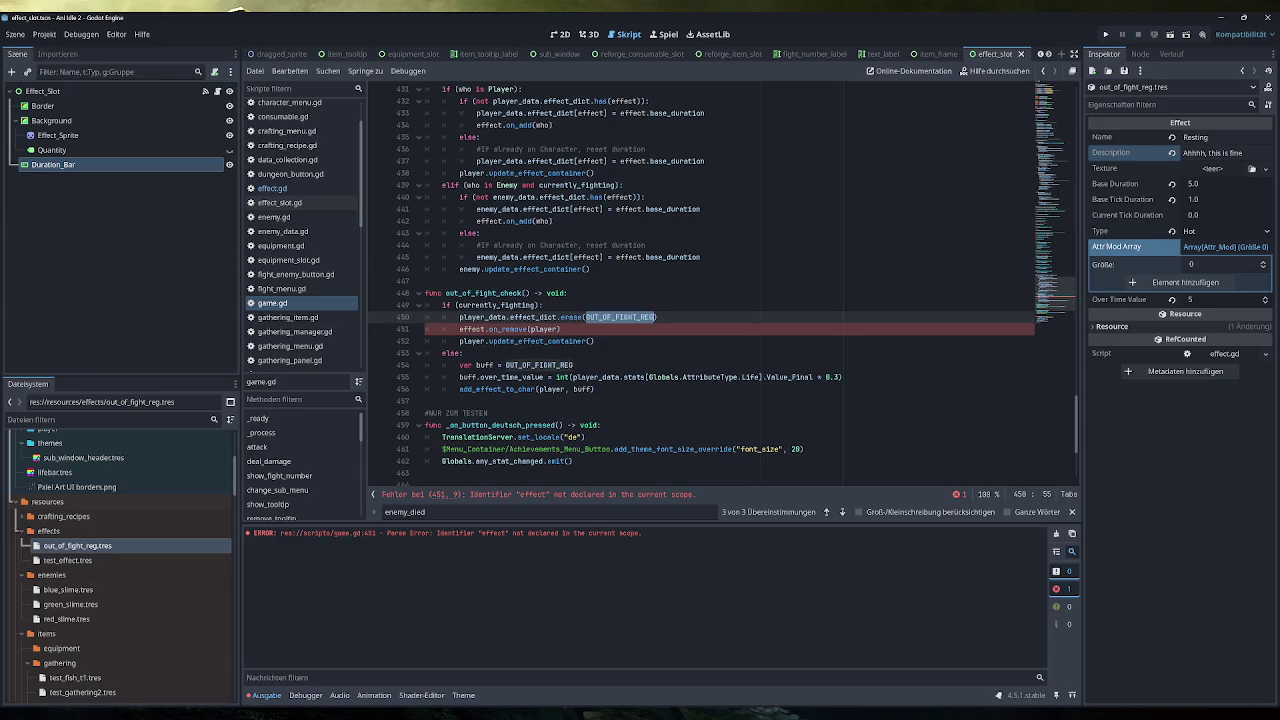
double_click(468, 329)
key(ctrl+v)
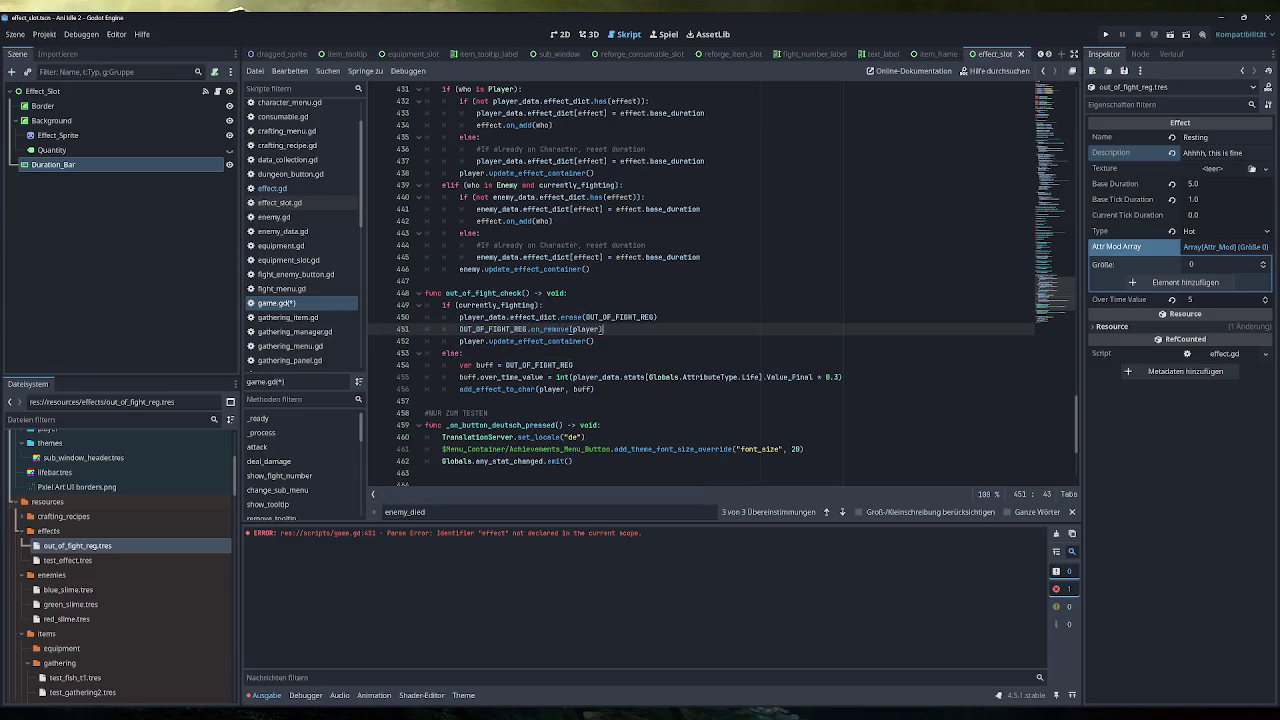
key(ctrl+s)
click(1055, 534)
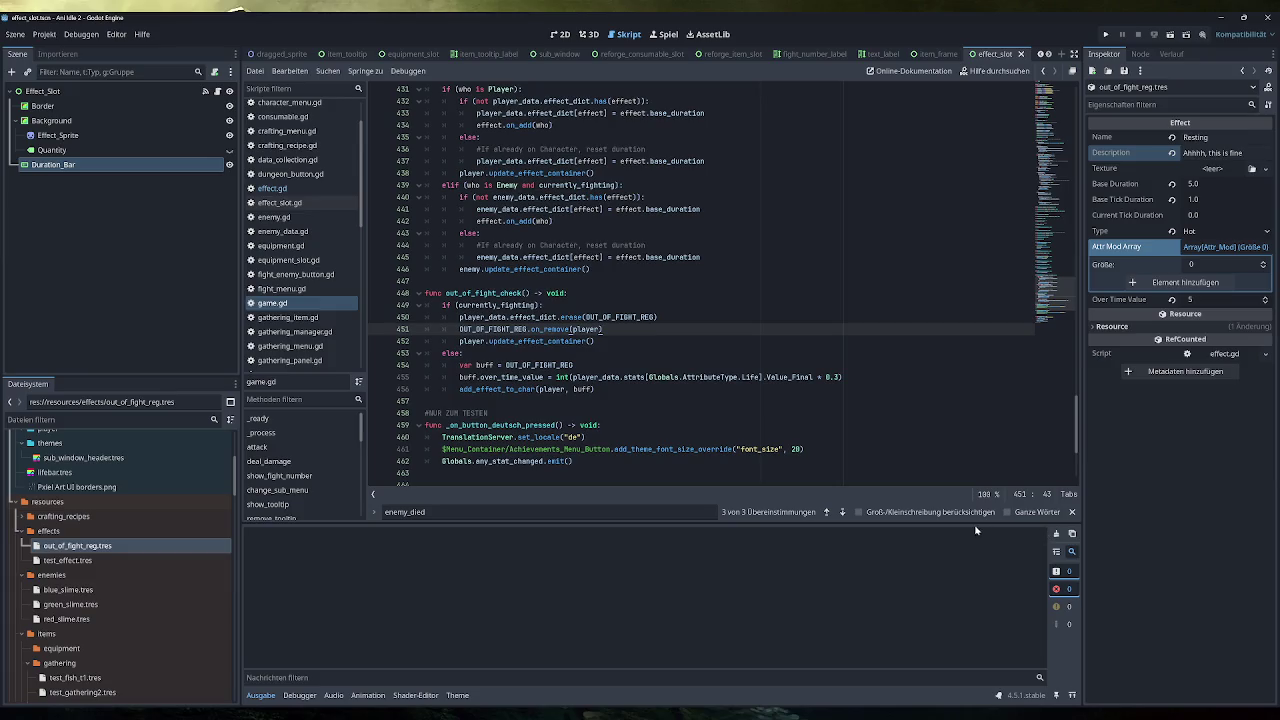
click(1105, 35)
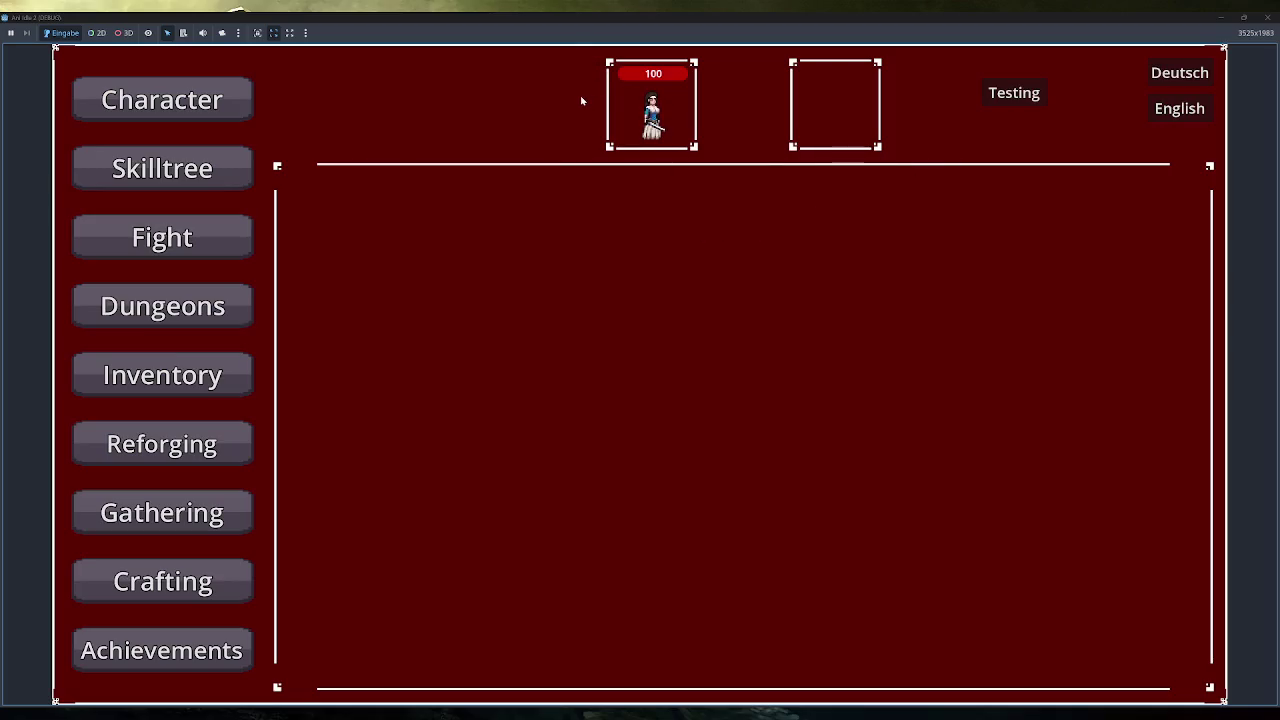
Close the game, add out_of_fight_check() after the locale line in _ready, and relaunch
click(1268, 17)
double_click(484, 293)
key(ctrl+c)
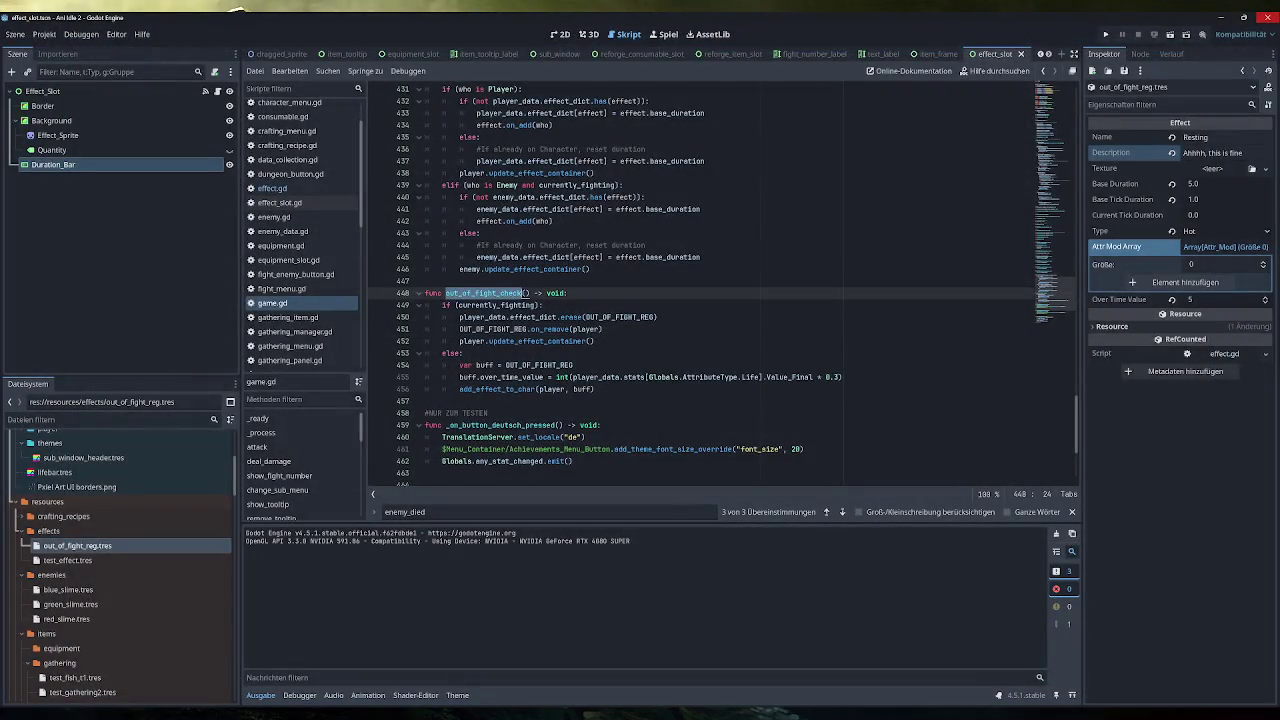
drag(1077, 424, 1077, 130)
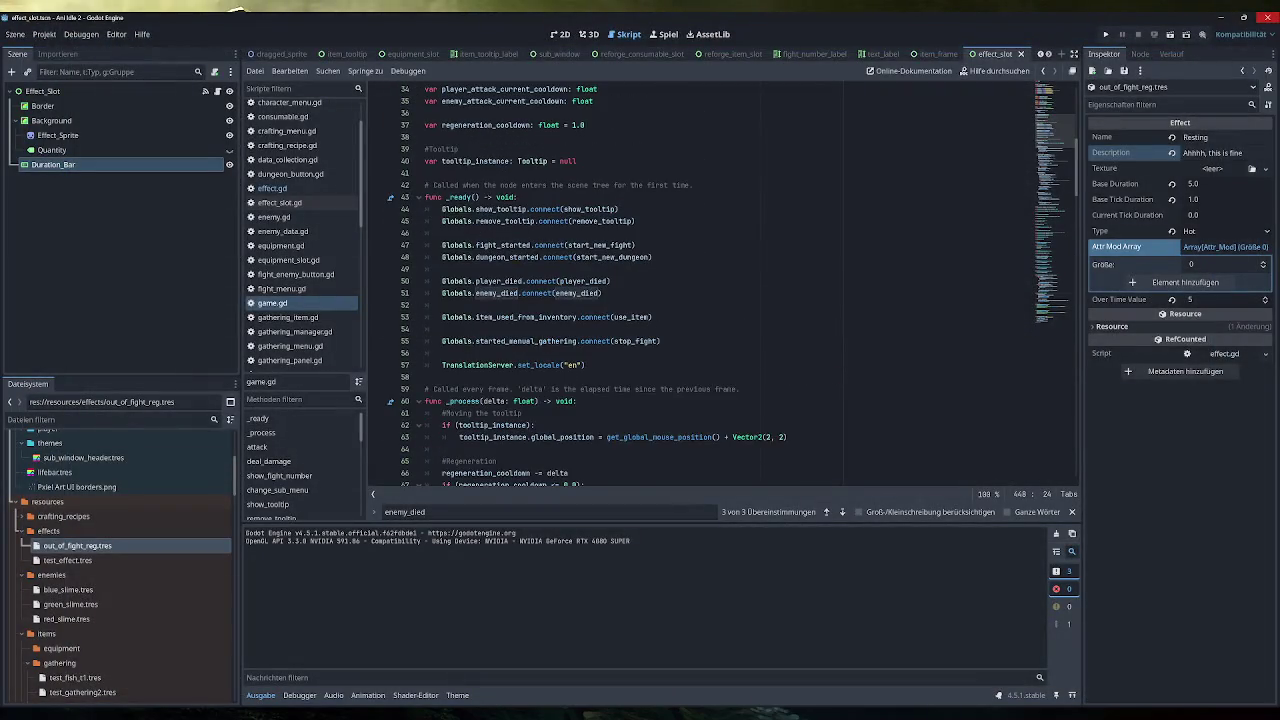
click(585, 365)
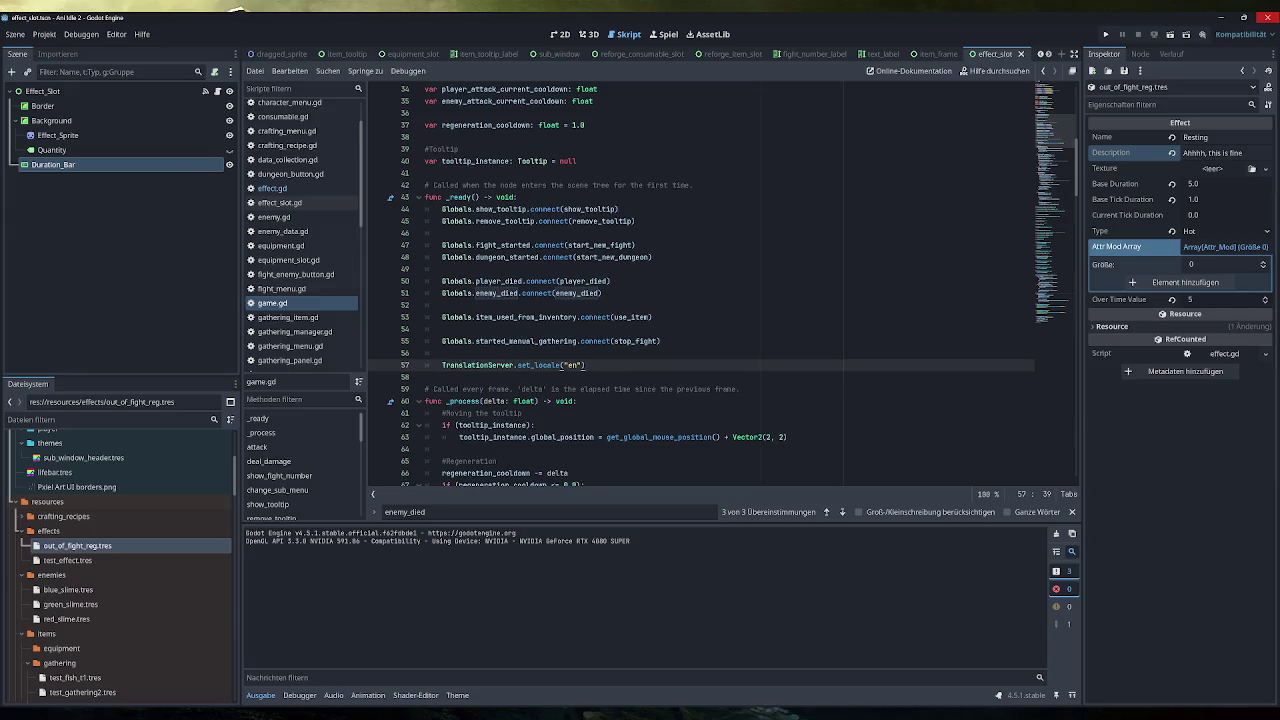
key(Return)
key(Return)
key(ctrl+v)
text(())
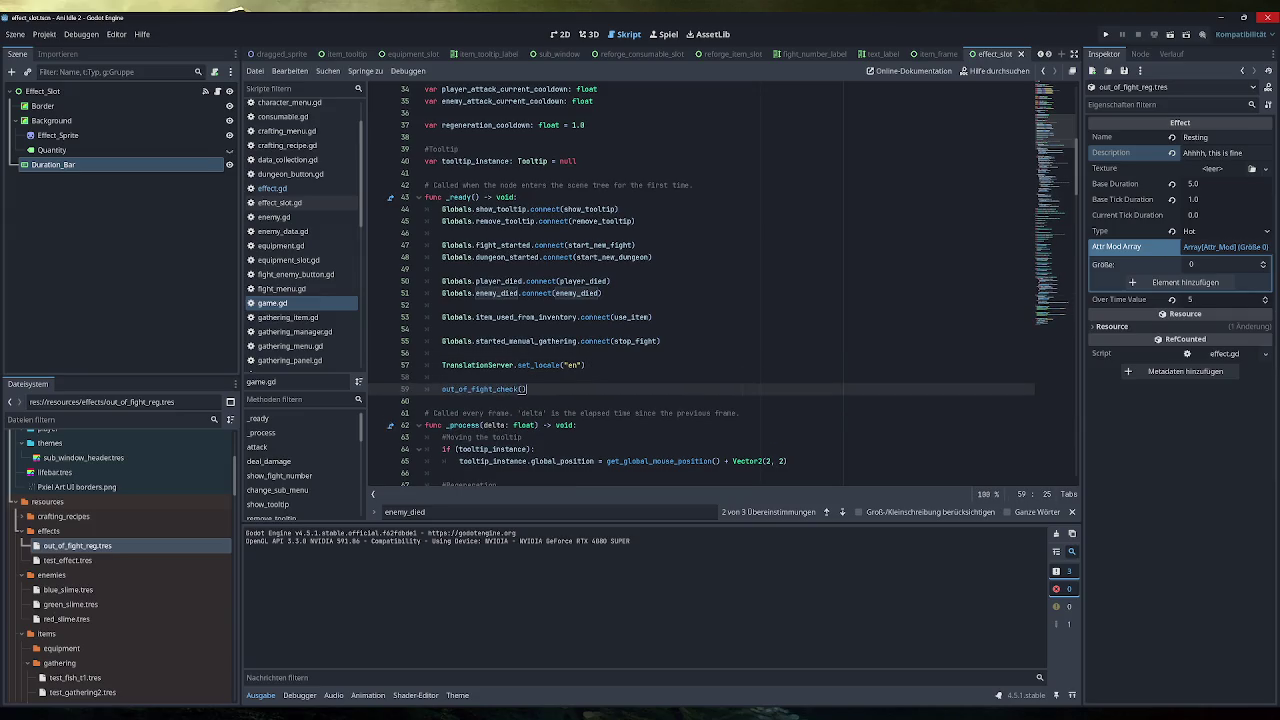
click(1106, 35)
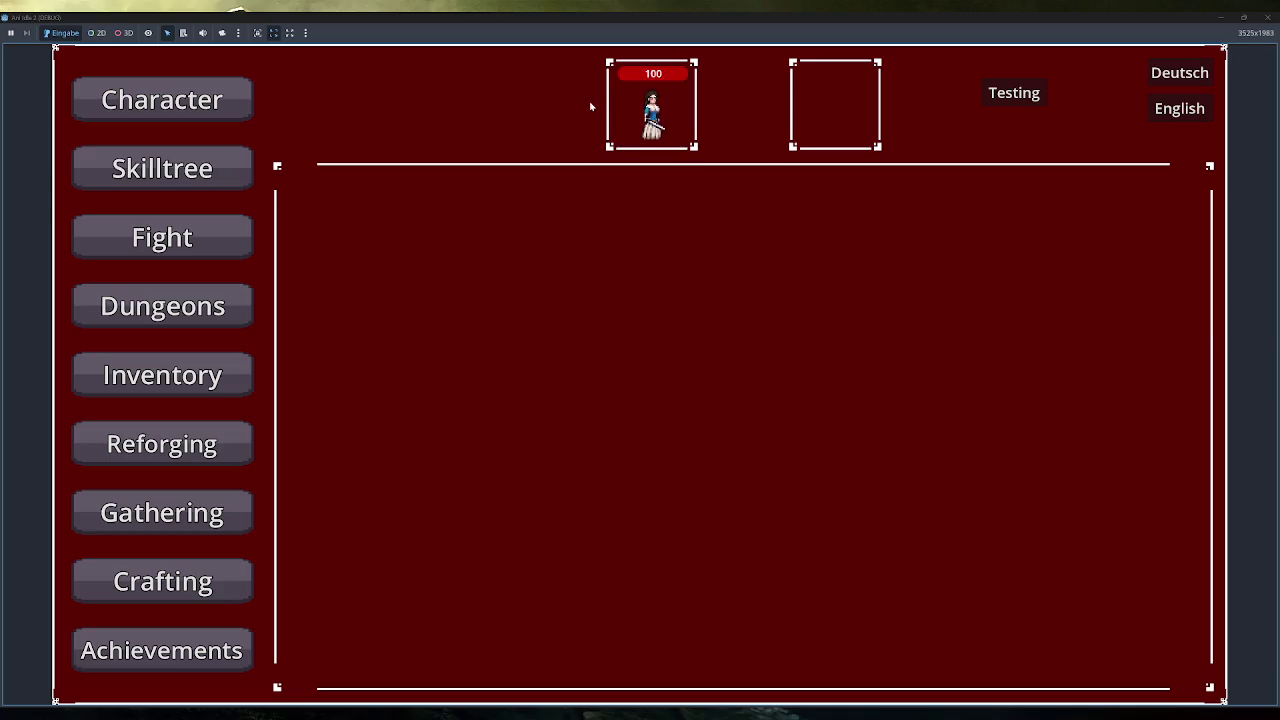
Fight the Blue Slime then the Green Slime, checking the Resting status icon, and stop the game
click(240, 234)
click(353, 296)
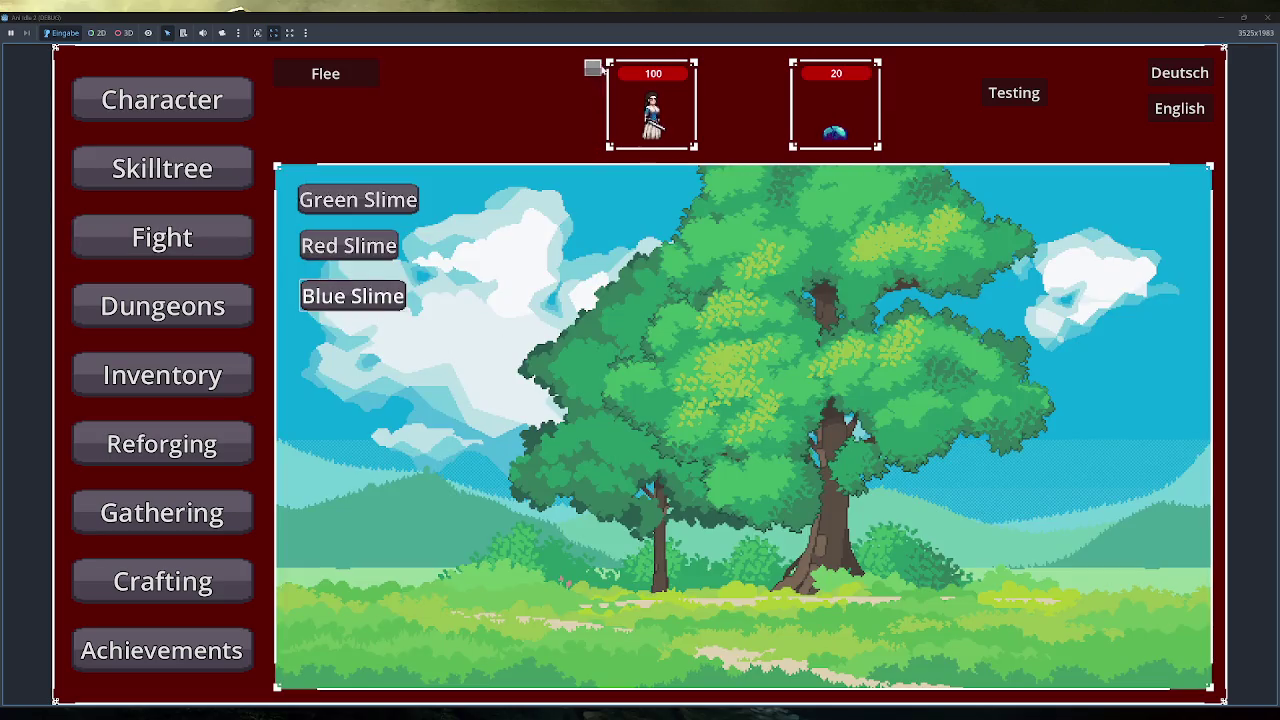
mouse_move(594, 68)
click(408, 206)
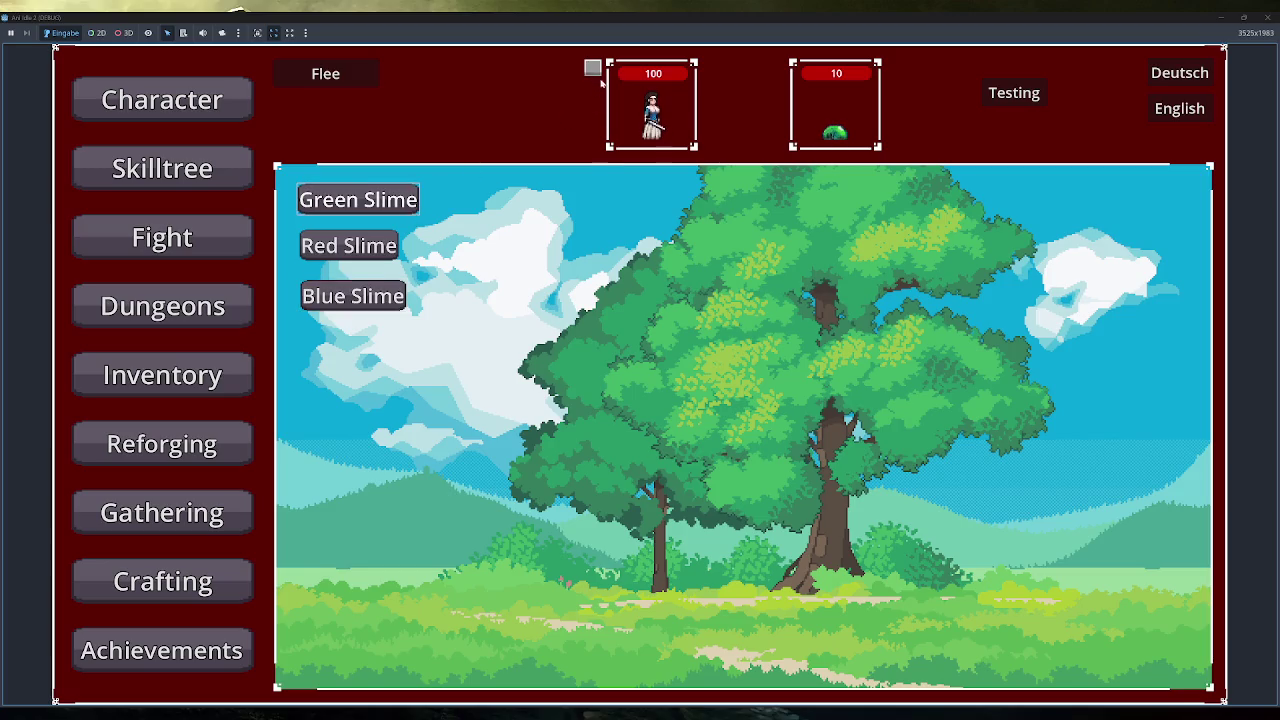
mouse_move(595, 69)
click(1268, 17)
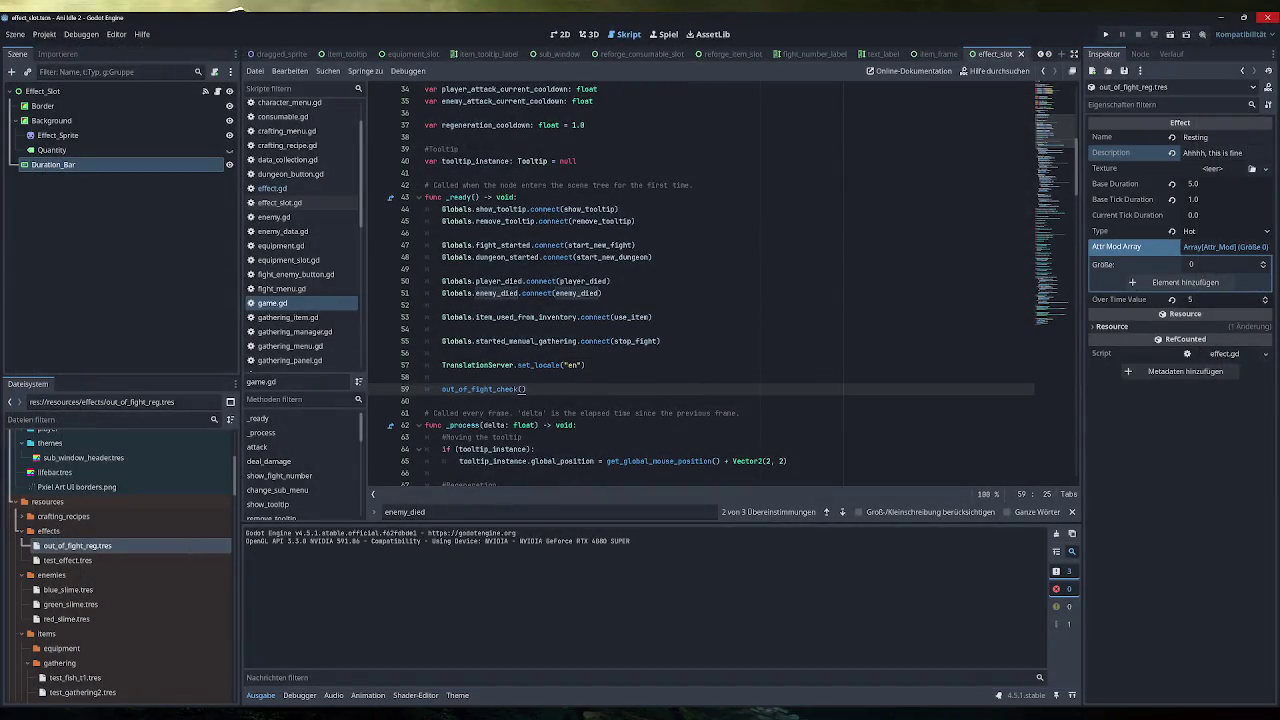
scroll(700, 285, up, 6)
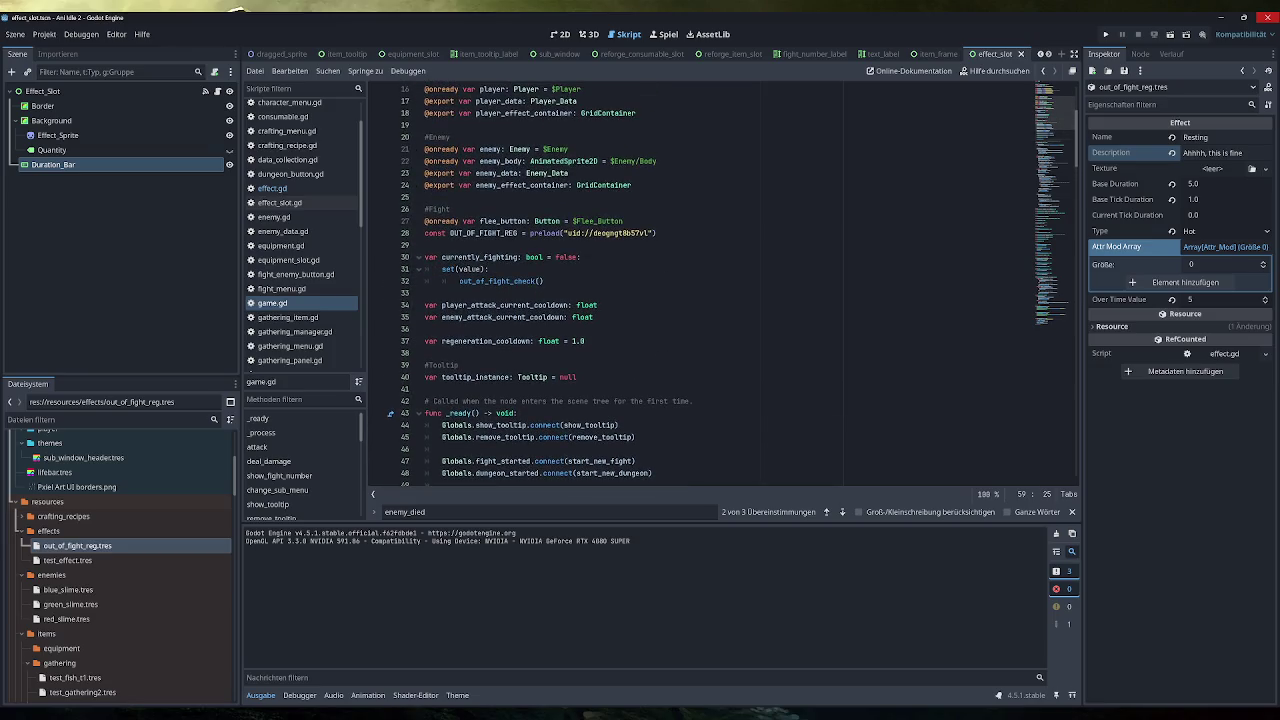
drag(544, 281, 461, 281)
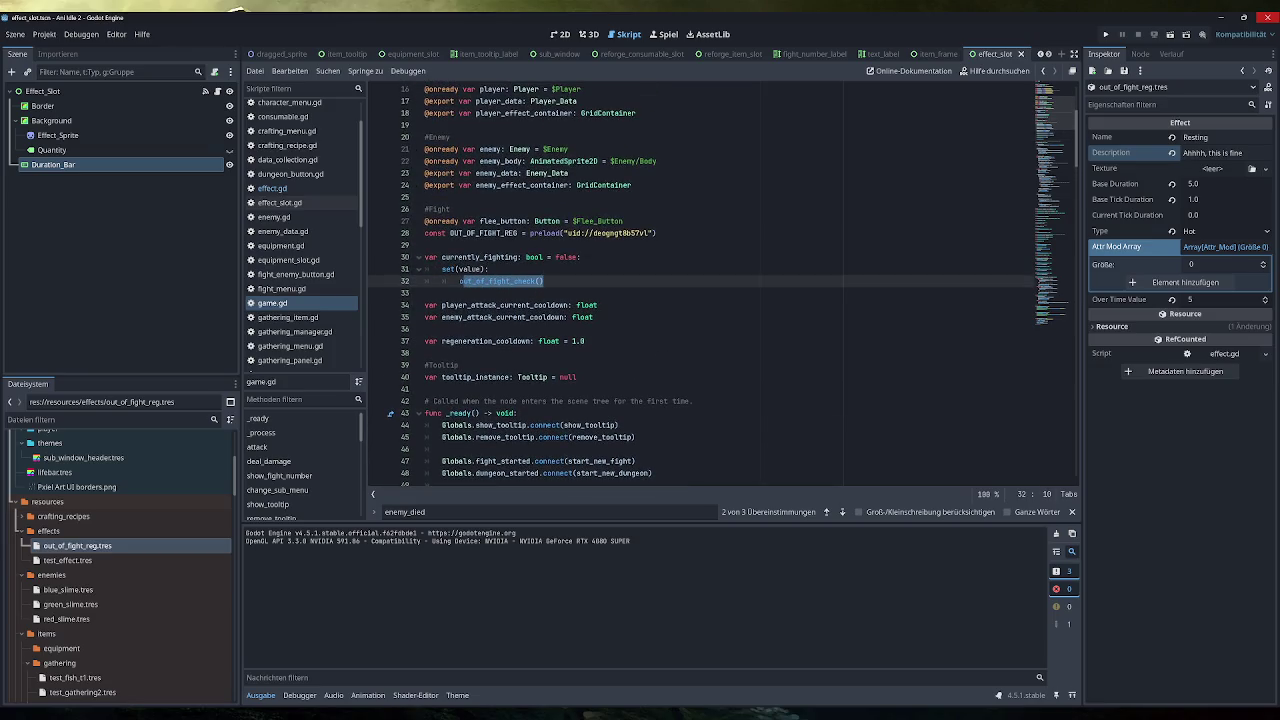
ctrl+click(470, 281)
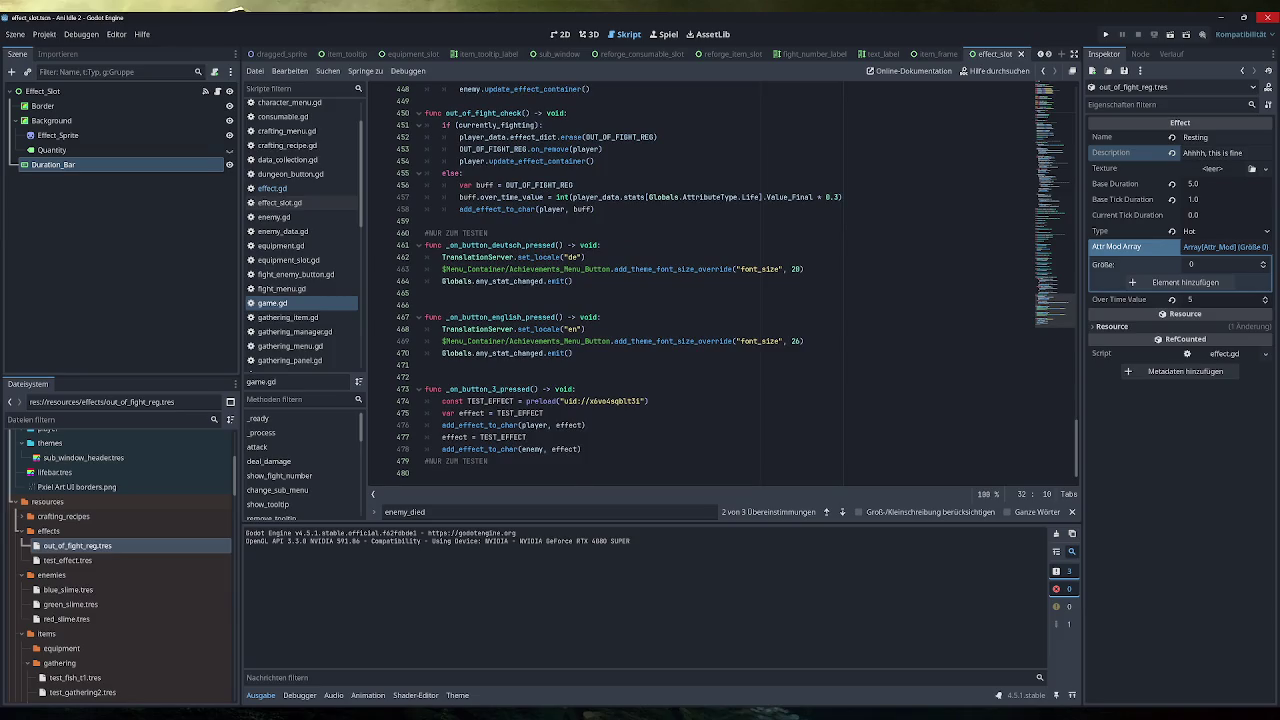
scroll(700, 285, up, 4)
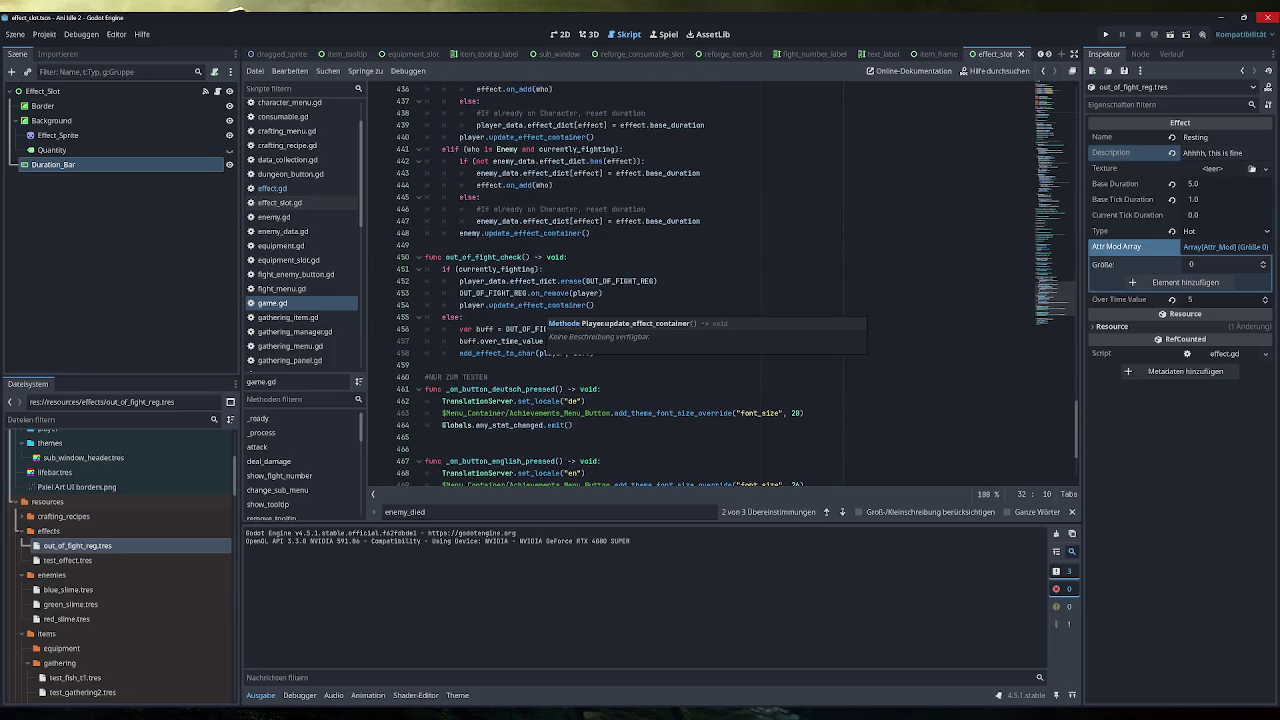
double_click(496, 269)
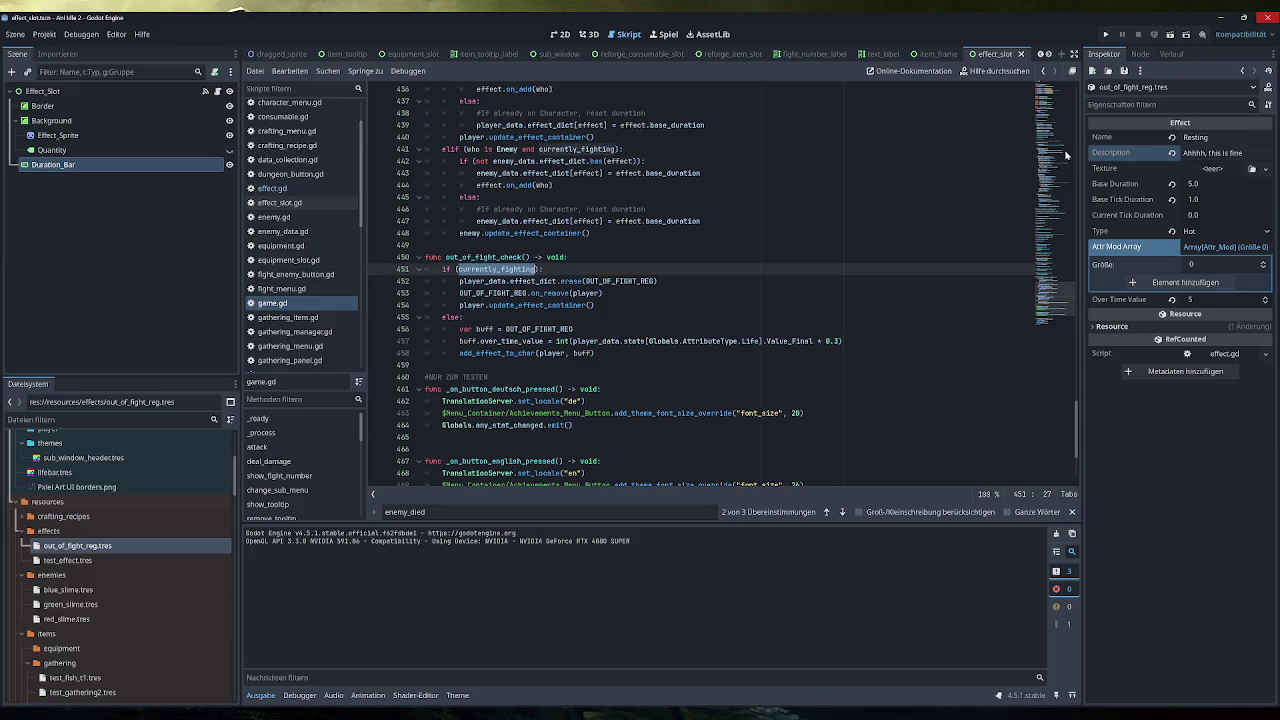
click(1066, 157)
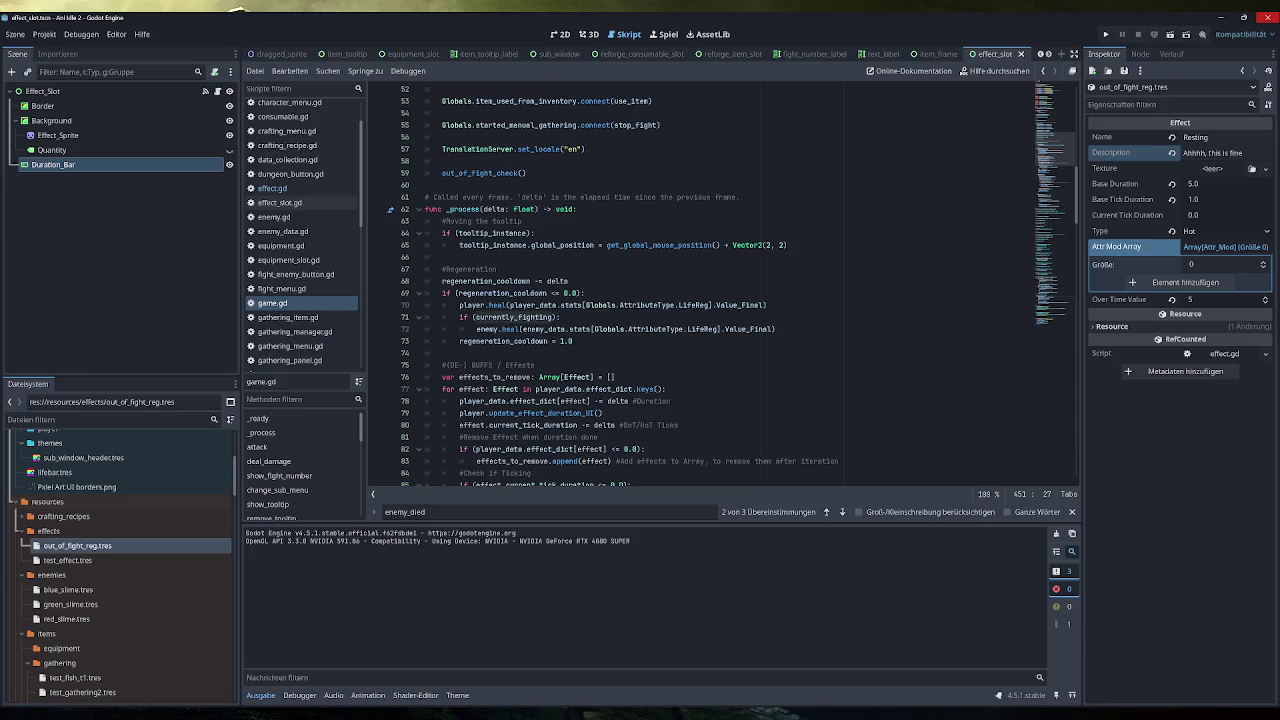
scroll(739, 286, down, 1)
key(alt+0)
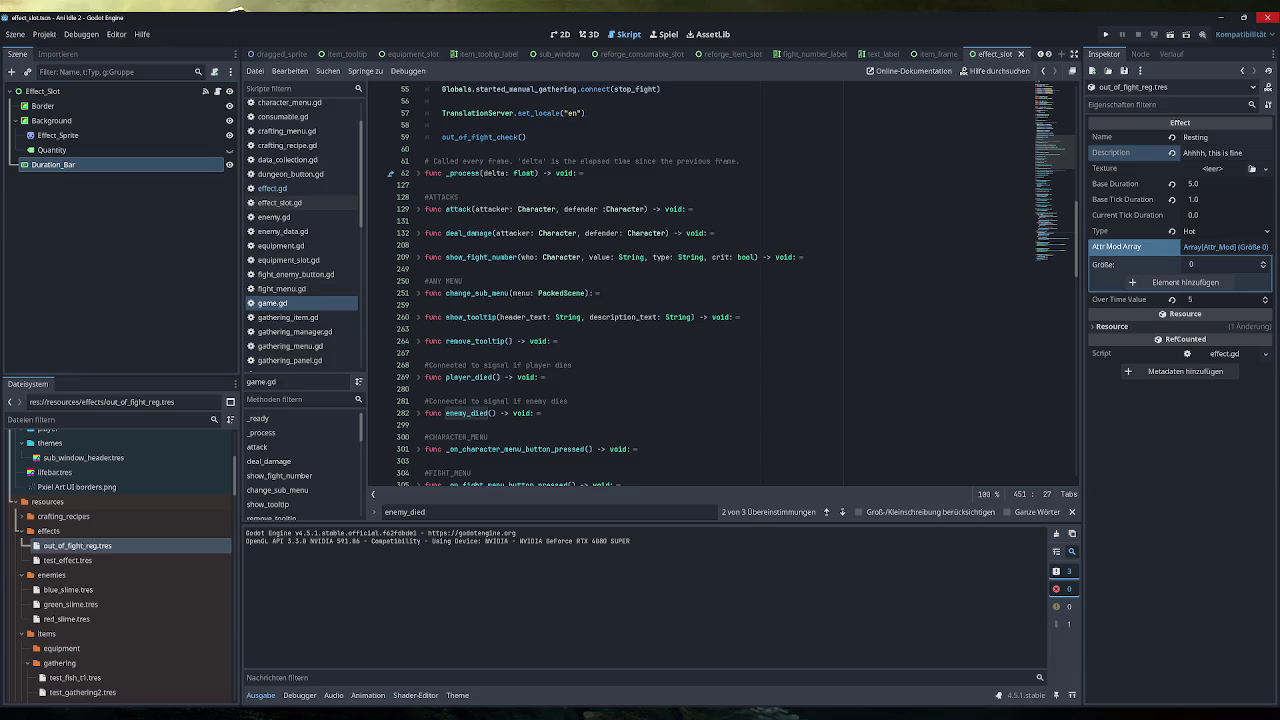
scroll(731, 286, down, 5)
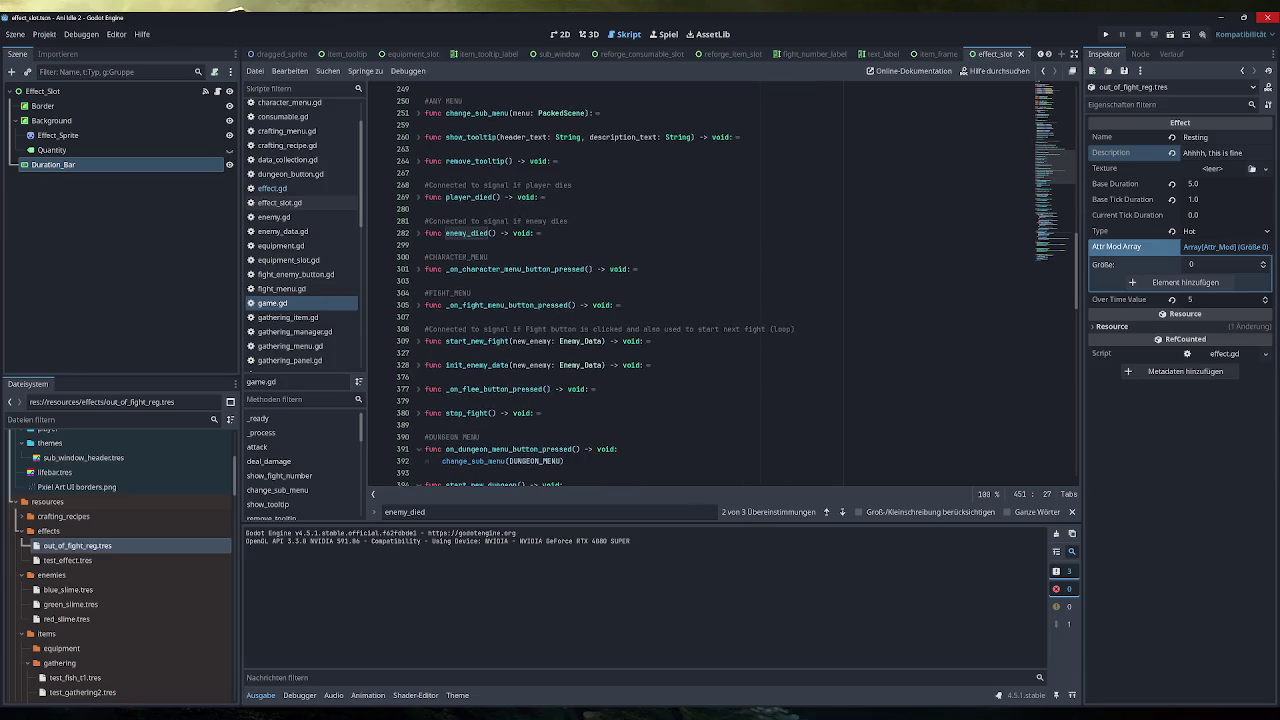
click(419, 341)
scroll(425, 346, down, 4)
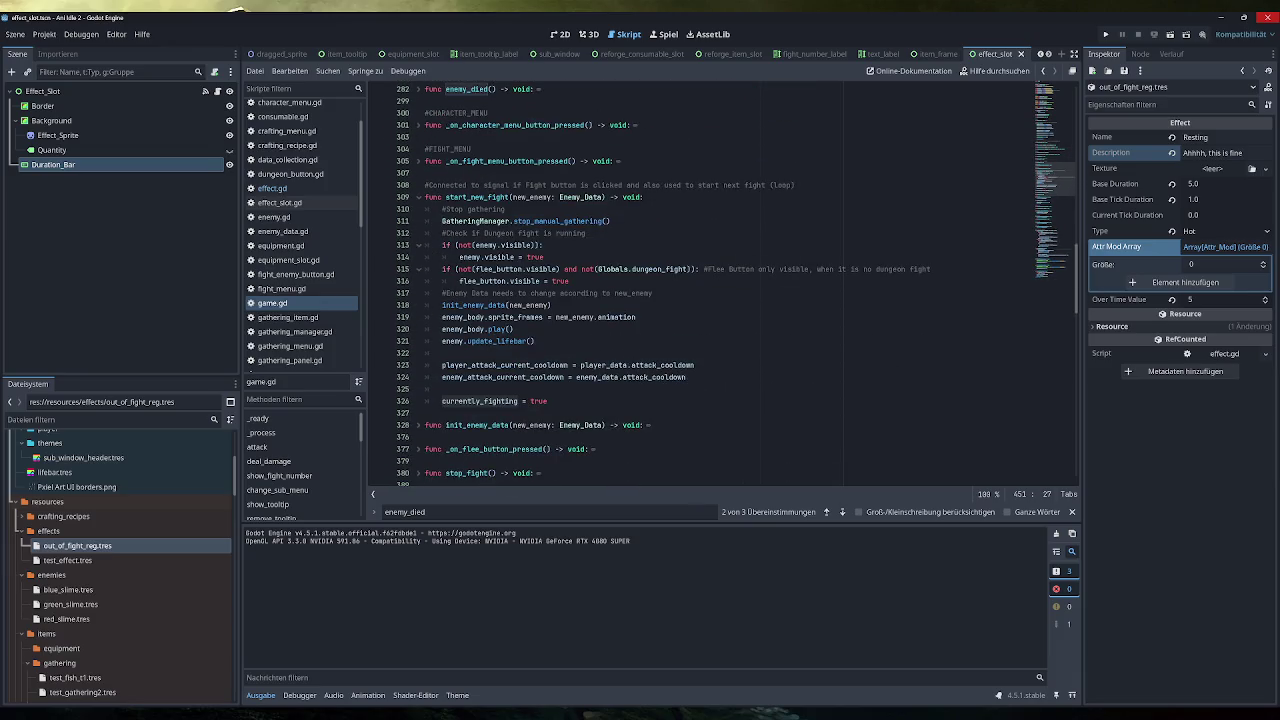
drag(548, 401, 442, 401)
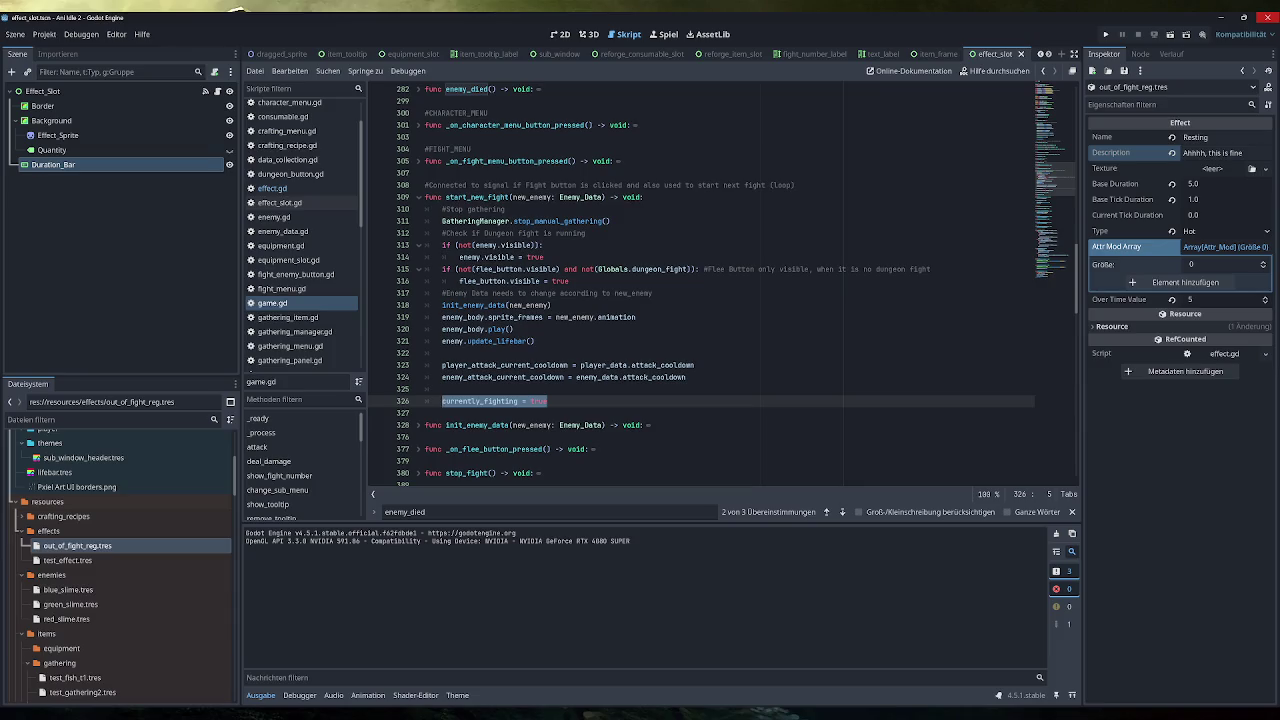
click(548, 401)
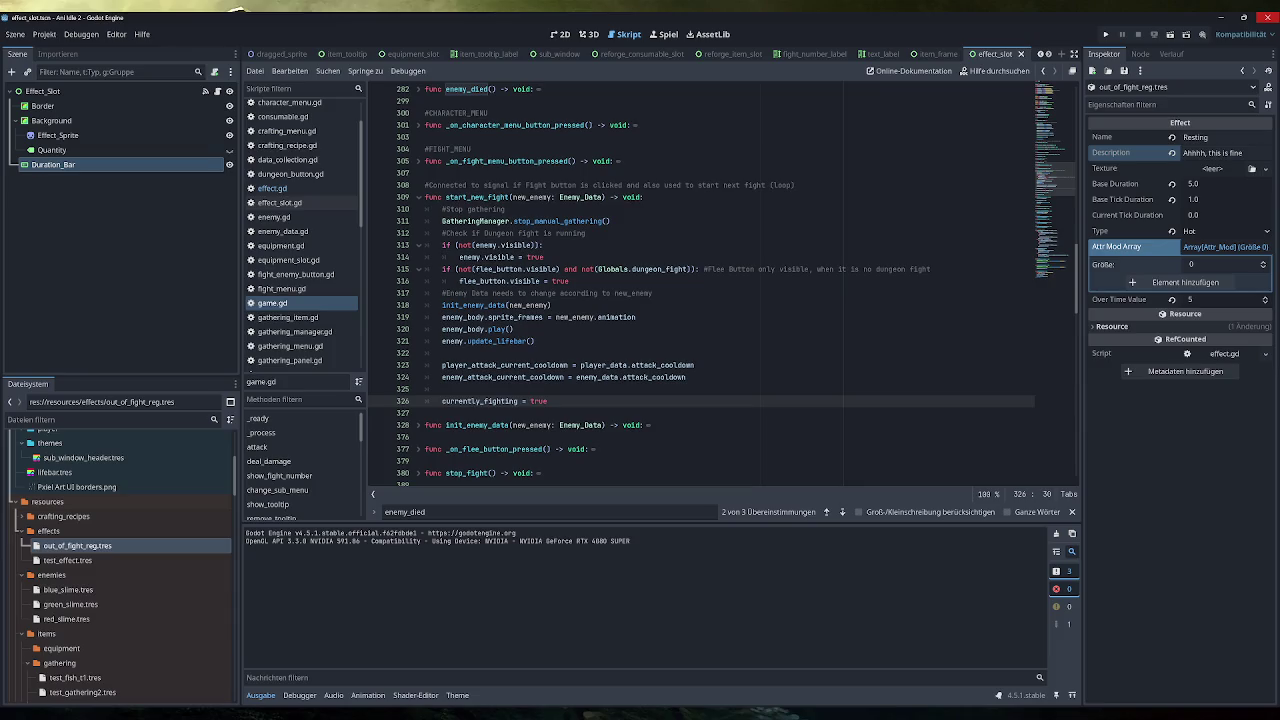
drag(548, 401, 442, 401)
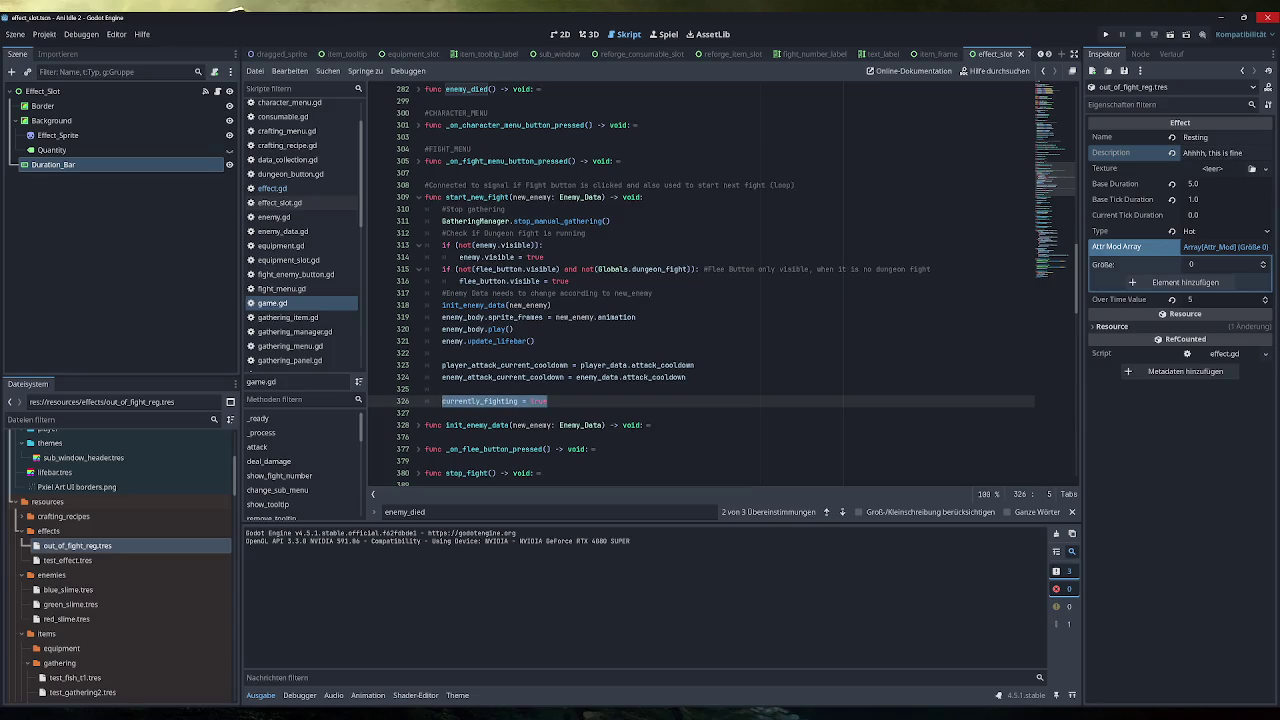
click(484, 401)
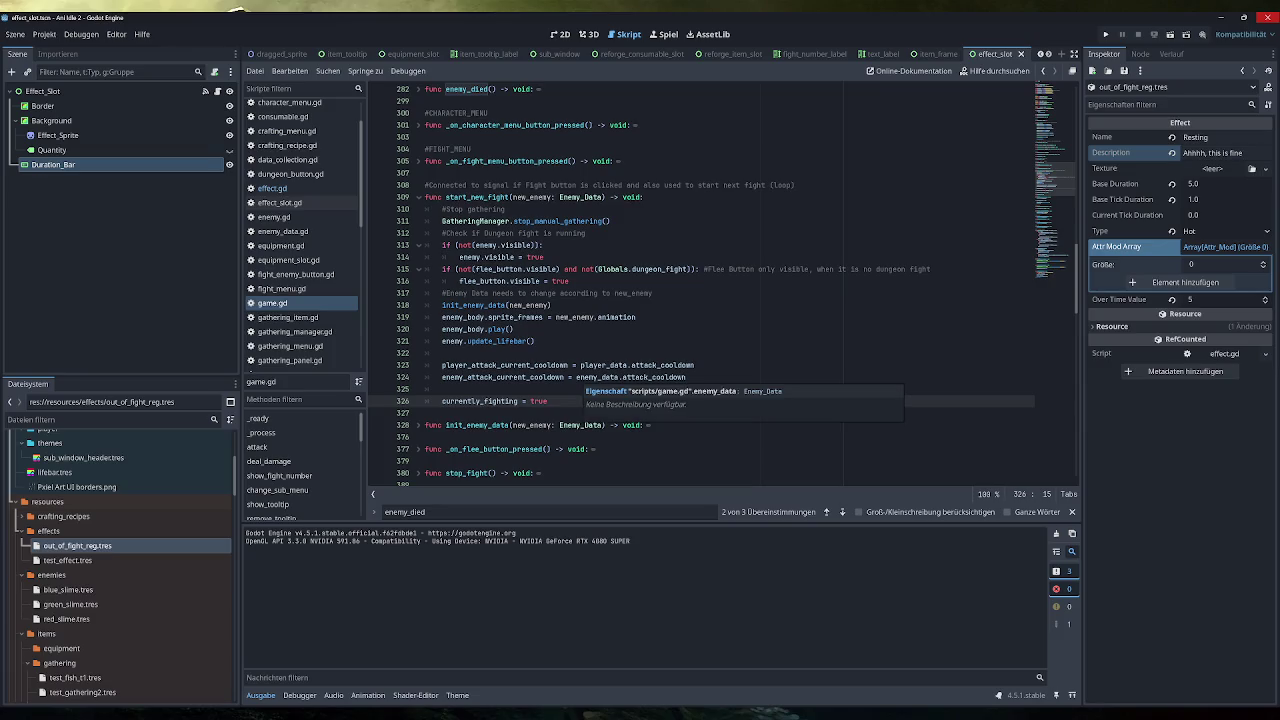
click(548, 401)
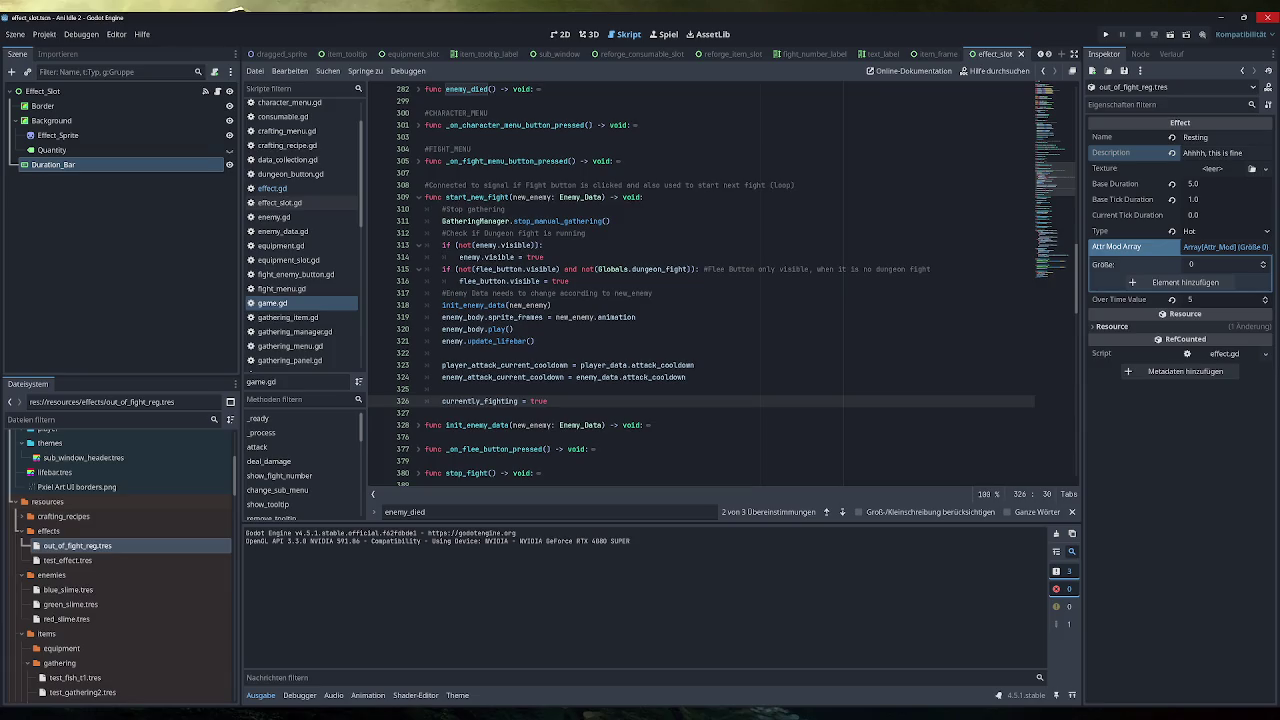
scroll(700, 285, down, 10)
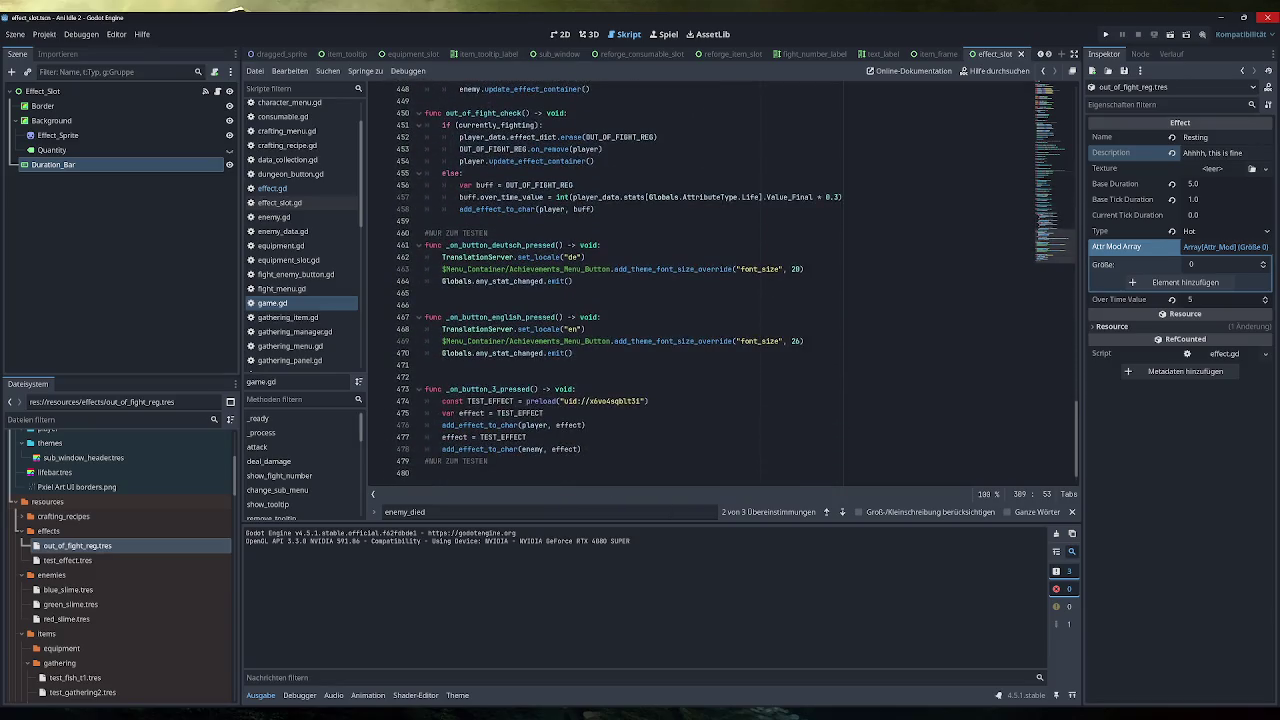
scroll(700, 340, up, 4)
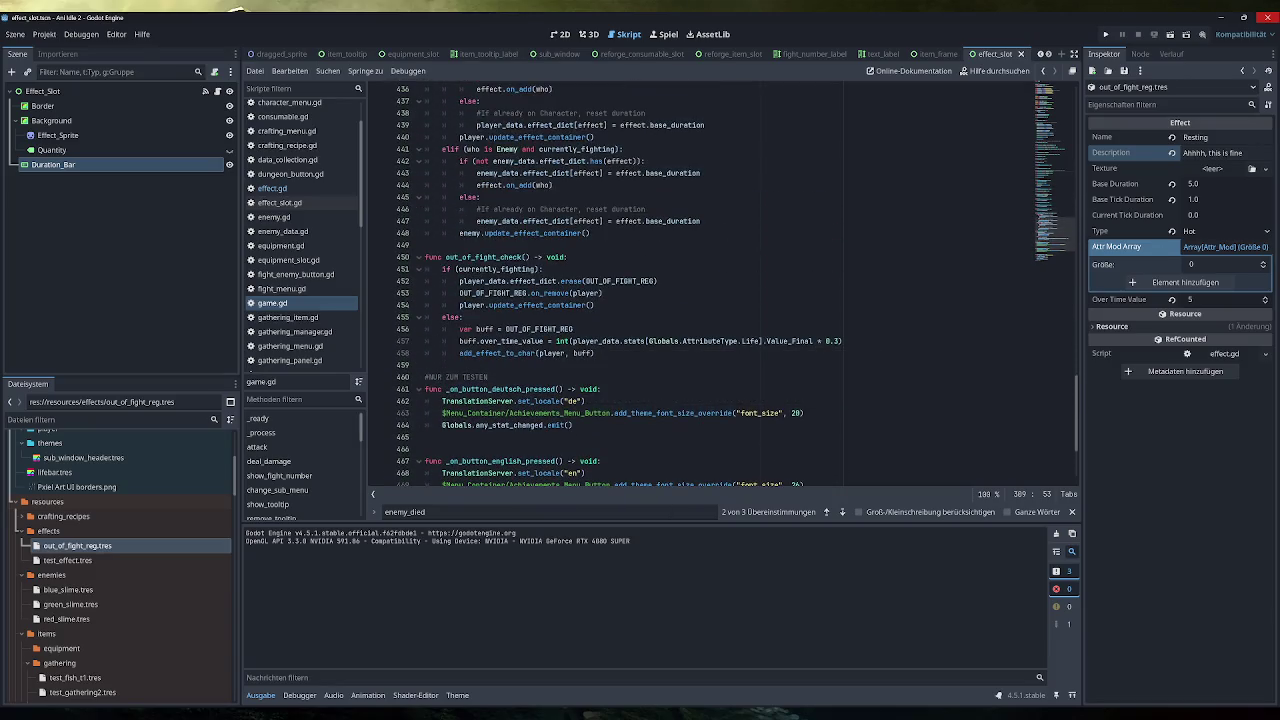
double_click(497, 269)
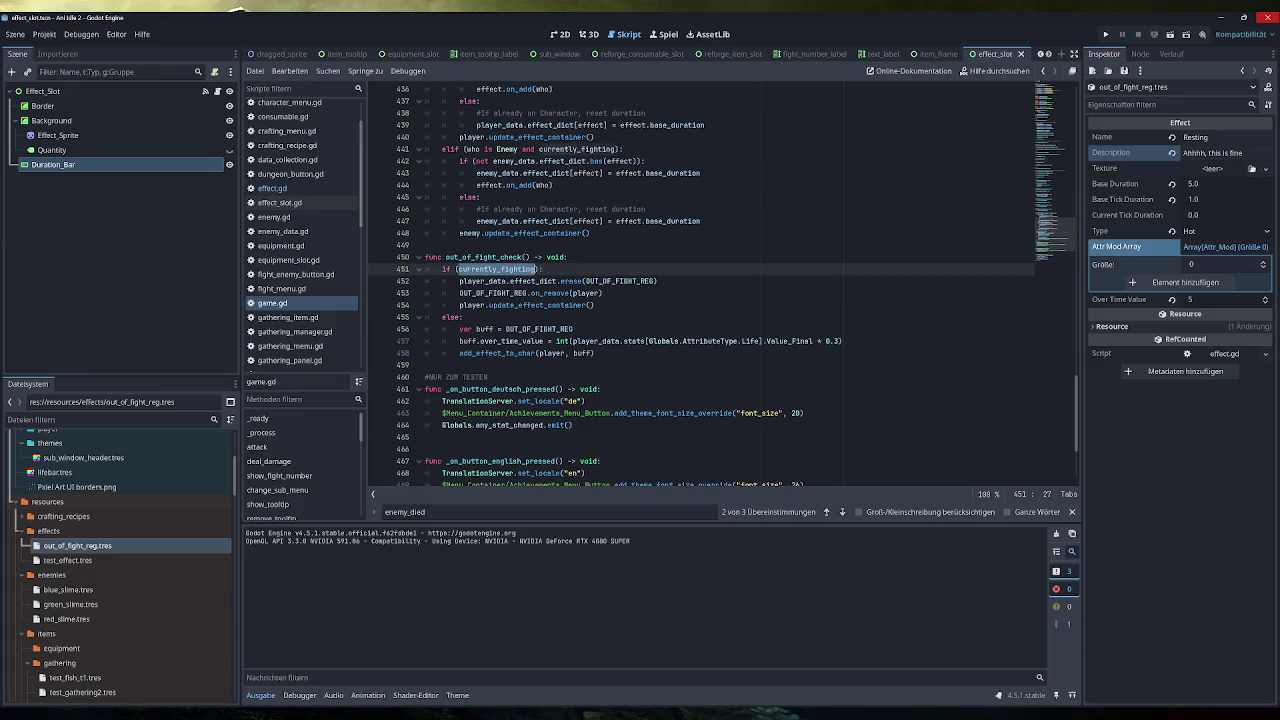
click(657, 281)
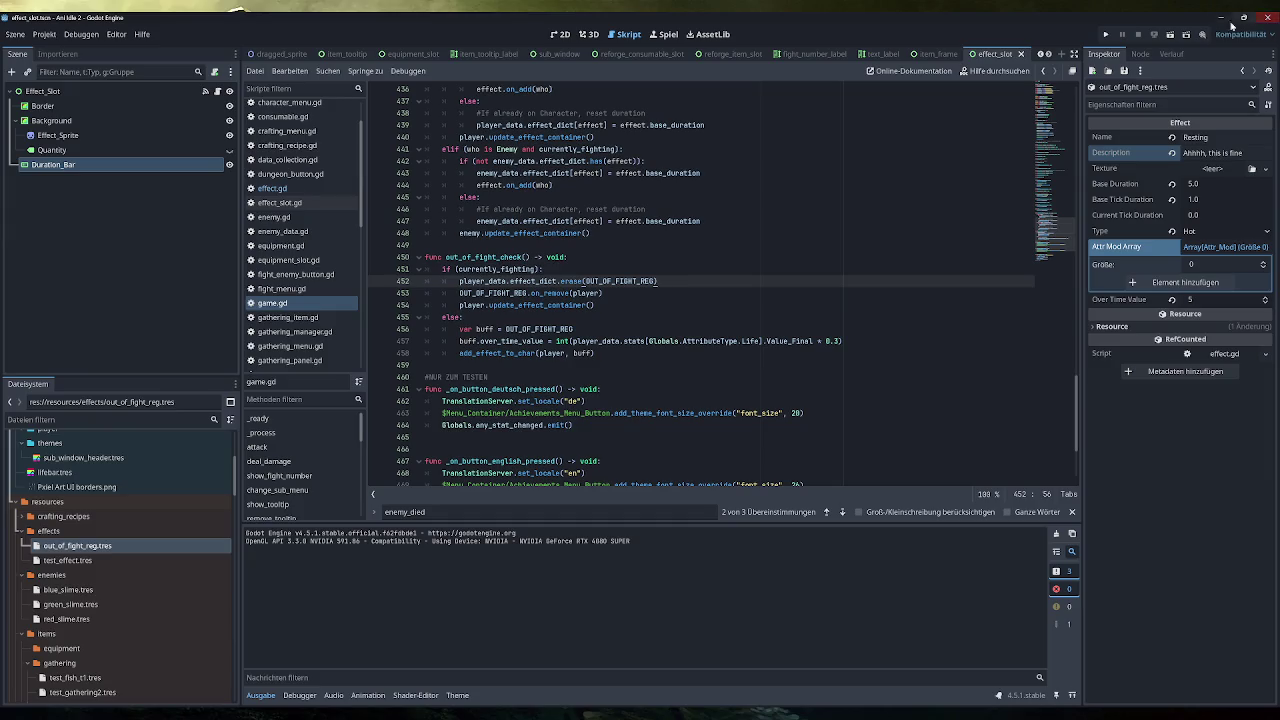
click(1105, 36)
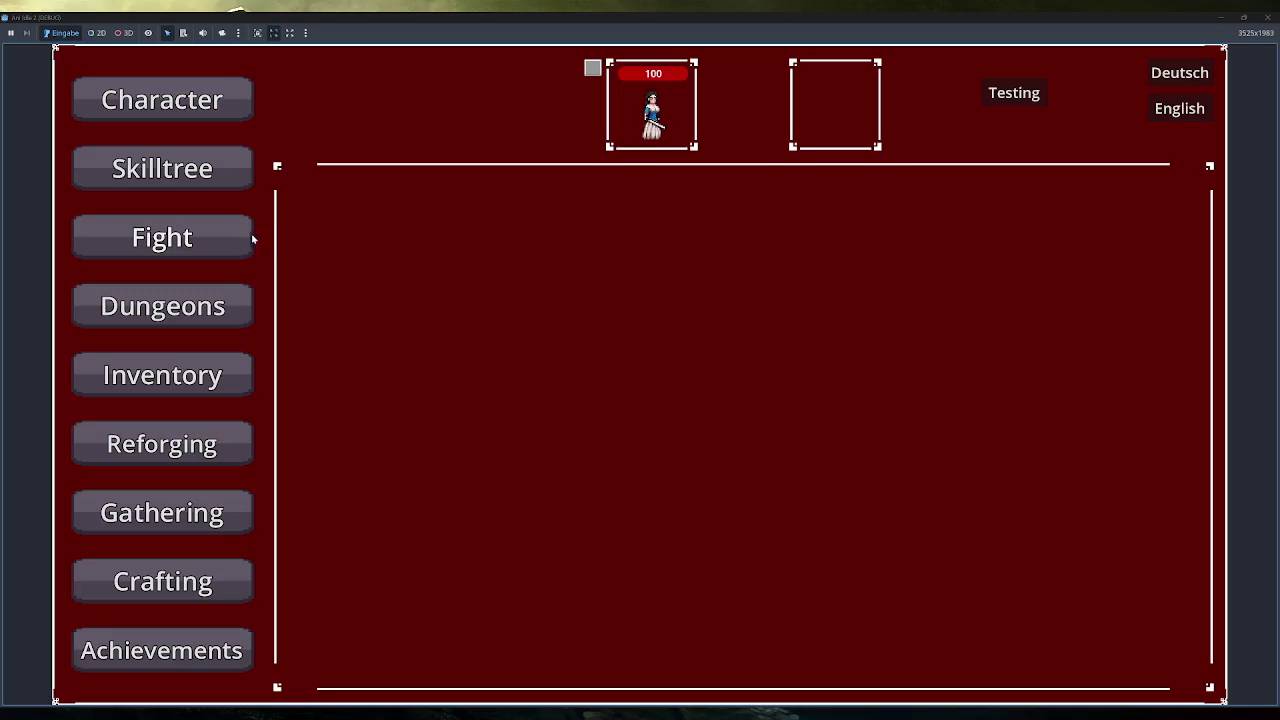
click(248, 237)
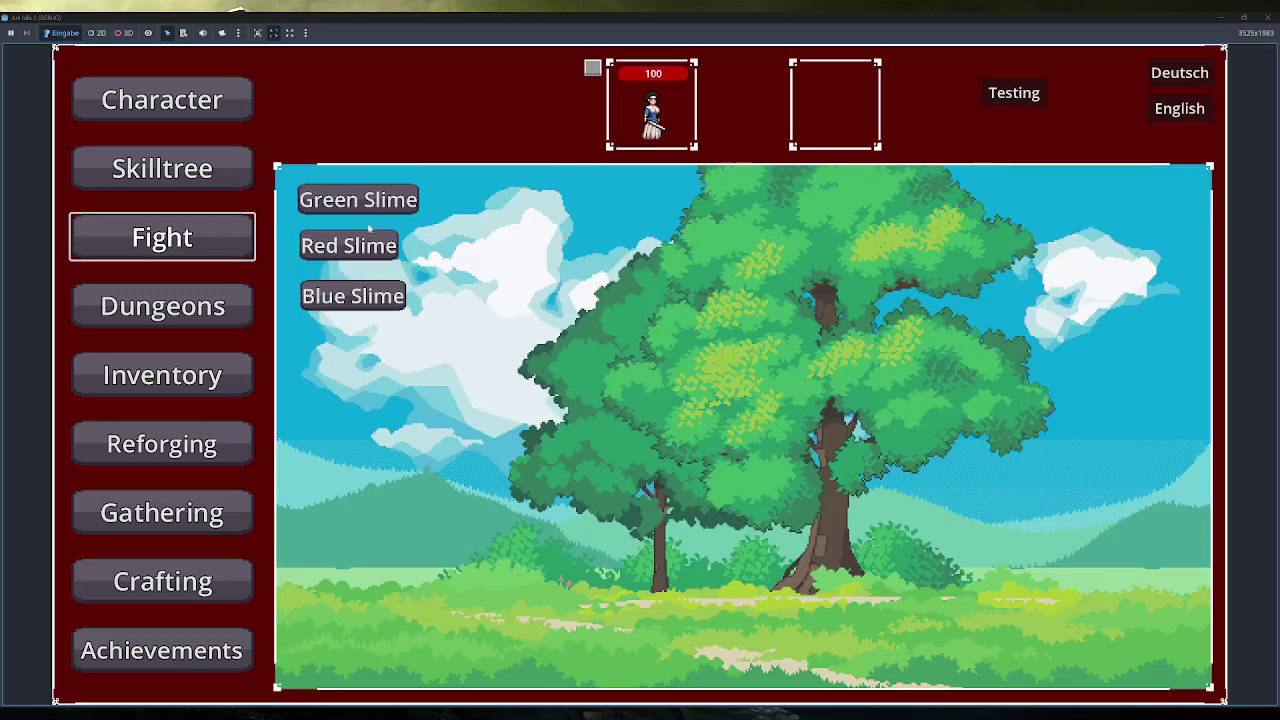
click(380, 200)
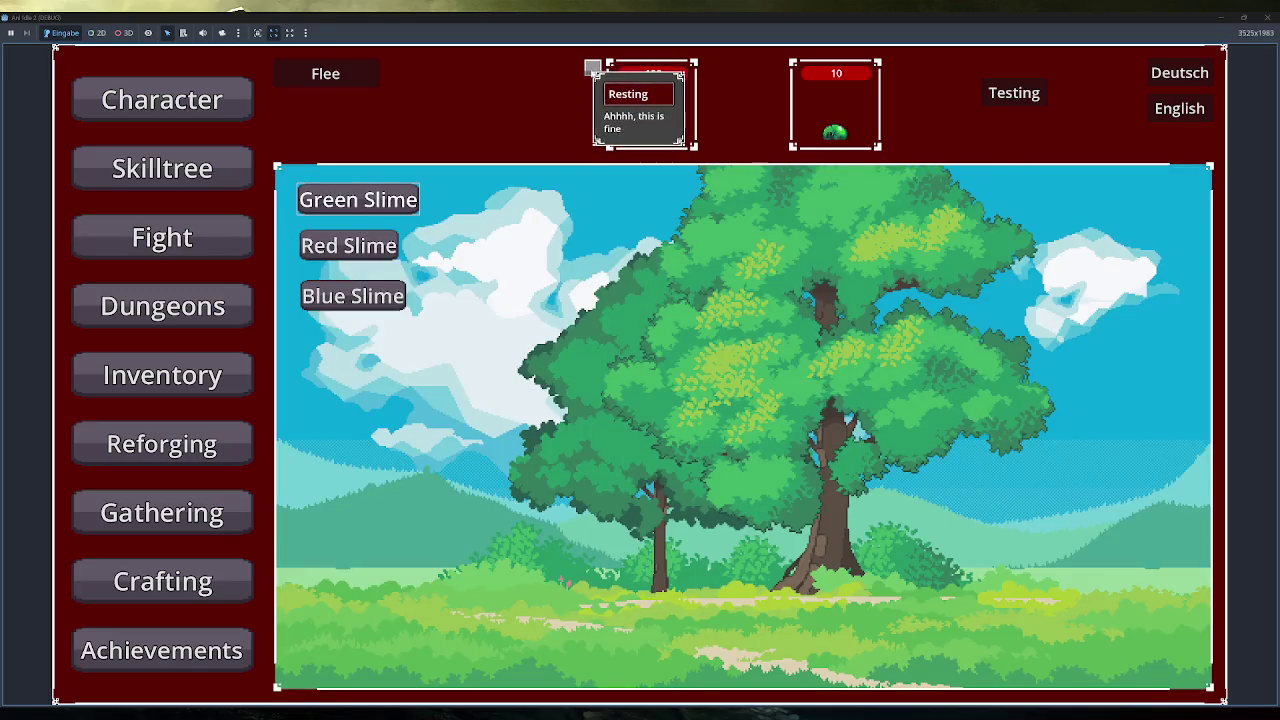
click(1267, 17)
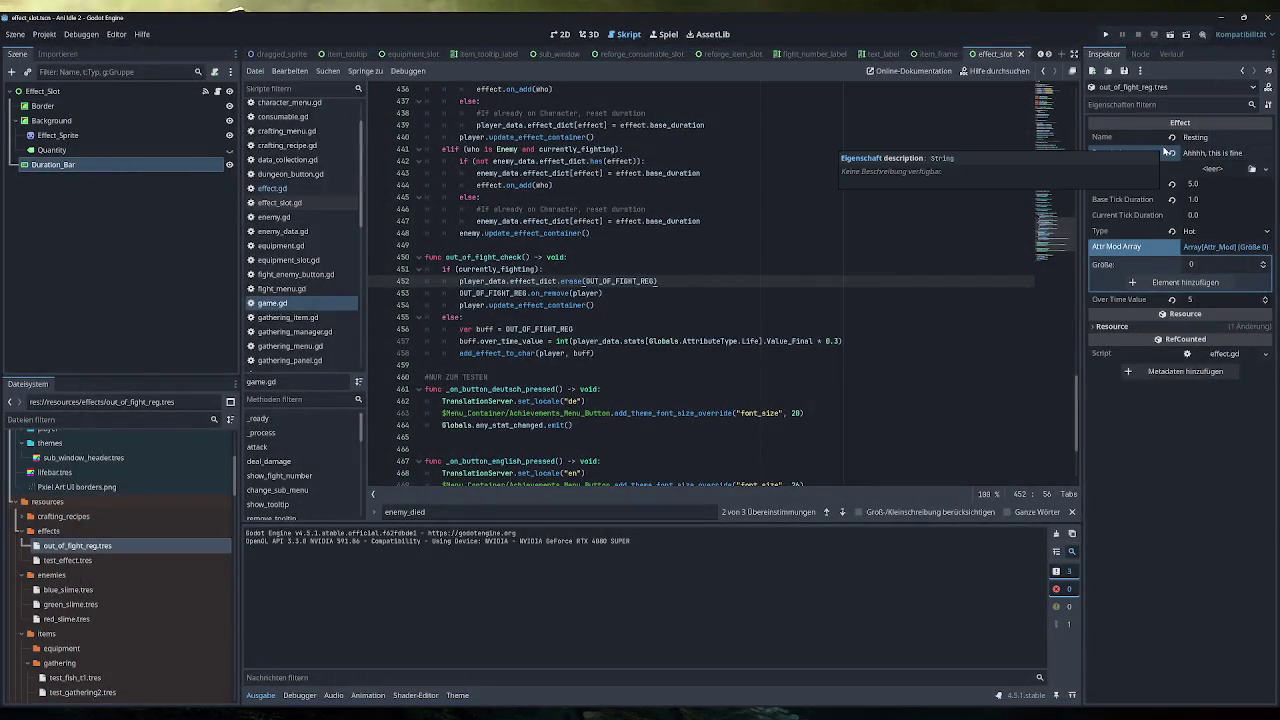
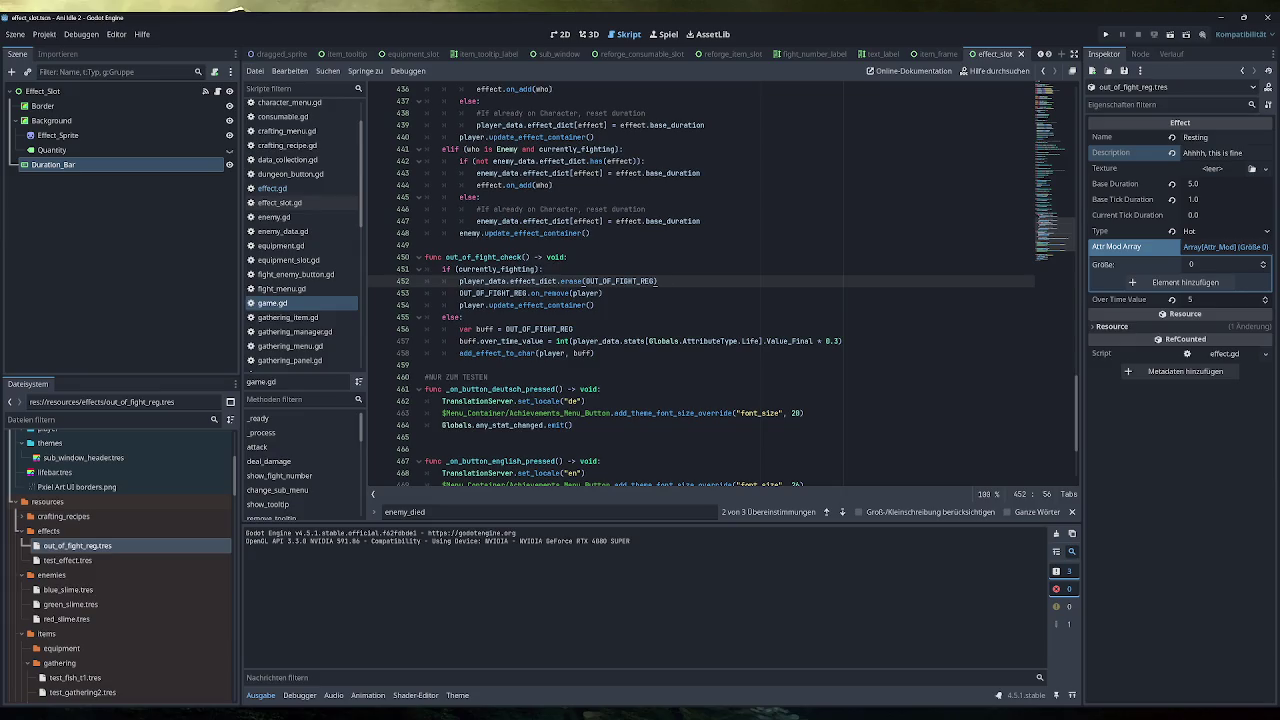
Add a 'value: bool' parameter to out_of_fight_check and test value instead of currently_fighting
click(426, 245)
click(526, 257)
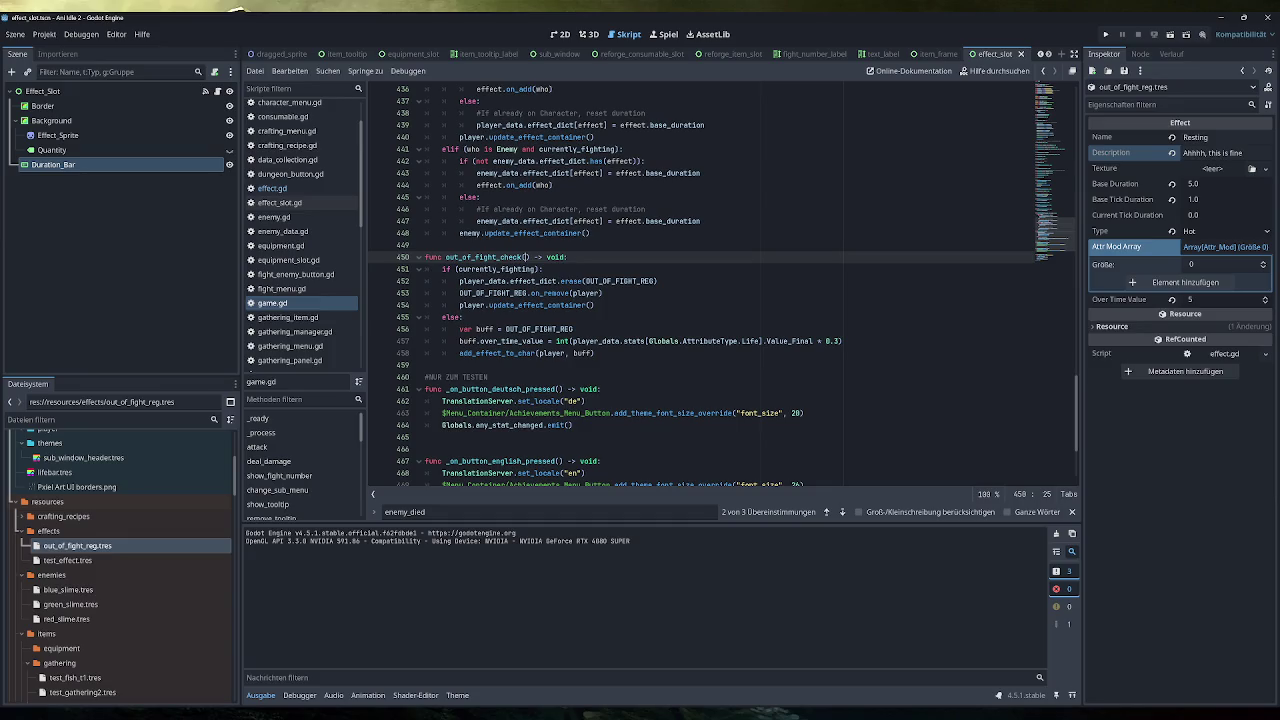
text(value: bool)
double_click(537, 257)
key(ctrl+c)
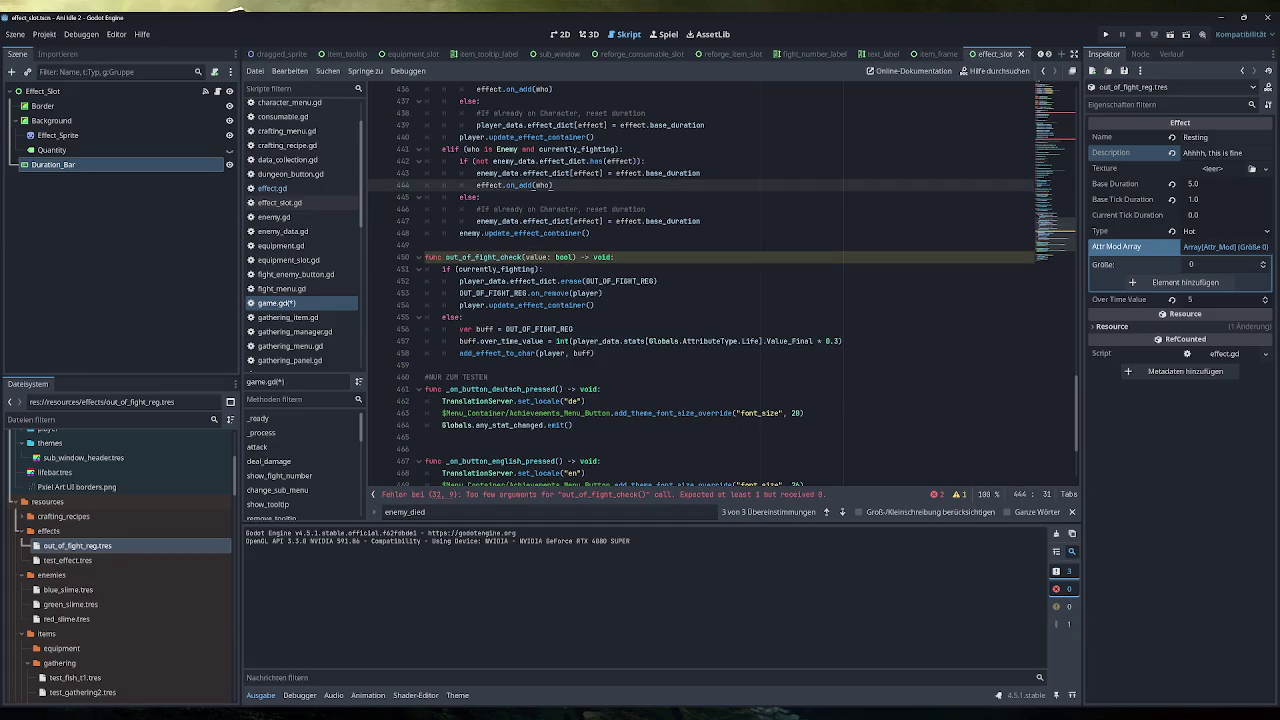
double_click(497, 269)
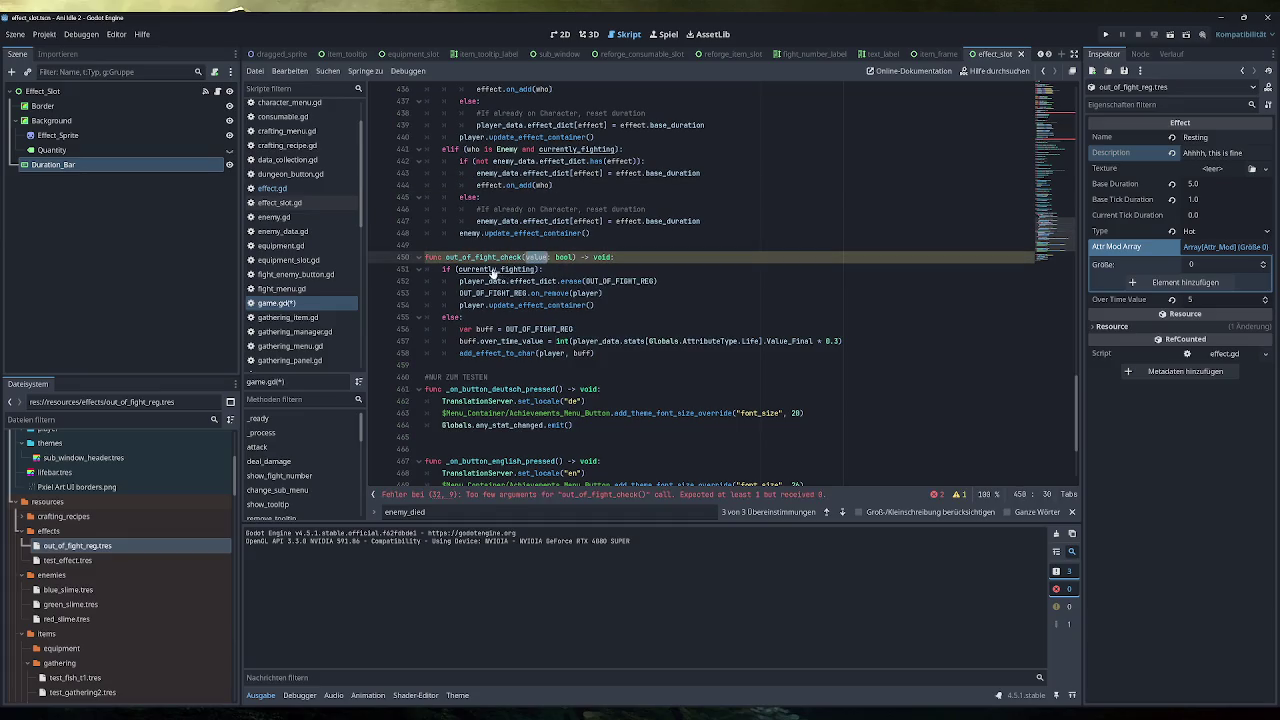
key(ctrl+v)
Pass value at the line 32 call and false at line 59, save, and launch the game
click(600, 494)
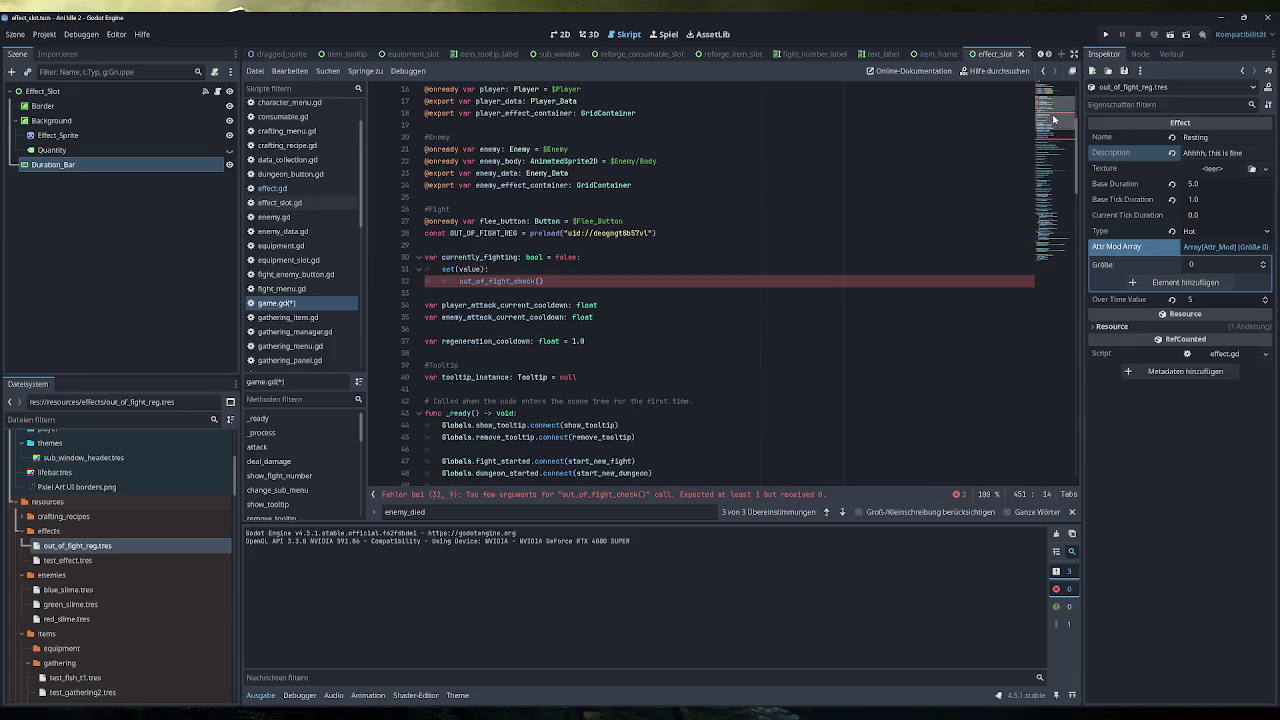
click(538, 281)
text(value)
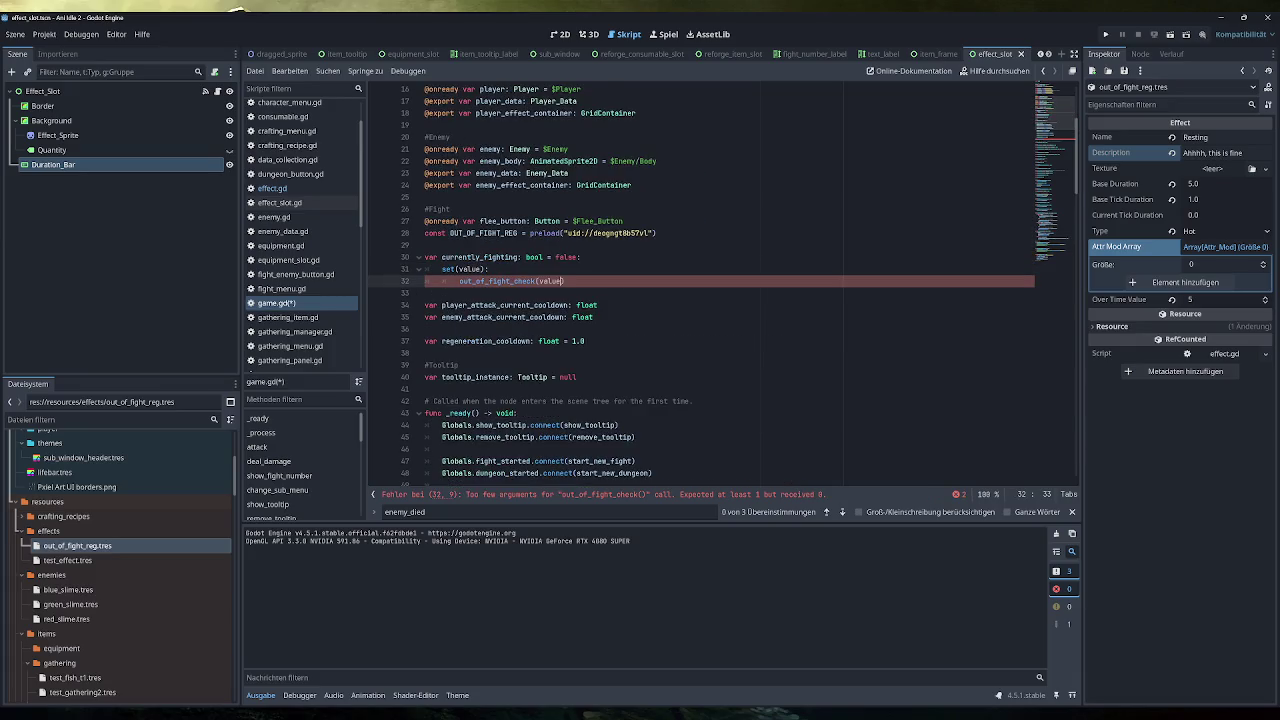
key(ctrl+s)
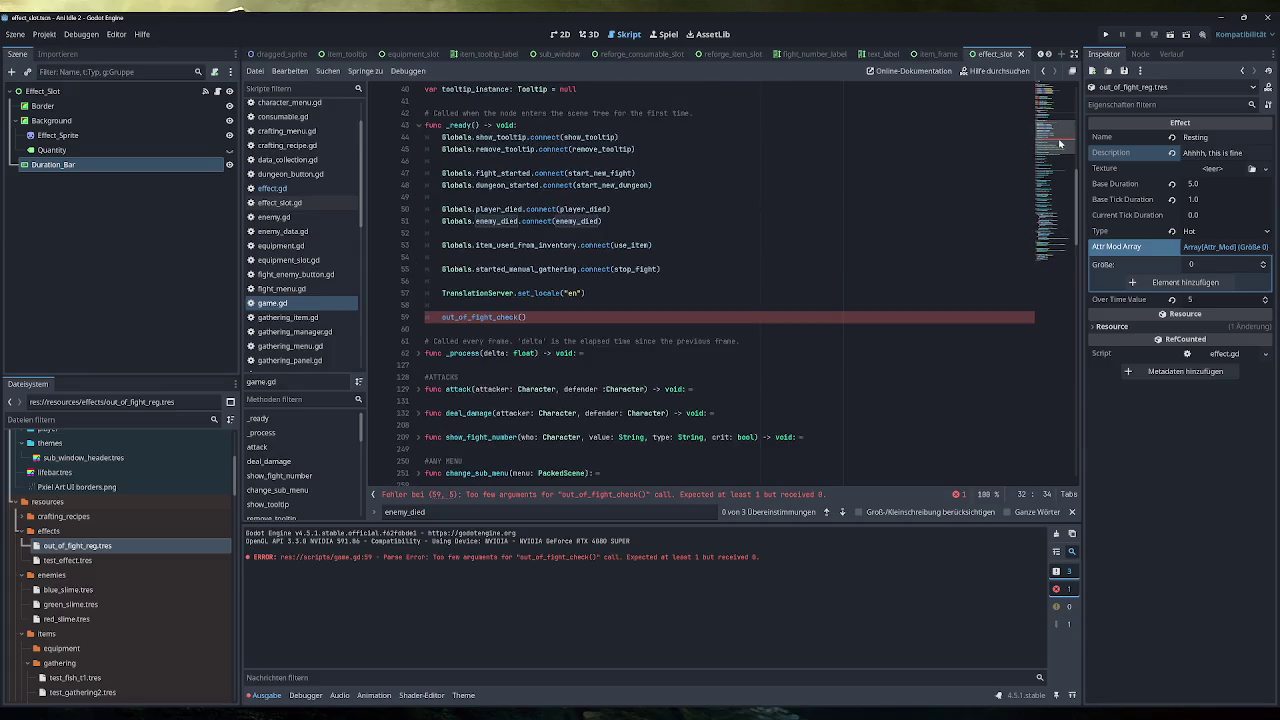
click(521, 317)
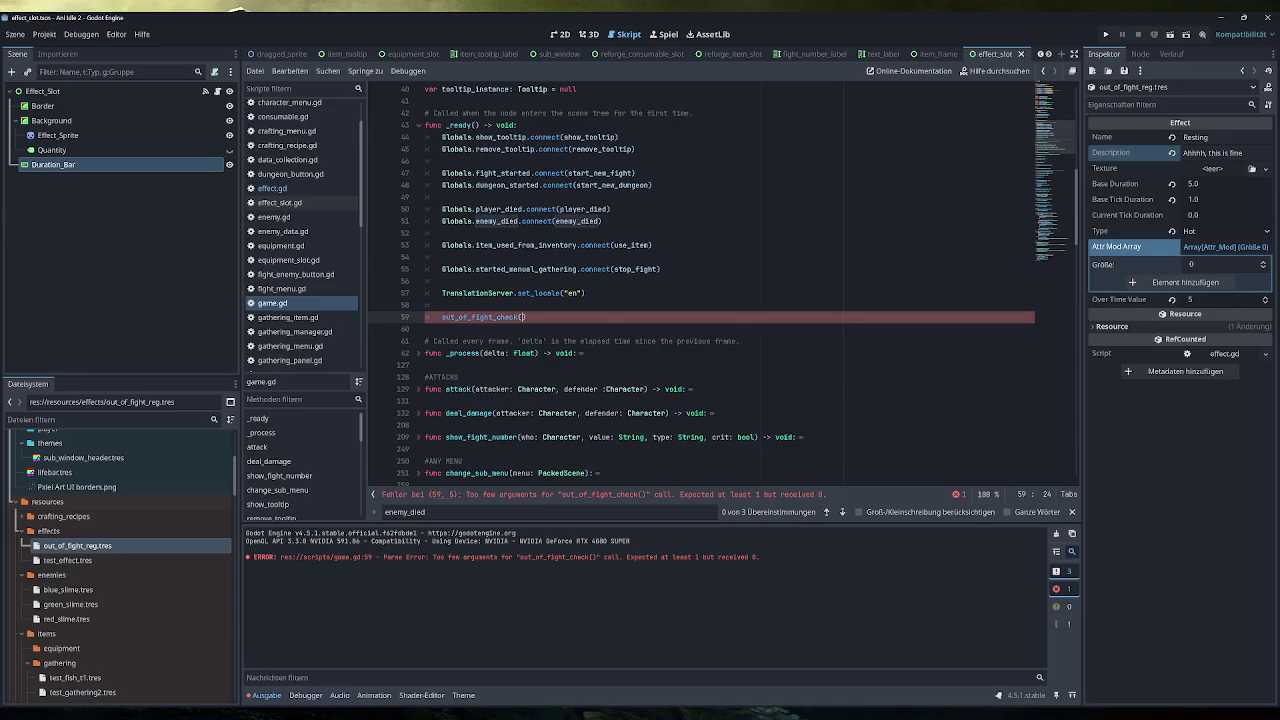
text(false)
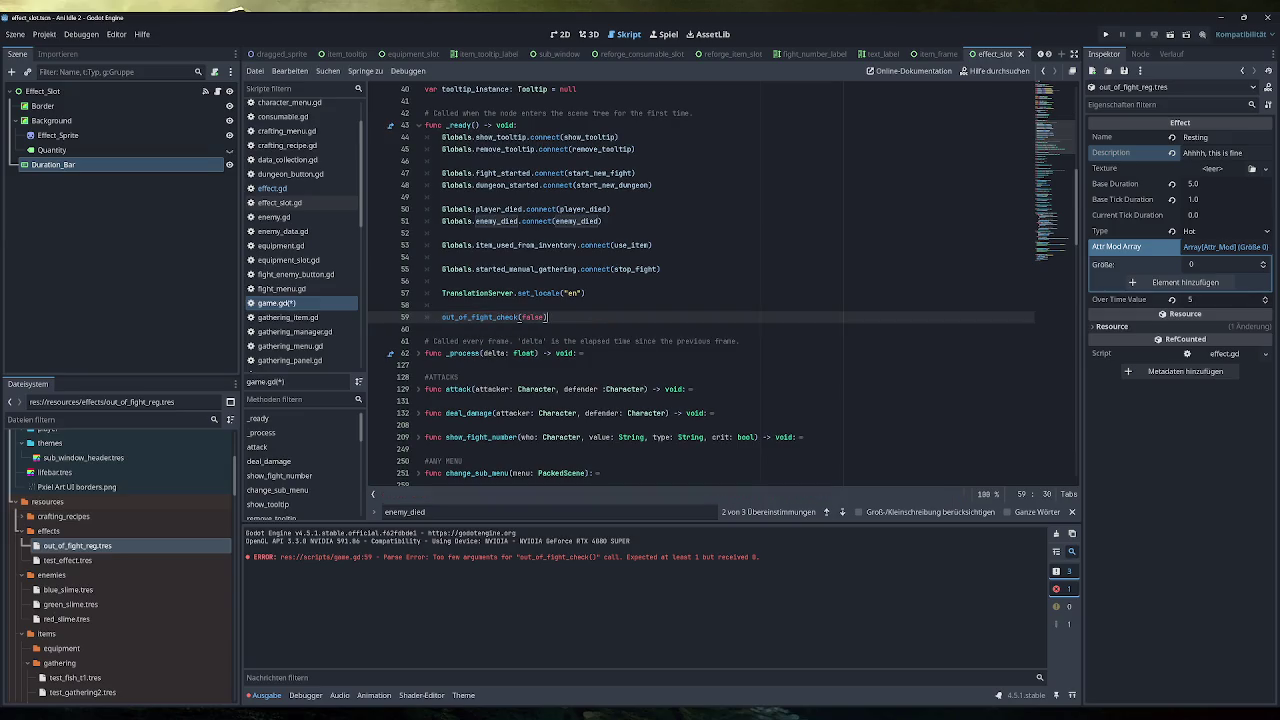
key(ctrl+s)
click(1105, 34)
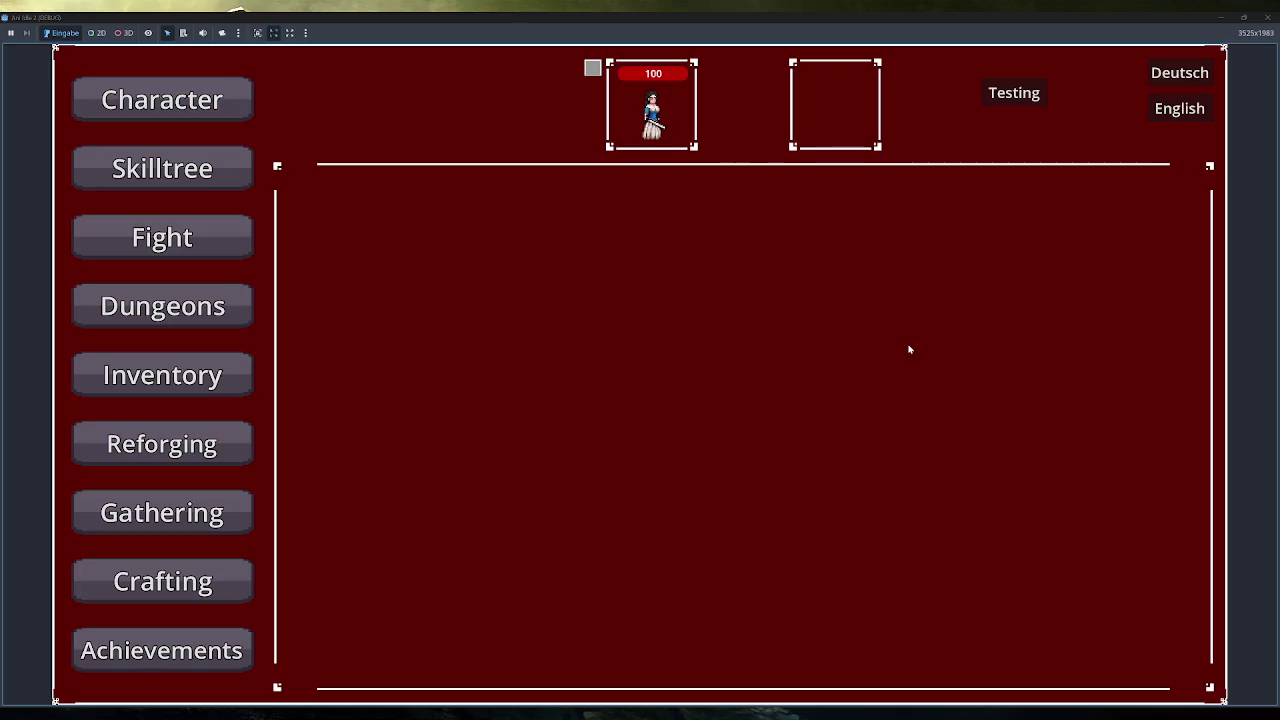
Start a fight against the Blue Slime, then switch to the Green Slime
mouse_move(596, 76)
click(220, 236)
click(333, 296)
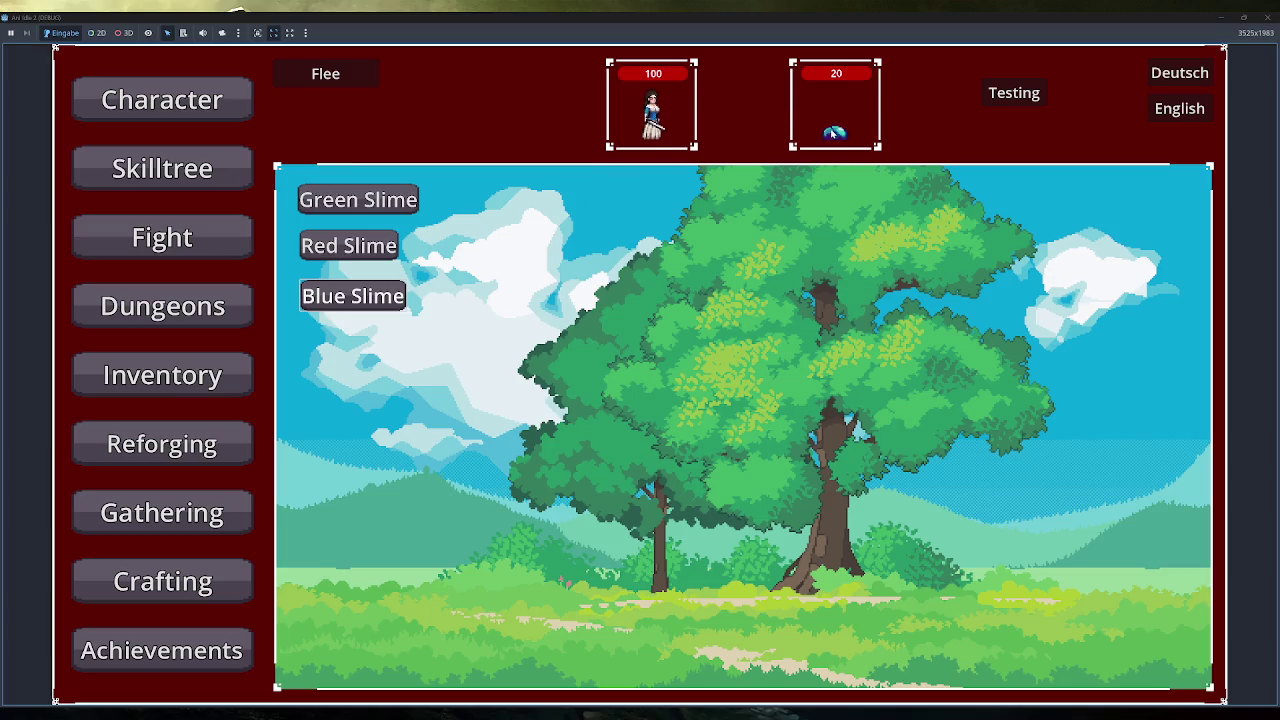
click(395, 204)
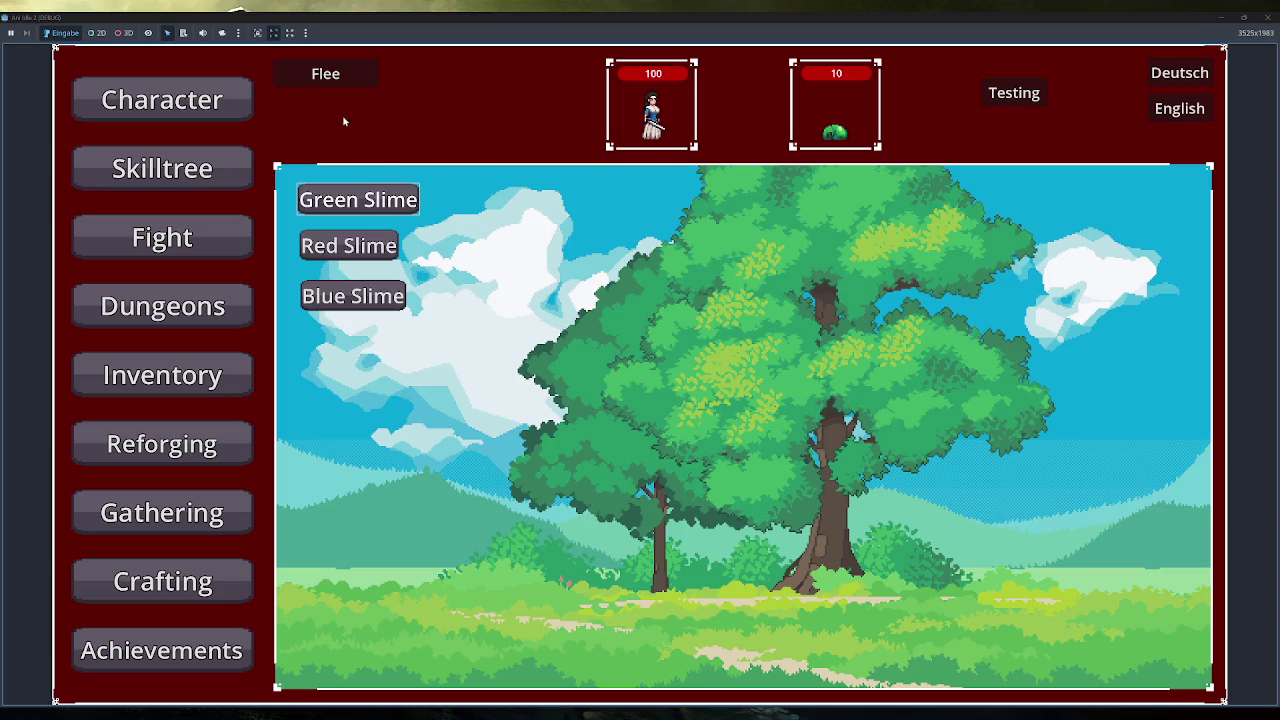
Check character stats, flee, fight the Green Slime again, and stop the game with F8
click(224, 100)
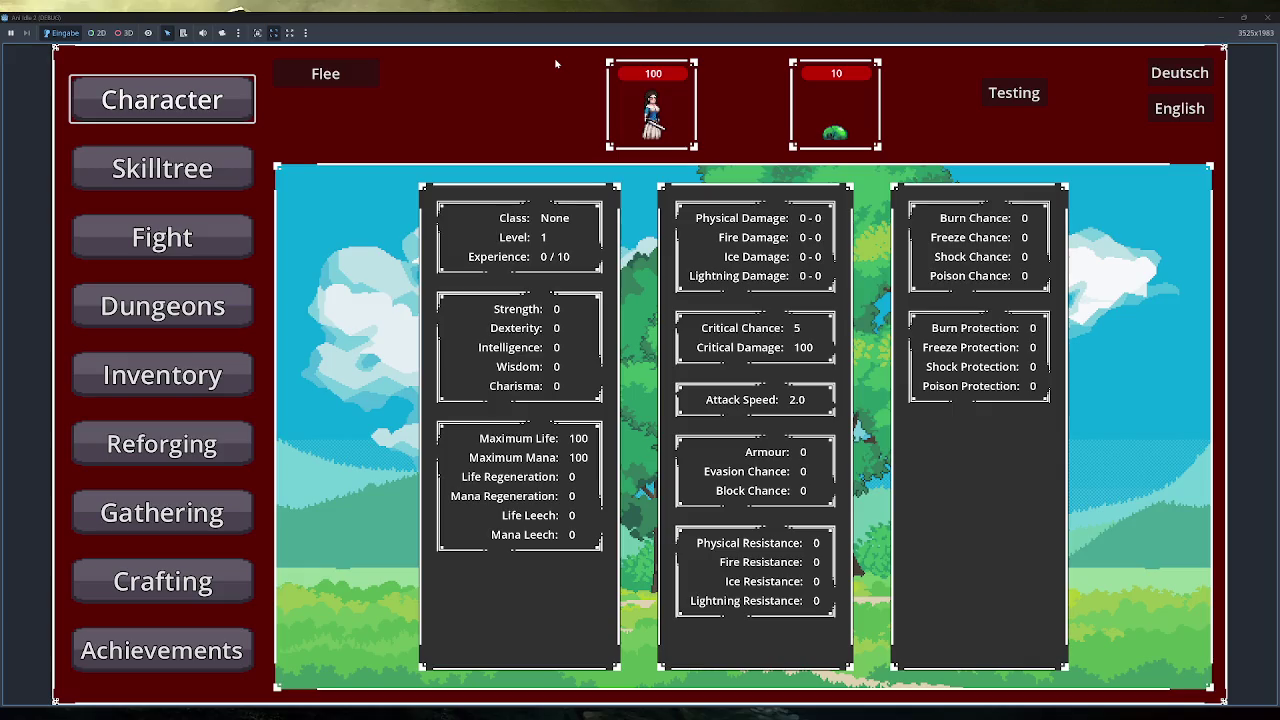
click(343, 89)
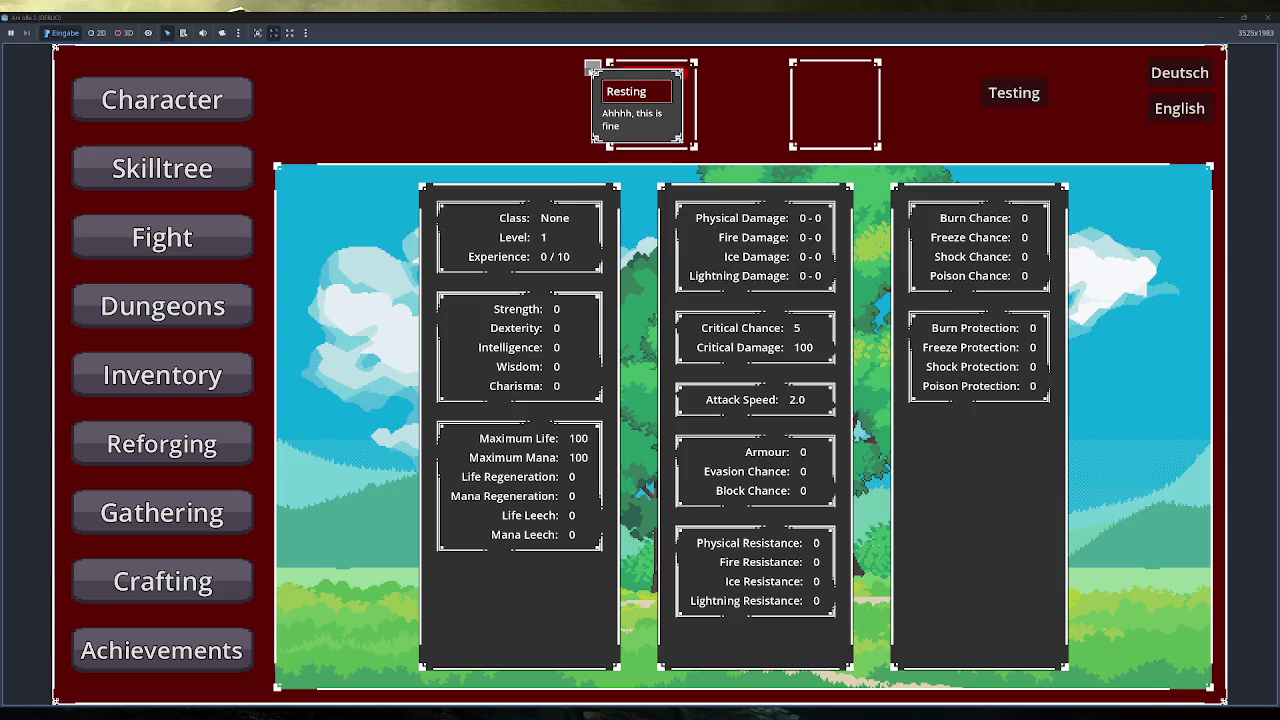
click(240, 249)
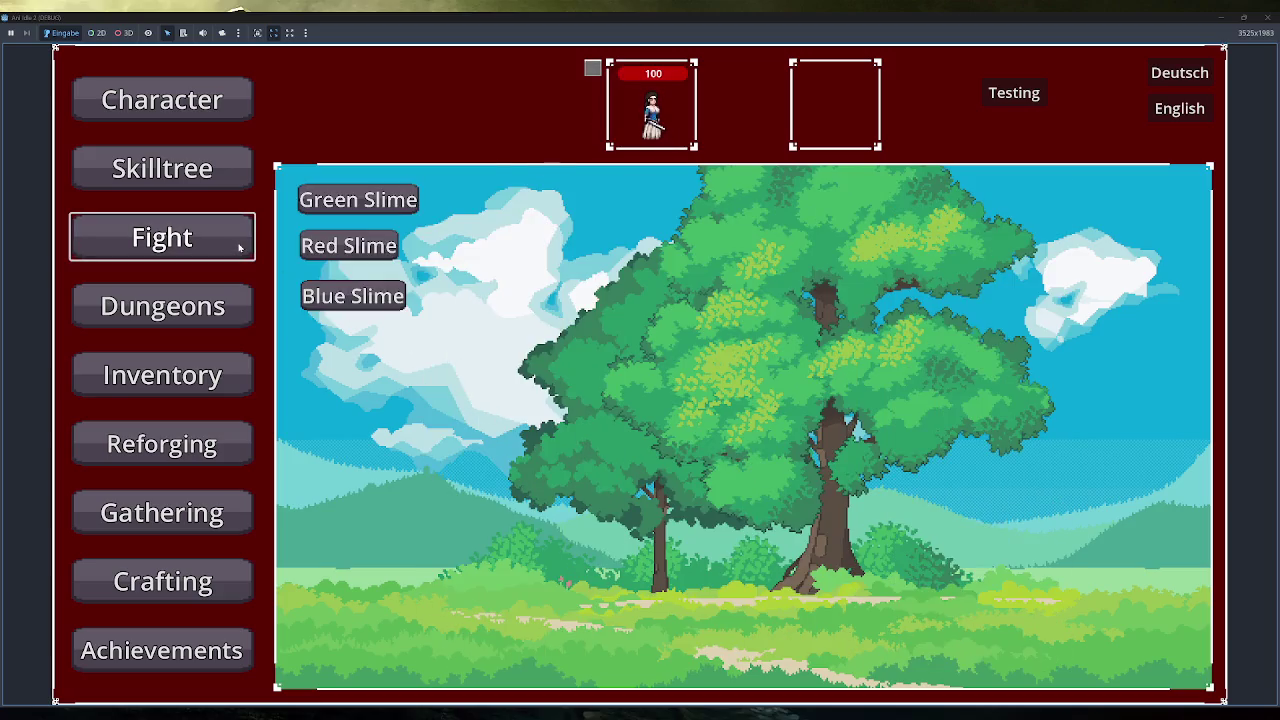
click(358, 200)
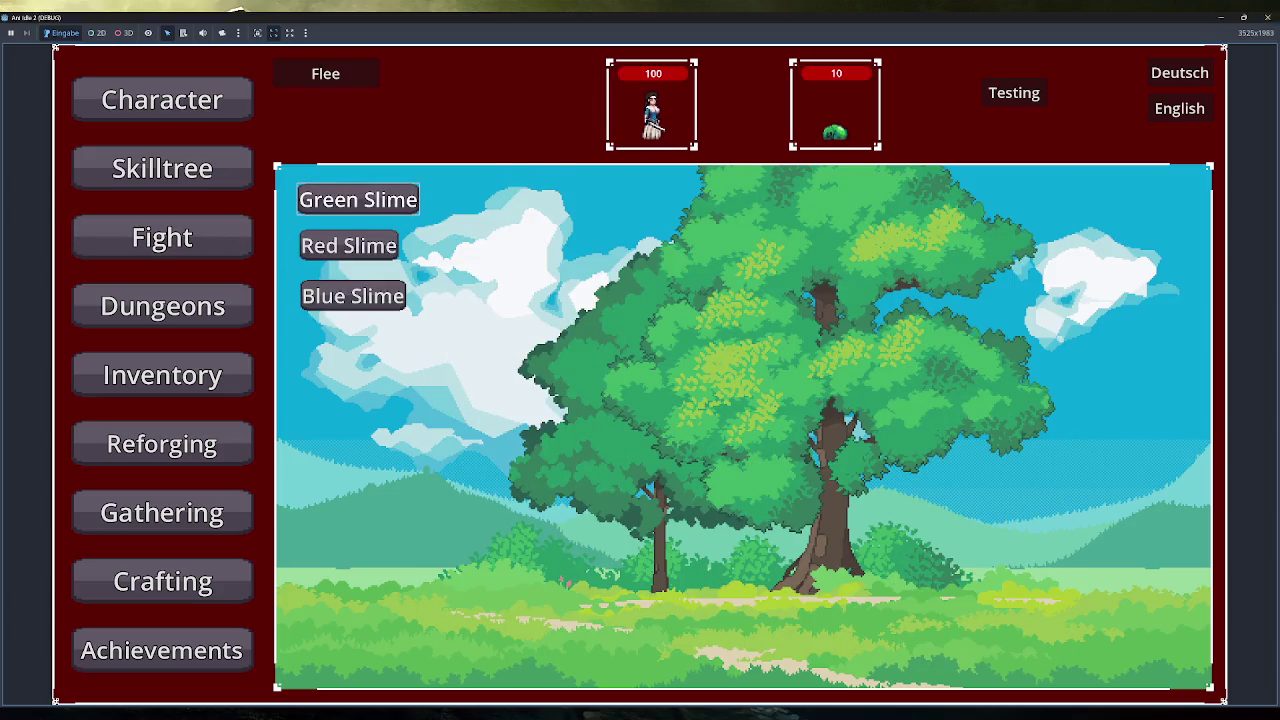
key(F8)
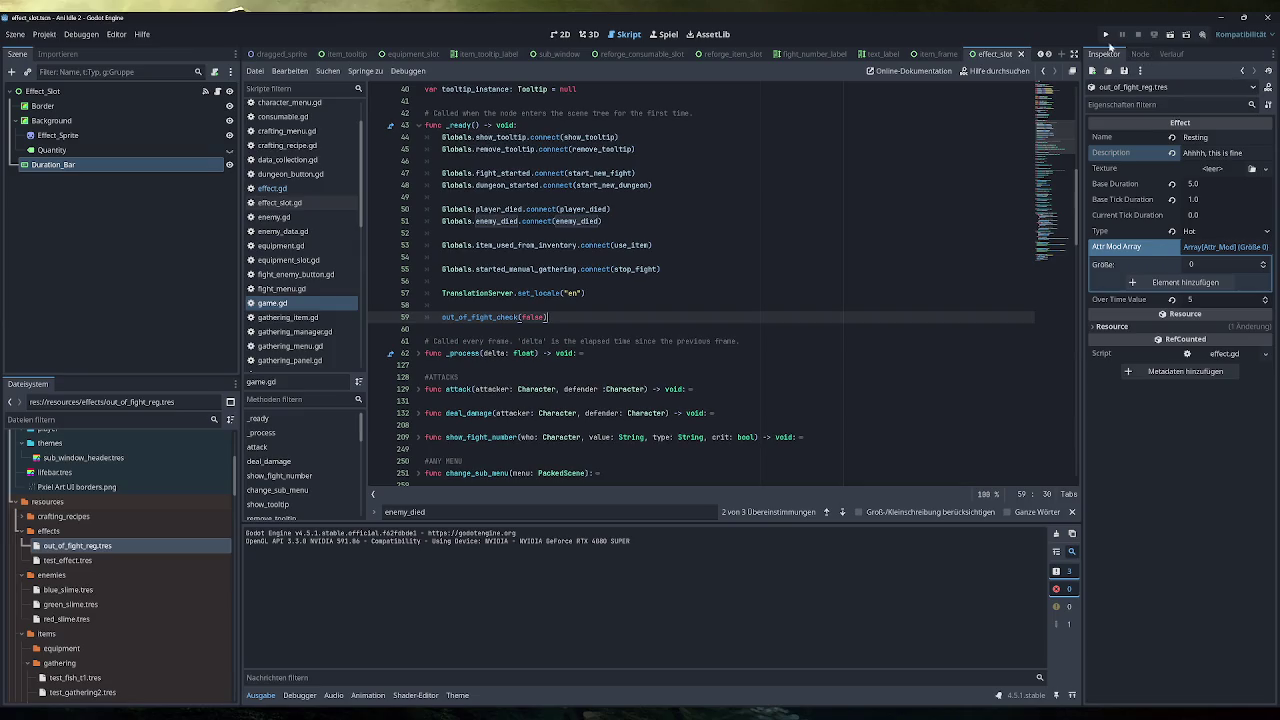
click(1105, 34)
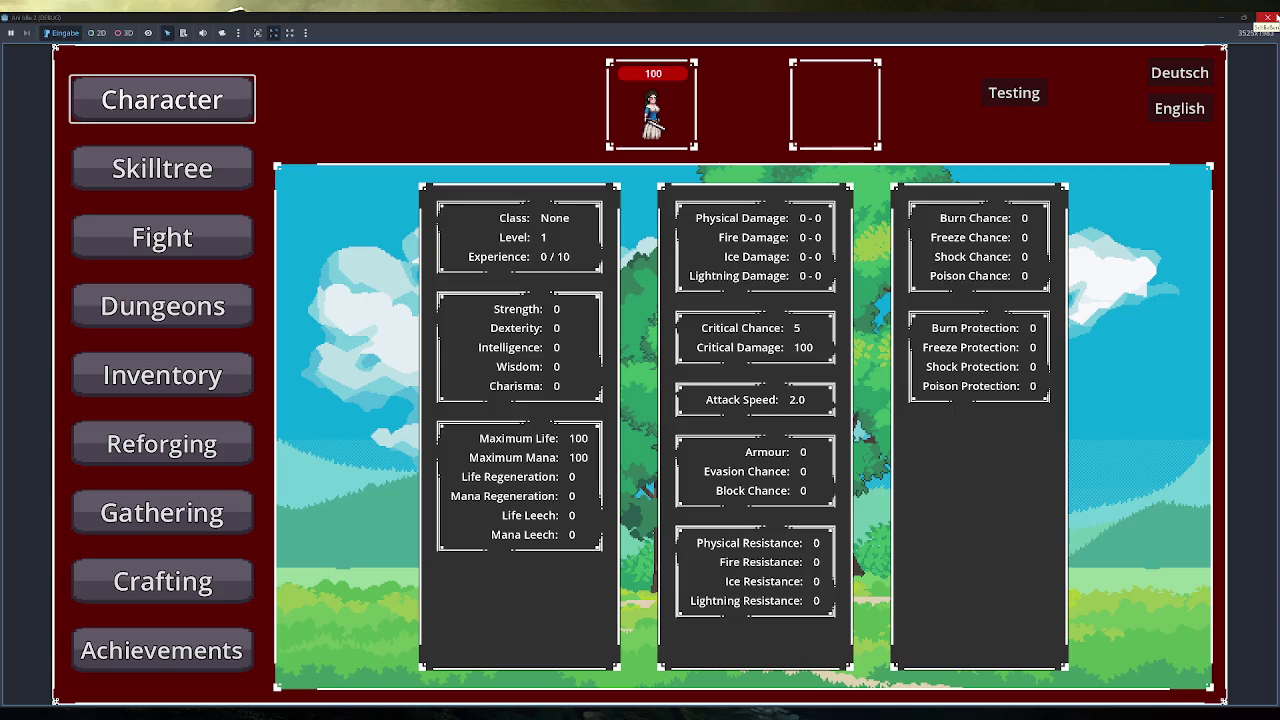
click(1267, 17)
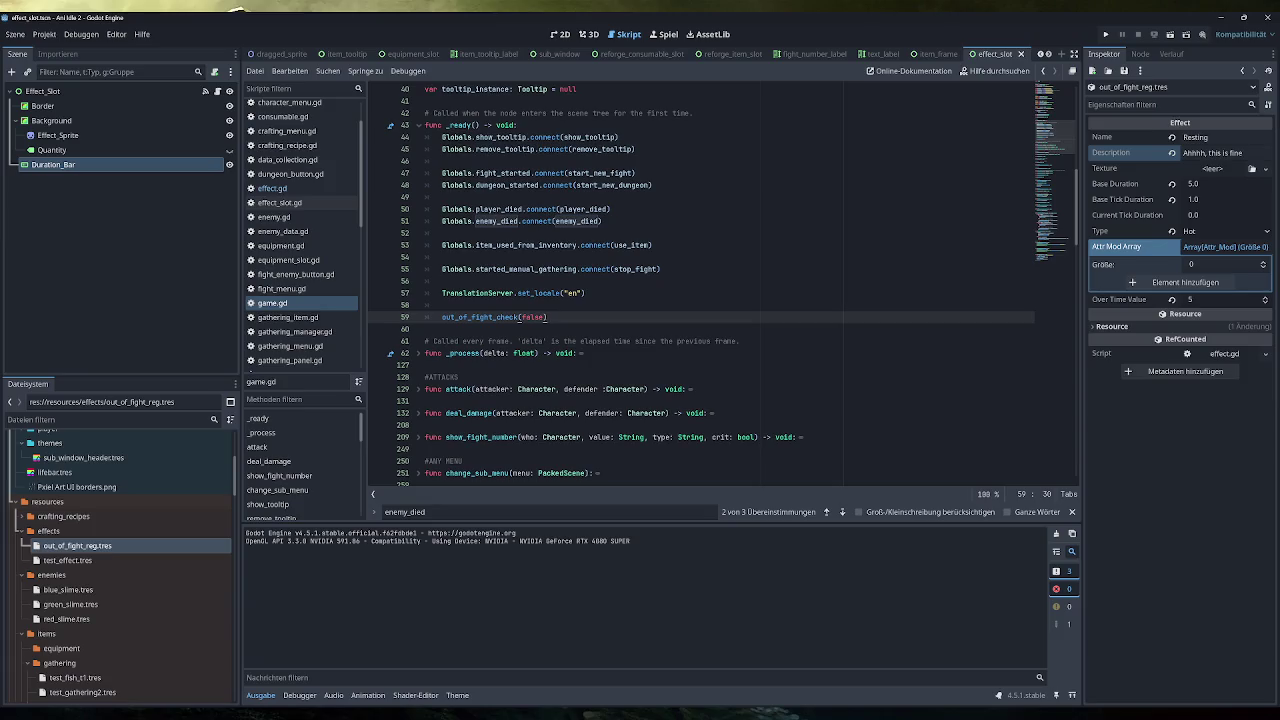
scroll(722, 286, down, 2)
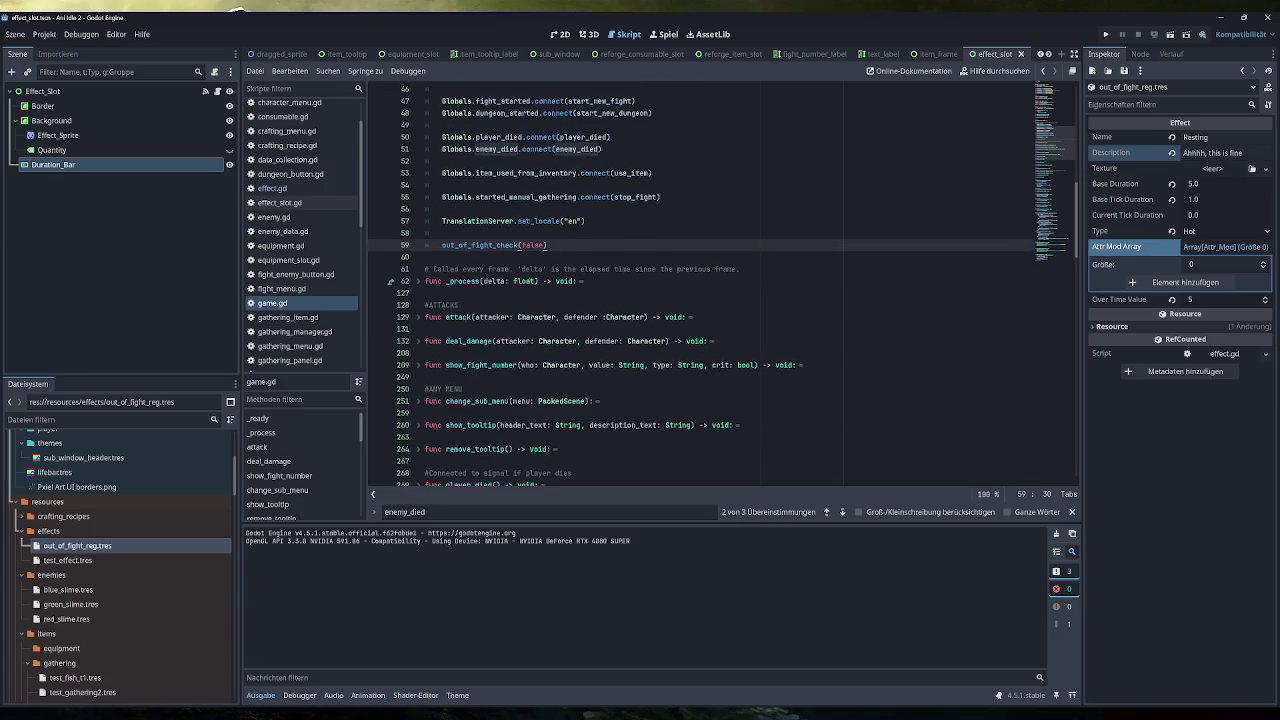
scroll(722, 286, up, 2)
scroll(722, 281, up, 1)
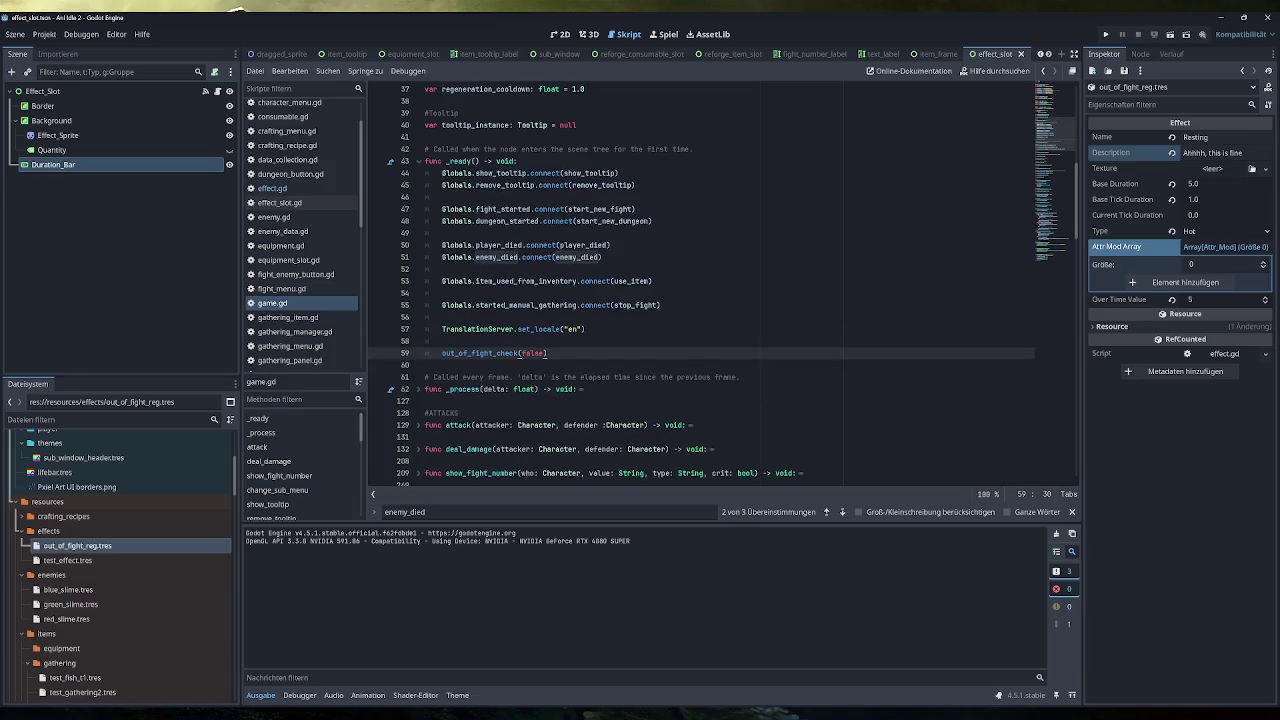
click(1105, 34)
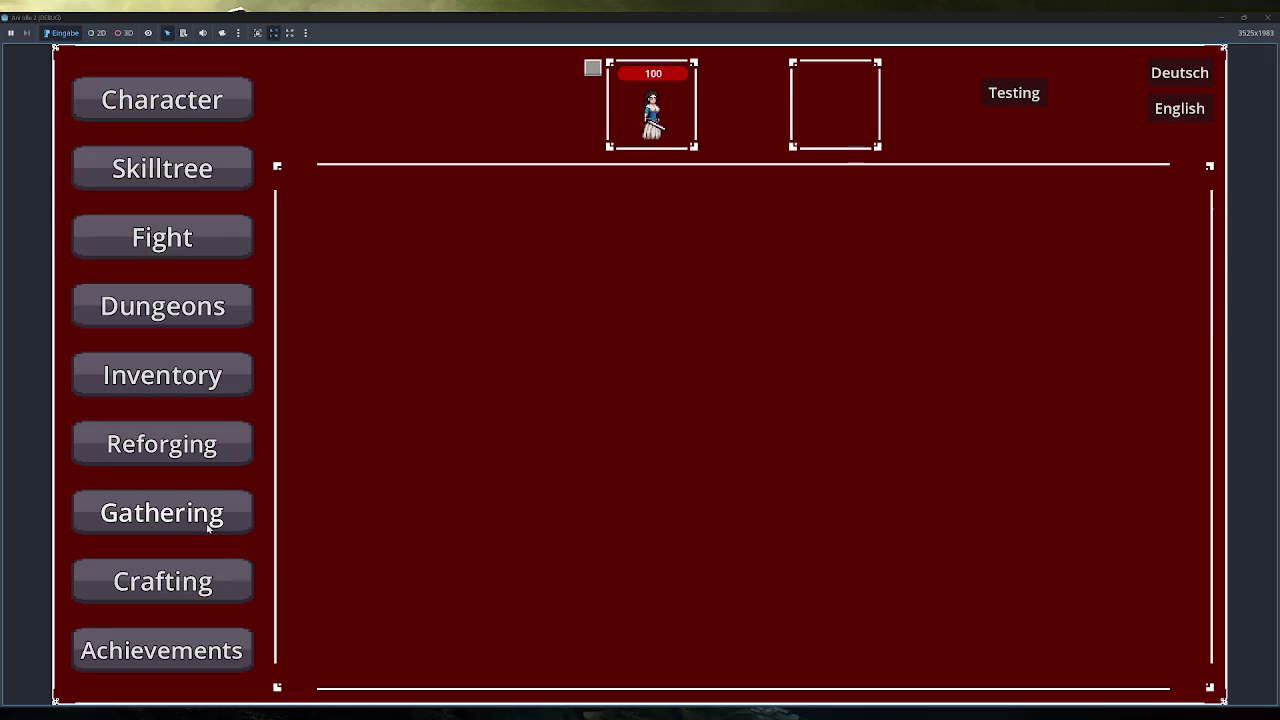
click(162, 581)
click(207, 512)
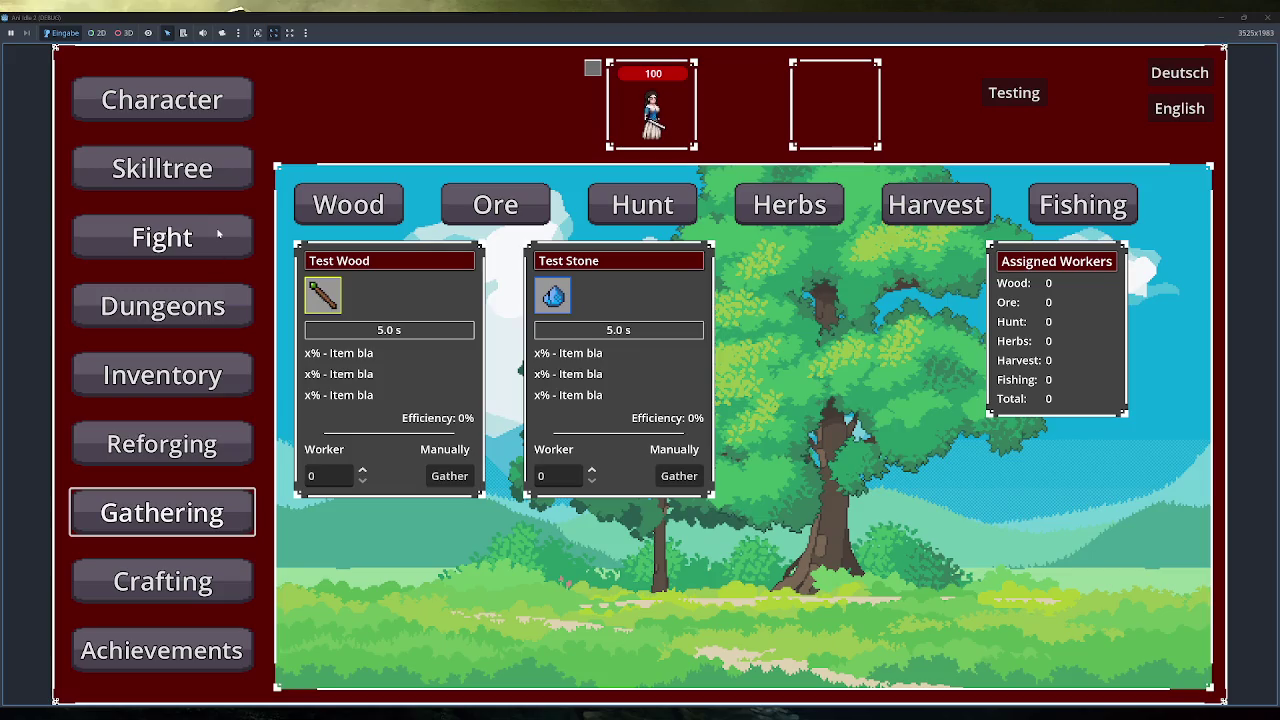
click(207, 379)
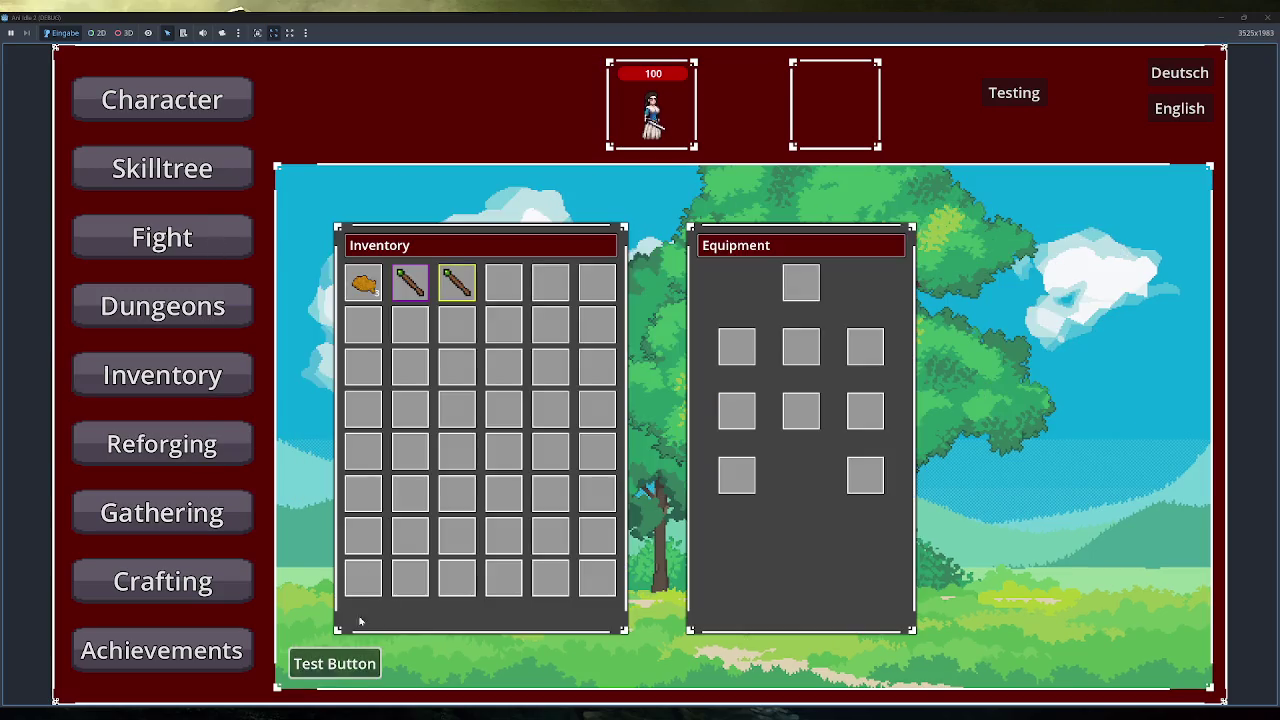
double_click(420, 291)
click(162, 237)
click(358, 199)
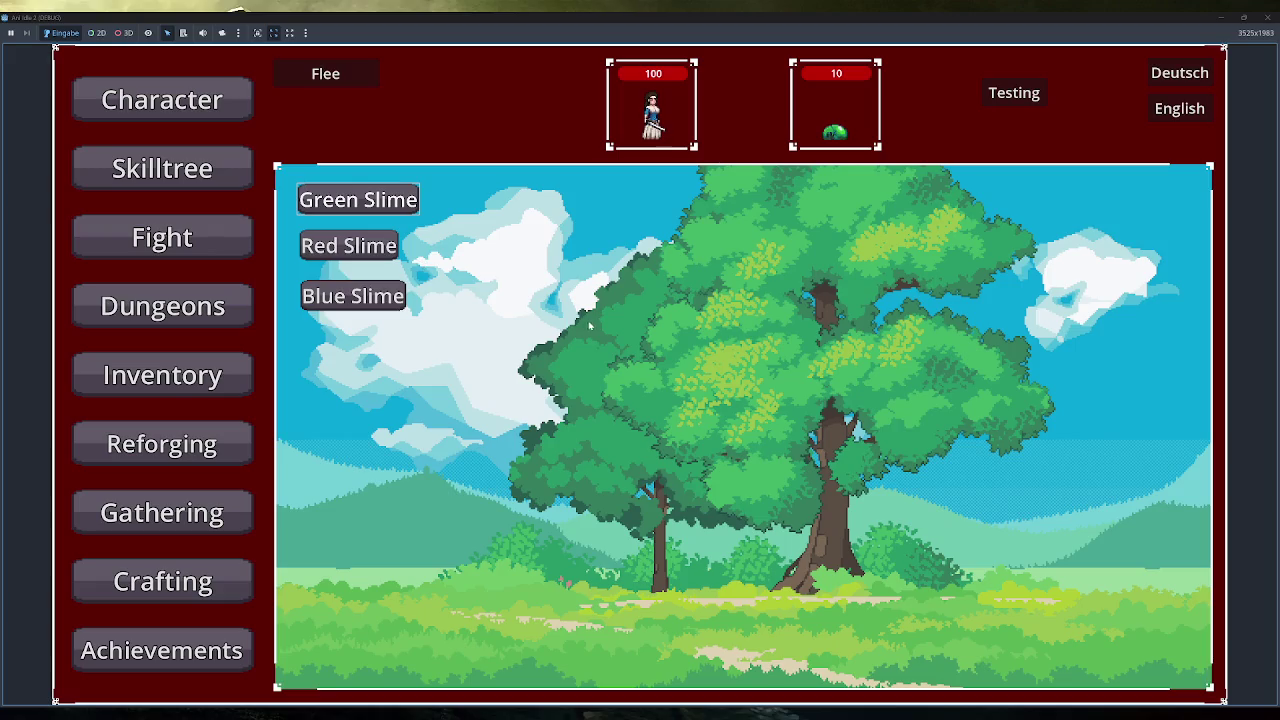
click(1270, 17)
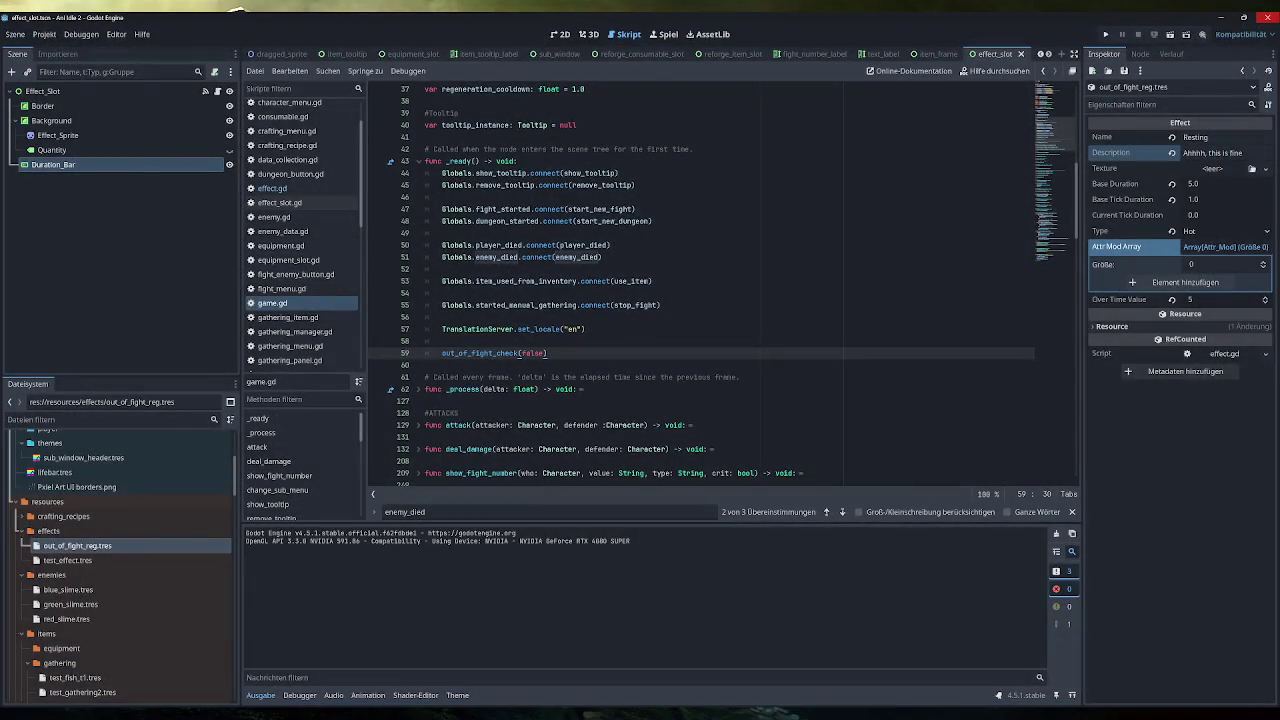
Add 'currently_fighting = value' on a new line 33 in the setter and save
scroll(700, 280, up, 5)
scroll(700, 280, up, 4)
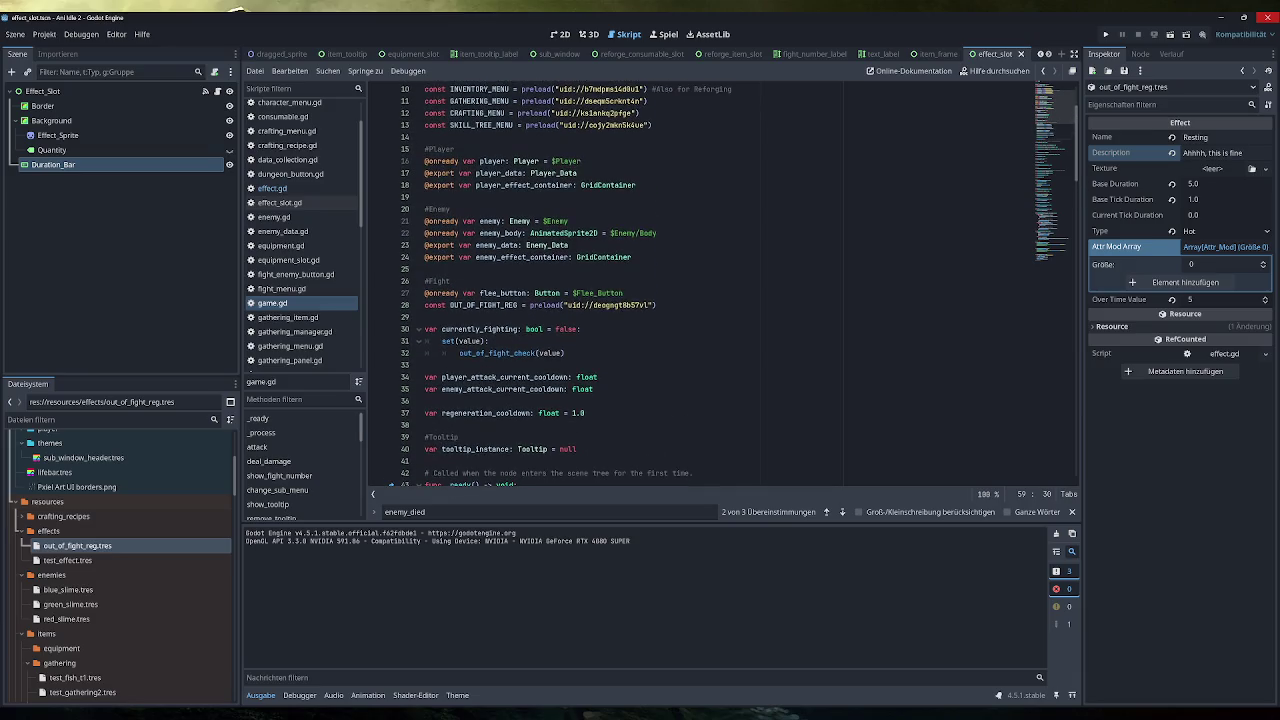
scroll(700, 280, down, 2)
click(565, 281)
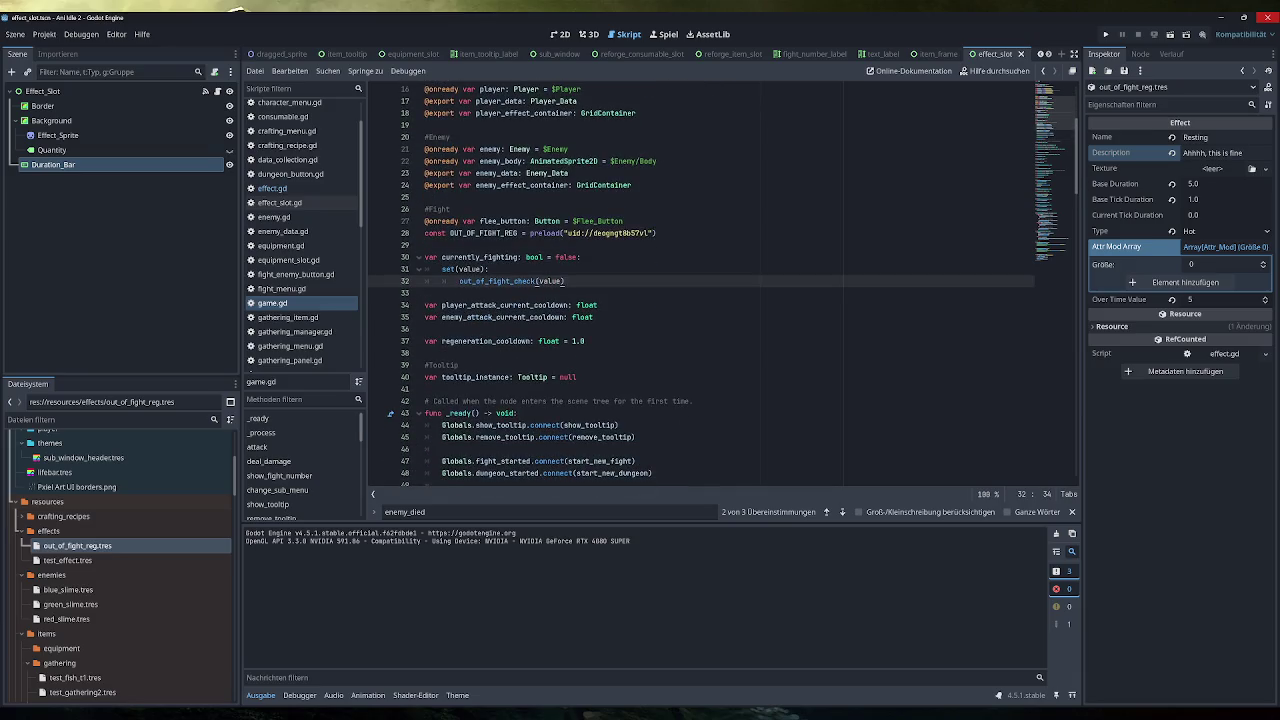
key(Return)
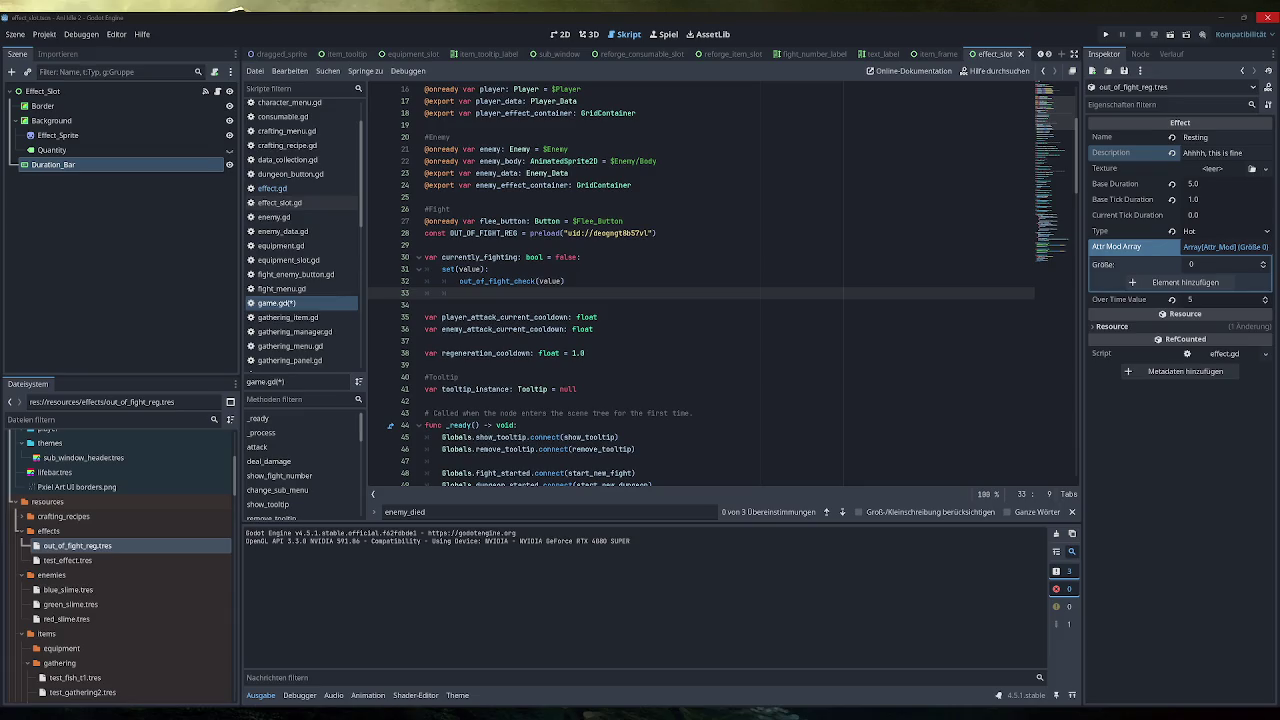
double_click(480, 257)
key(ctrl+c)
click(459, 293)
key(ctrl+v)
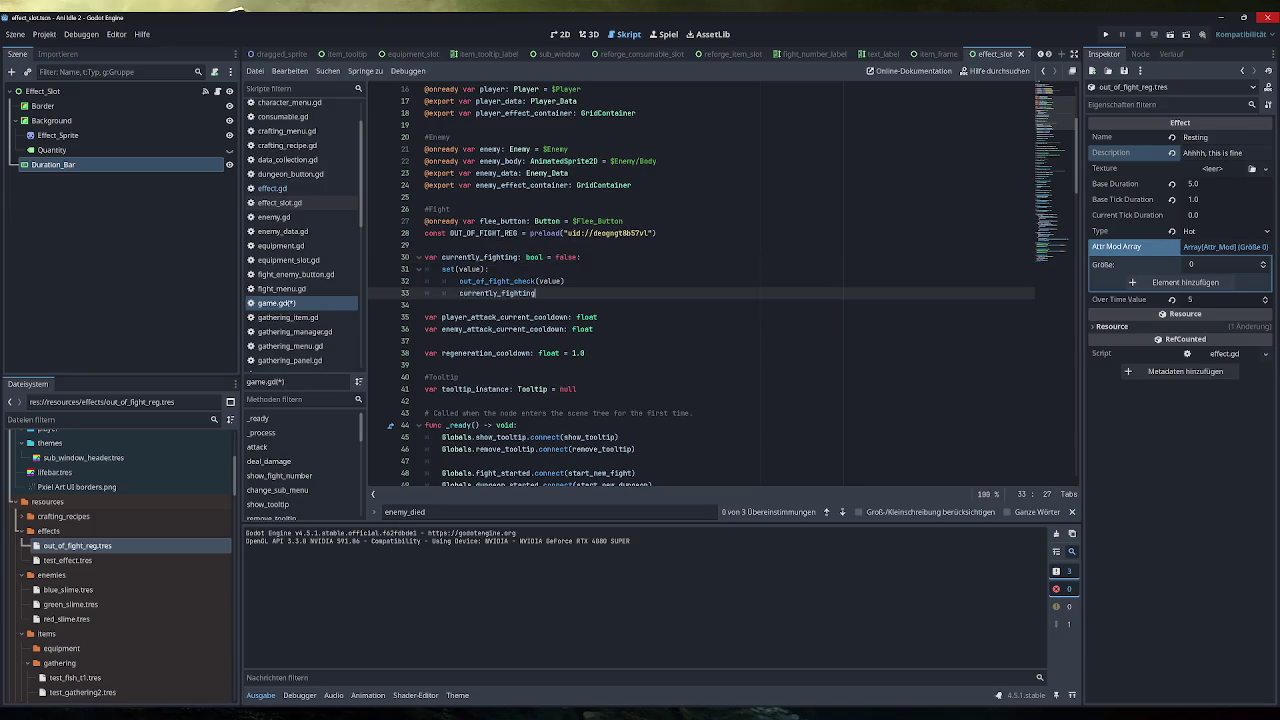
text( = value)
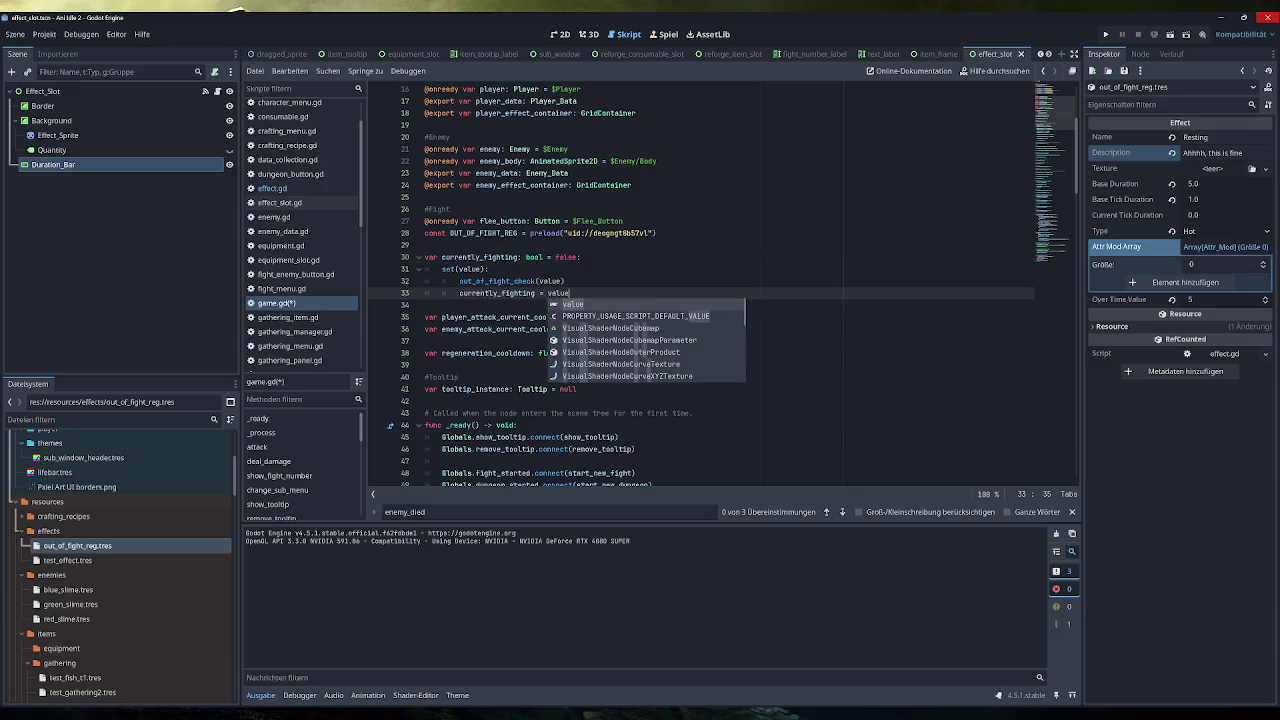
key(Escape)
key(ctrl+s)
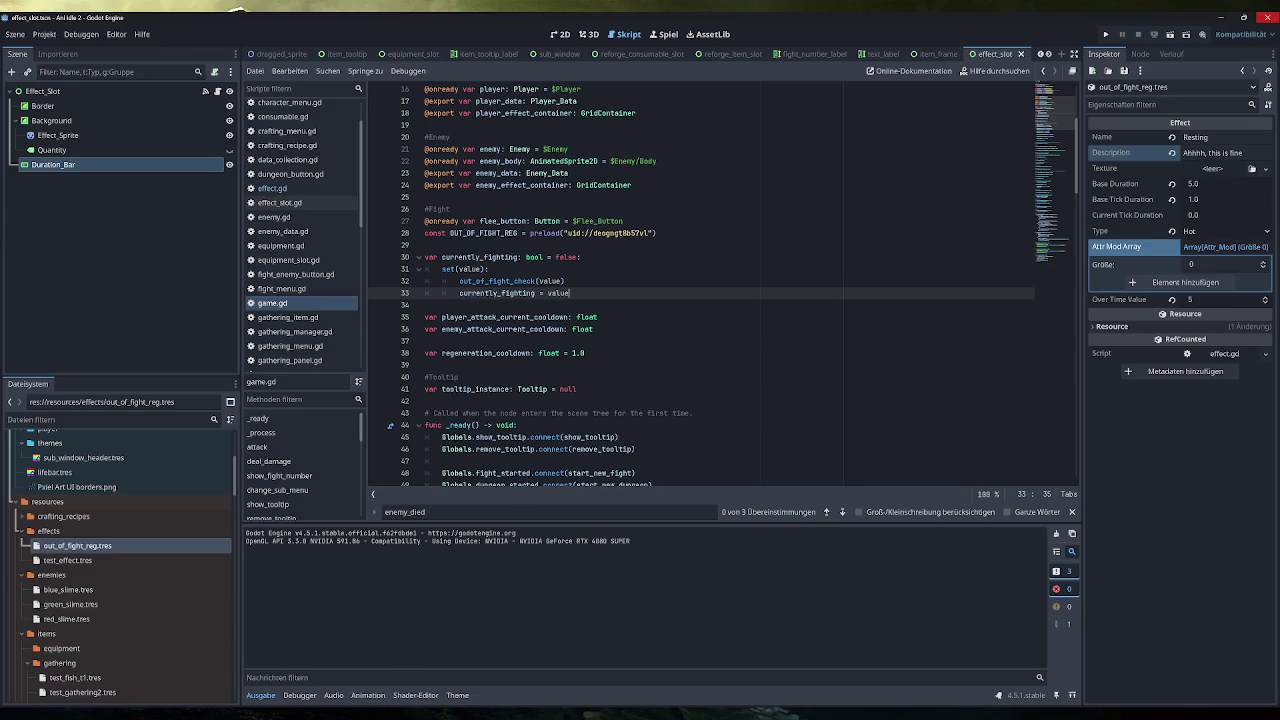
Move the assignment above the out_of_fight_check call and drop that call's value argument
key(ctrl+shift+Left)
key(ctrl+shift+Left)
key(ctrl+shift+Left)
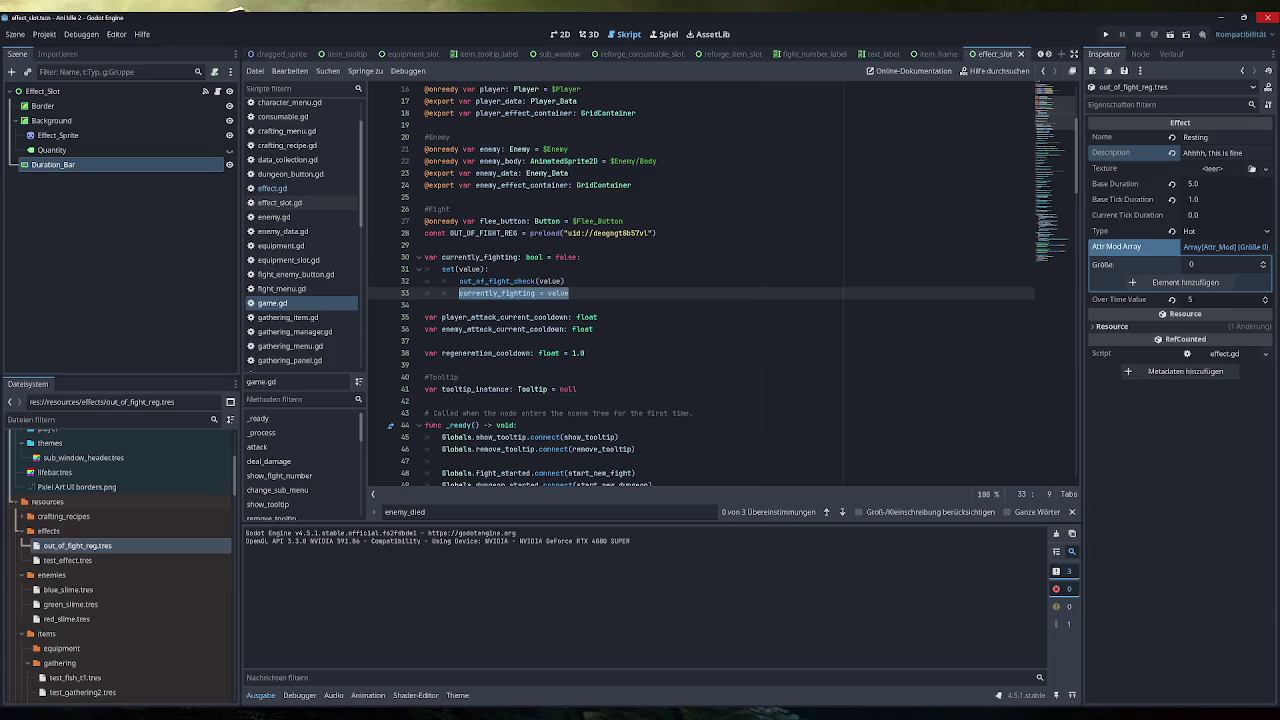
key(BackSpace)
click(488, 269)
key(Return)
key(ctrl+v)
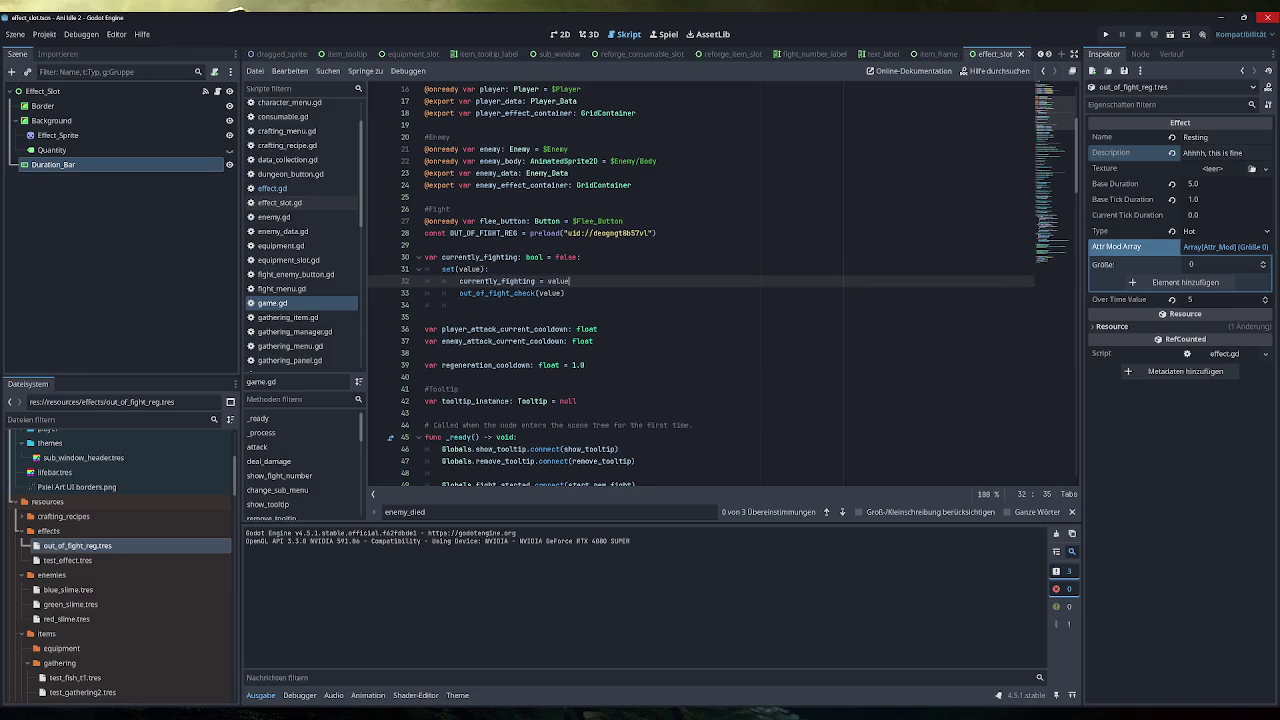
click(459, 305)
key(ctrl+z)
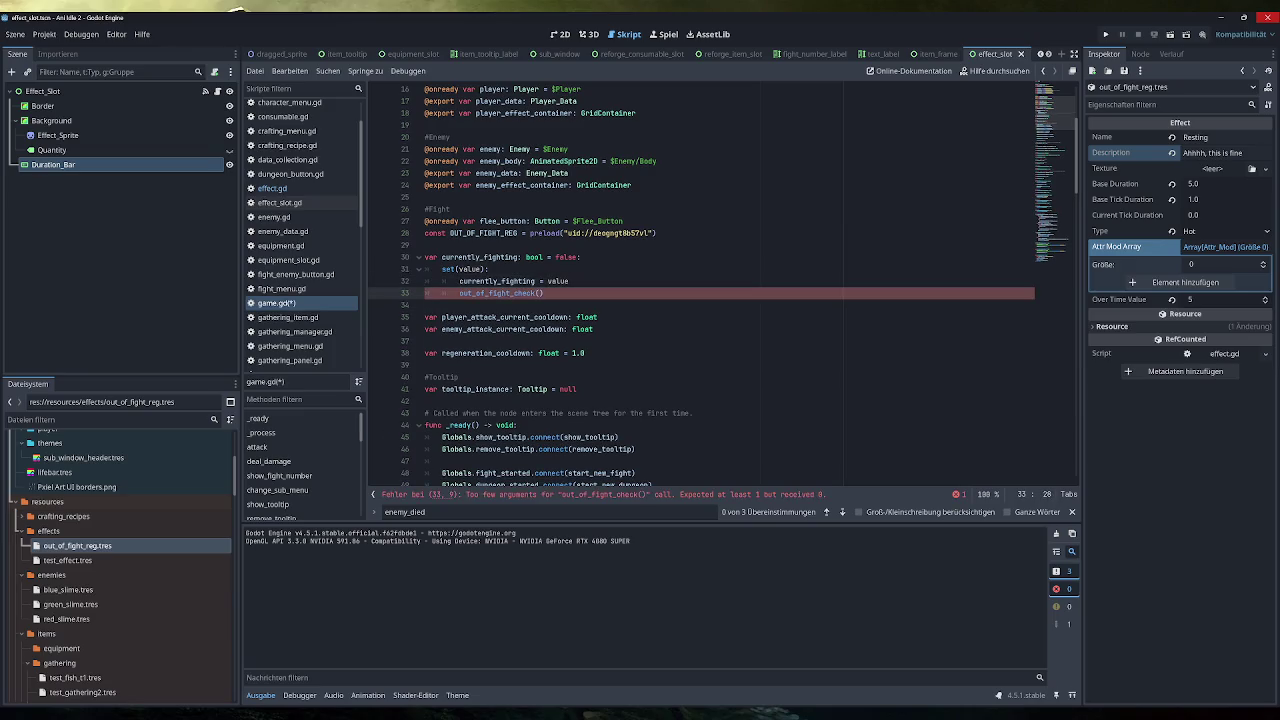
scroll(700, 290, down, 7)
click(530, 365)
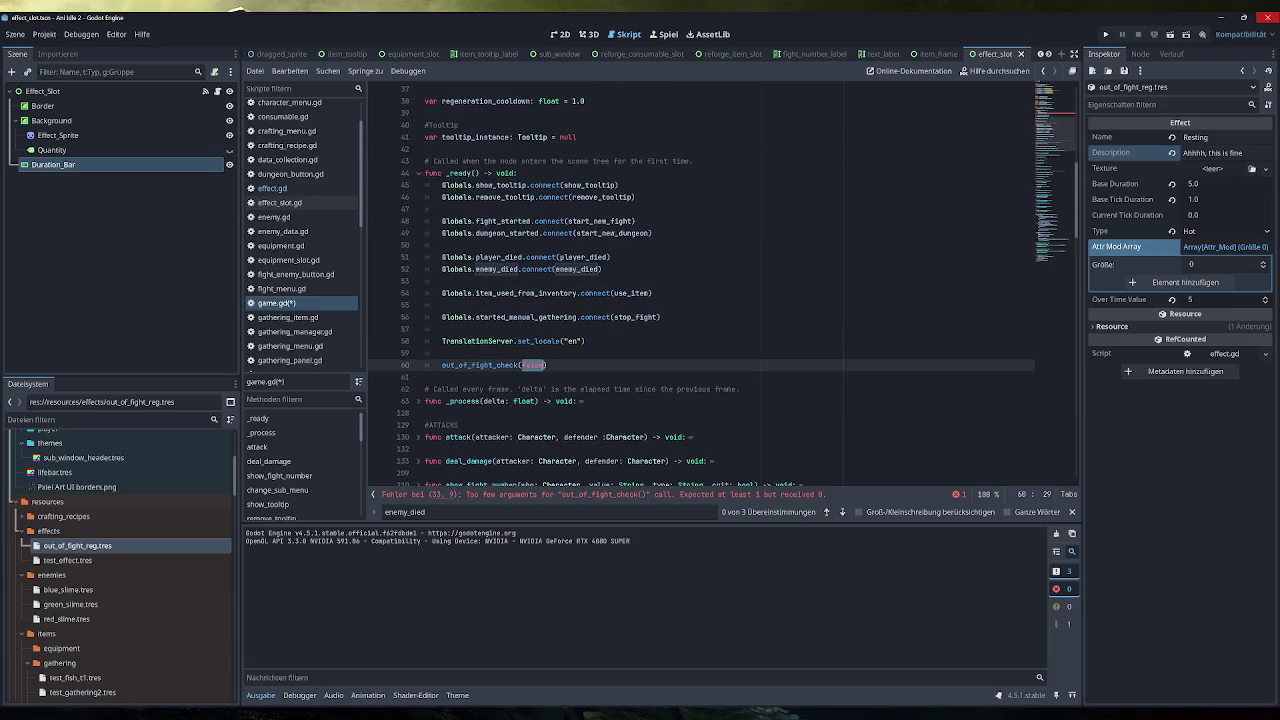
ctrl+click(495, 365)
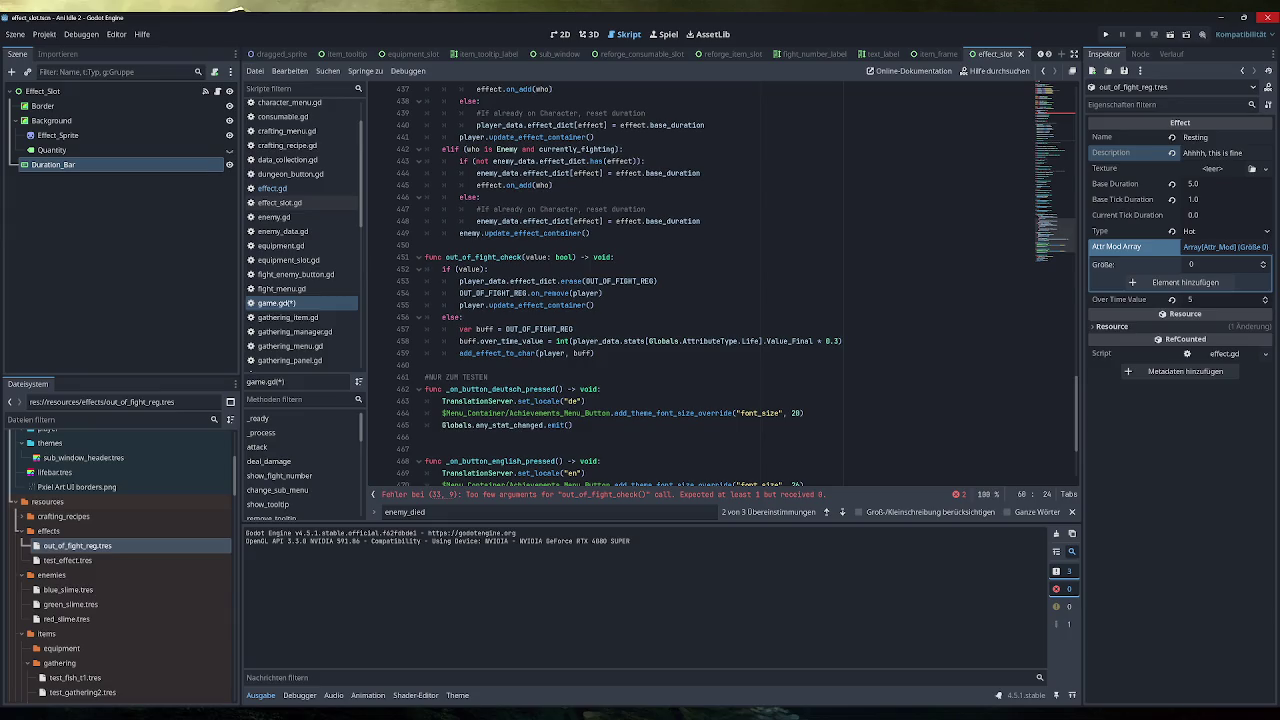
Remove the 'value: bool' parameter, test currently_fighting in the if, save, and run the game to Fight
drag(572, 257, 524, 257)
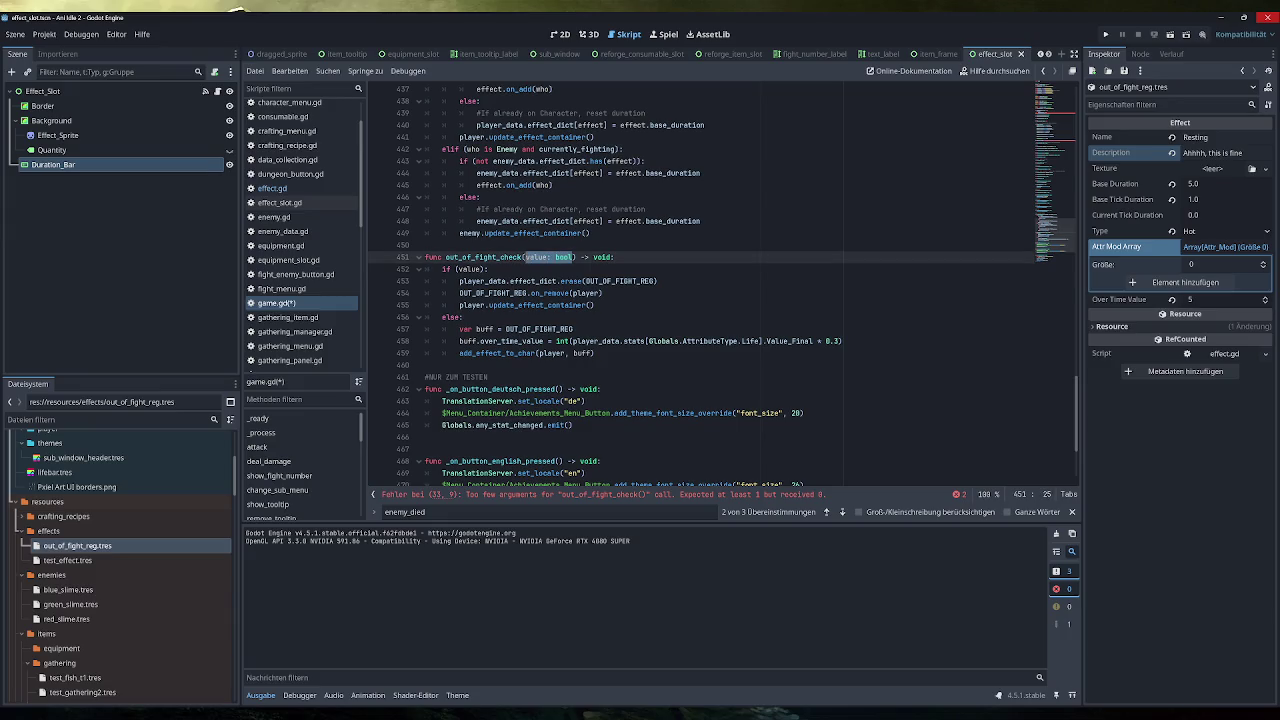
key(BackSpace)
double_click(470, 269)
text(current)
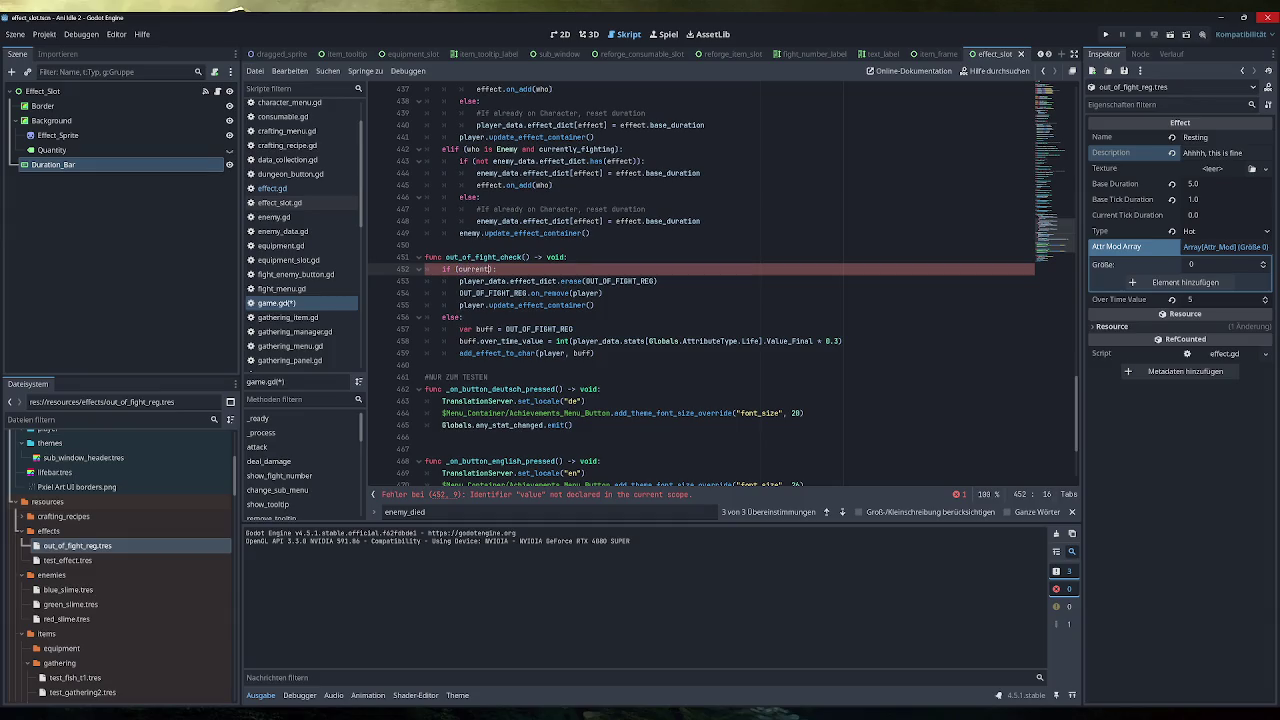
key(Return)
key(ctrl+s)
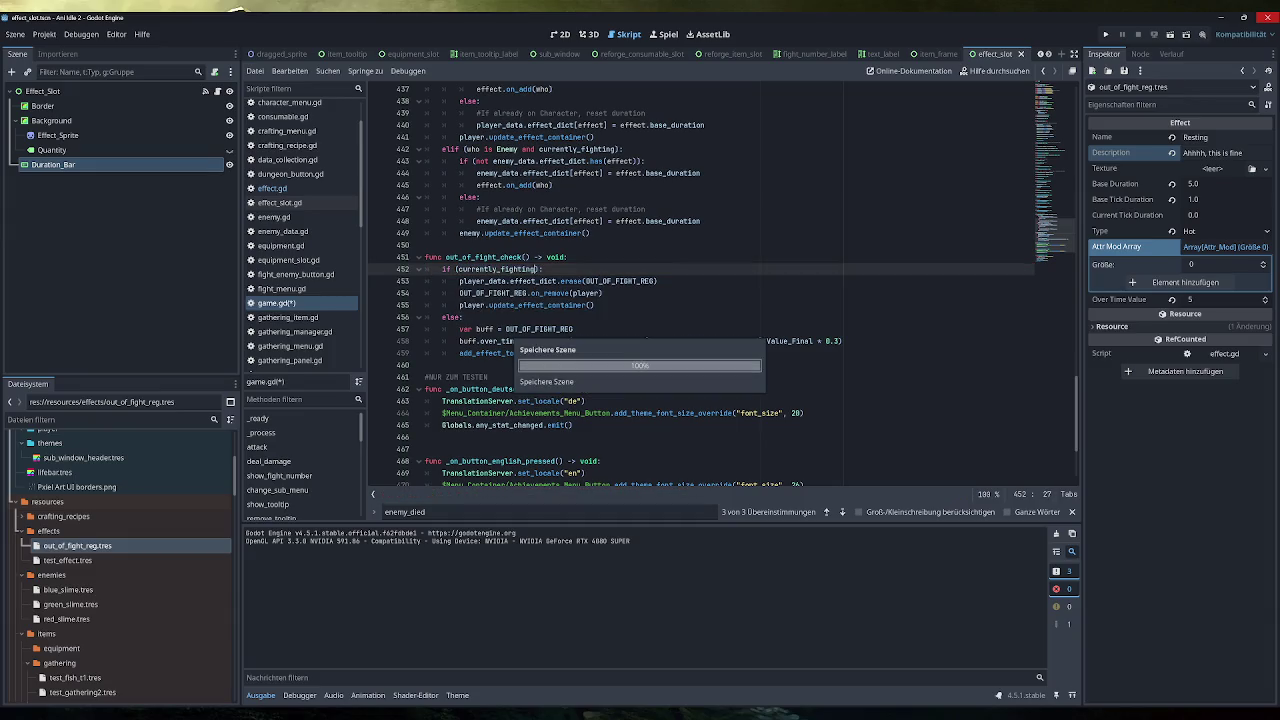
click(1105, 34)
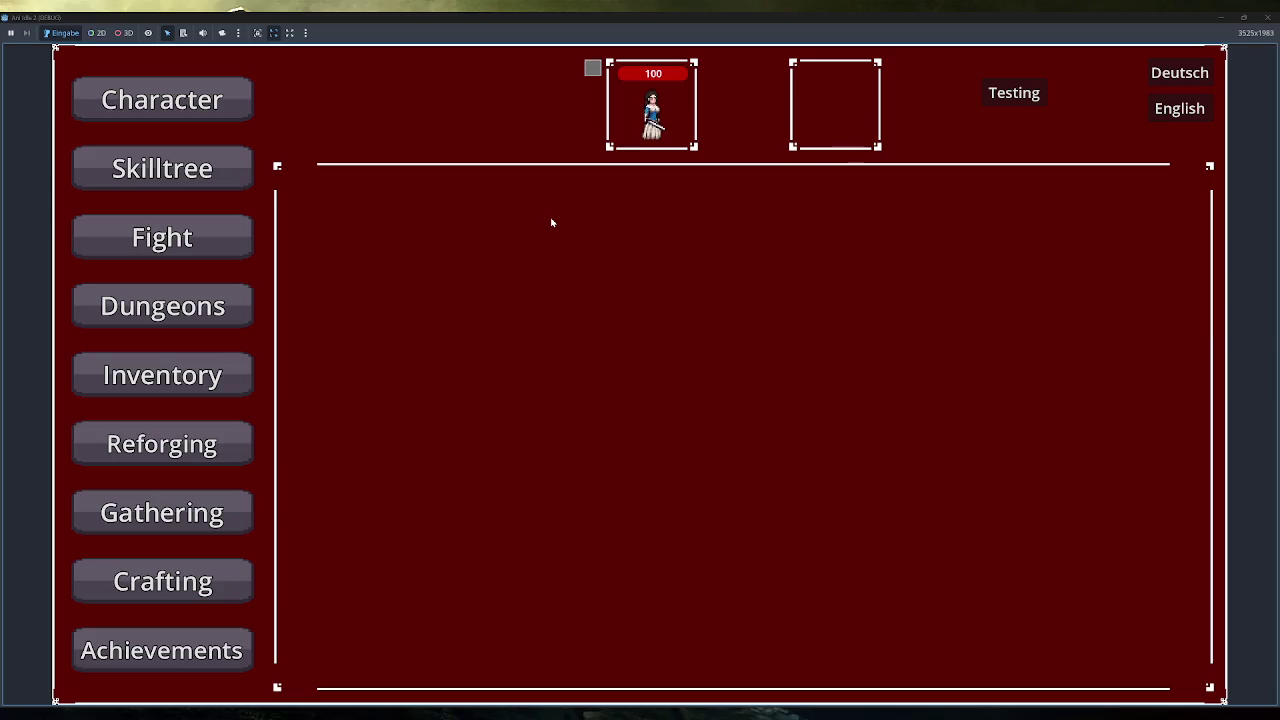
click(218, 236)
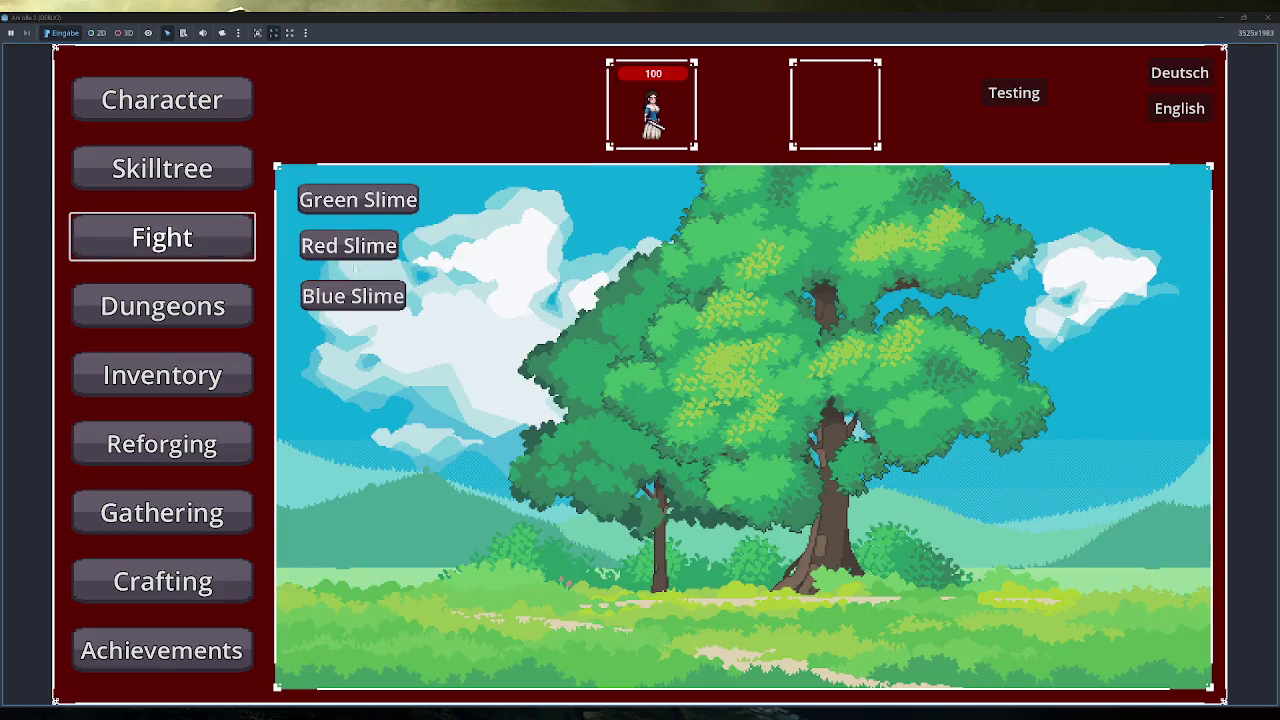
Start a Green Slime fight, flee from it, and close the game window
click(365, 200)
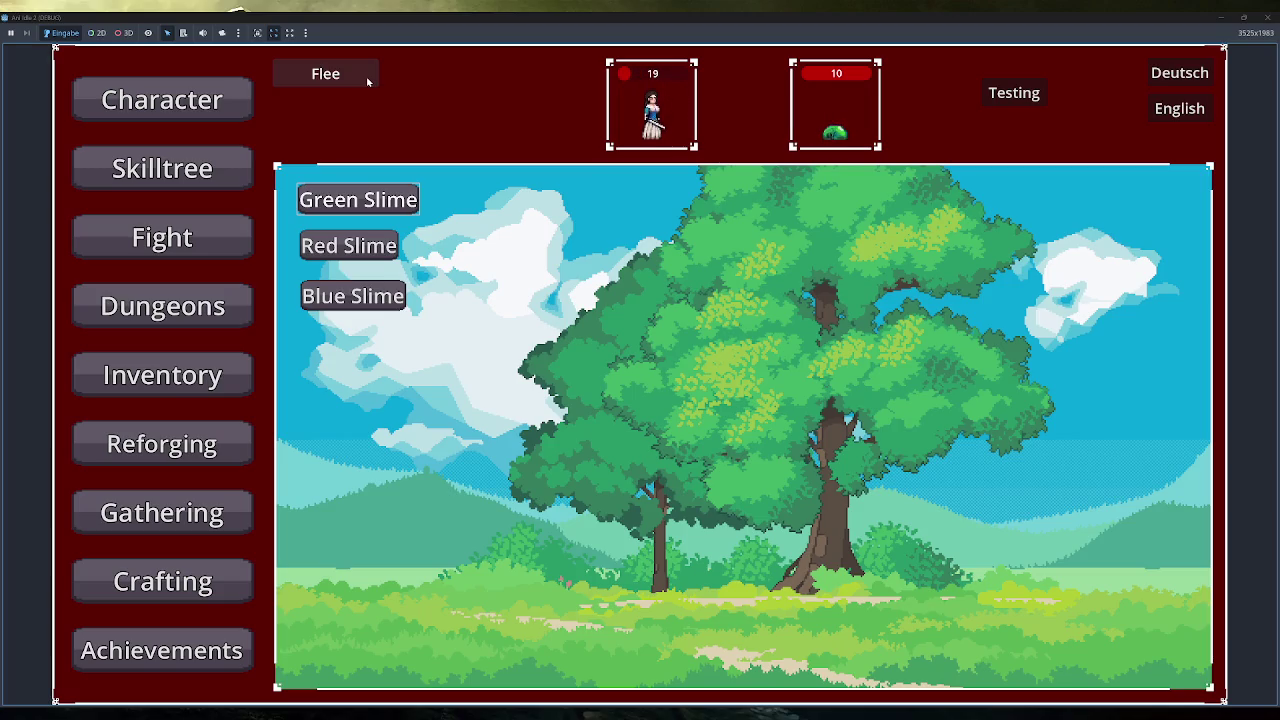
click(366, 80)
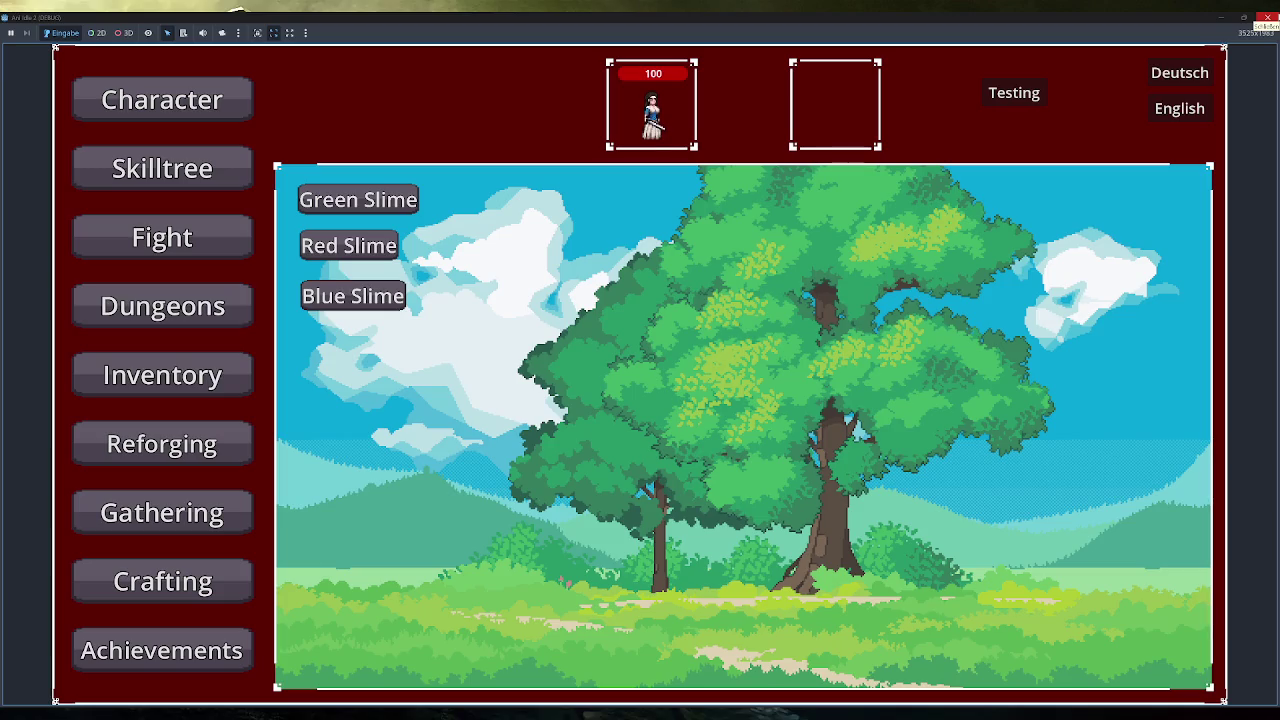
click(1267, 17)
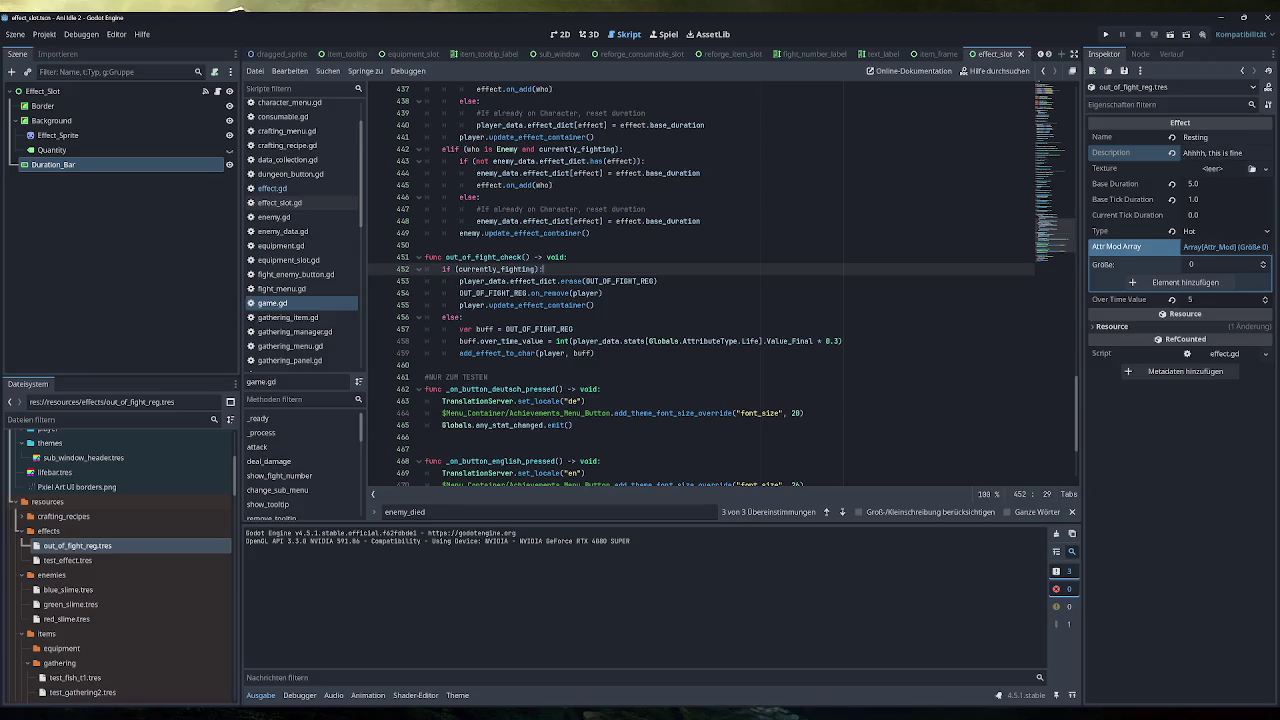
Rerun the game, add test items, equip the staff, fight a Blue Slime, and close the game
scroll(720, 286, down, 1)
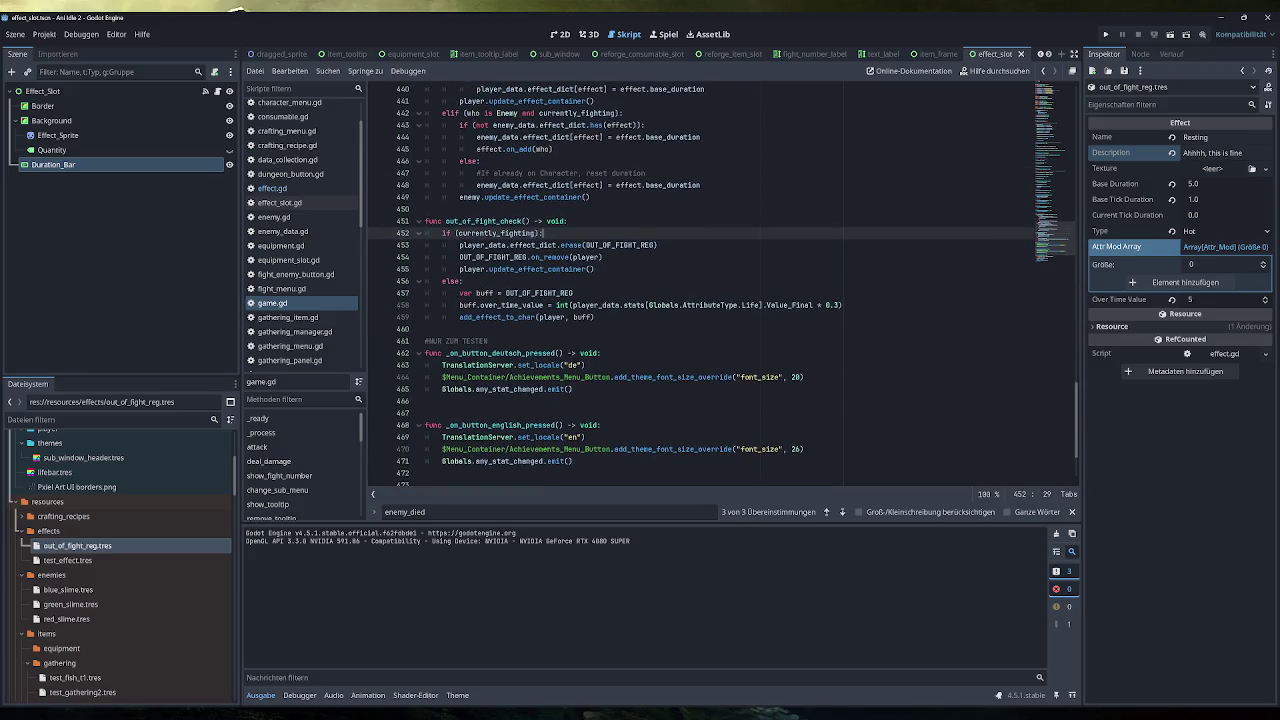
click(1105, 34)
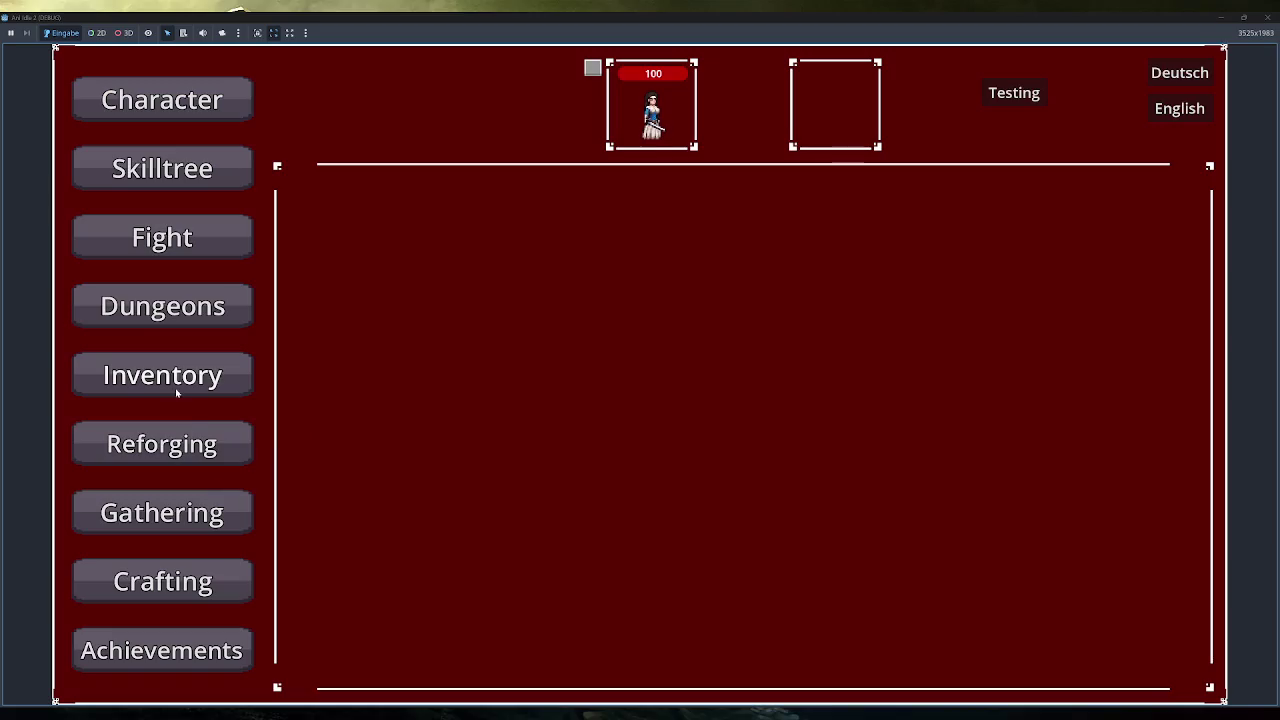
click(175, 380)
click(372, 662)
right_click(463, 287)
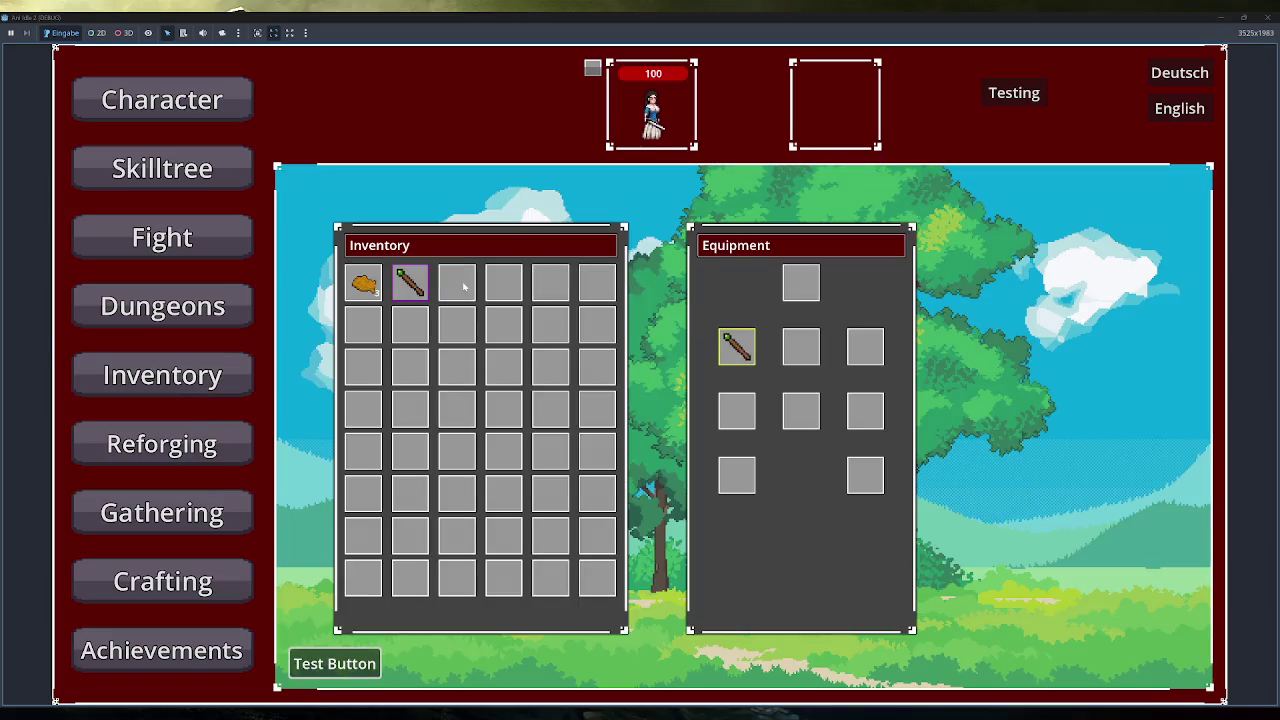
click(188, 237)
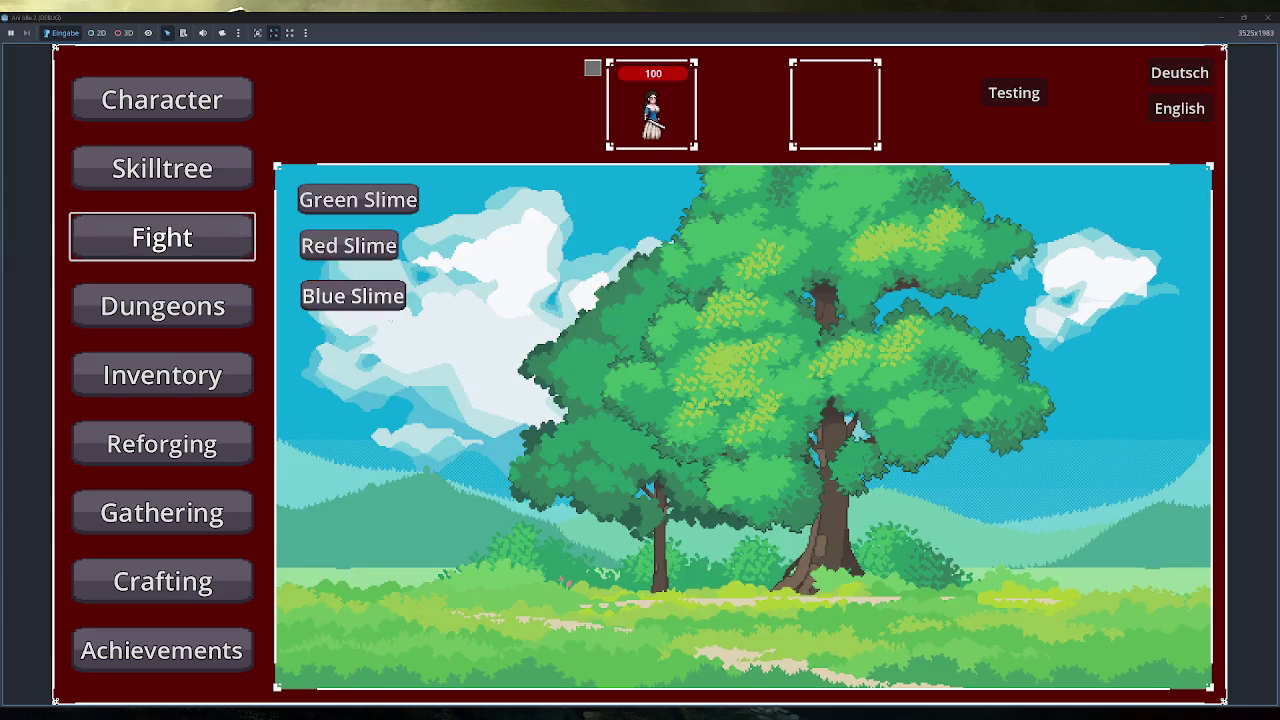
click(386, 297)
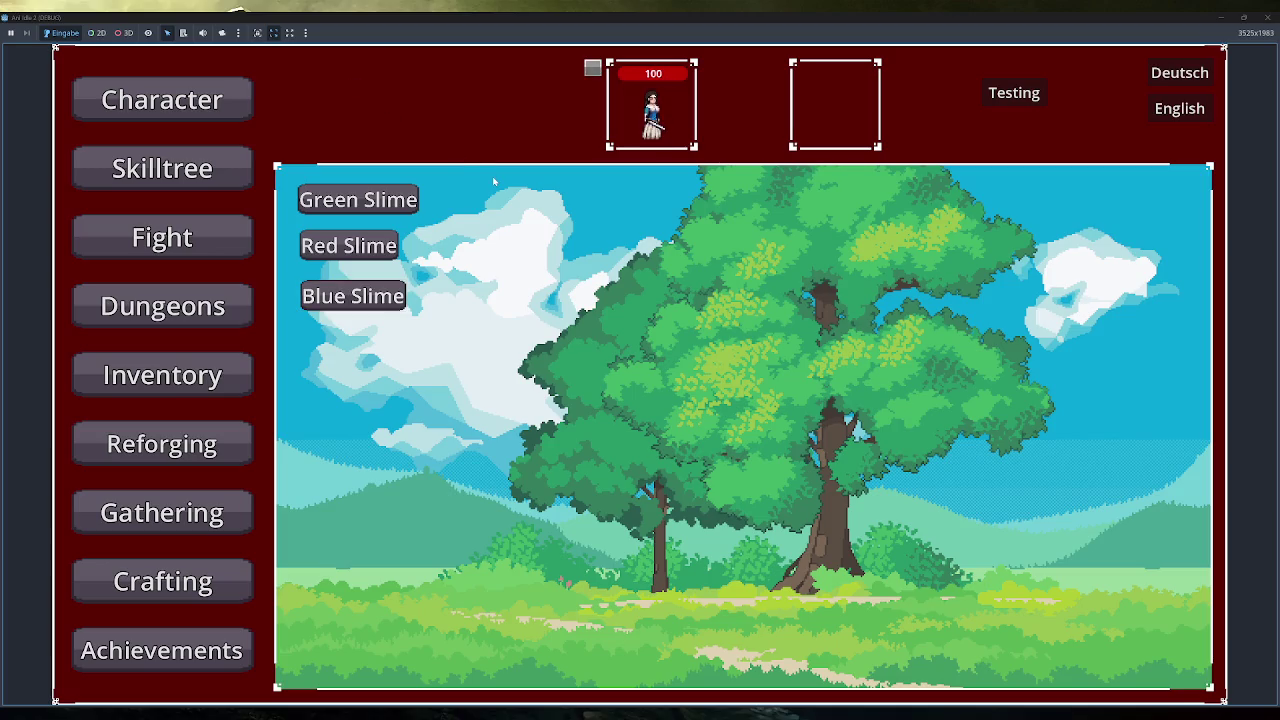
click(1274, 17)
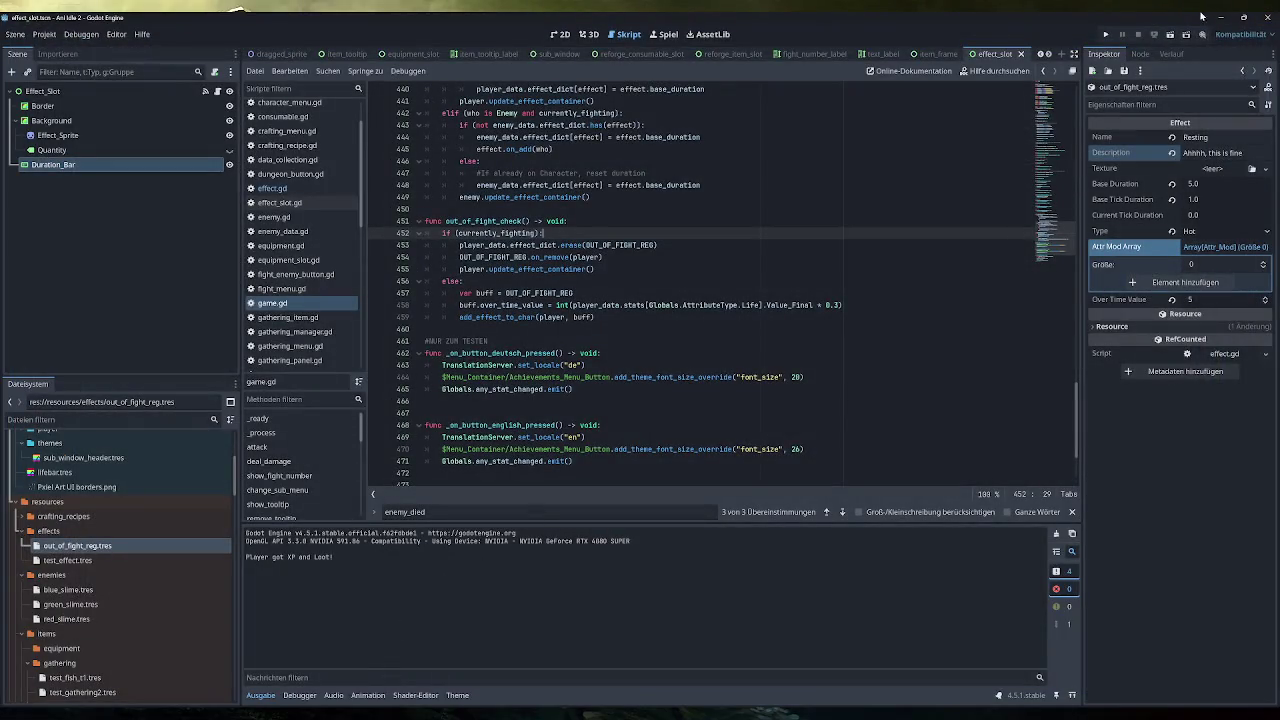
Relaunch, start a Blue Slime fight, equip the staff from the inventory mid-fight, then stop with F8
click(1106, 34)
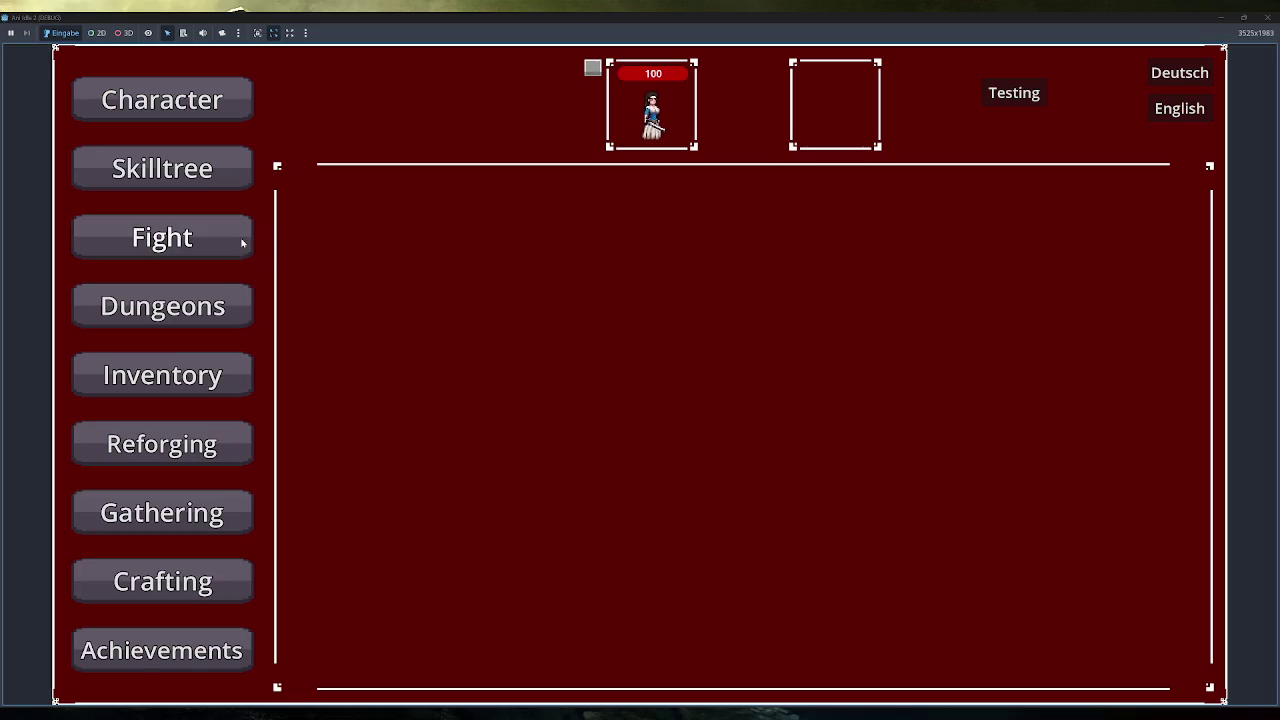
click(241, 242)
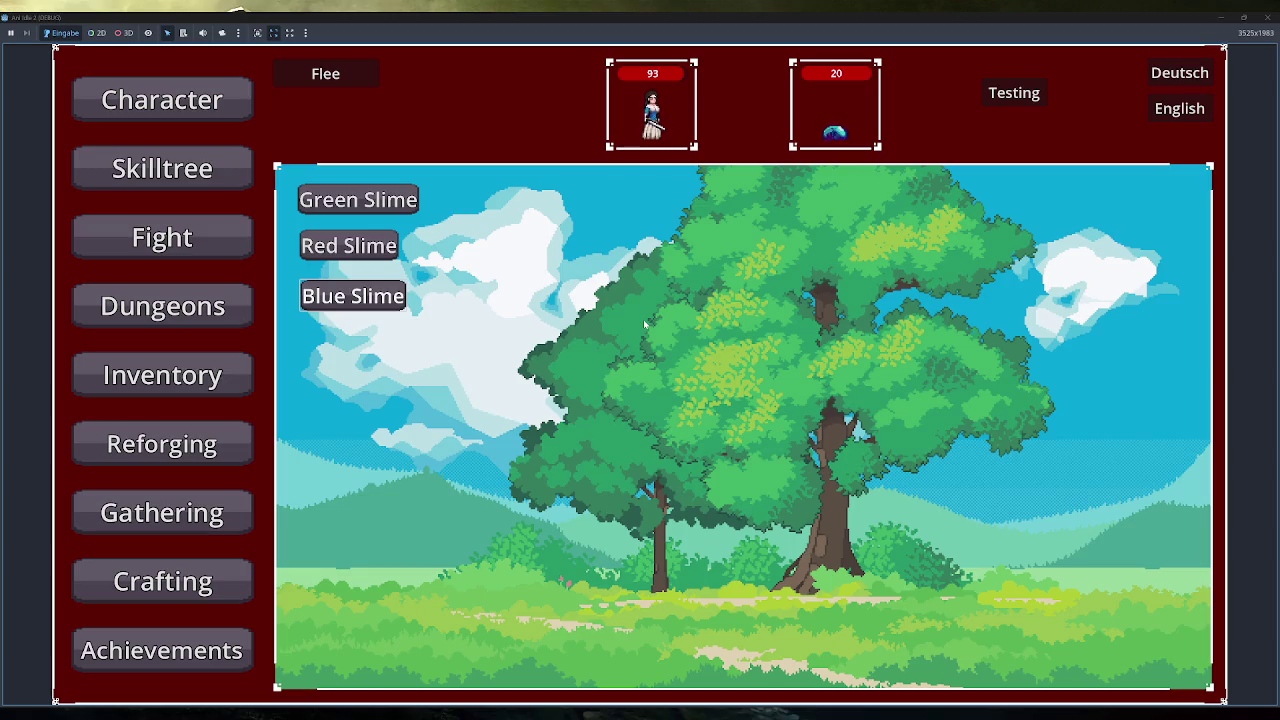
click(163, 375)
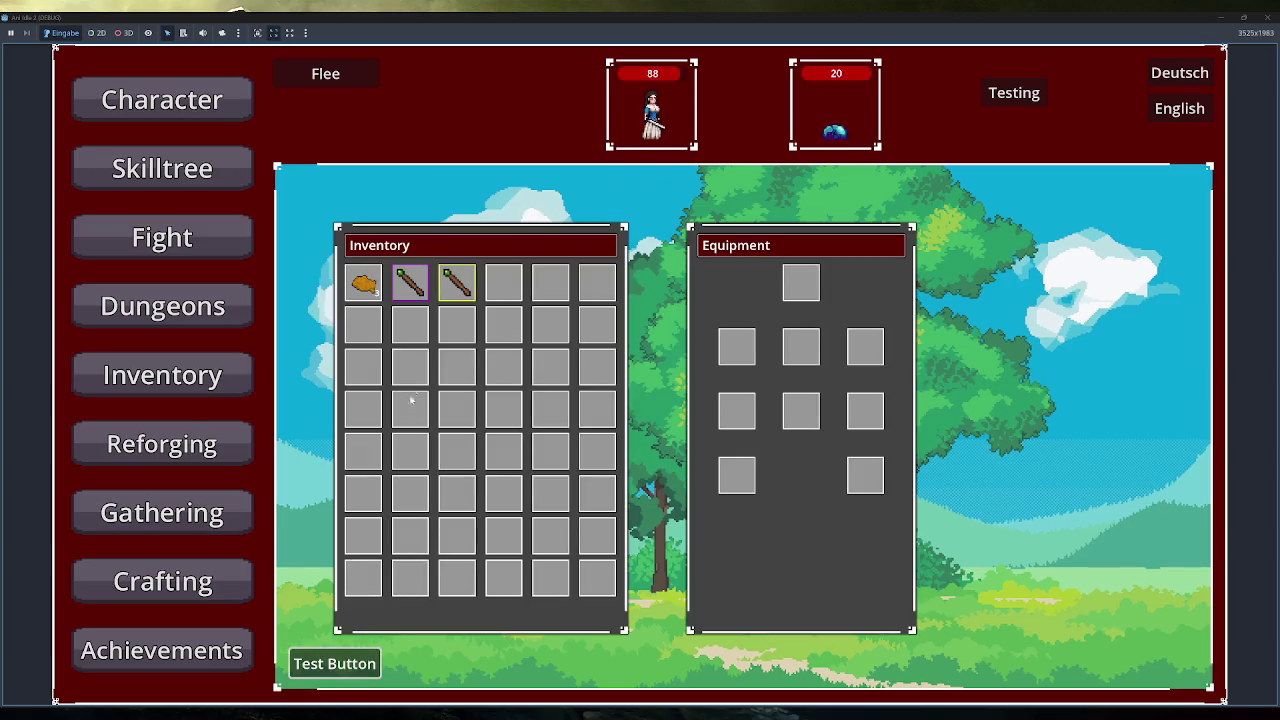
double_click(410, 283)
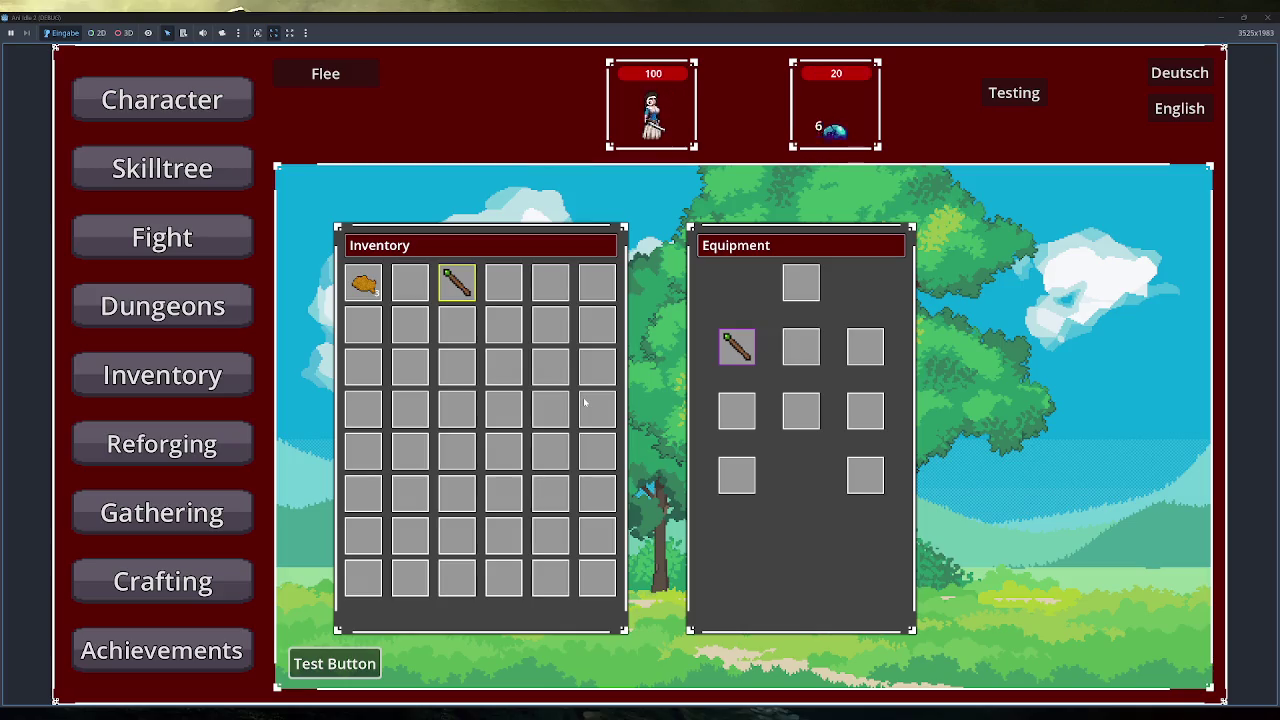
key(F8)
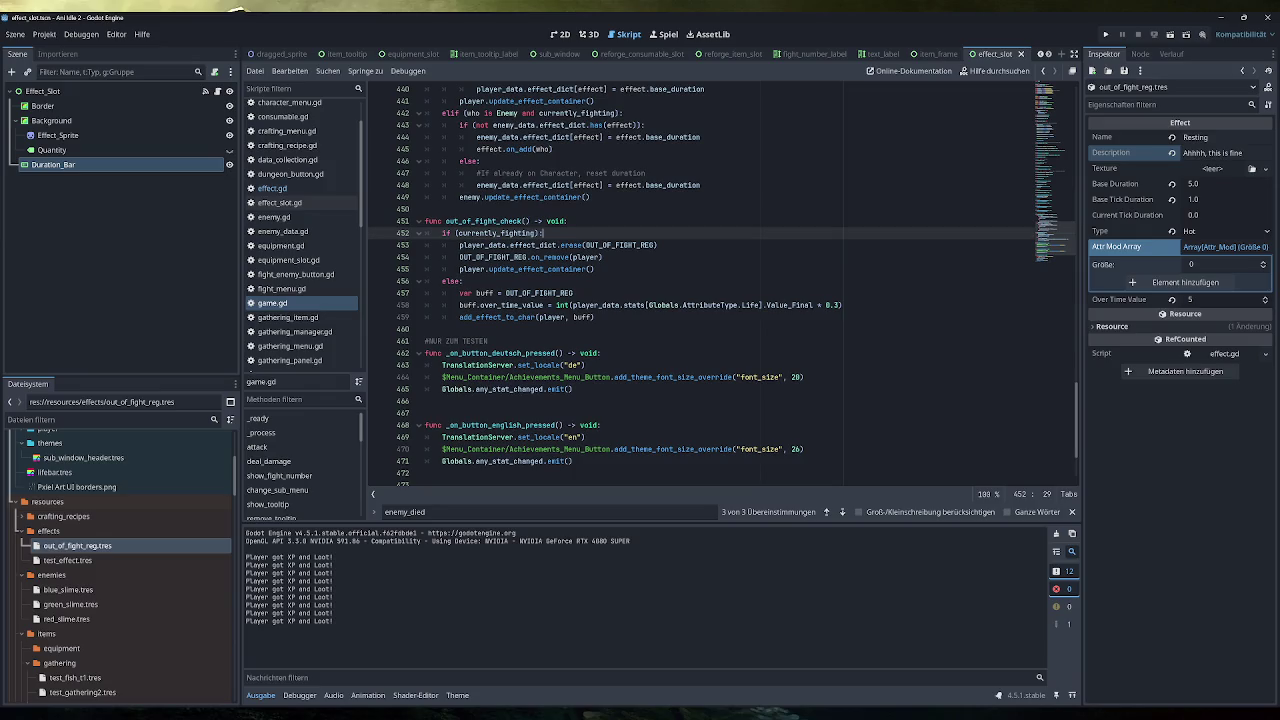
In effect.gd's on_remove, delete the DOT comment, condition and on_tick call, then run the game
scroll(700, 280, up, 3)
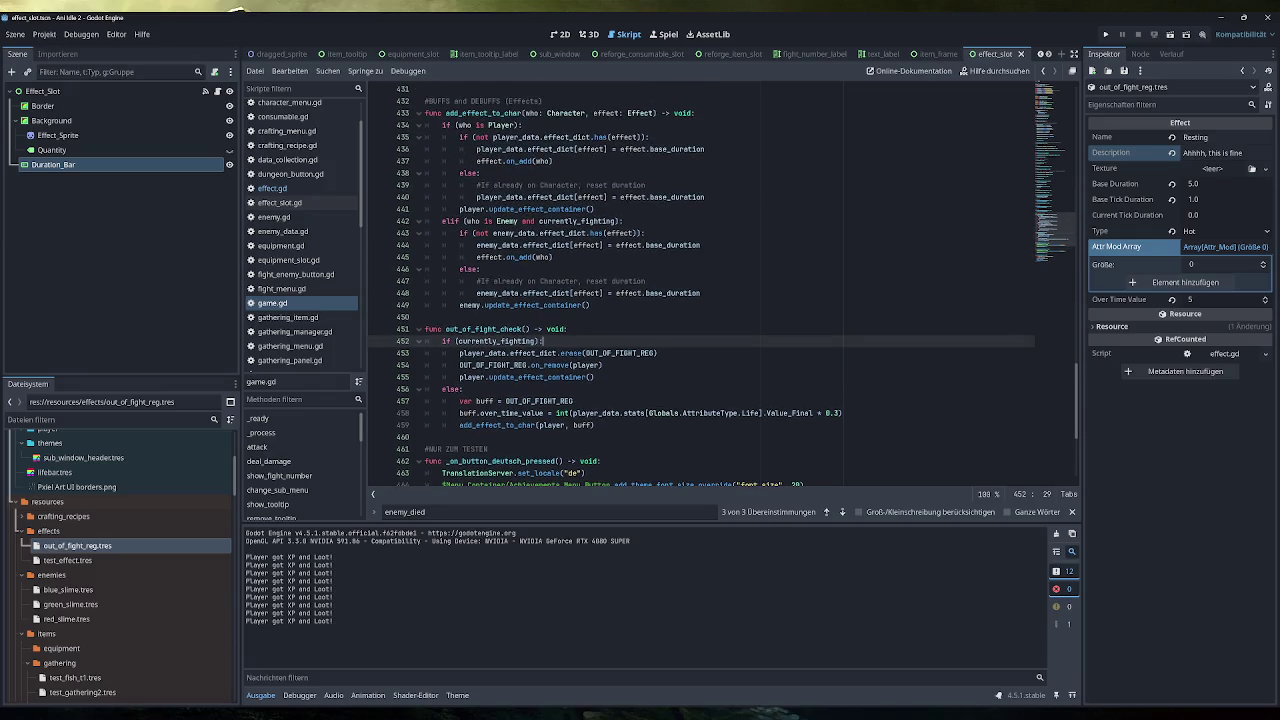
scroll(720, 286, up, 1)
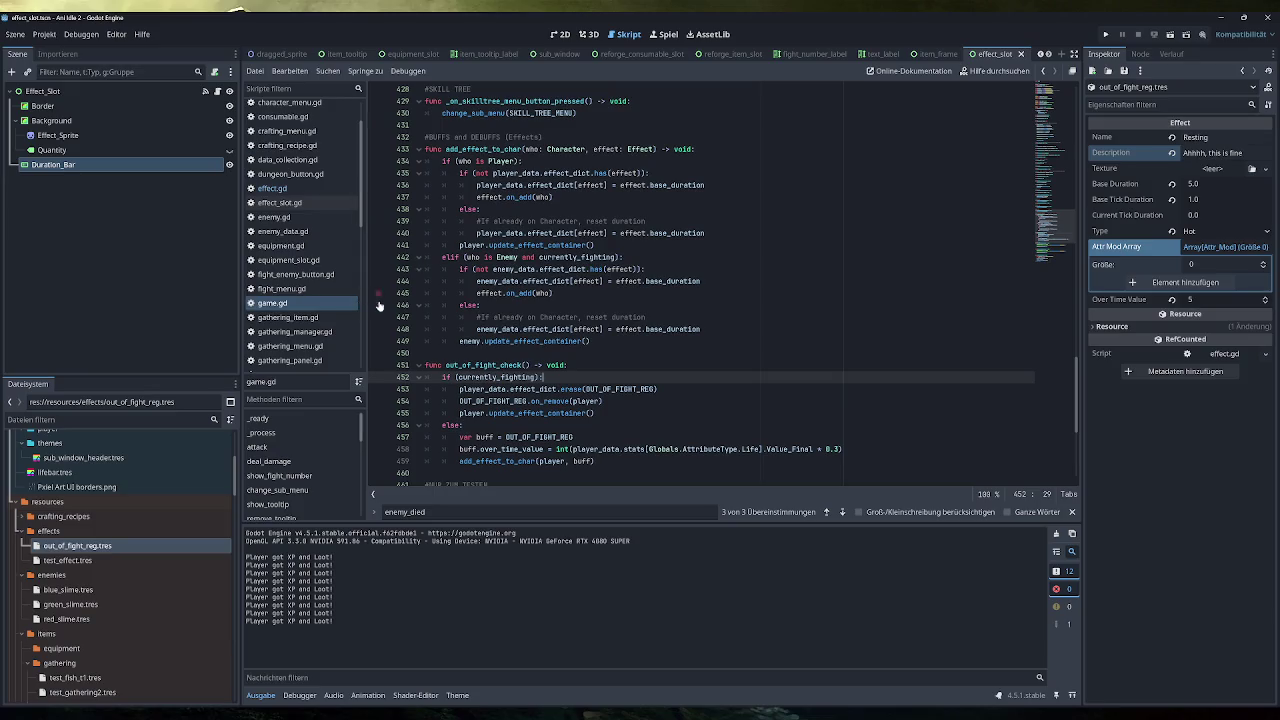
click(321, 188)
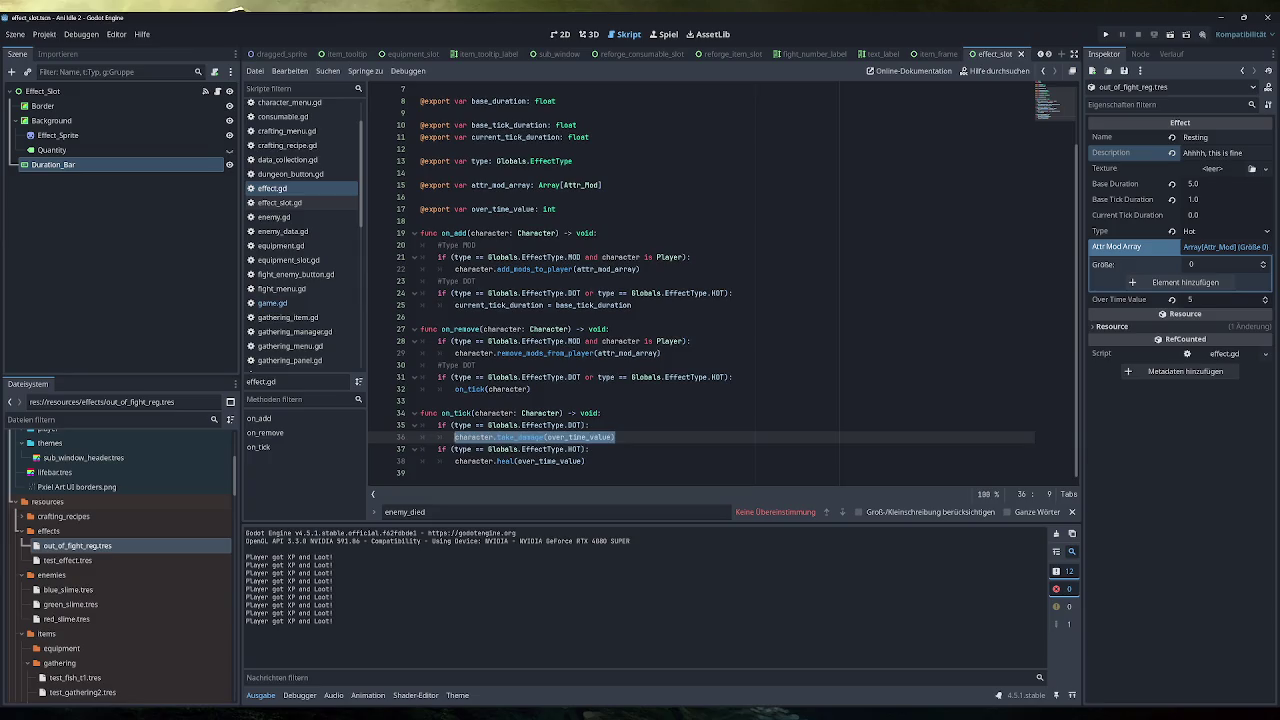
click(454, 389)
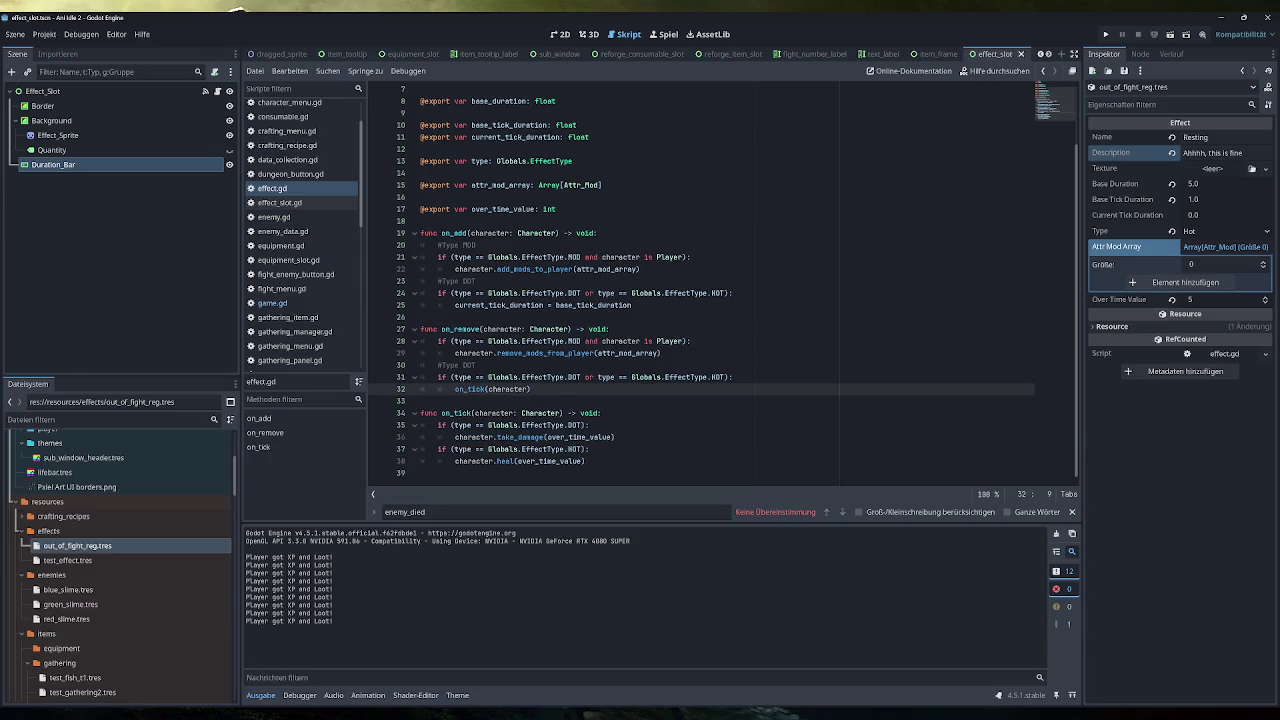
drag(730, 377, 580, 377)
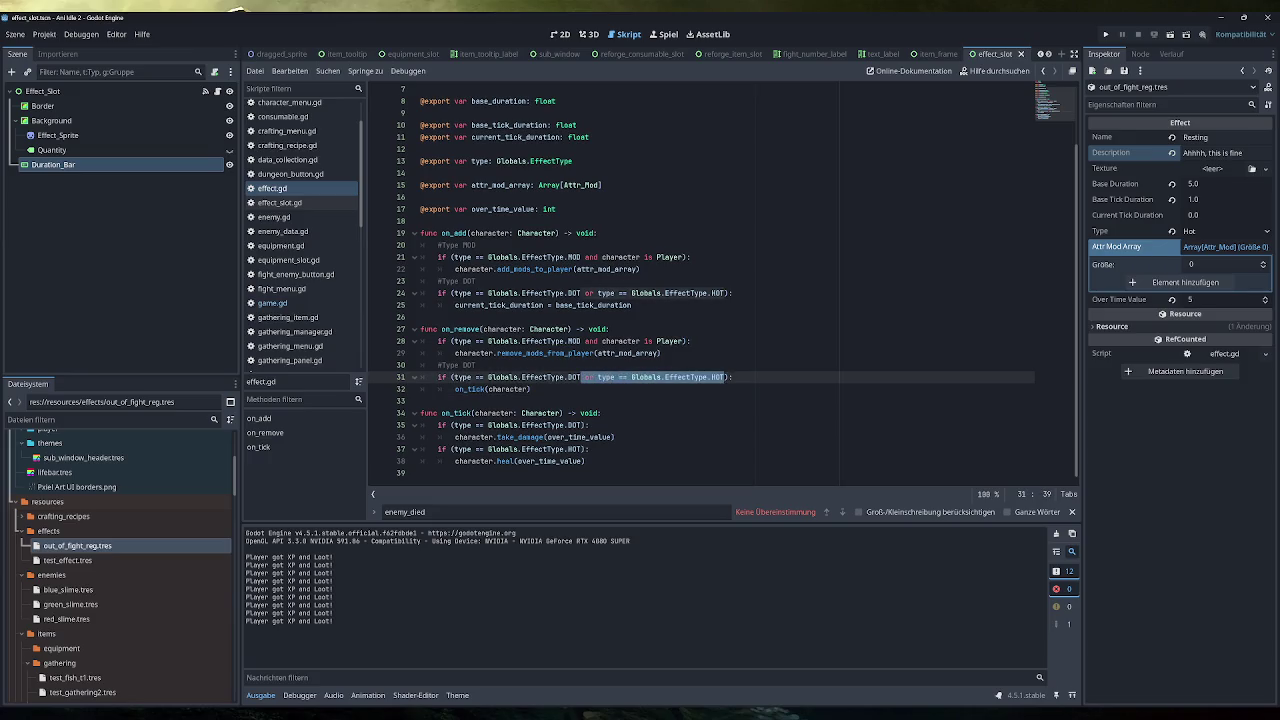
click(531, 389)
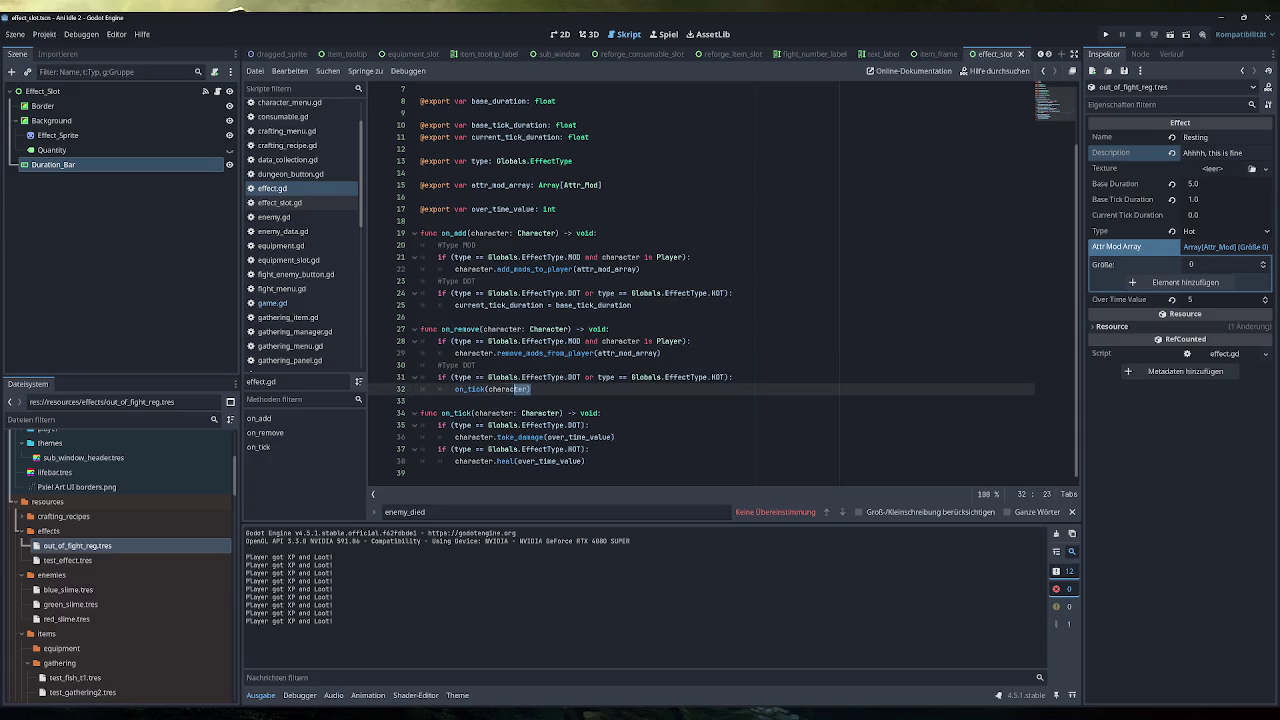
mouse_move(531, 389)
mouse_down()
mouse_move(450, 365)
mouse_move(365, 368)
mouse_up()
key(BackSpace)
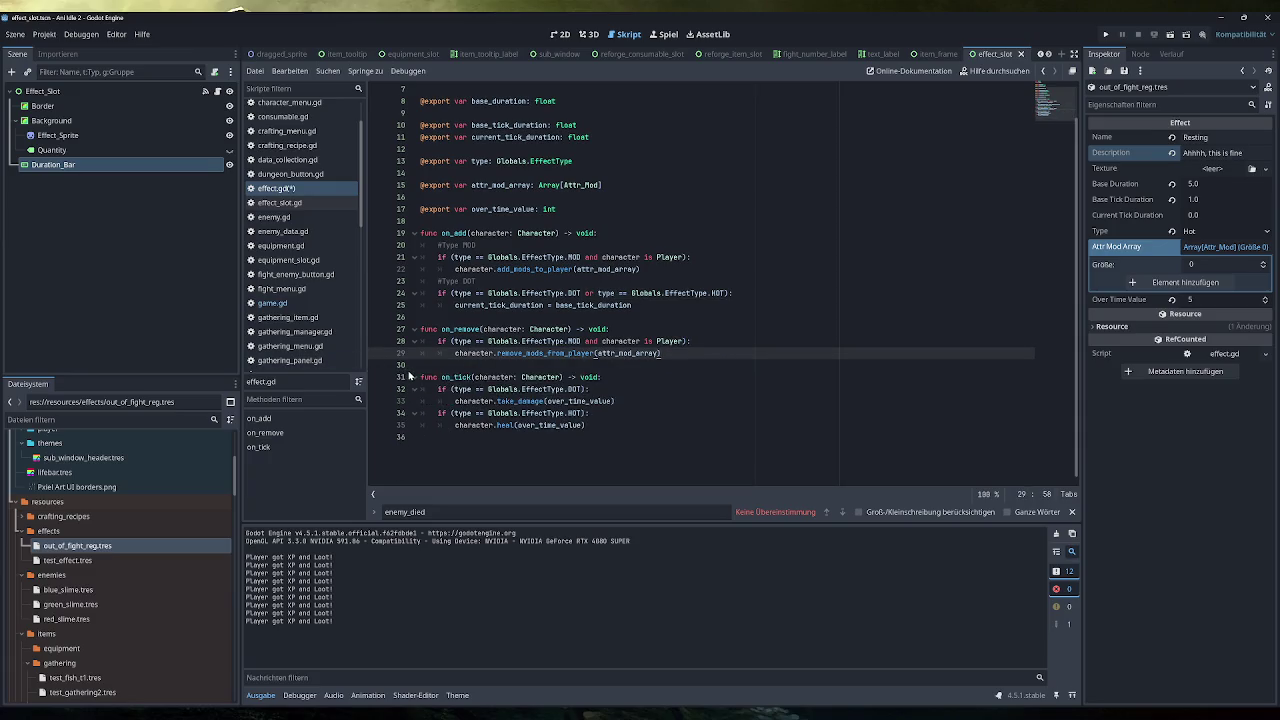
key(BackSpace)
click(1106, 34)
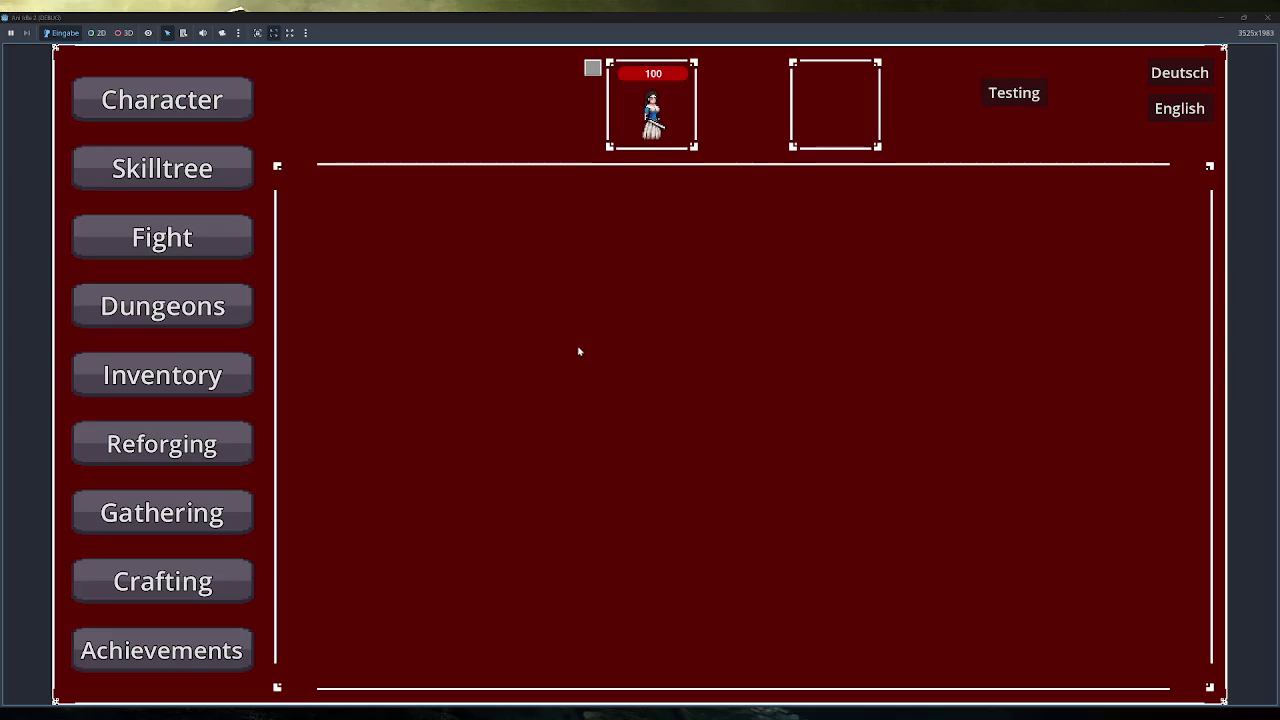
Start a Blue Slime fight and add test items to the inventory
click(235, 250)
click(348, 296)
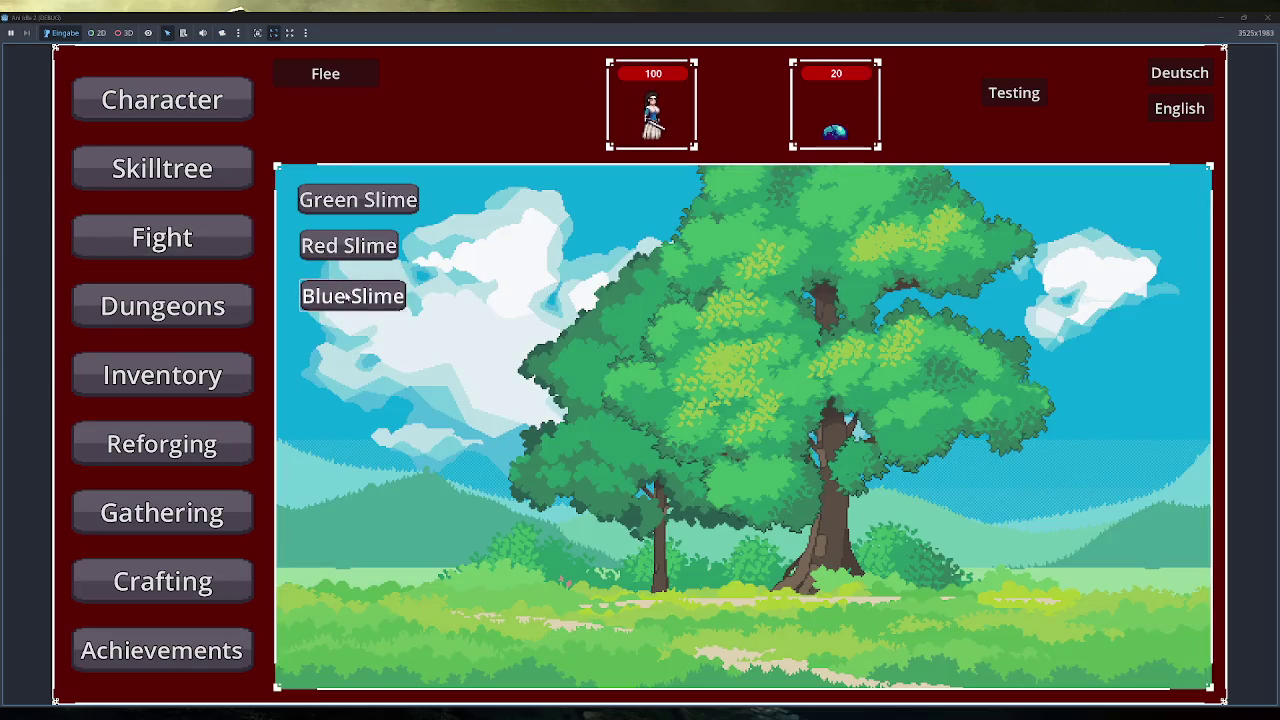
click(215, 378)
click(338, 660)
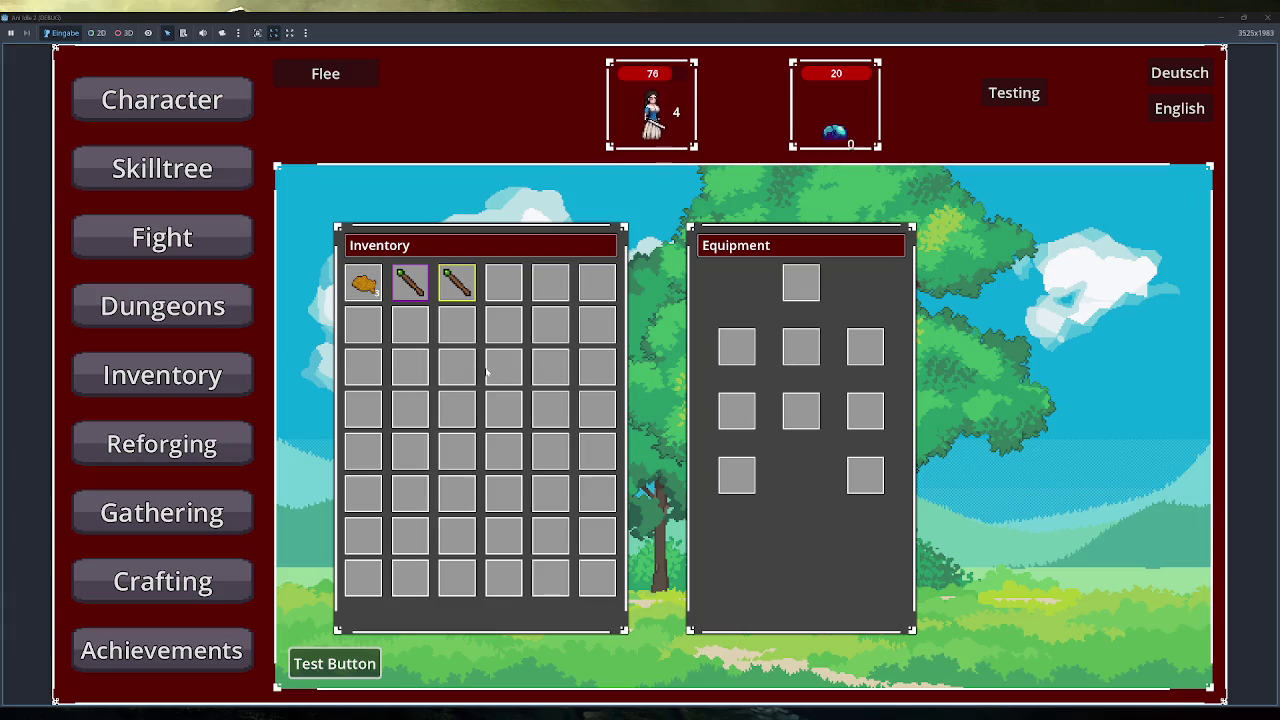
Equip and unequip the staff twice while checking its tooltips, then close the game
right_click(412, 287)
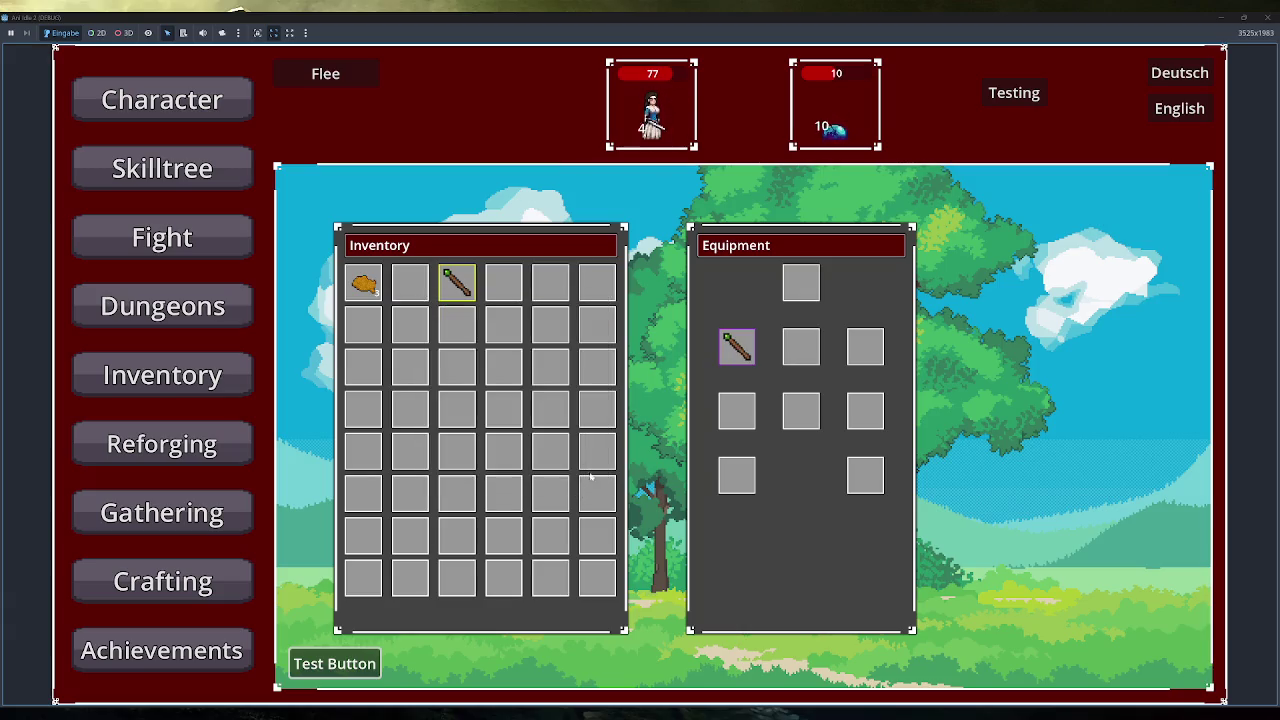
mouse_move(740, 343)
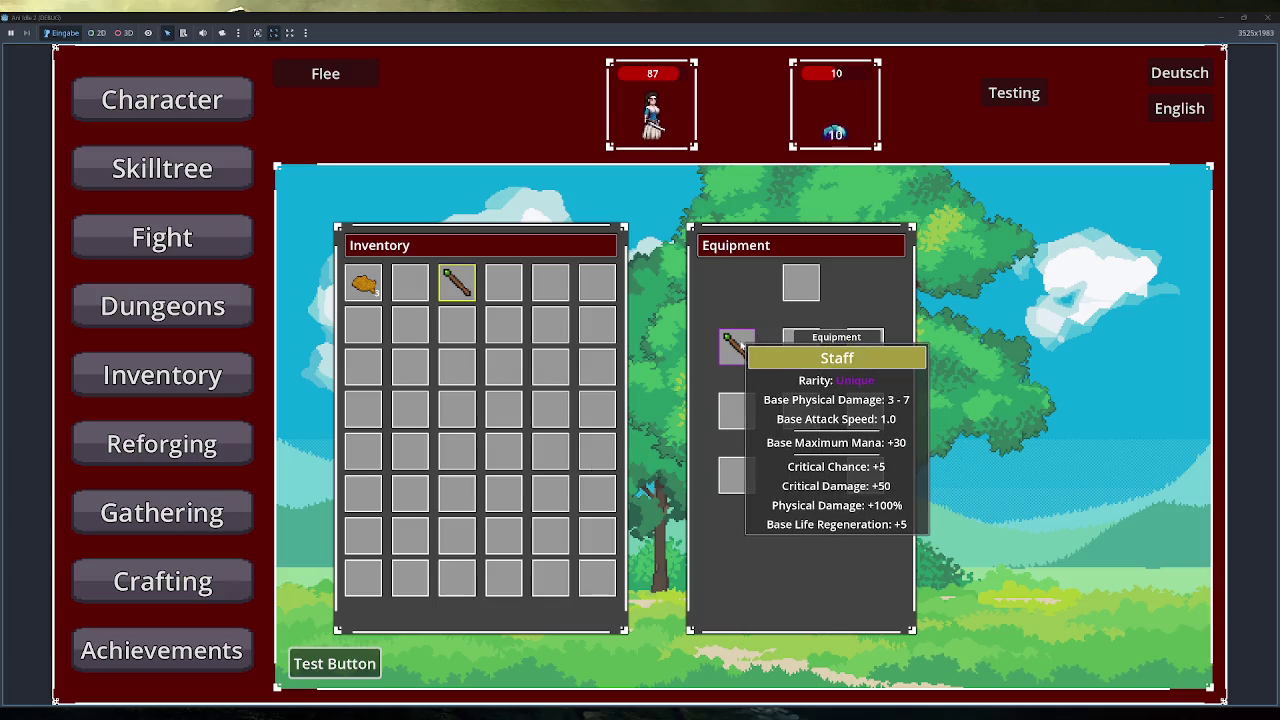
right_click(737, 345)
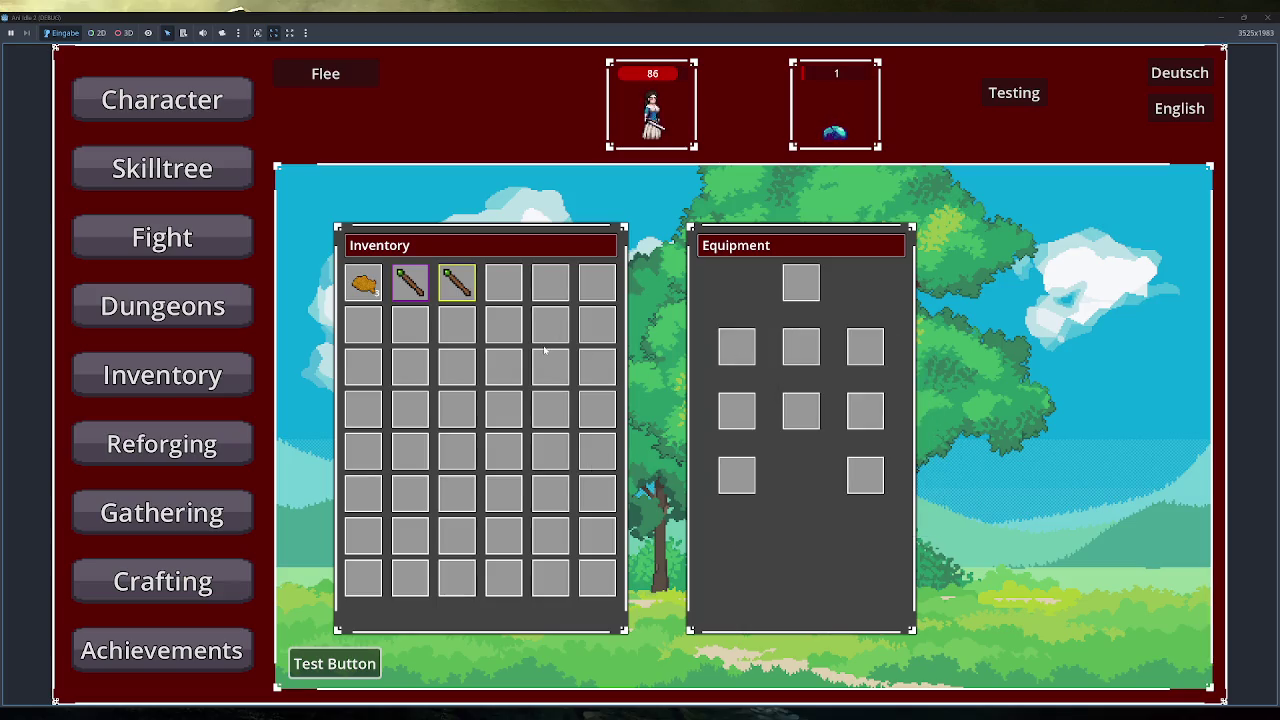
mouse_move(460, 285)
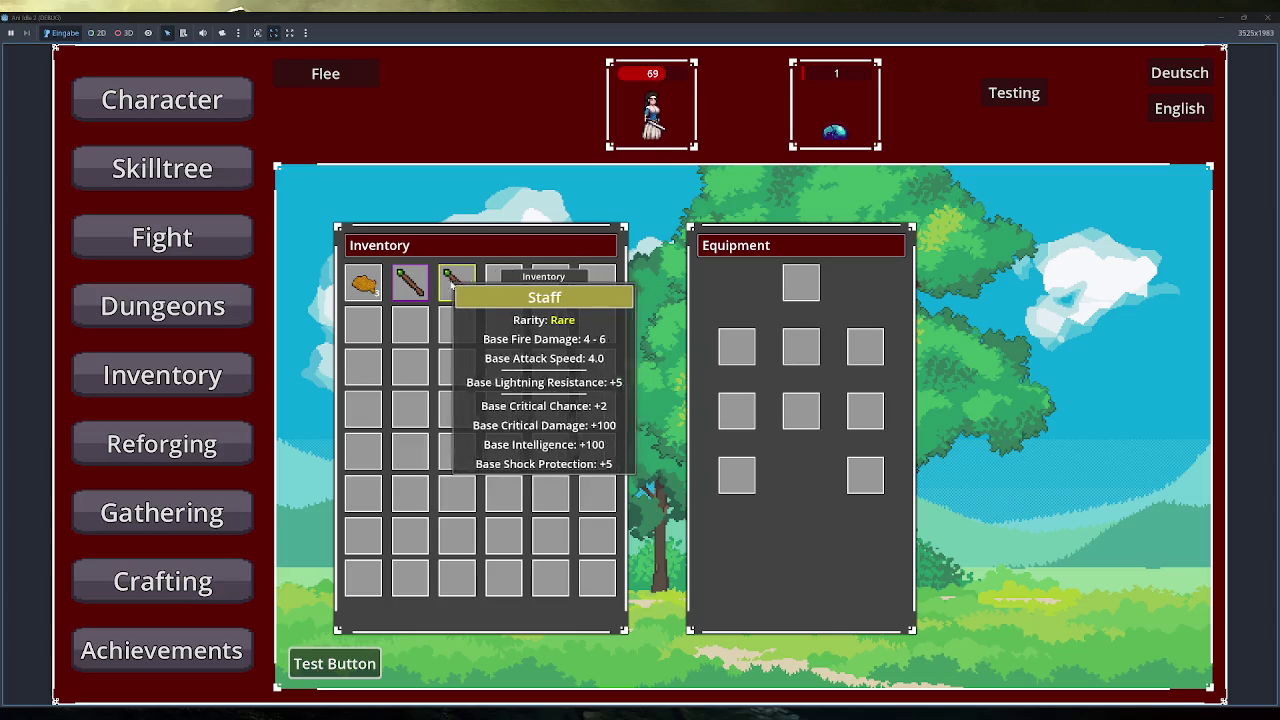
right_click(422, 286)
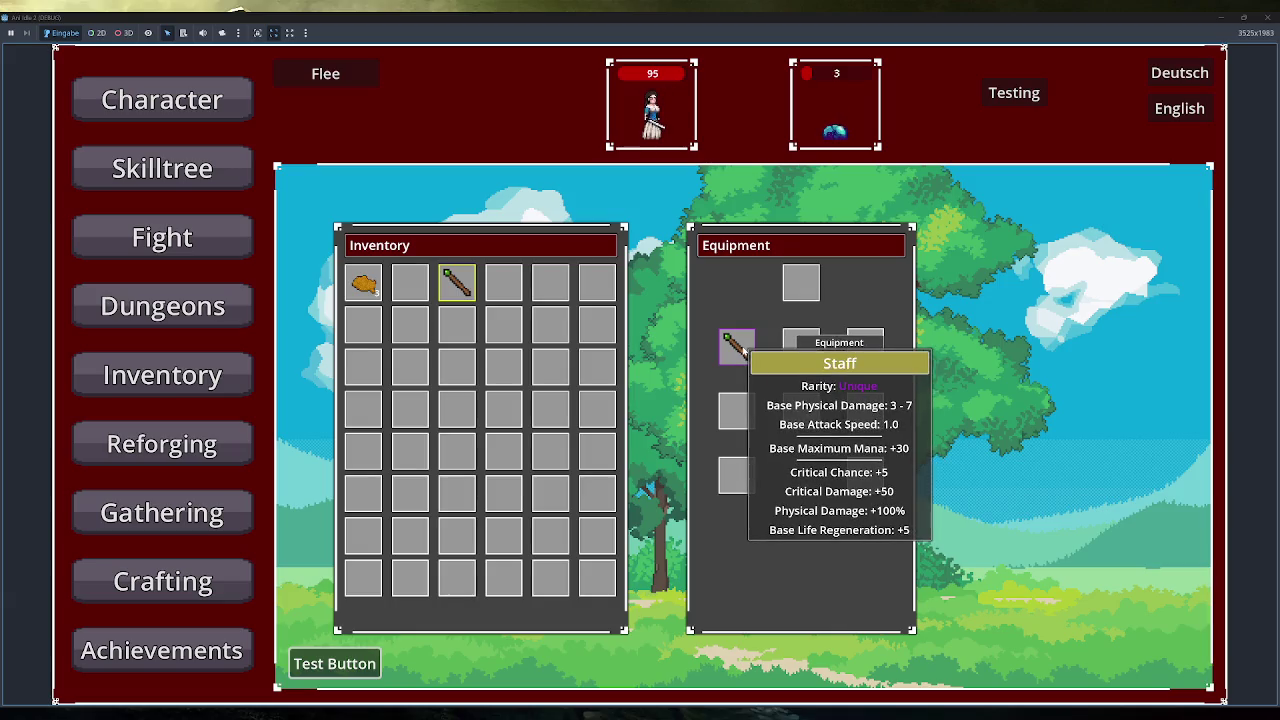
right_click(742, 351)
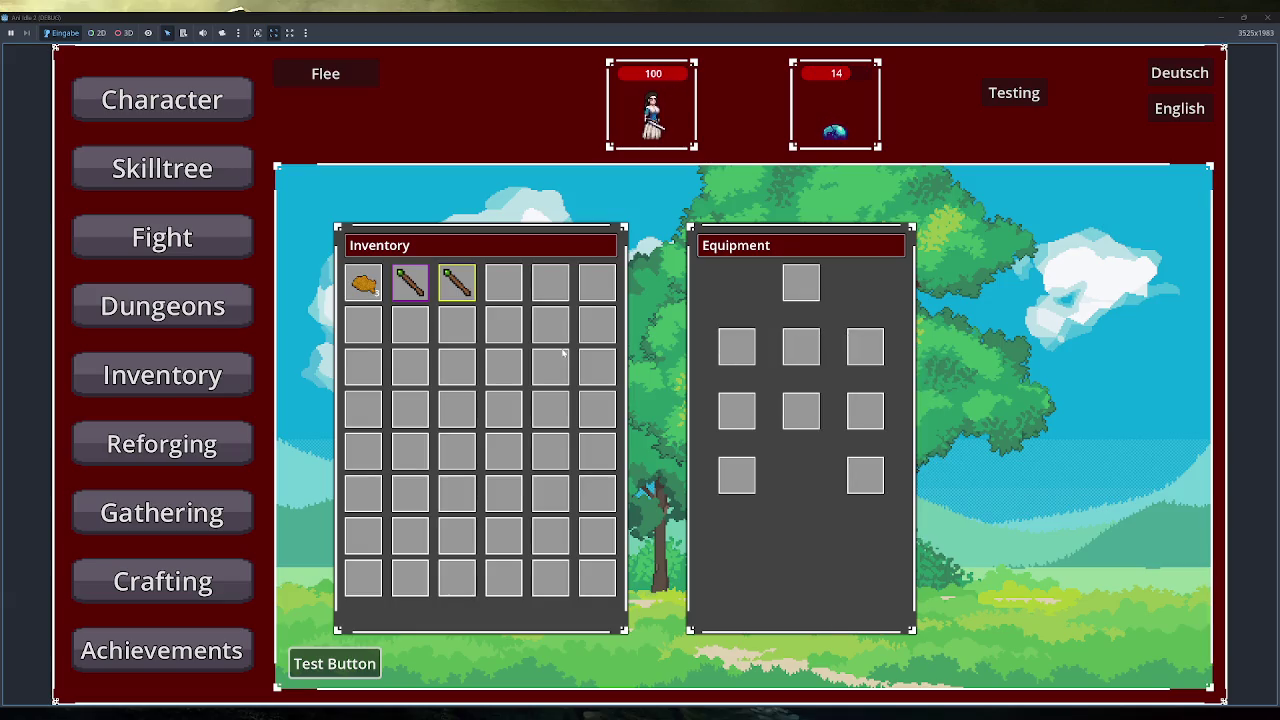
mouse_move(409, 279)
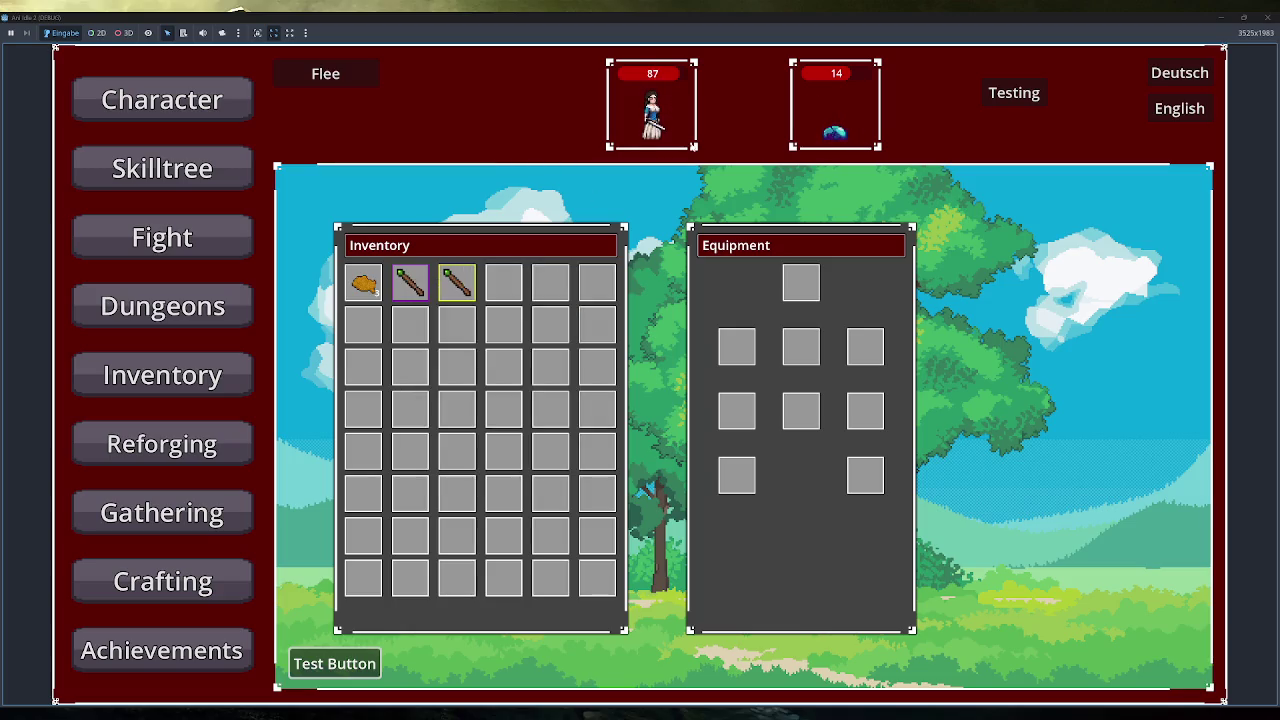
click(1266, 17)
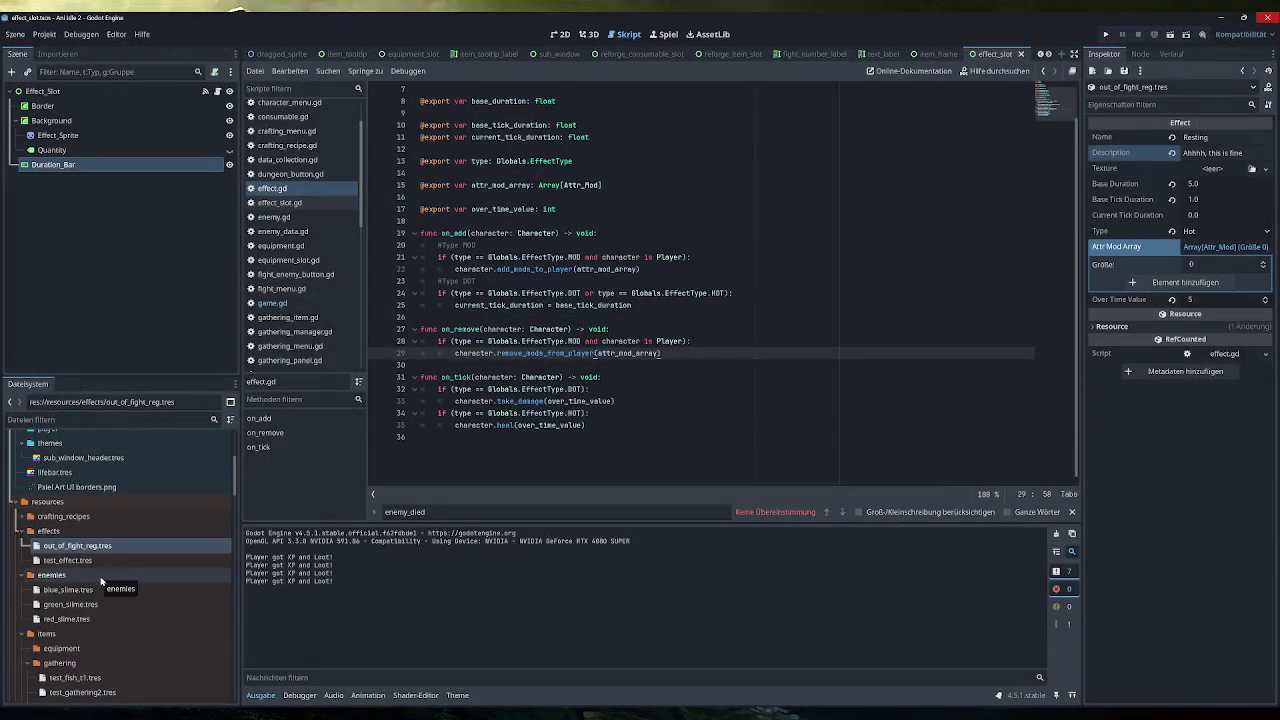
Inspect and edit the Atk Speed value in blue_slime.tres
click(96, 590)
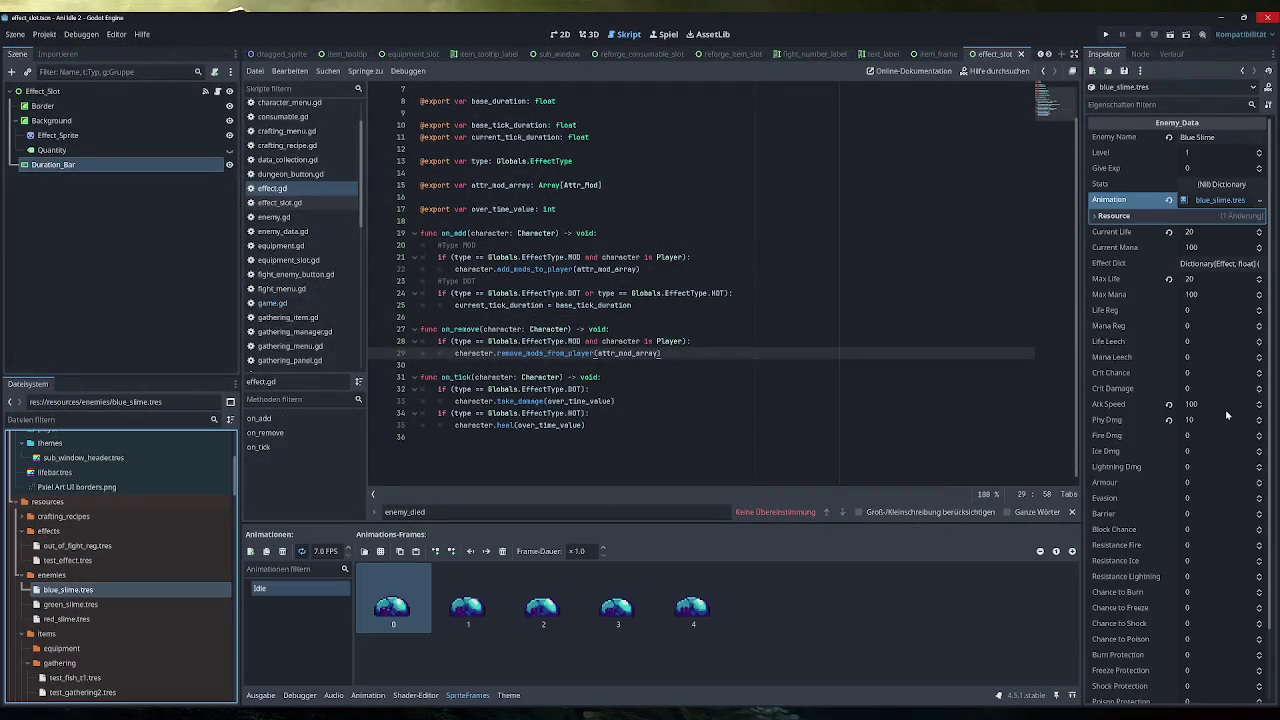
click(1184, 409)
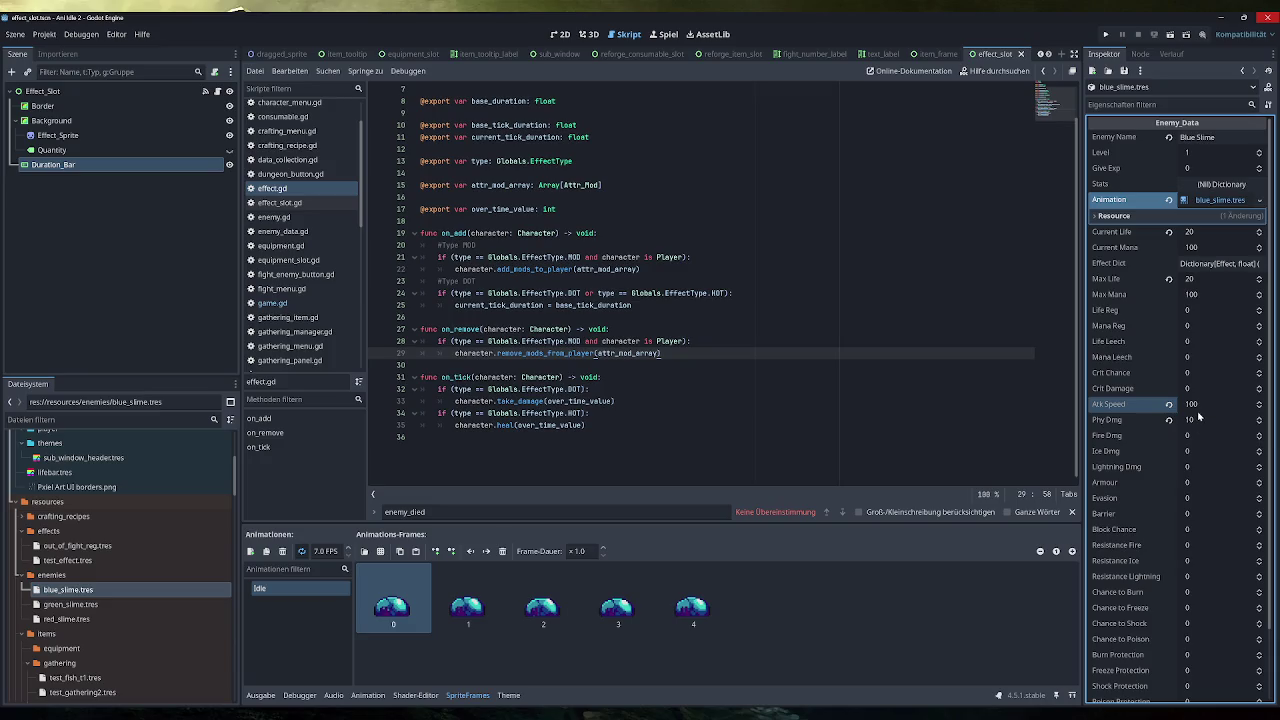
scroll(1211, 401, down, 2)
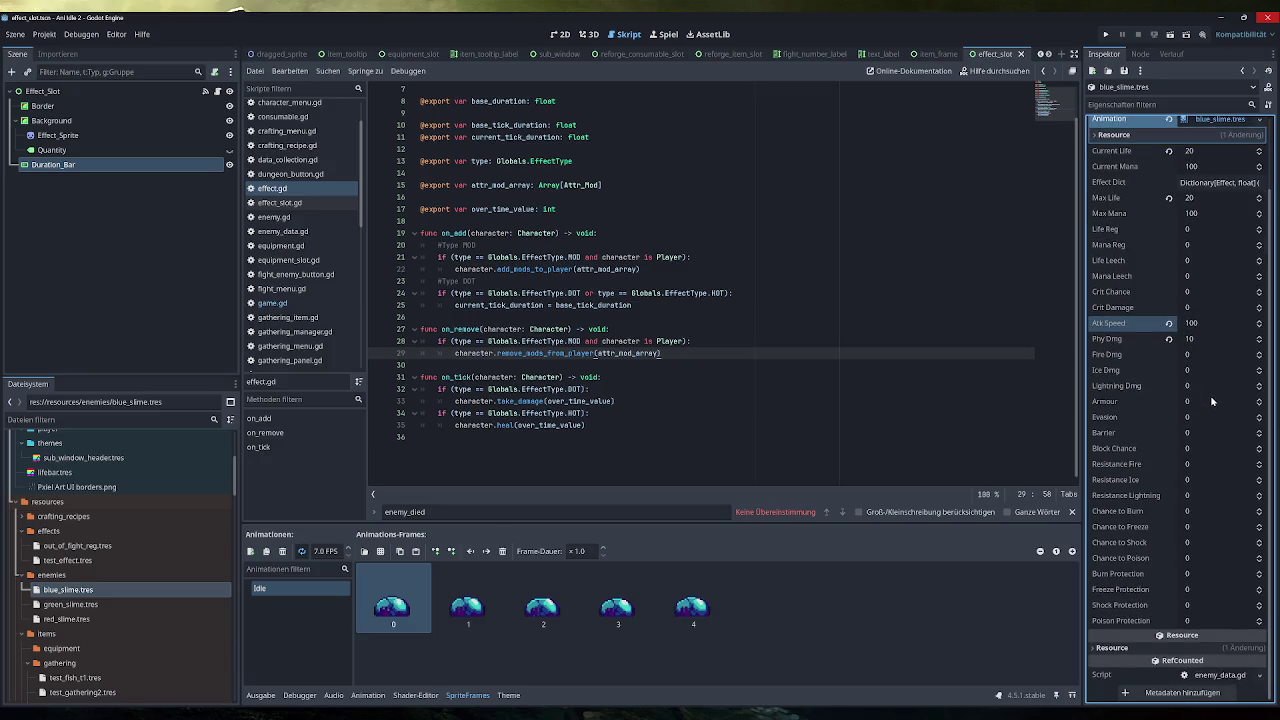
click(1213, 324)
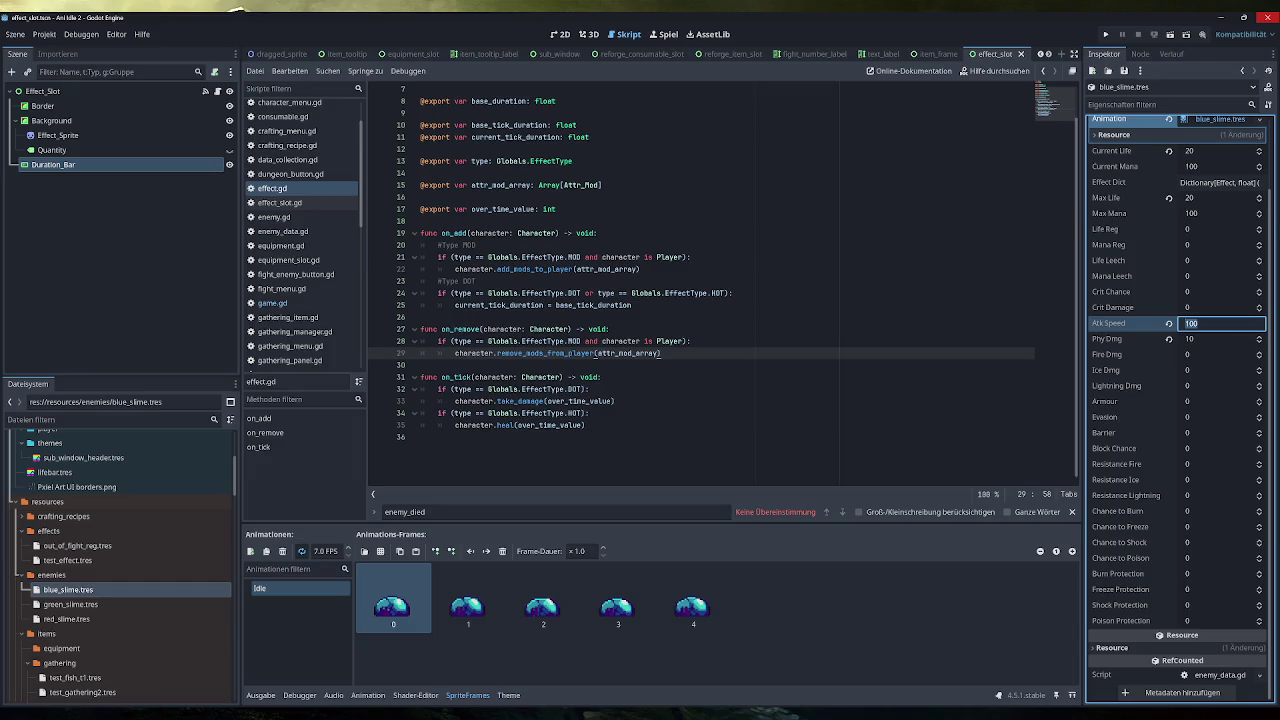
scroll(1180, 400, up, 2)
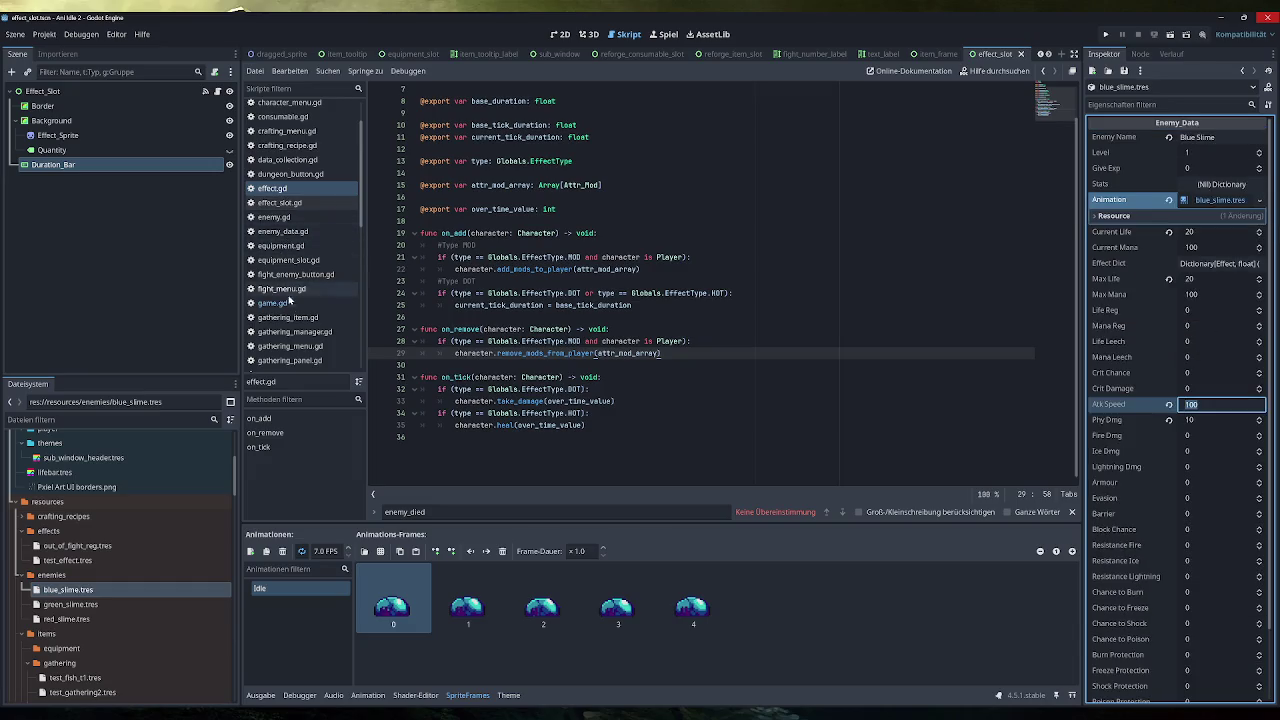
scroll(289, 301, down, 1)
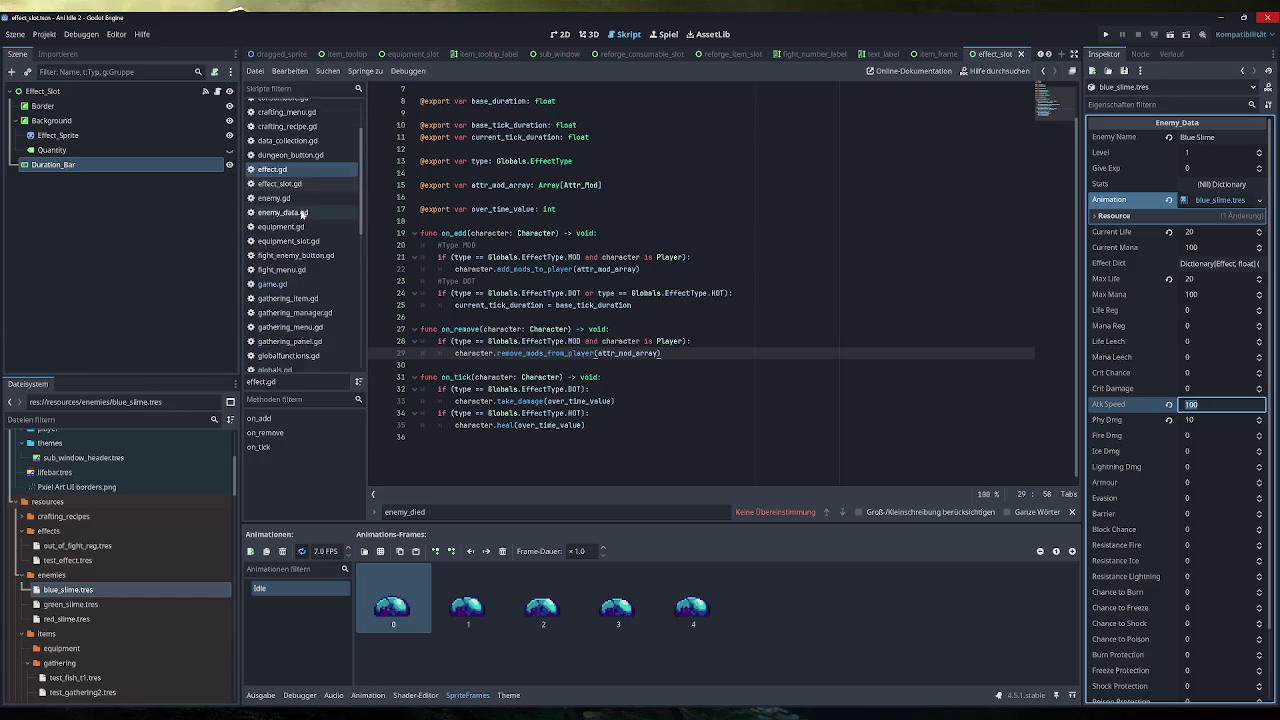
Review the attack_cooldown getter's base_cooldown in enemy_data.gd, load green_slime.tres, and rerun the game
click(290, 199)
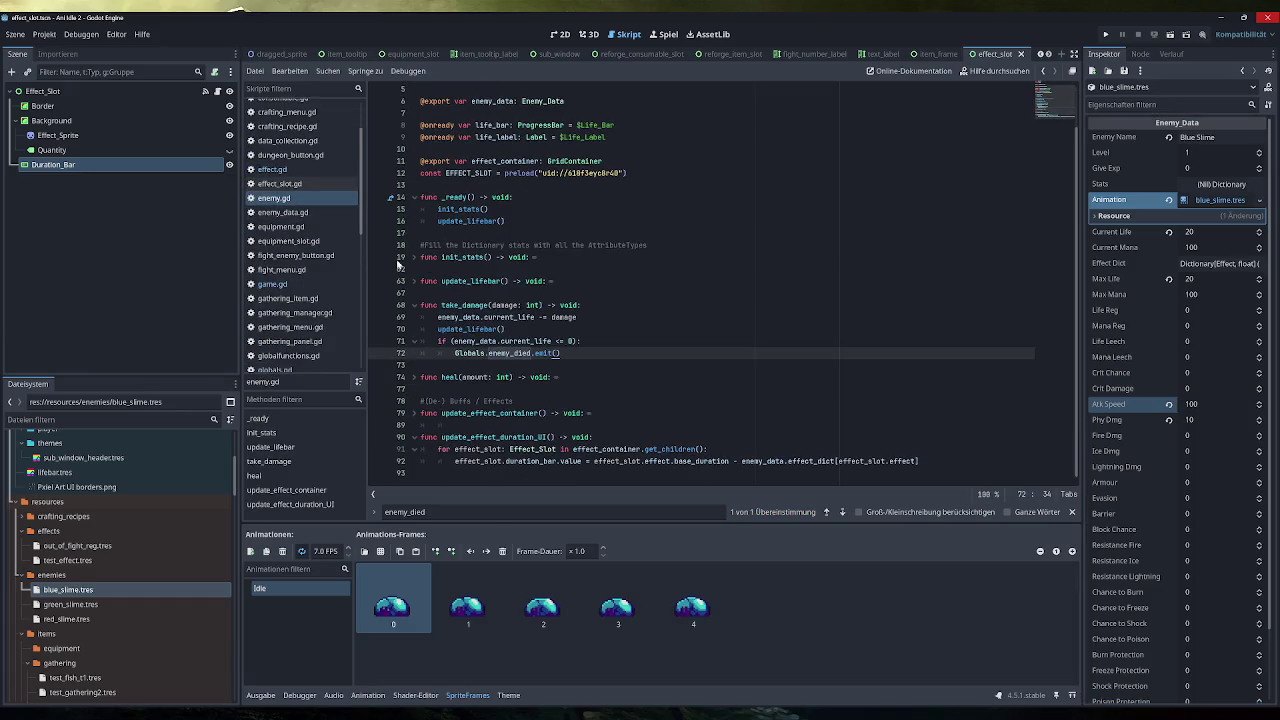
click(283, 212)
scroll(700, 280, down, 10)
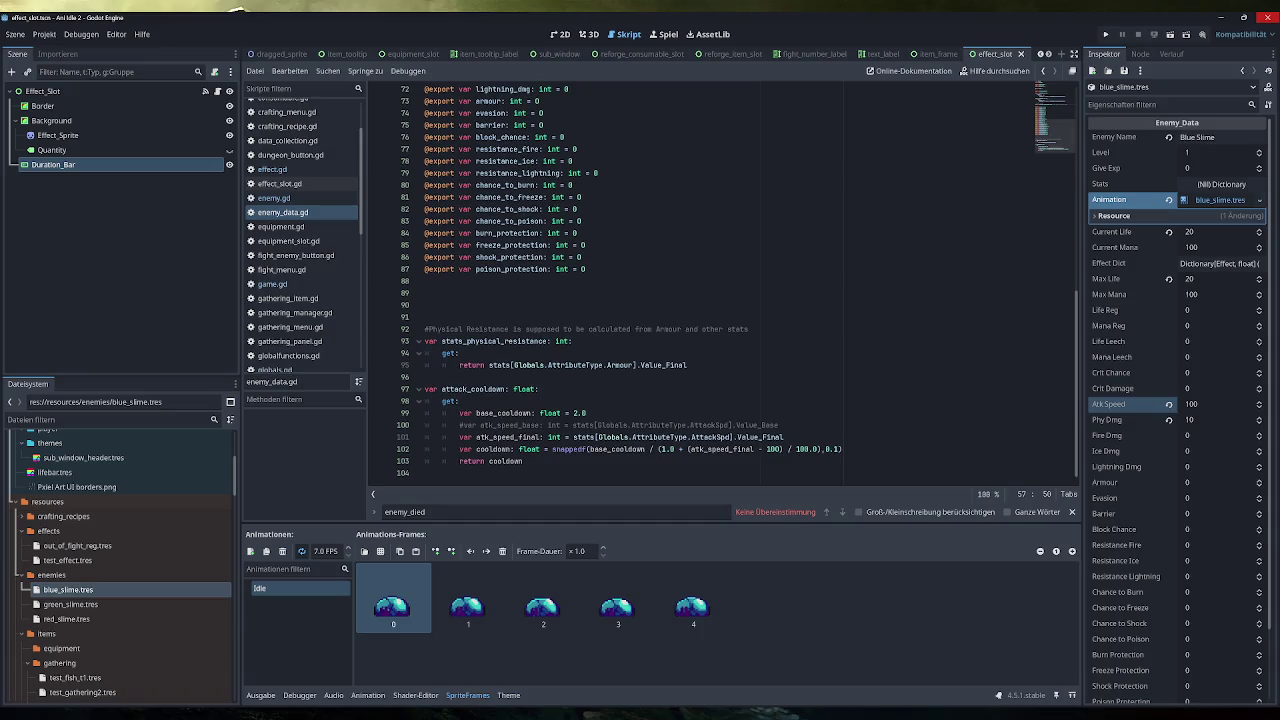
click(458, 401)
double_click(503, 413)
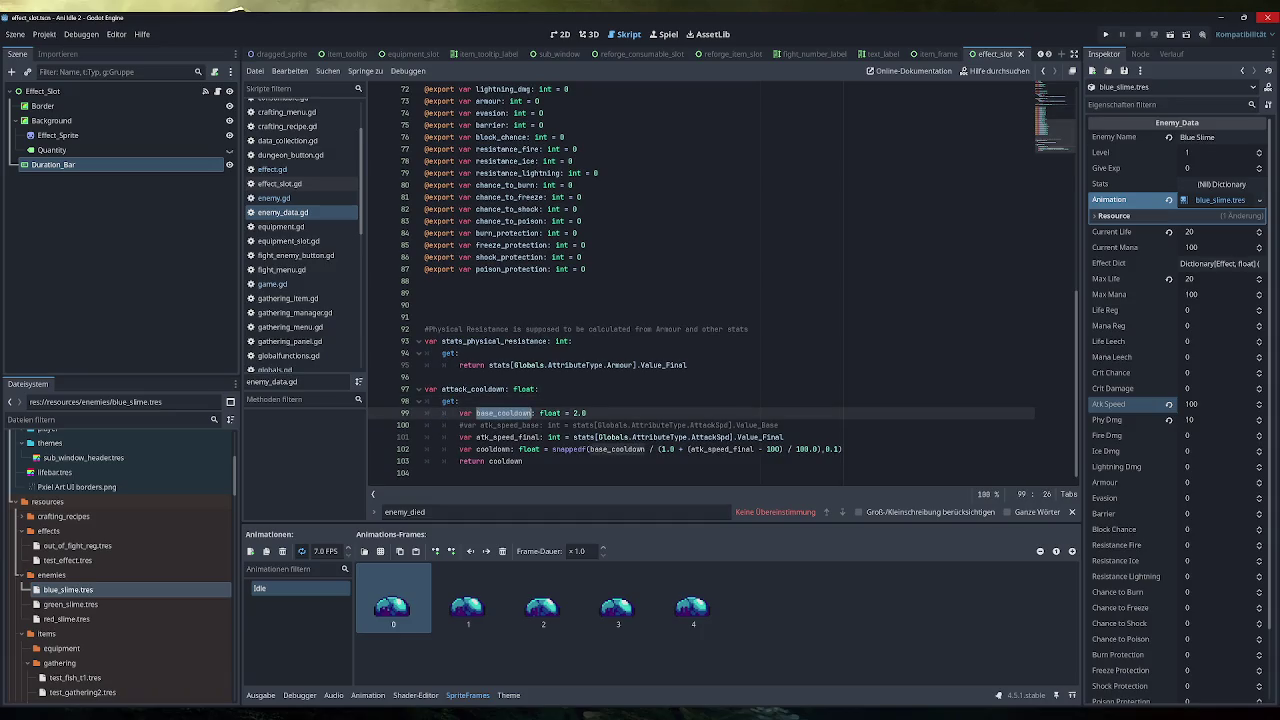
click(586, 413)
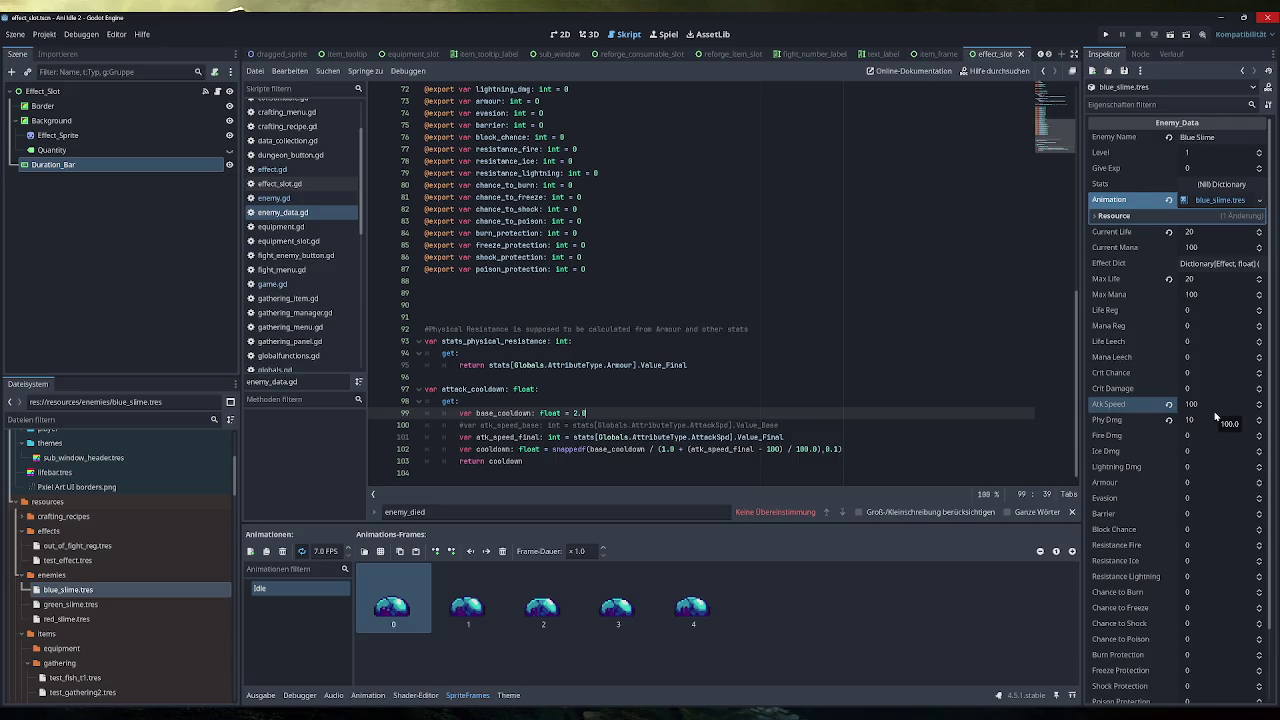
scroll(1214, 410, down, 2)
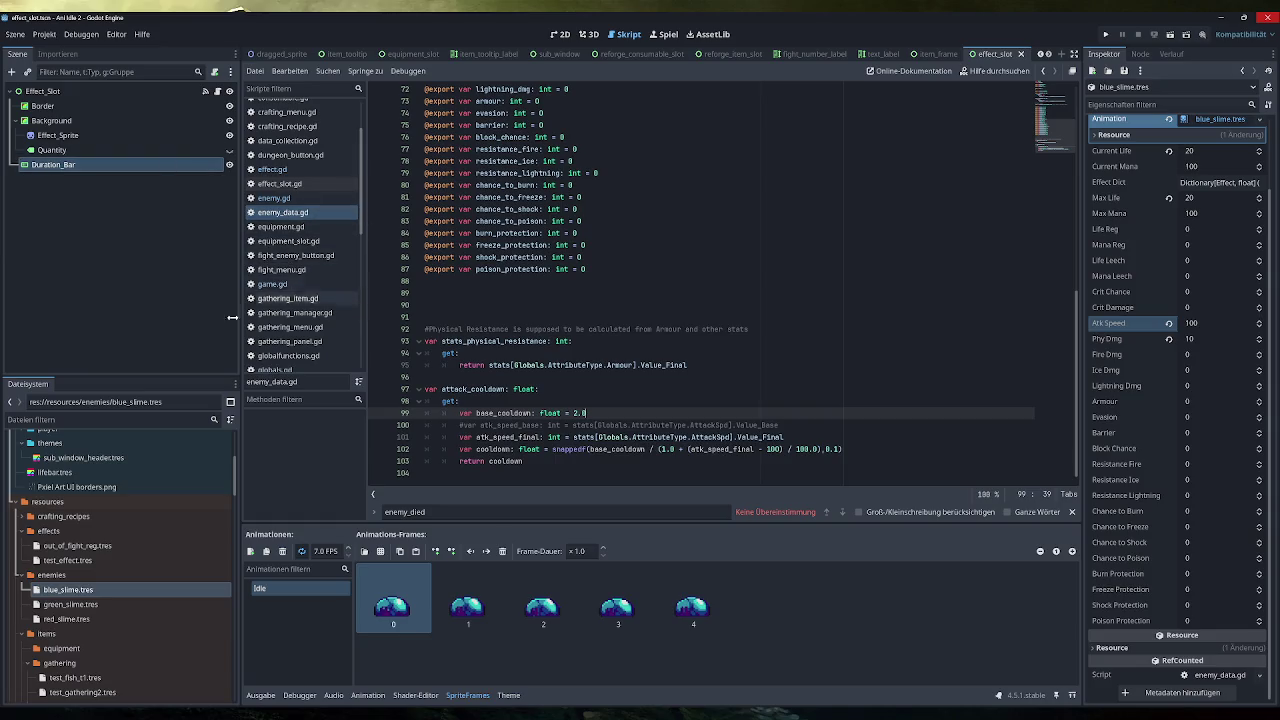
click(88, 605)
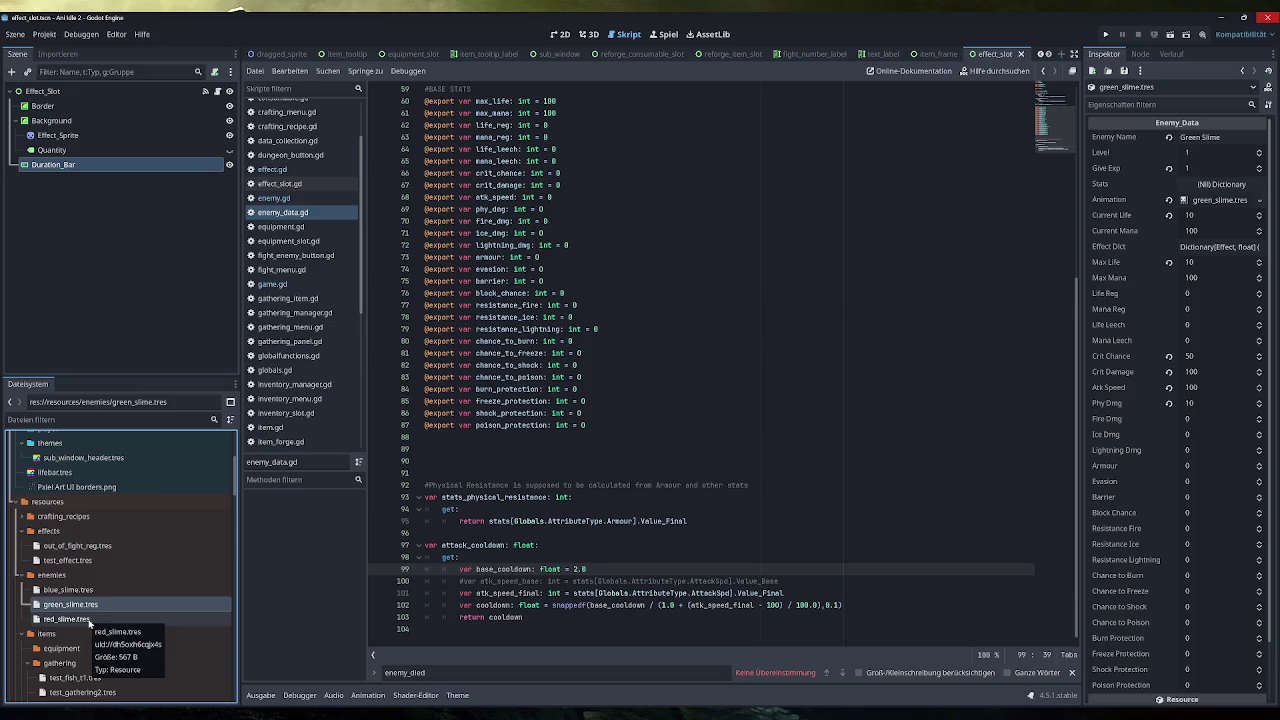
click(1105, 34)
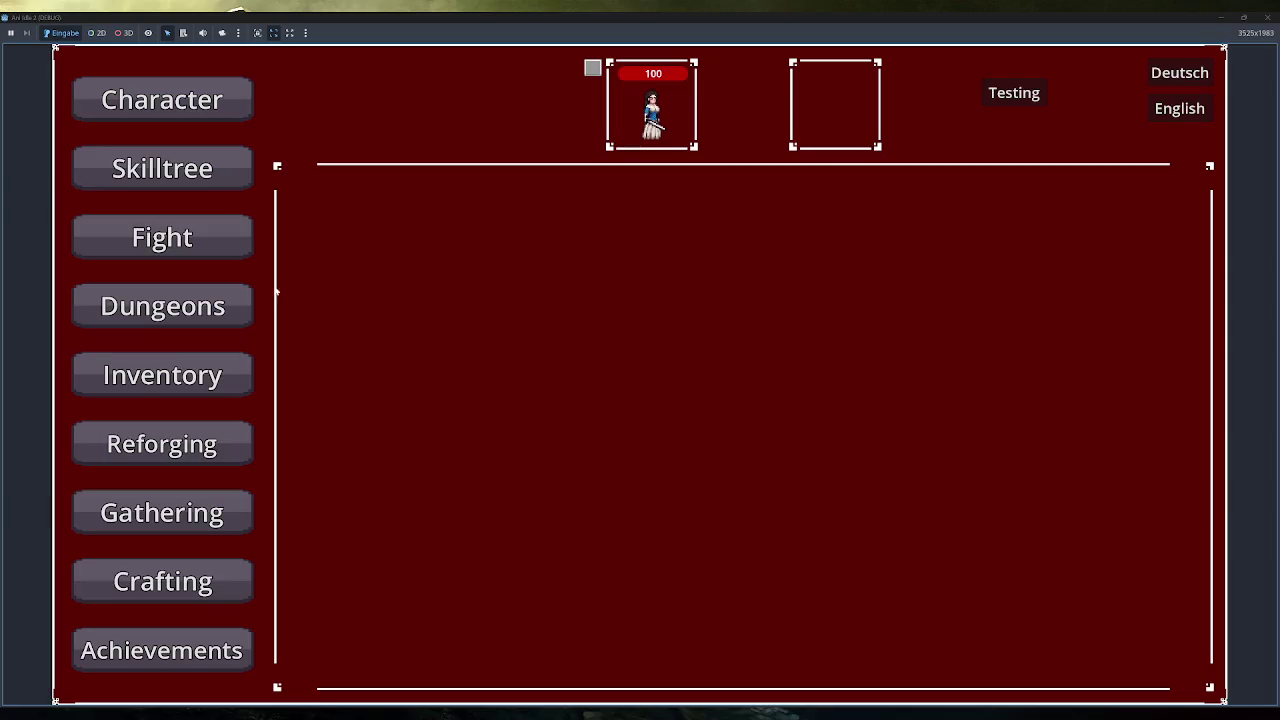
Start combat against the Green Slime, then fill the inventory with test items
click(162, 237)
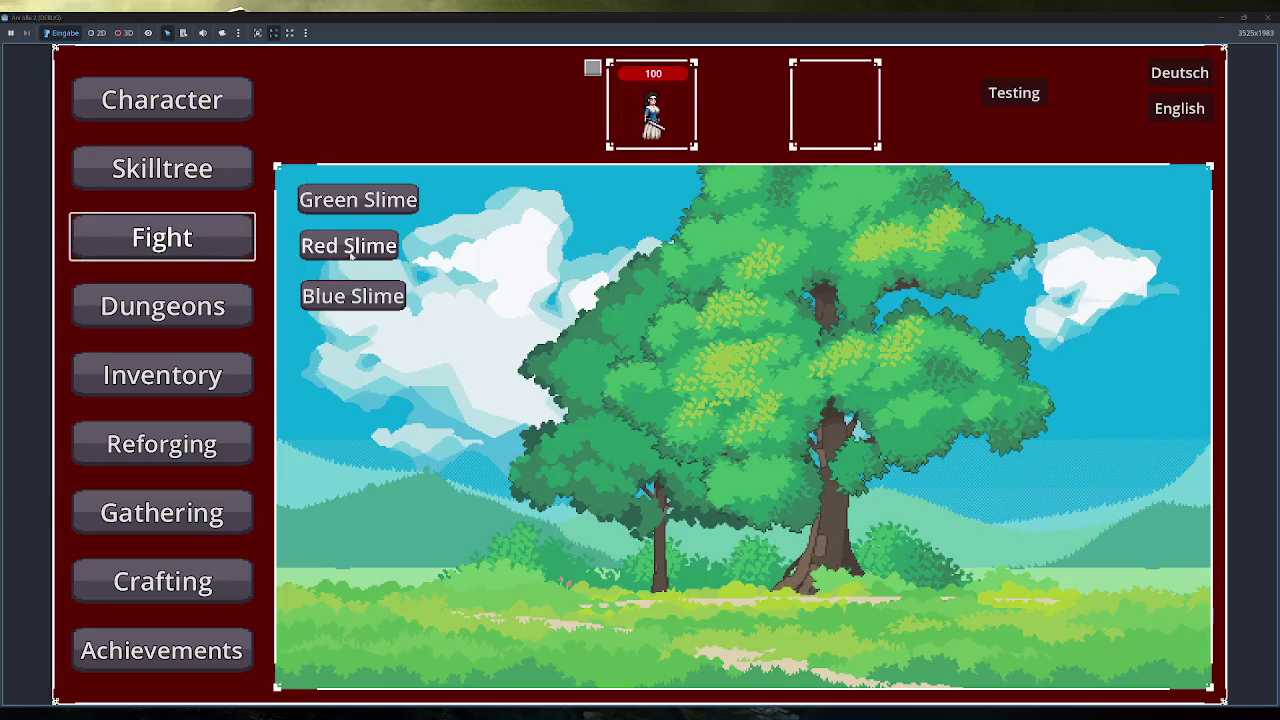
click(355, 202)
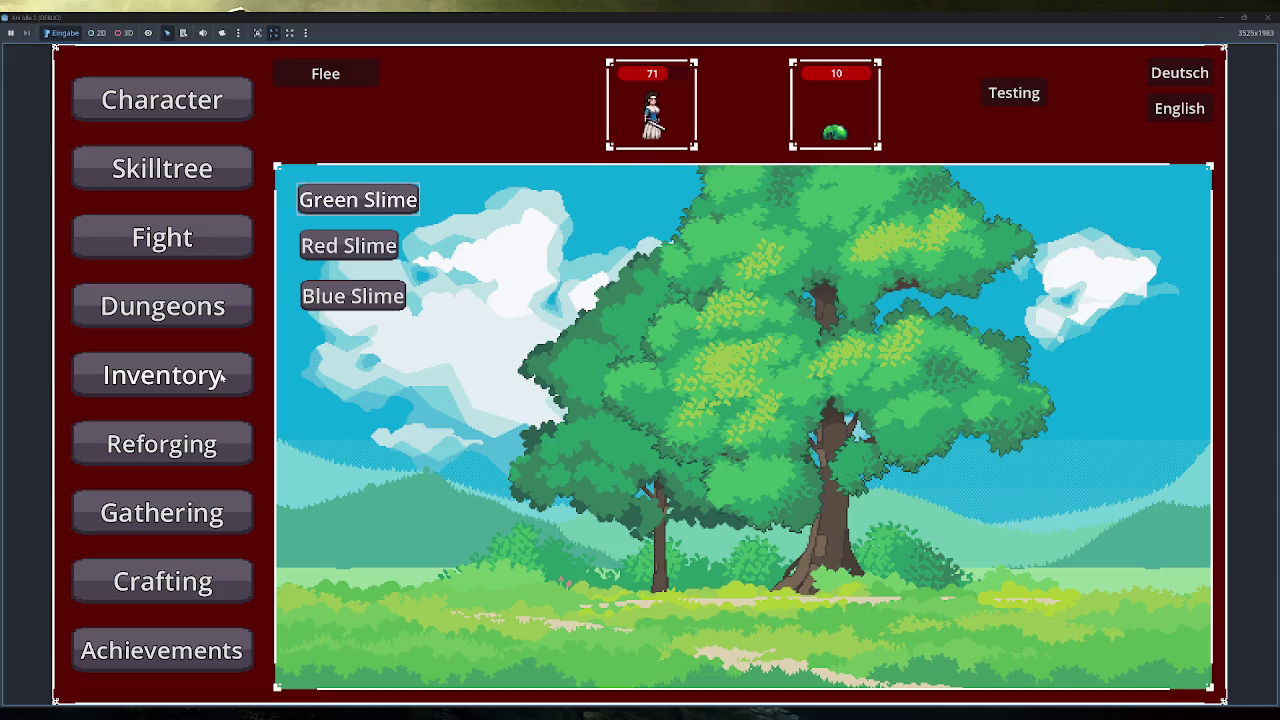
click(222, 376)
click(349, 651)
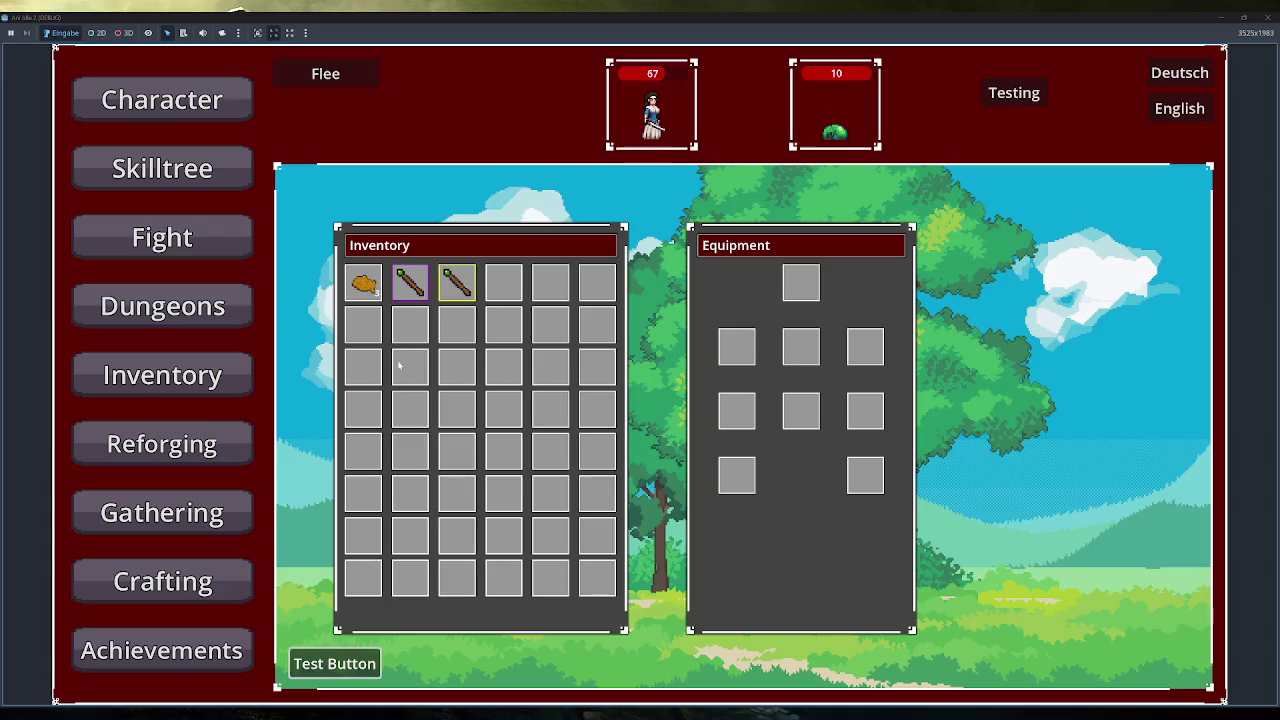
Equip the staff, check its stats tooltip, and close the running game
right_click(410, 284)
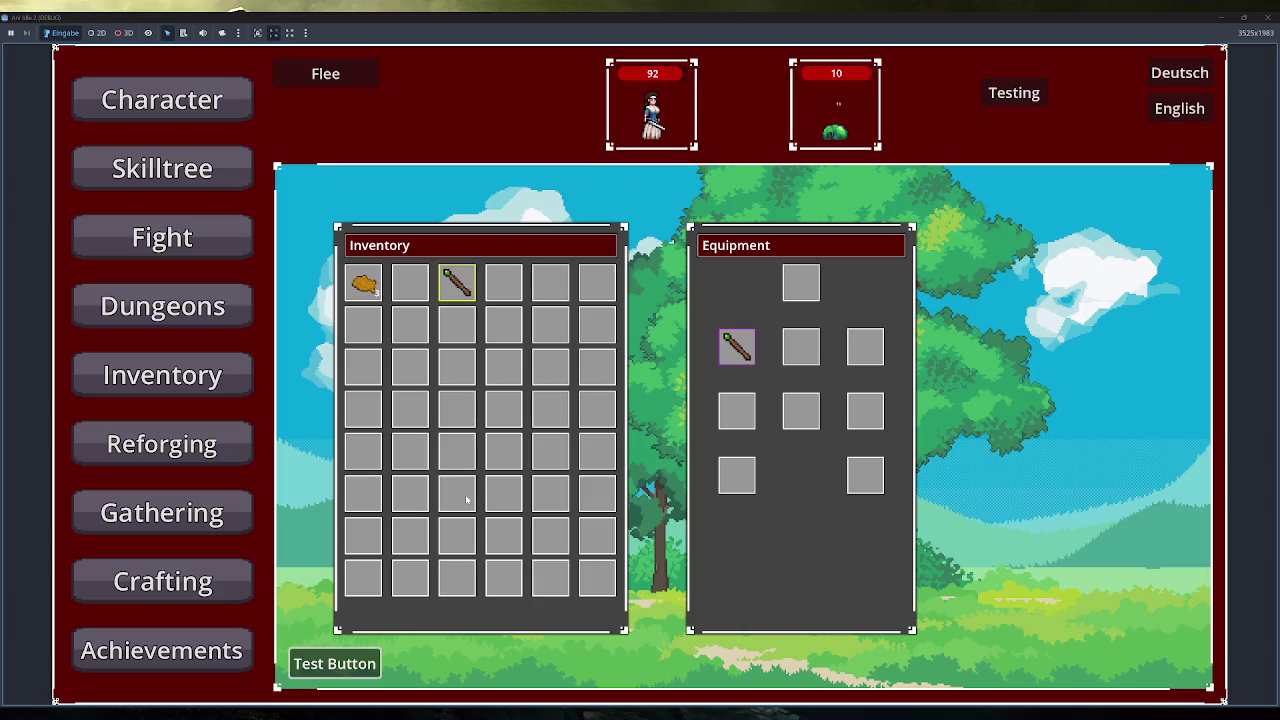
mouse_move(730, 342)
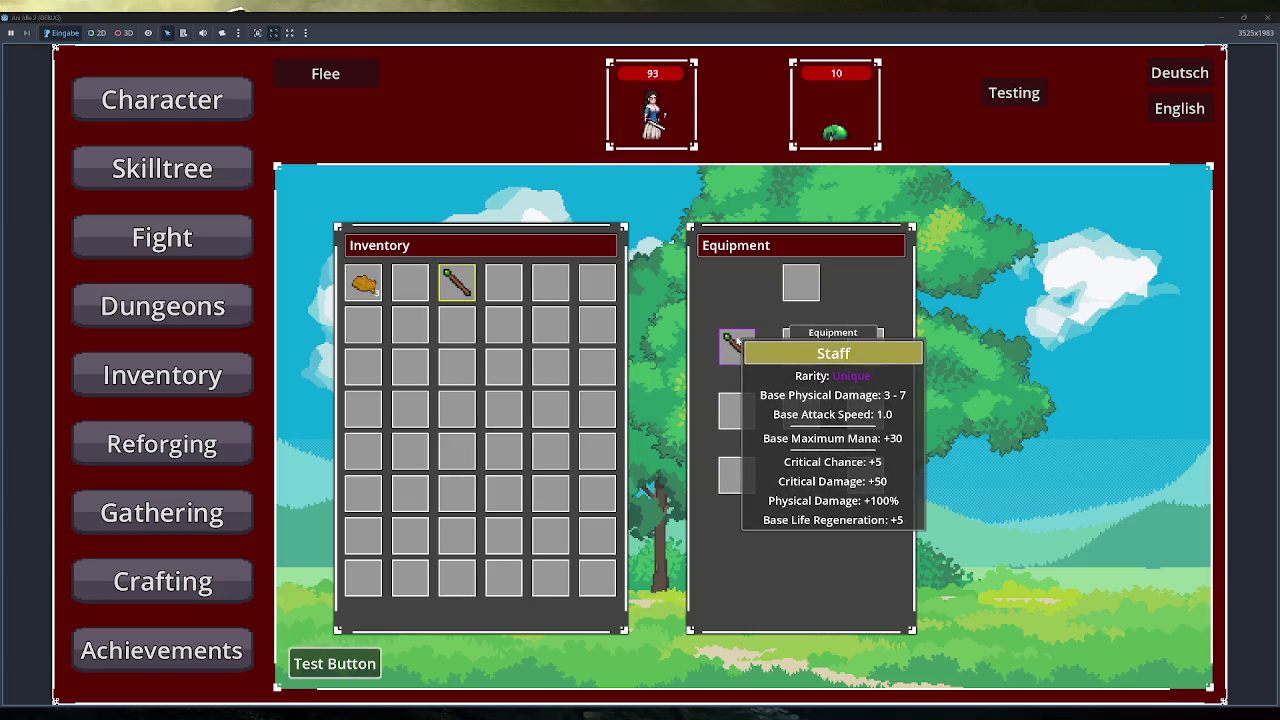
click(1268, 17)
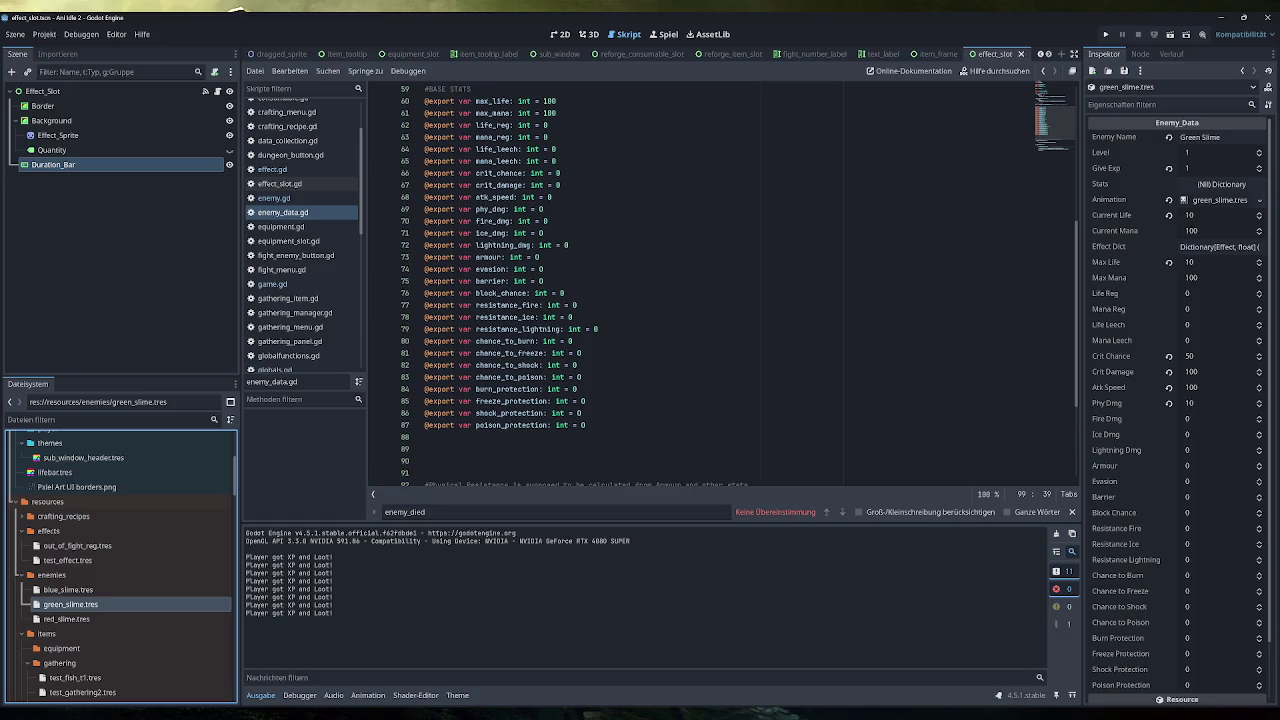
Open game.gd from the script list, then switch over to the project notes
scroll(700, 290, up, 6)
click(309, 285)
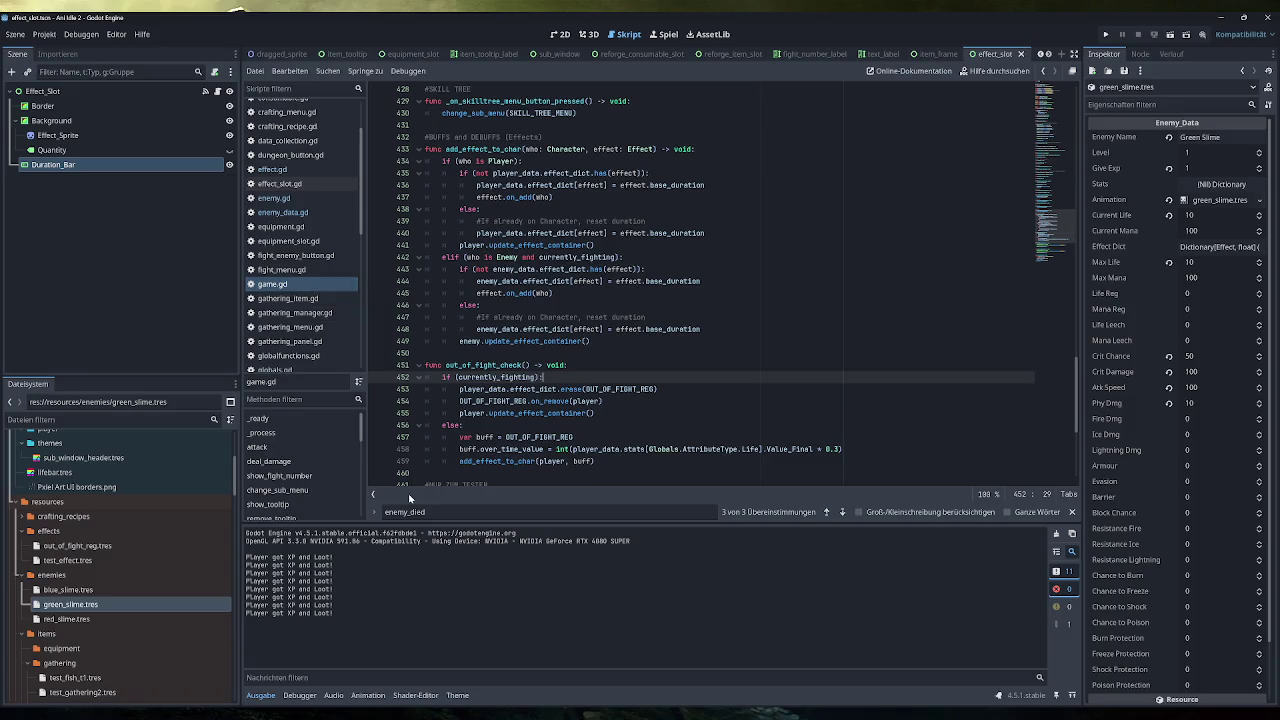
key(alt+Tab)
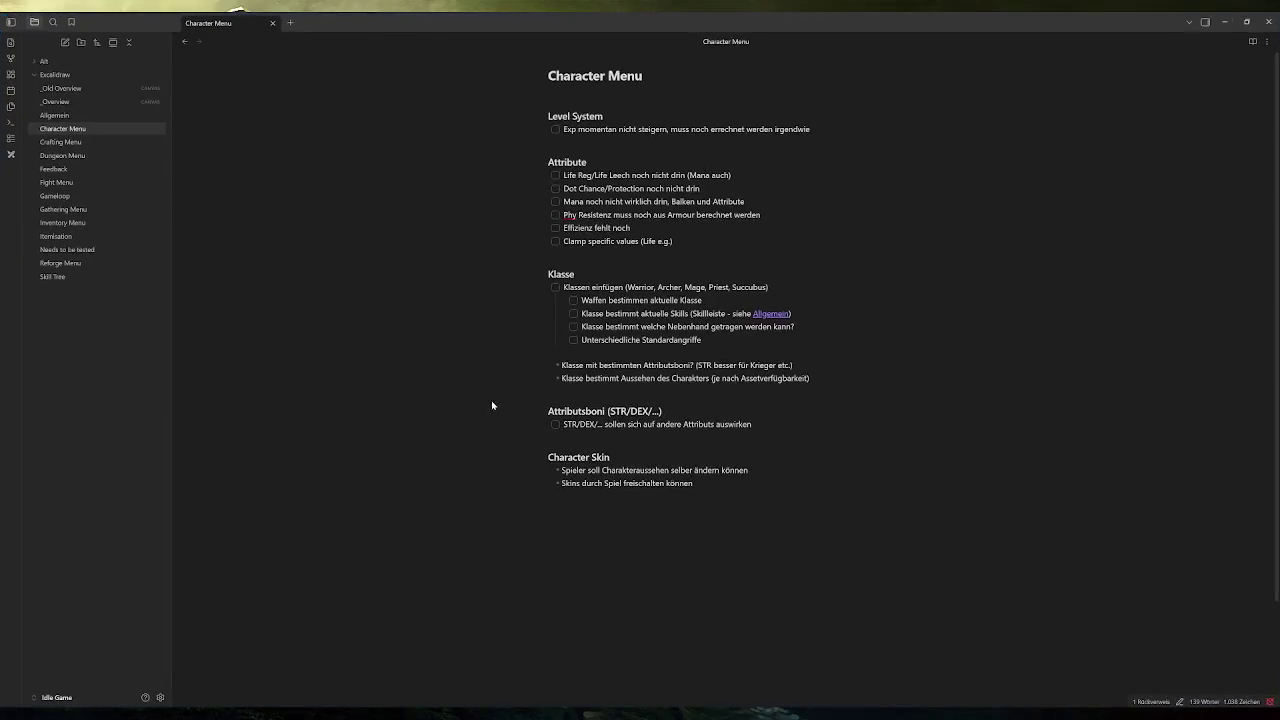
Tick off 'Heilung, wenn kein Kampf läuft' in the Allgemein note, then rerun the game in Godot
click(57, 116)
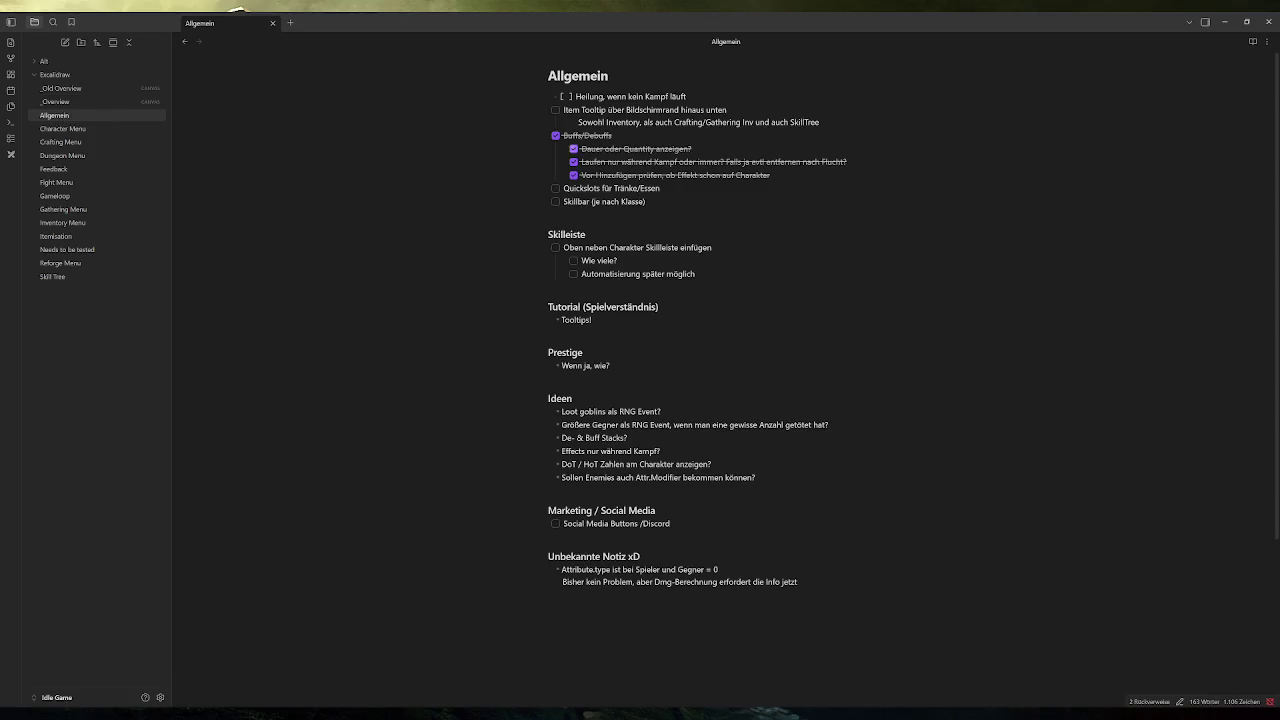
click(555, 96)
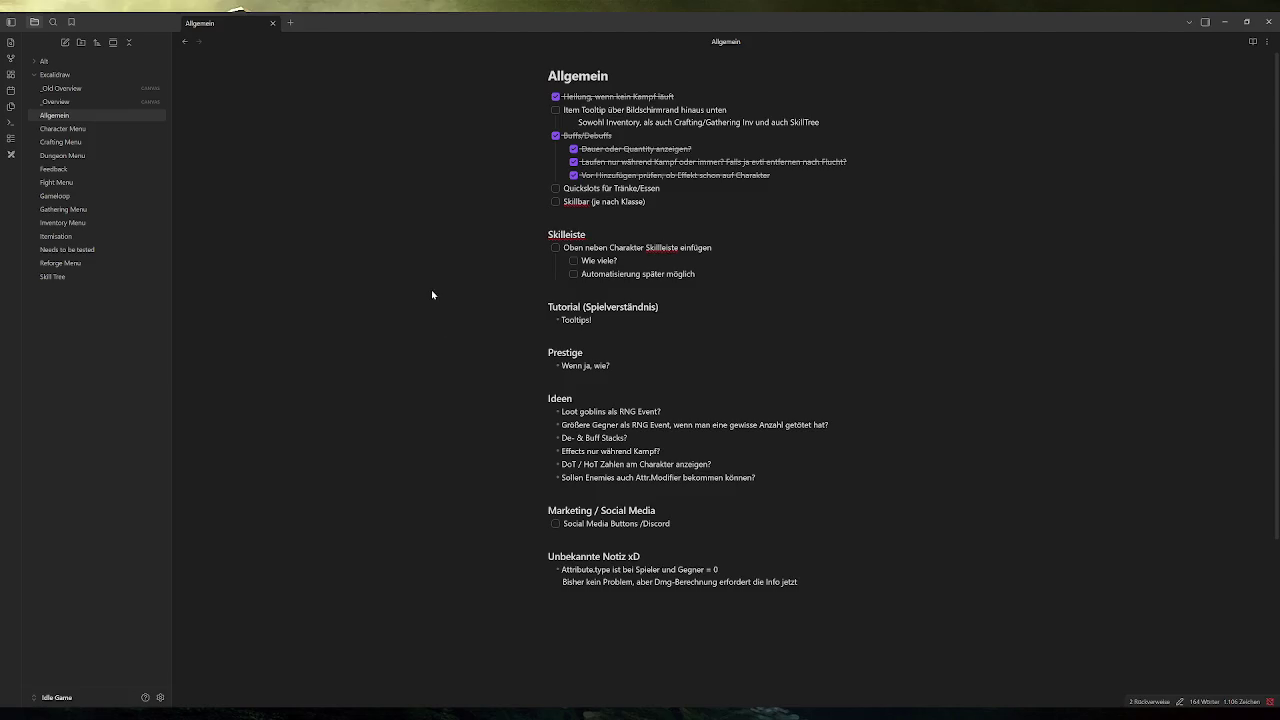
key(alt+Tab)
click(1105, 34)
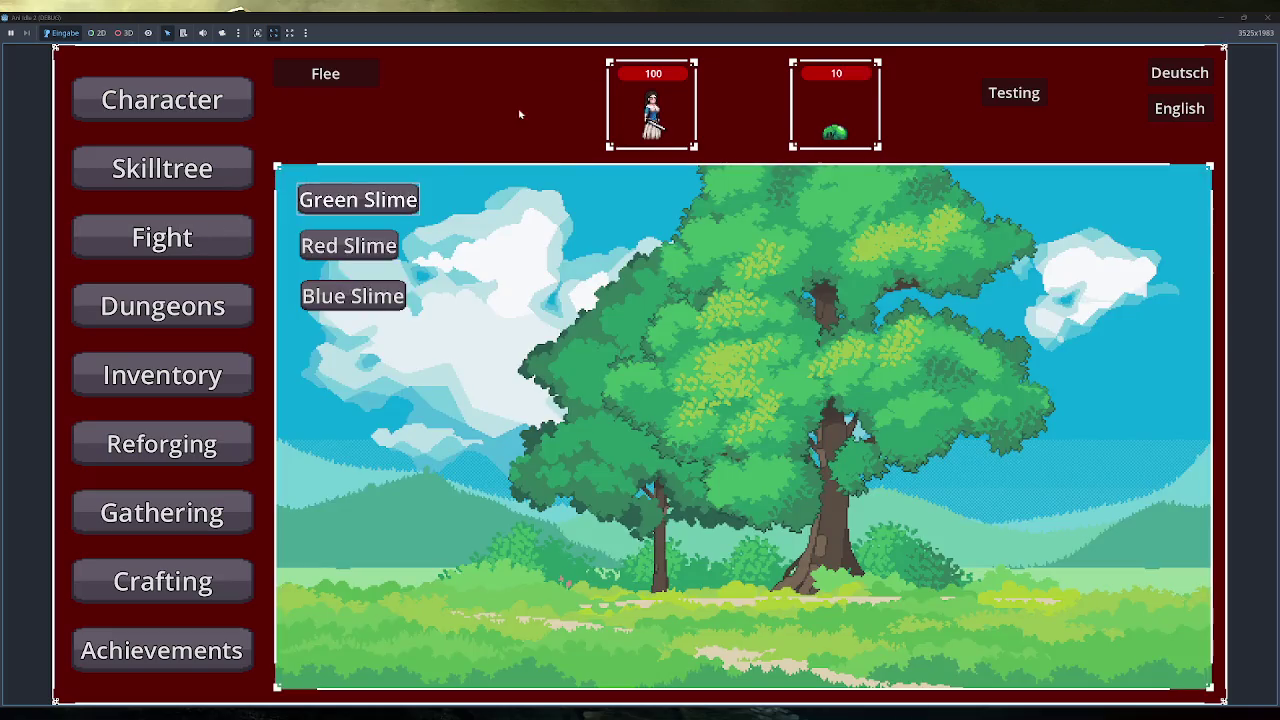
Open the fight screen, close the game, and launch it again
click(325, 73)
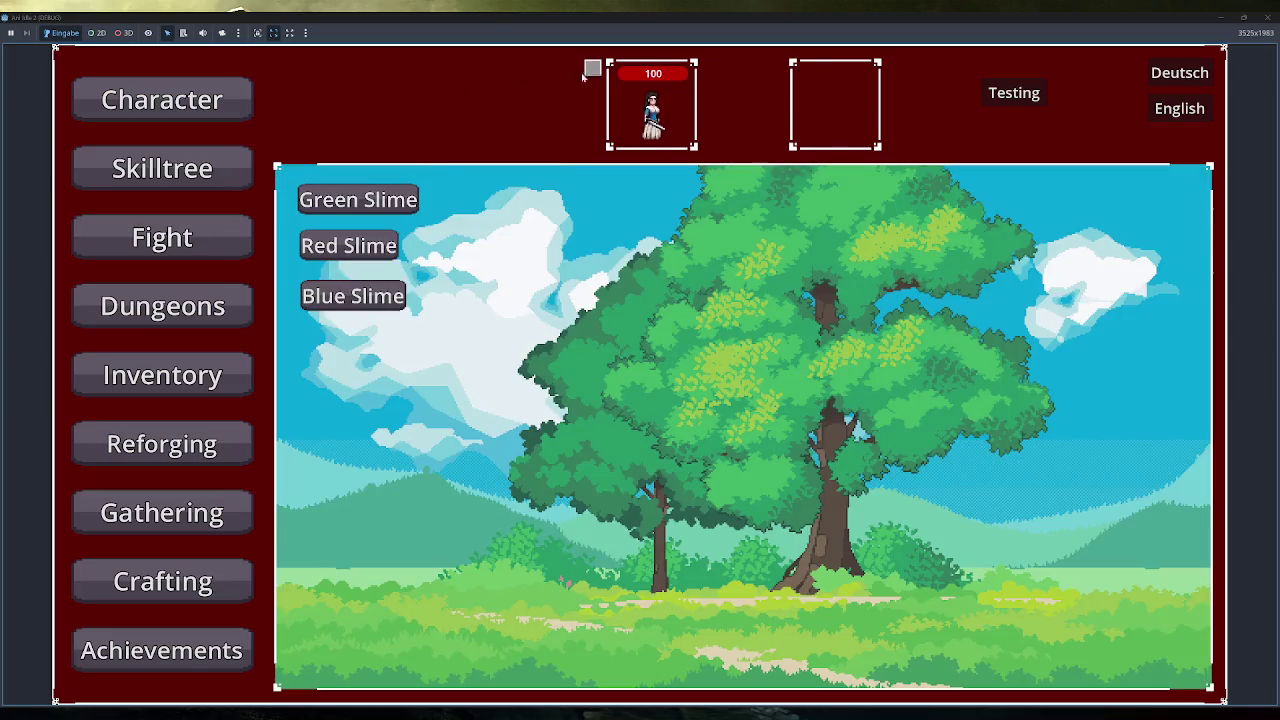
click(1268, 17)
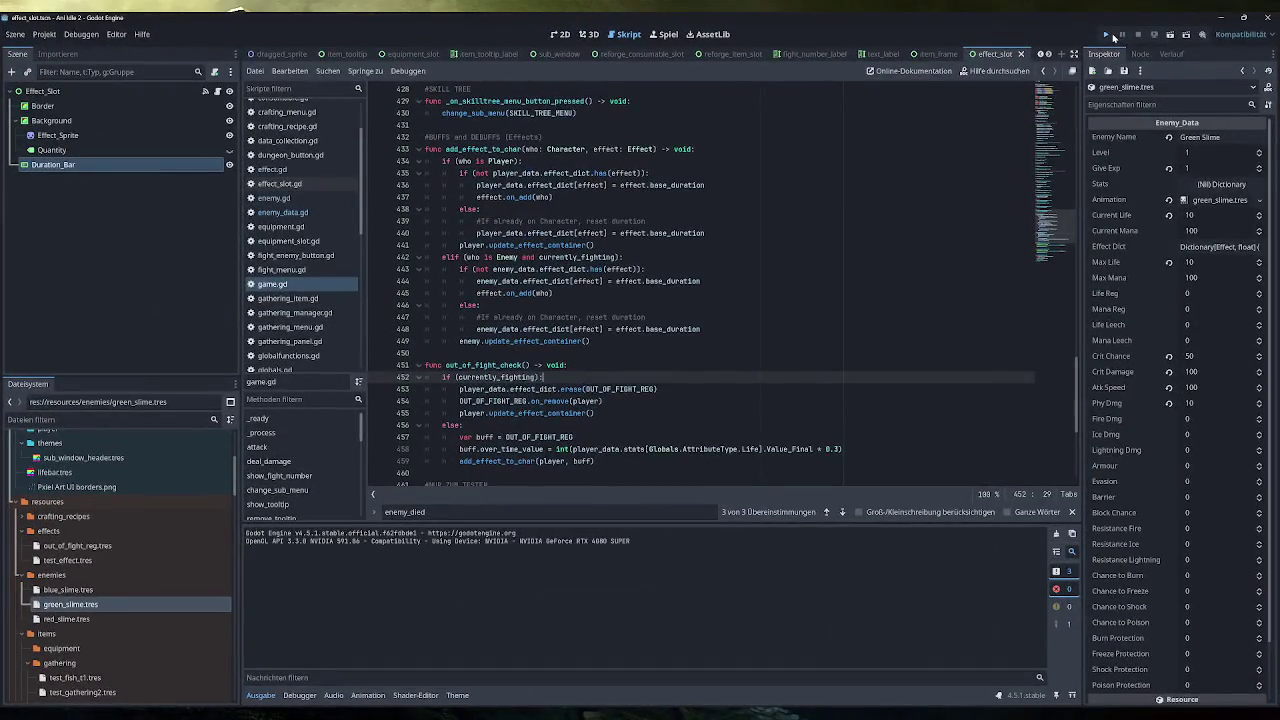
click(1108, 35)
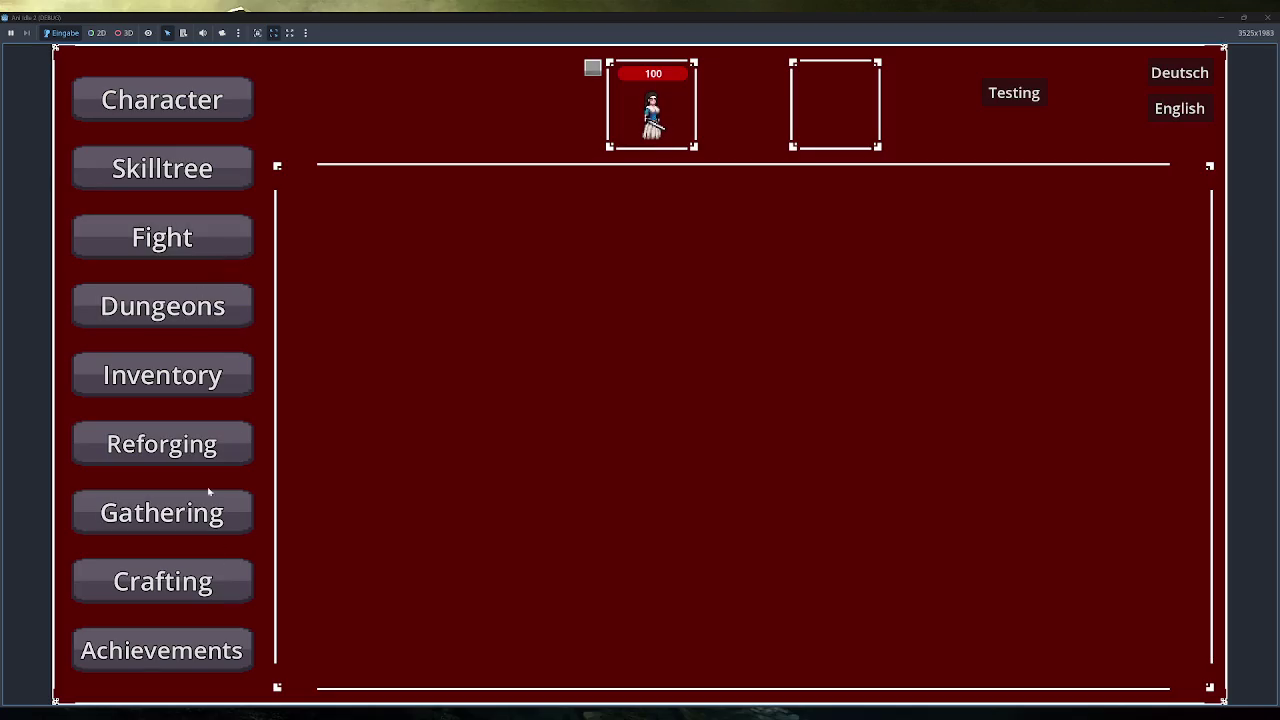
Fill the inventory with test items, equip one, clear a dungeon, then close the game
click(162, 375)
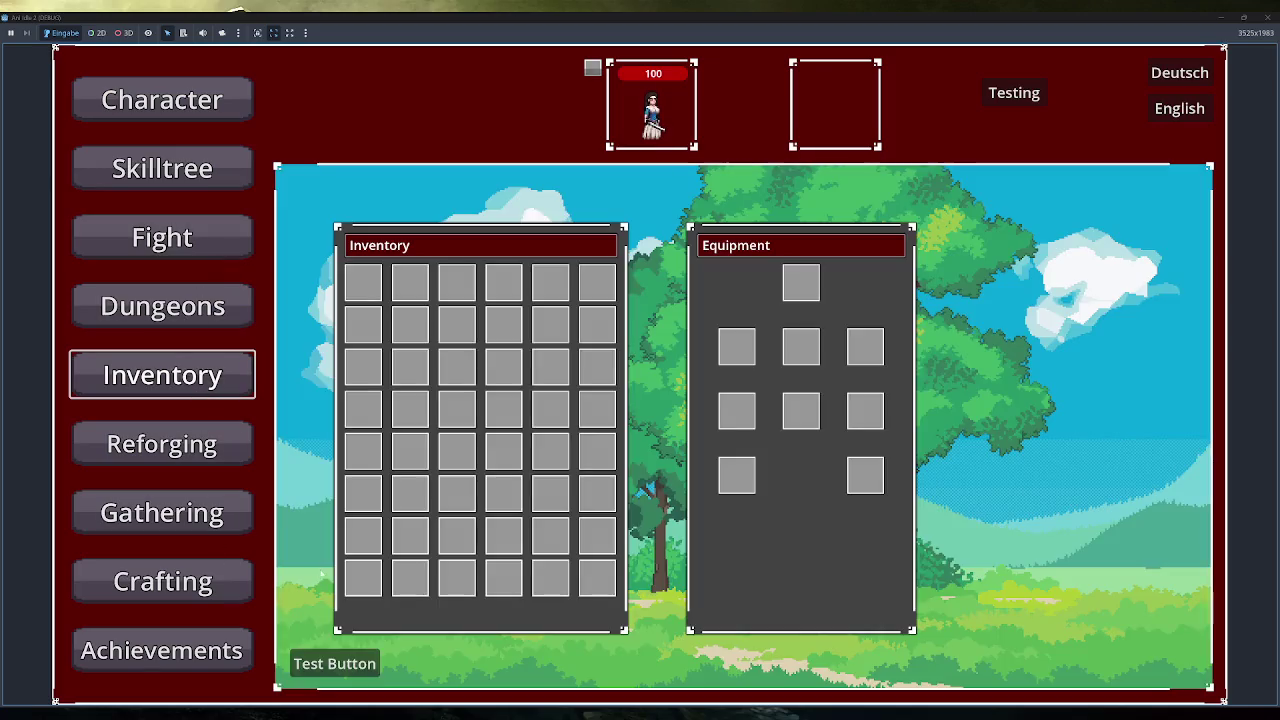
click(335, 663)
right_click(410, 283)
click(230, 317)
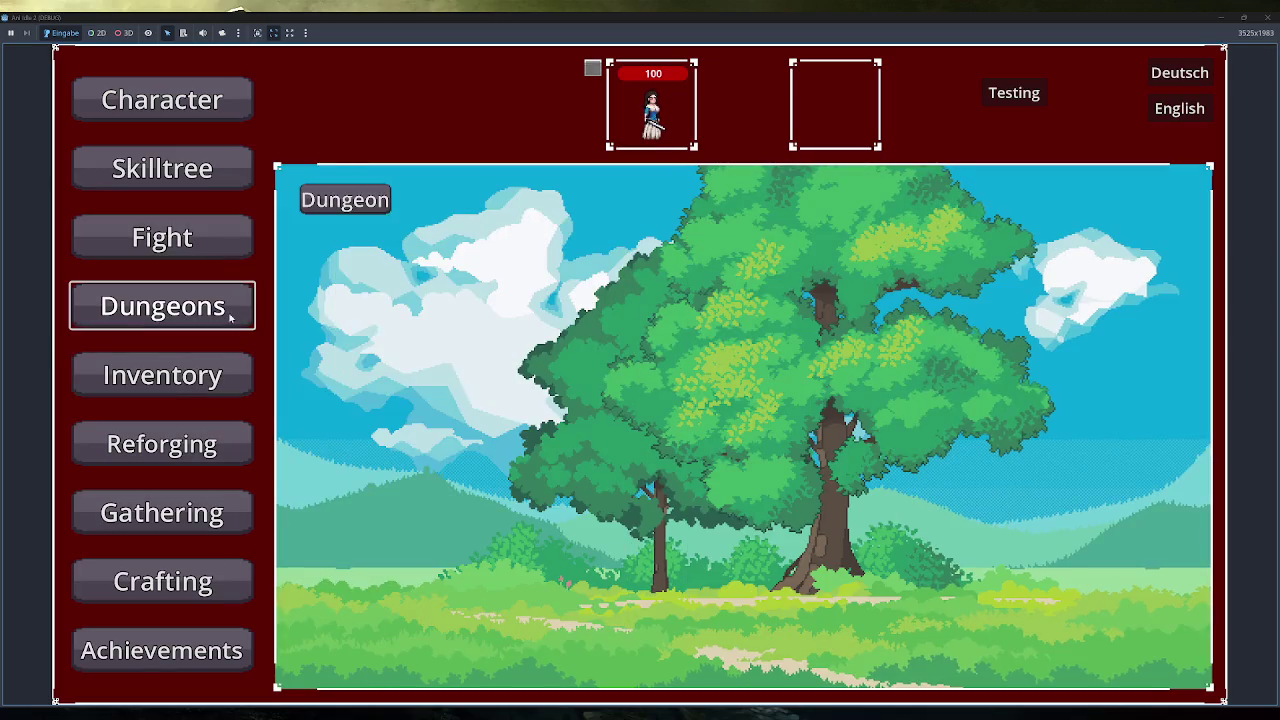
click(383, 209)
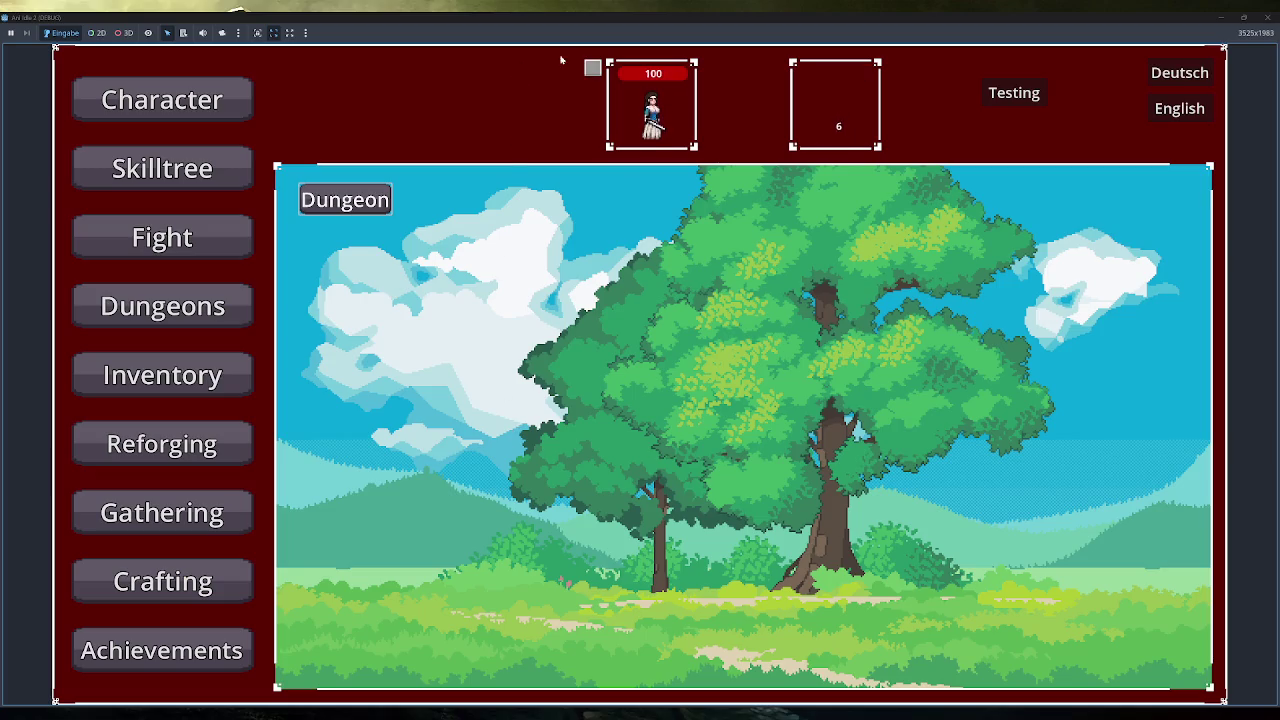
click(1267, 17)
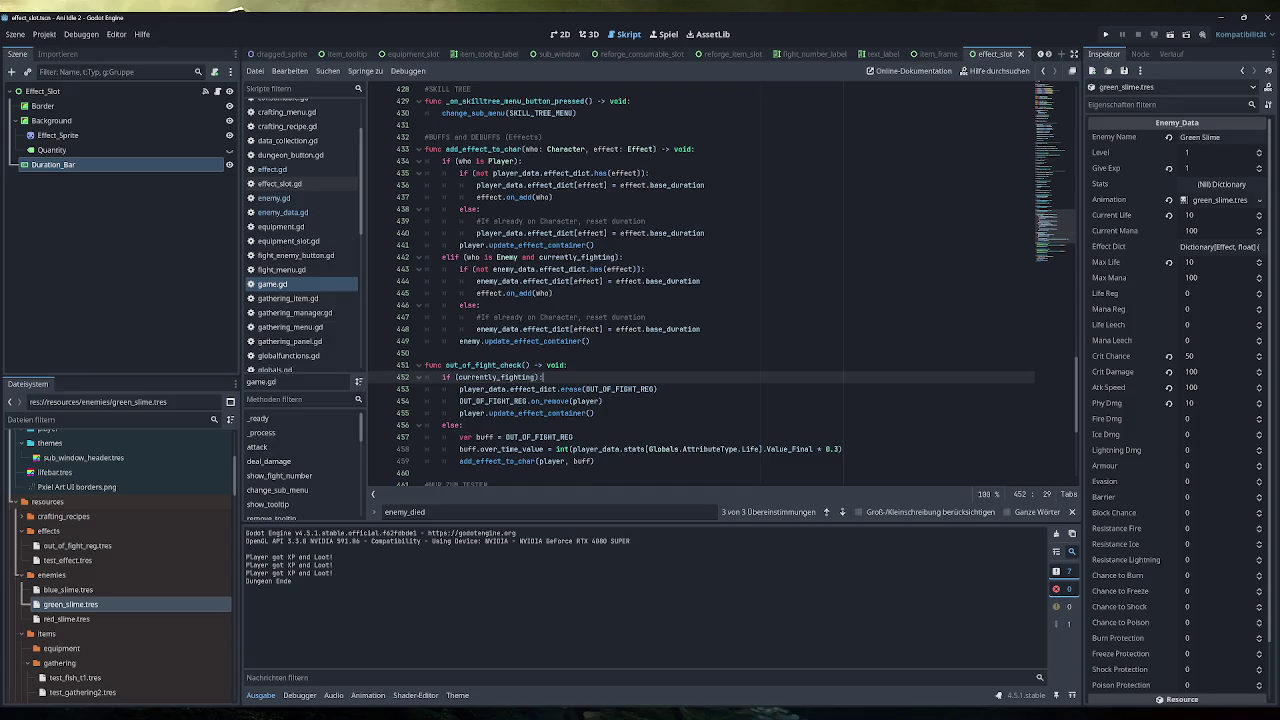
Switch from the Godot editor to the Allgemein note in Obsidian
key(alt+Tab)
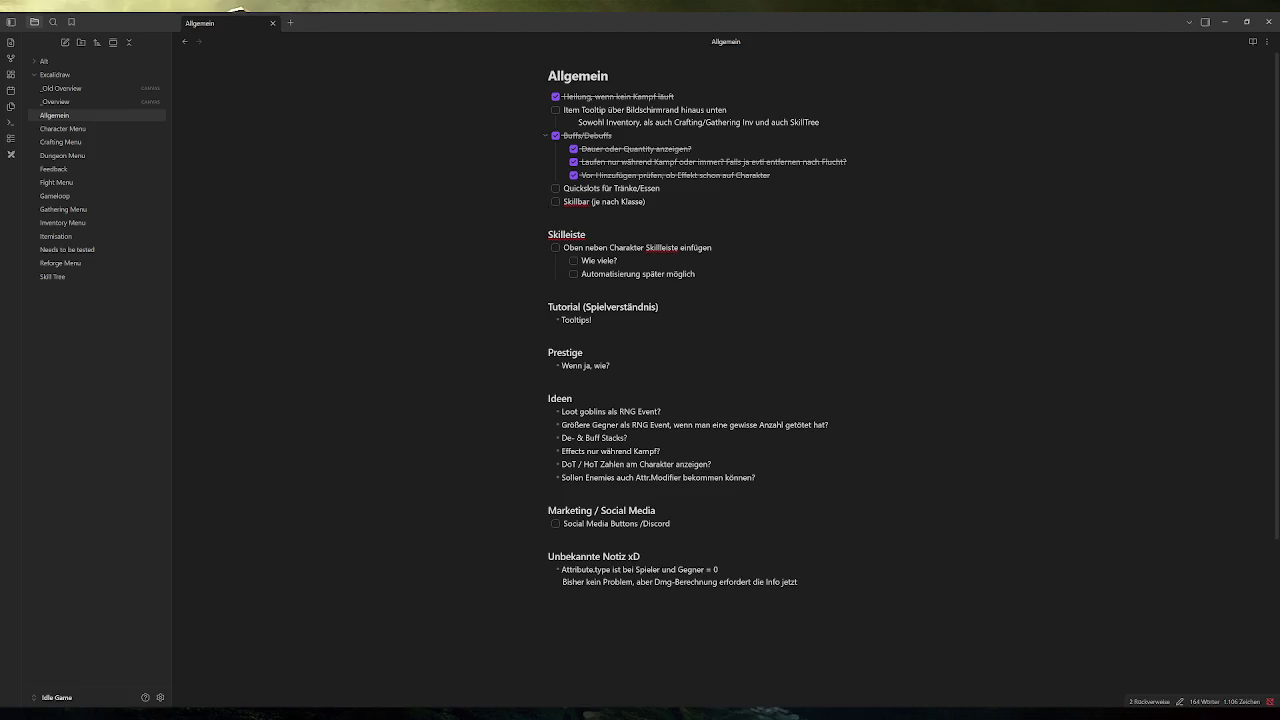
Highlight the Item Tooltip task to review it, deselect it, and return to Godot
drag(820, 122, 545, 113)
click(688, 122)
key(alt+Tab)
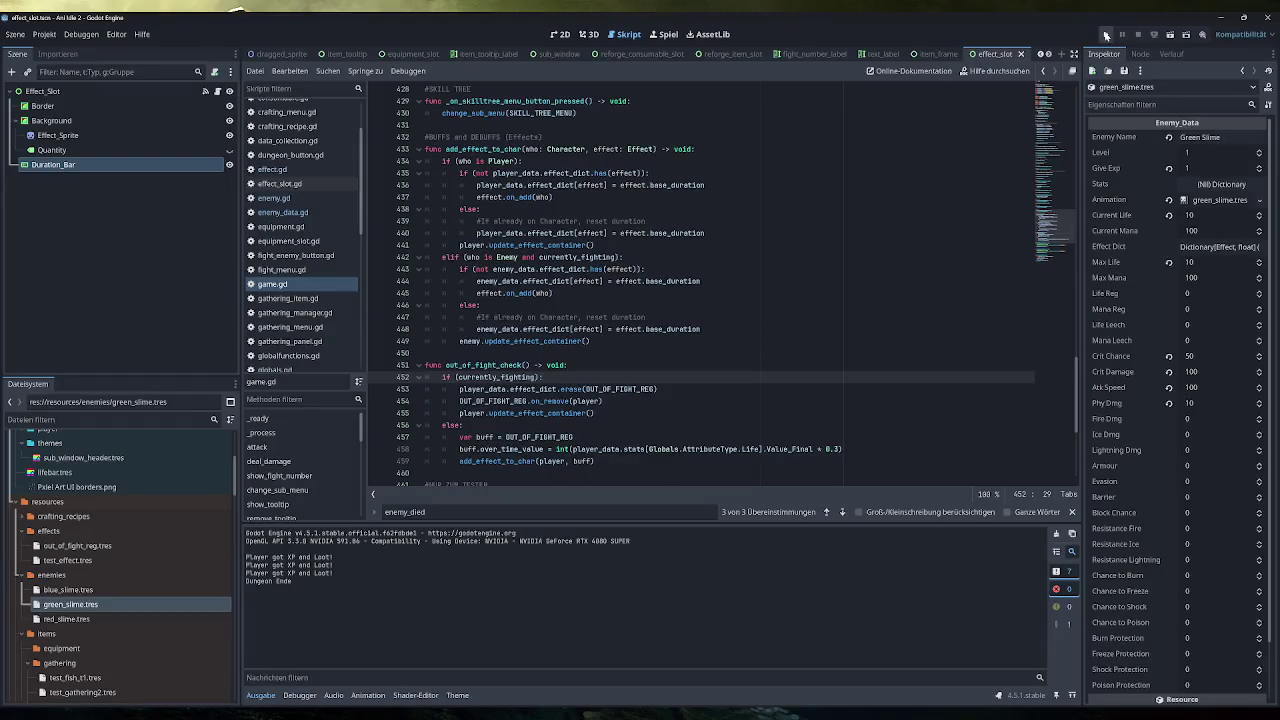
Run the game, open the skill tree, and view node tooltips
click(1105, 36)
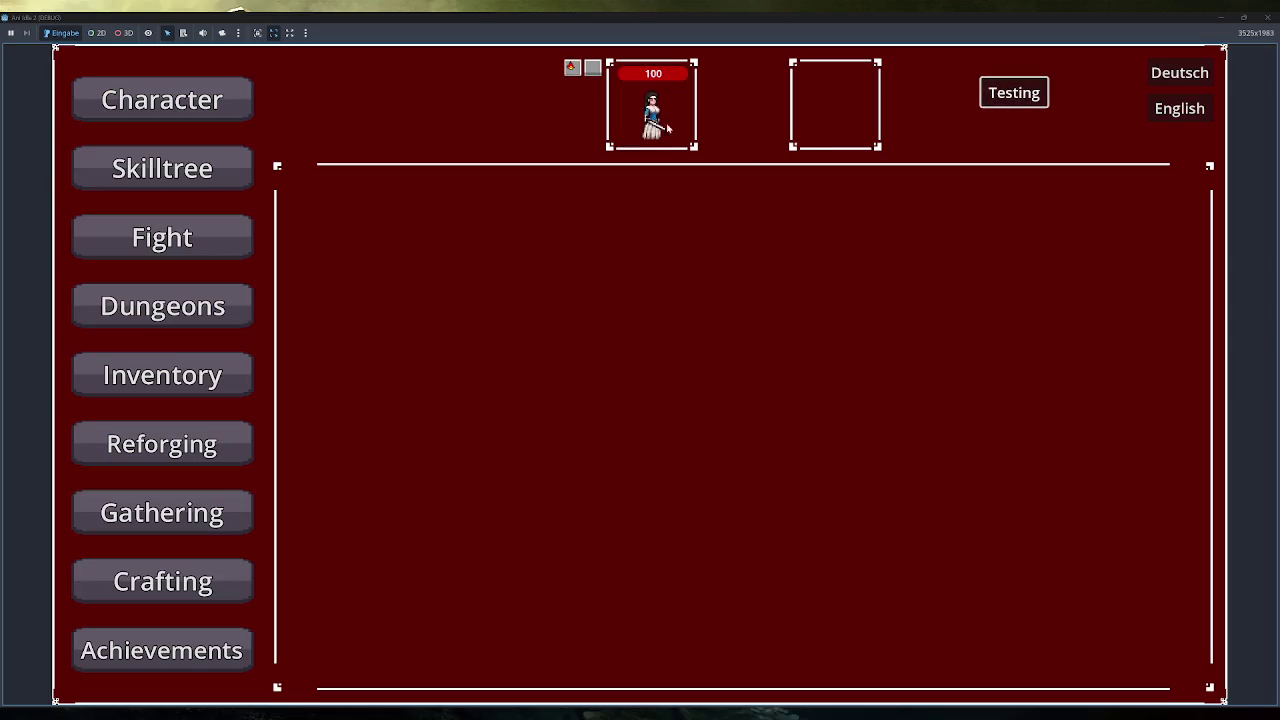
mouse_move(594, 69)
click(192, 170)
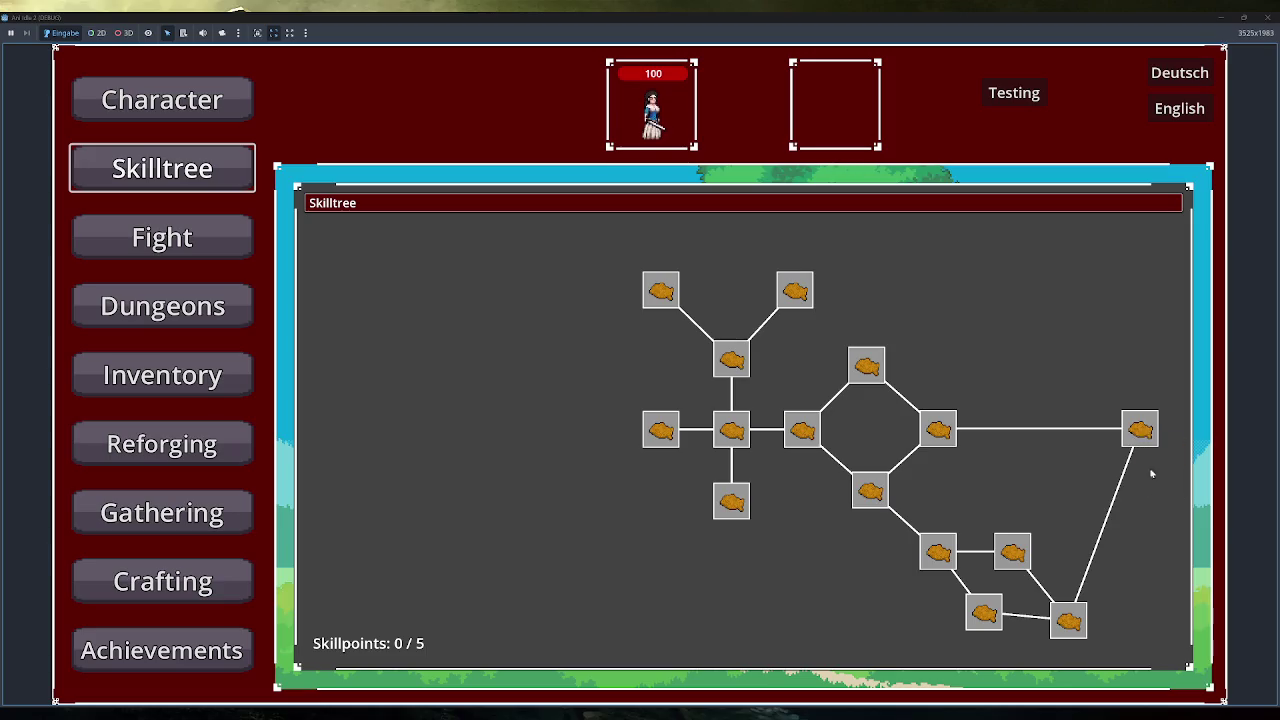
mouse_move(1150, 435)
mouse_move(968, 632)
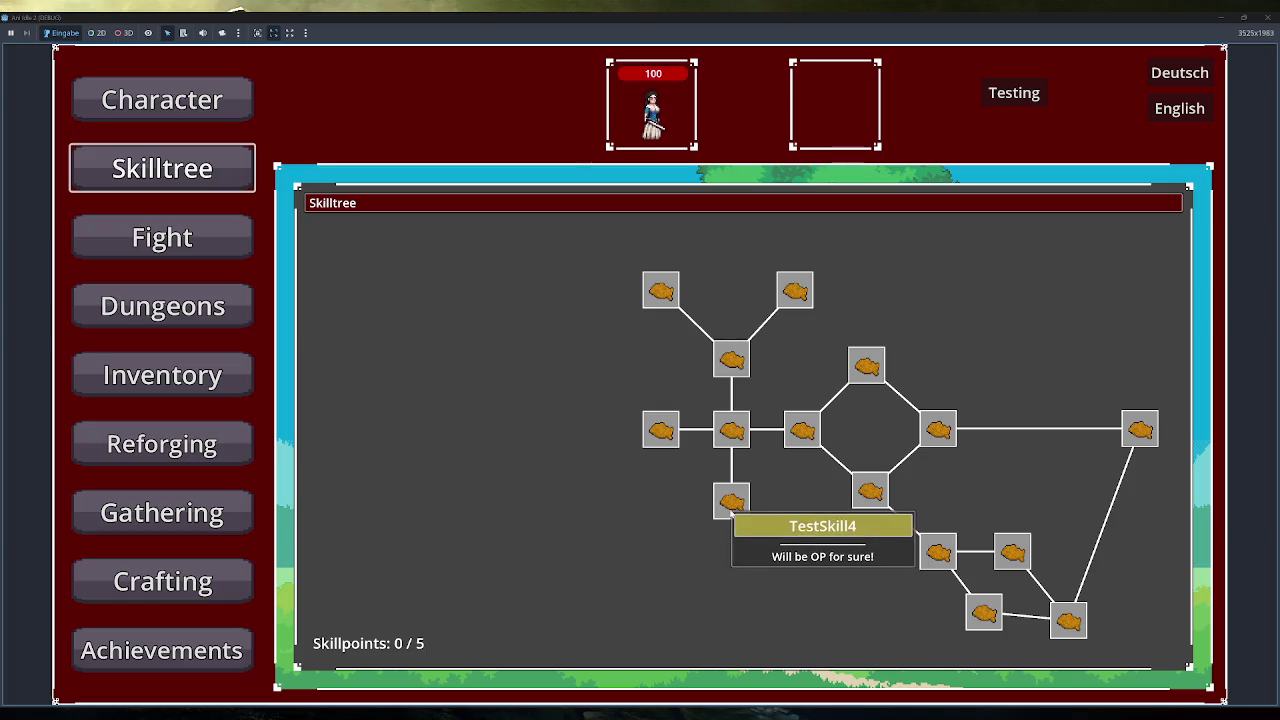
Zoom out and pan the skill tree left, right and bottom-left to test tooltip edges, then open Fight
scroll(531, 343, down, 3)
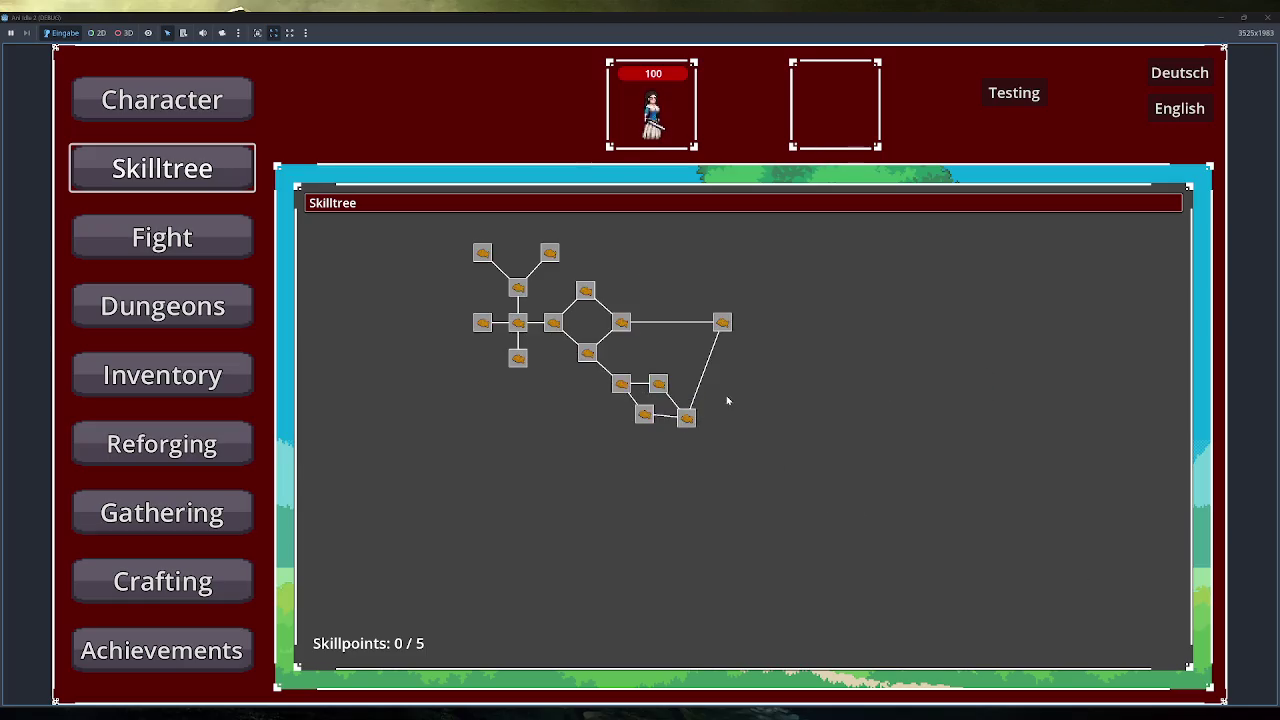
drag(726, 395, 375, 313)
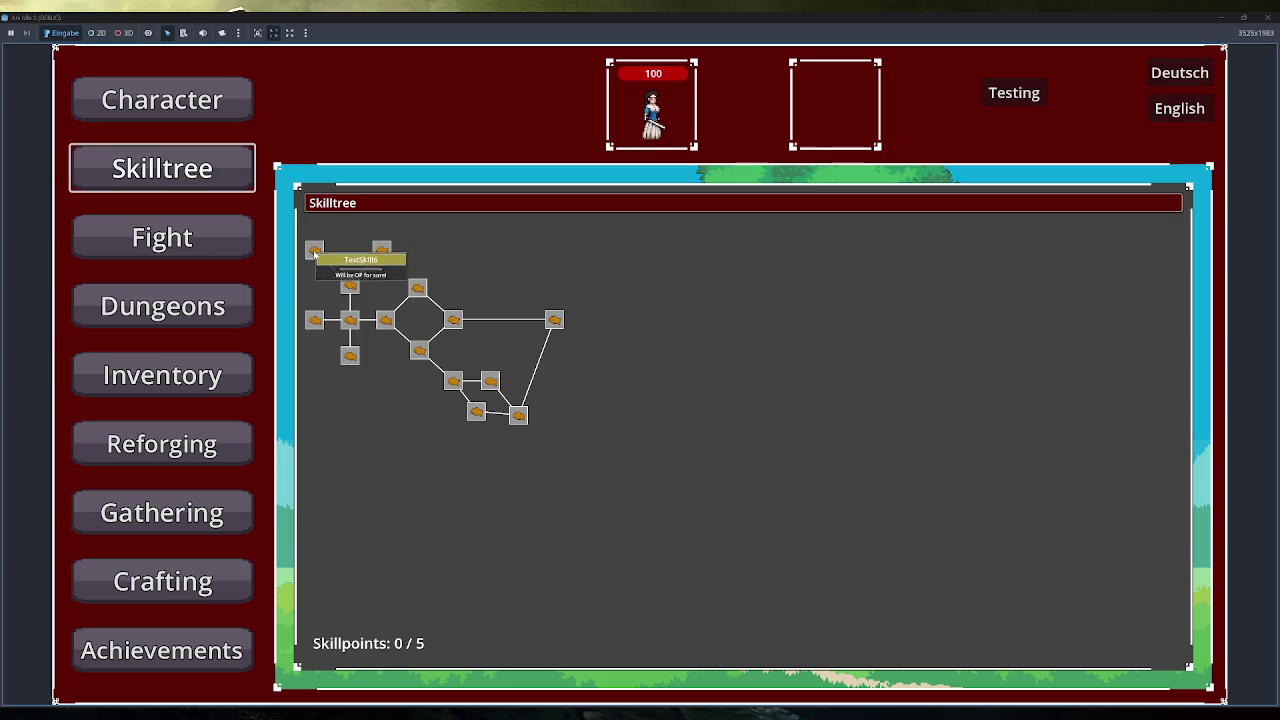
mouse_move(392, 229)
mouse_move(403, 363)
mouse_down()
mouse_move(957, 409)
mouse_move(1057, 405)
mouse_up()
mouse_move(1177, 298)
mouse_down()
mouse_move(743, 633)
mouse_move(570, 660)
mouse_move(991, 543)
mouse_move(754, 323)
mouse_move(452, 337)
mouse_up()
click(165, 238)
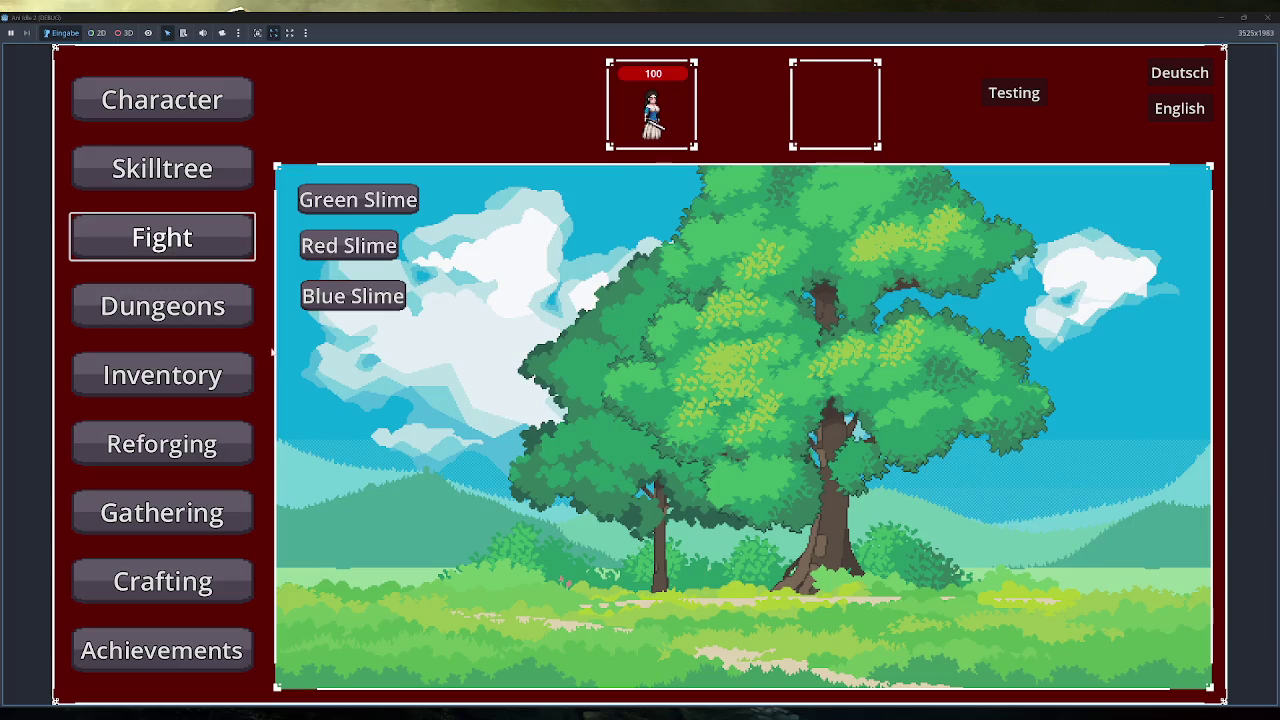
Fill every inventory row with test items on the inventory screen
click(190, 377)
click(335, 664)
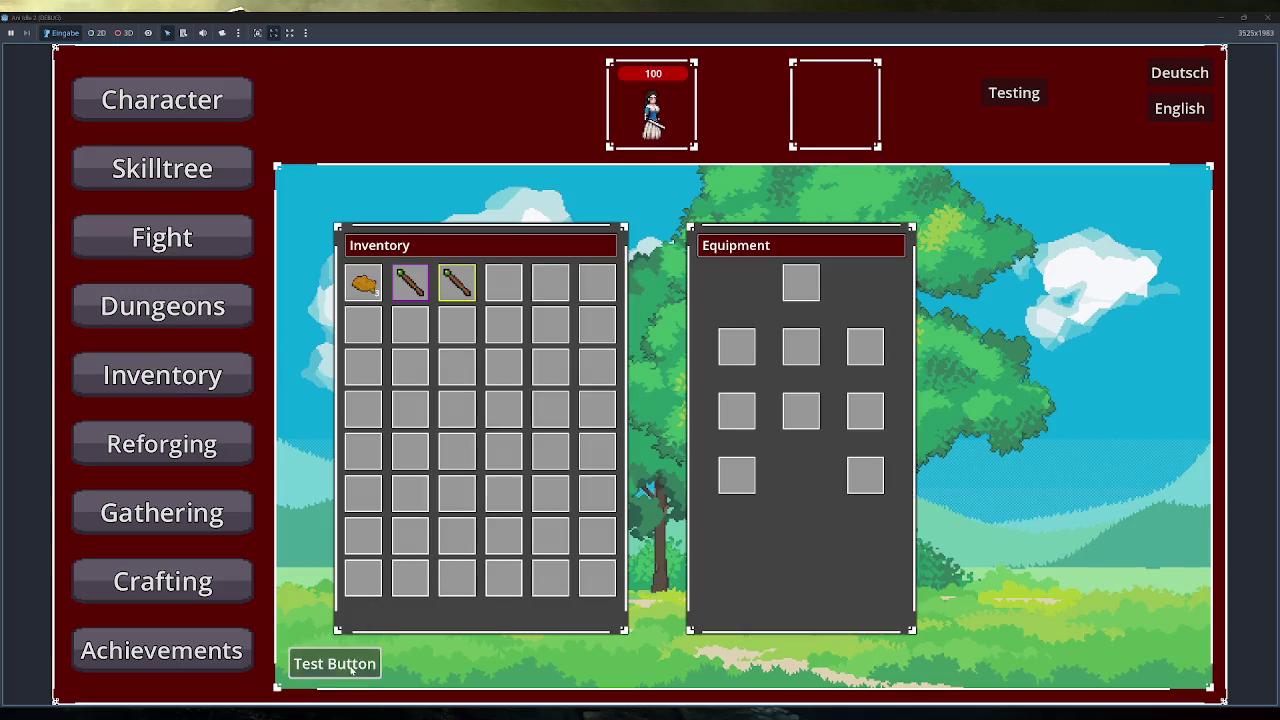
click(348, 670)
click(348, 670)
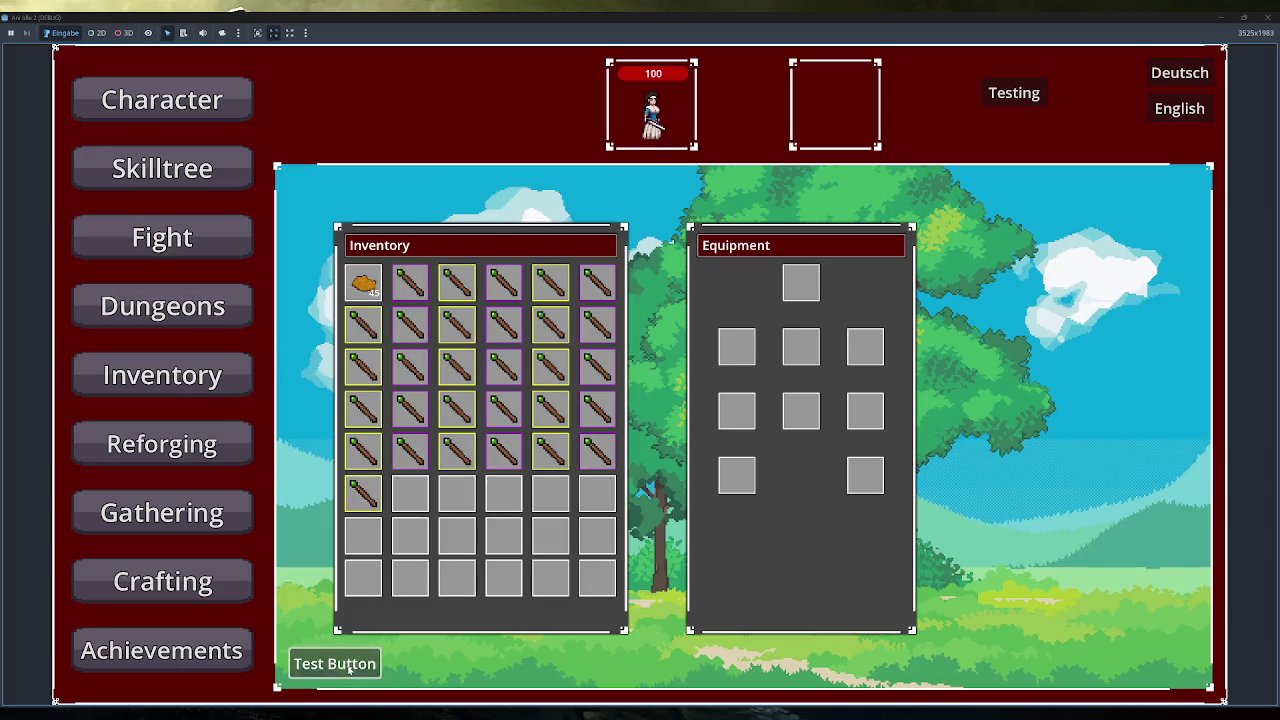
click(348, 670)
click(348, 670)
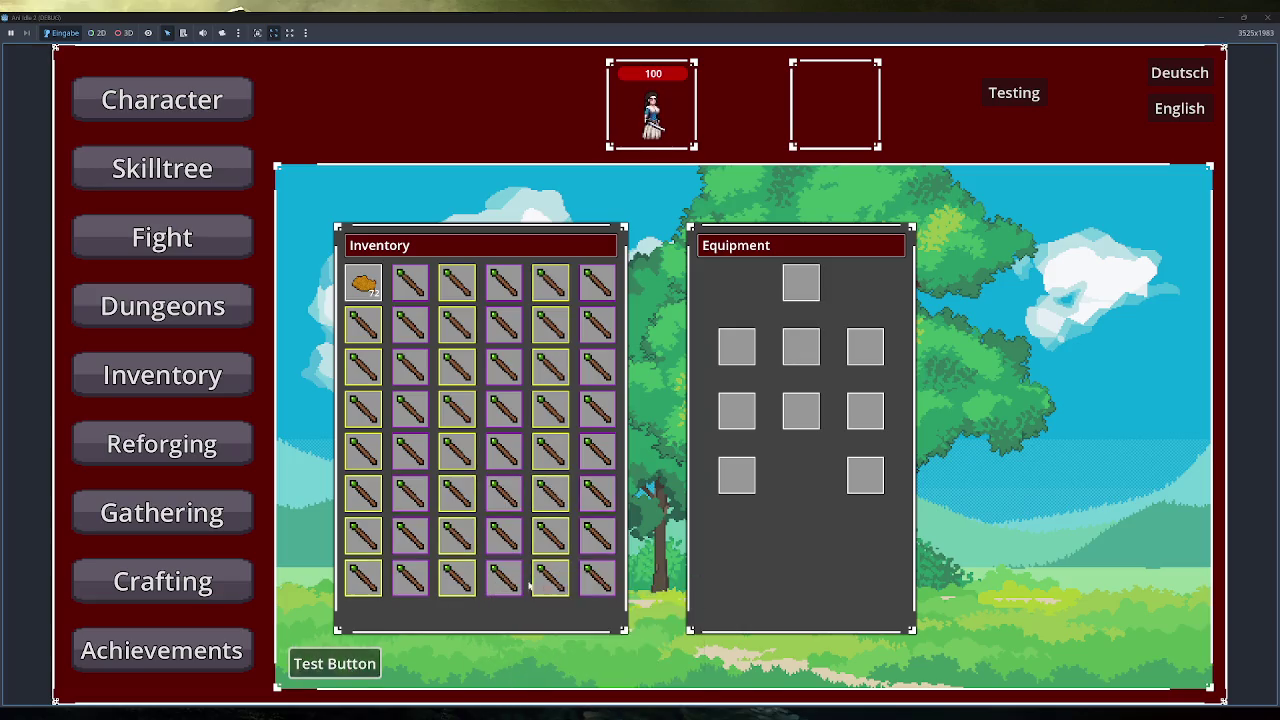
mouse_move(580, 588)
Visit the Reforging, Gathering and Crafting screens of the running game
click(217, 451)
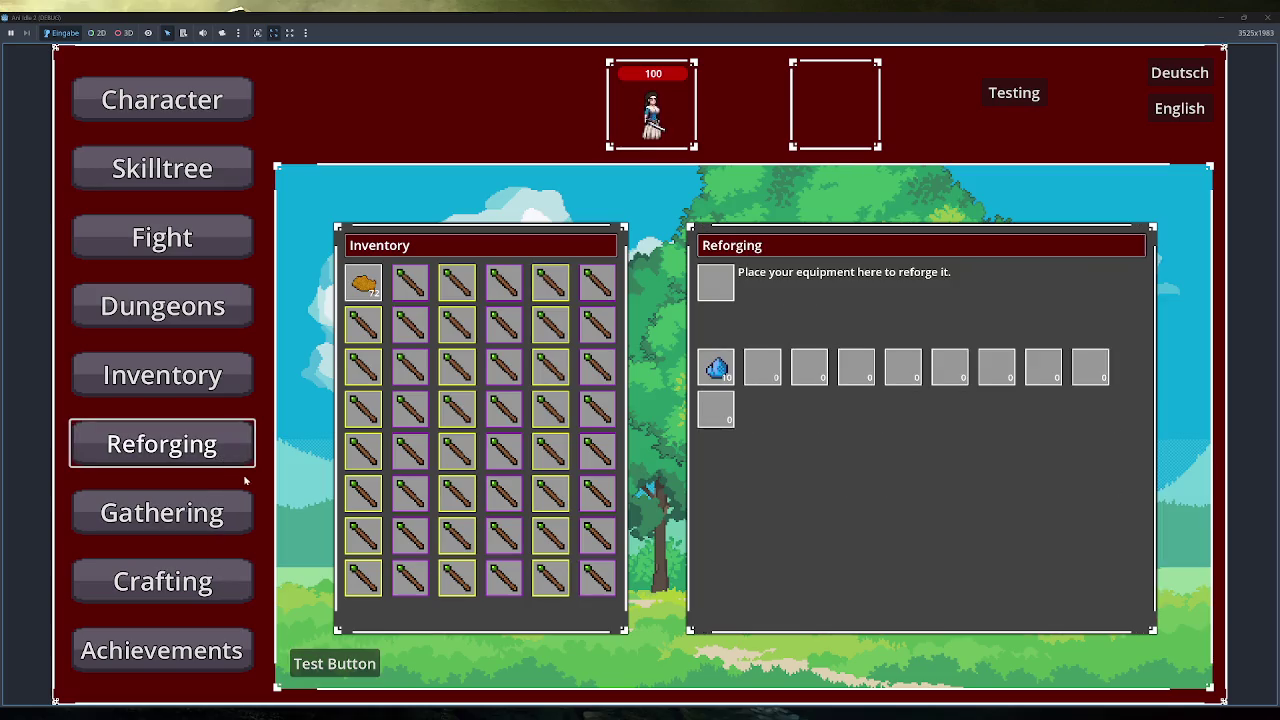
click(216, 516)
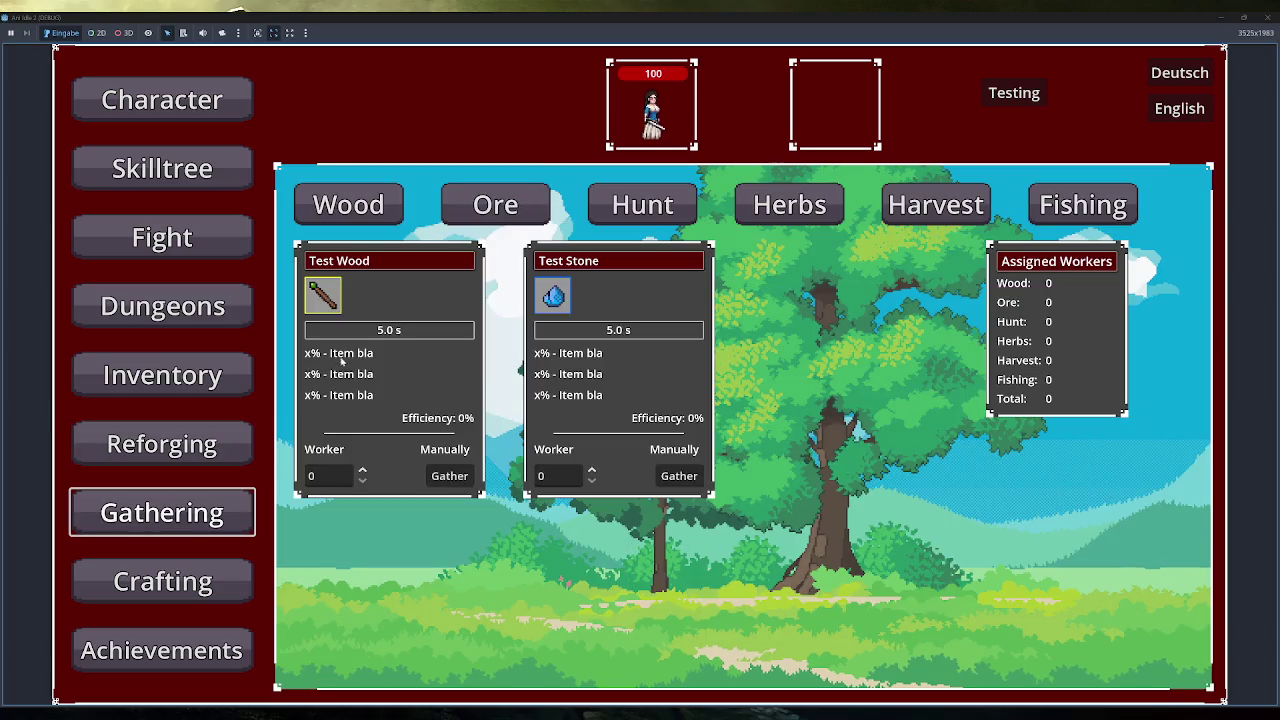
mouse_move(563, 288)
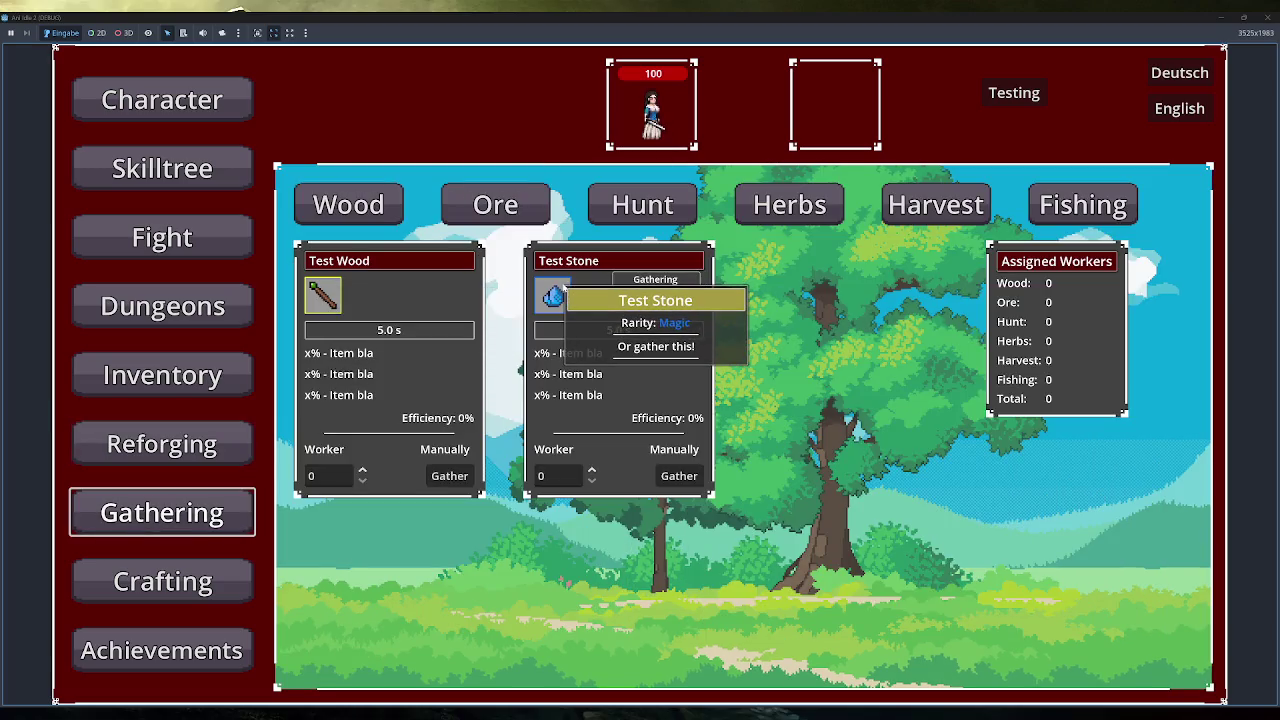
click(238, 566)
mouse_move(947, 576)
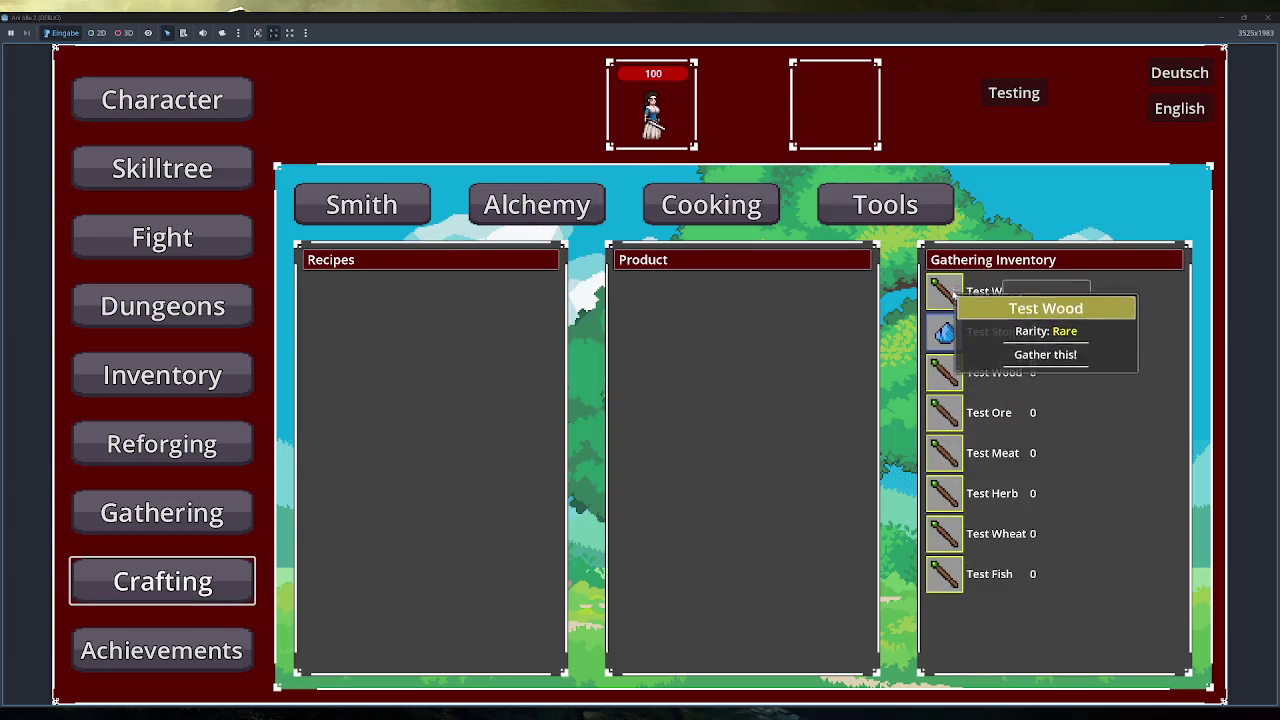
mouse_move(945, 328)
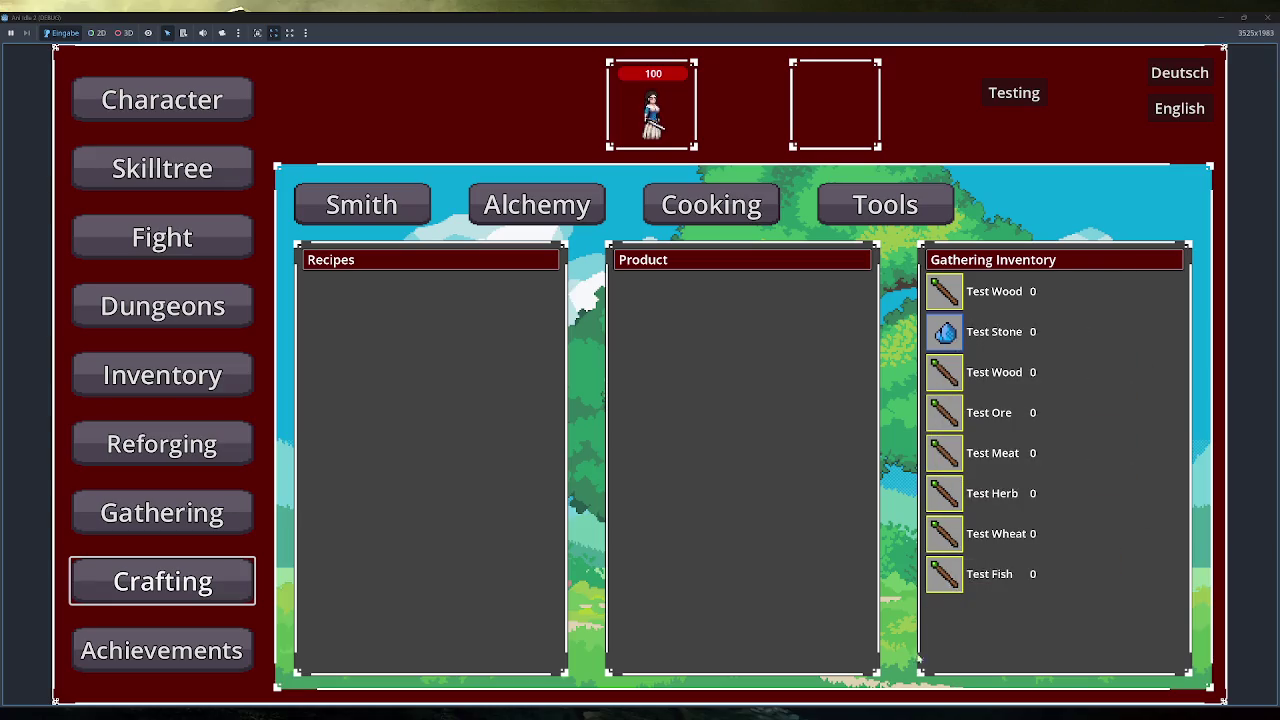
Move through Achievements, Crafting and Character to the Skilltree and view the TestSkill10 tooltip
click(237, 649)
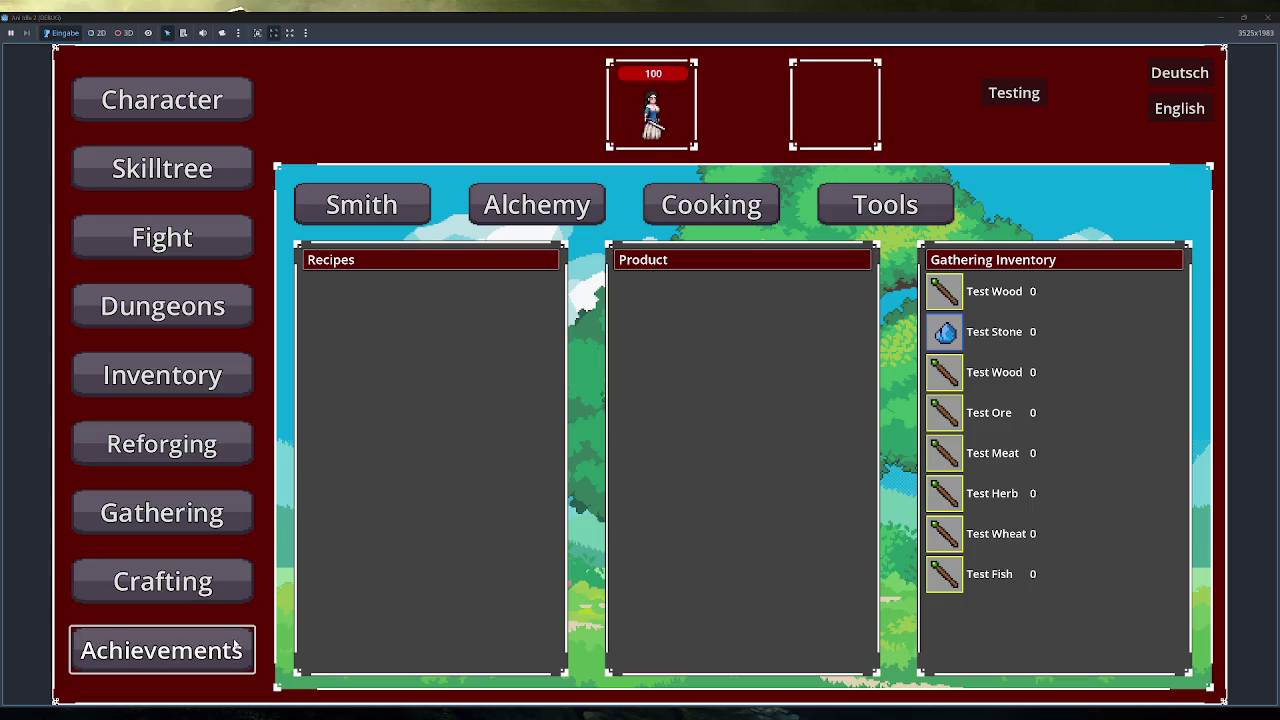
click(221, 588)
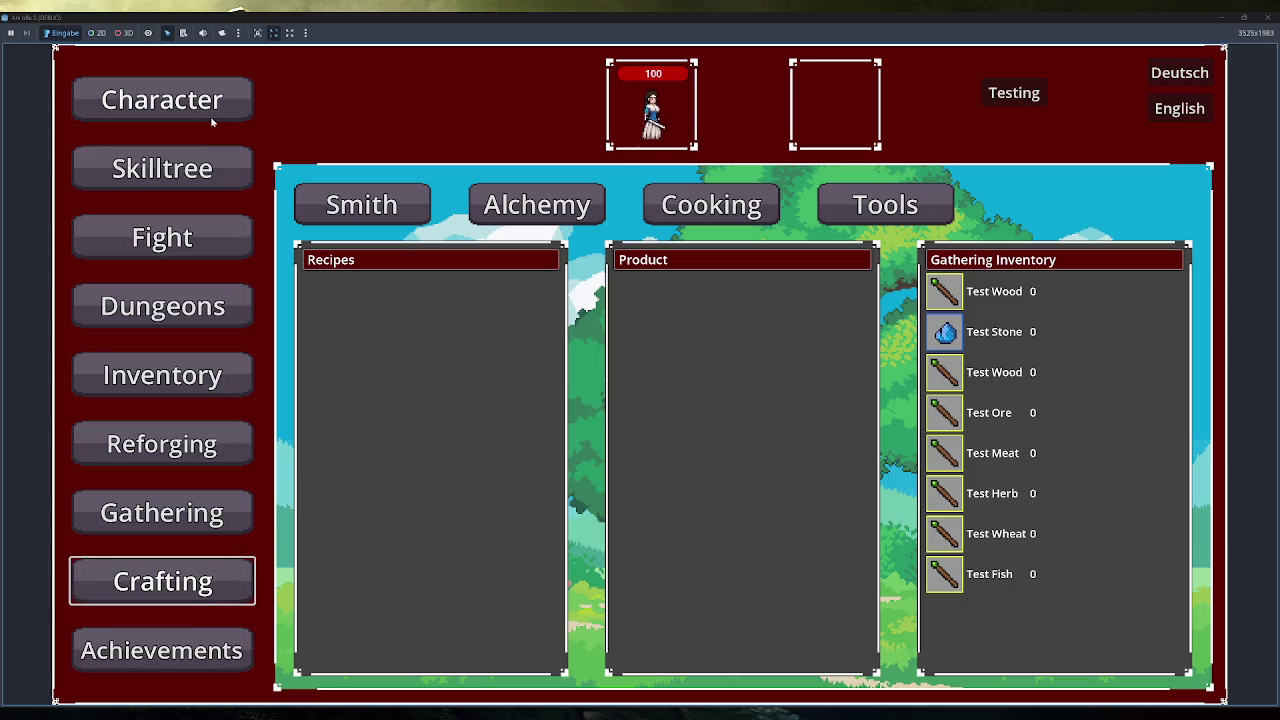
click(213, 118)
click(208, 150)
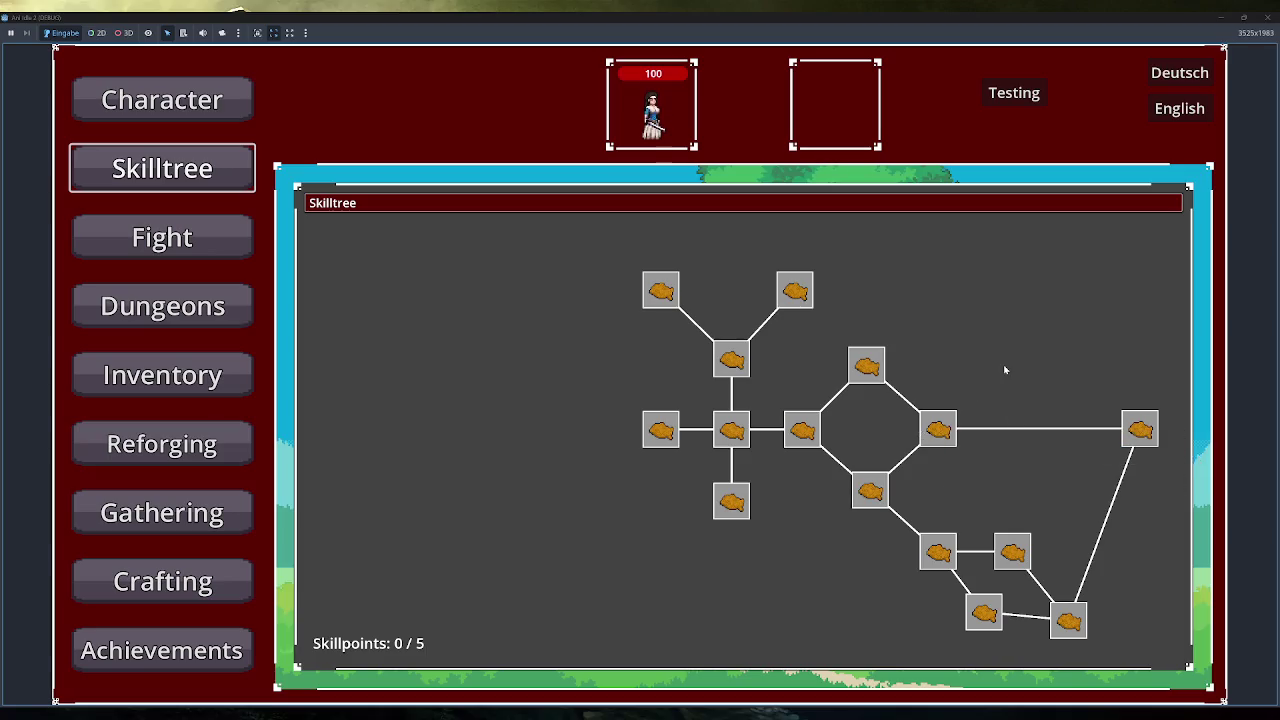
mouse_move(949, 438)
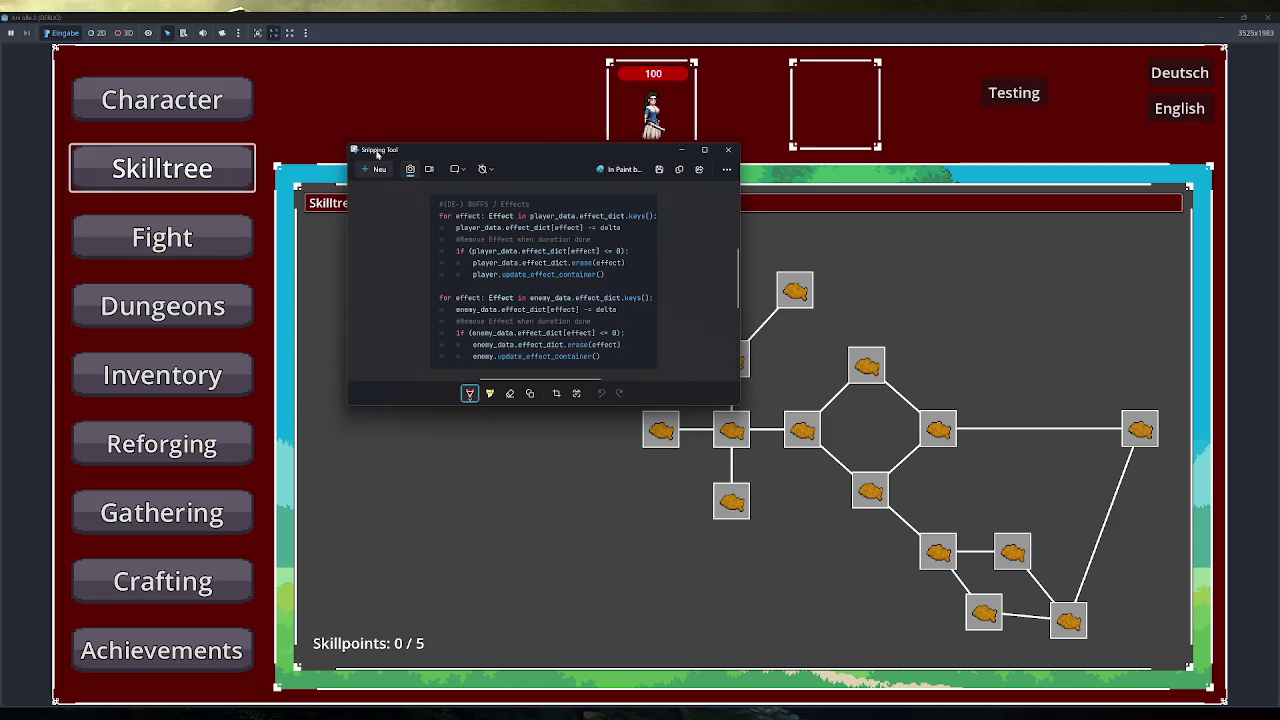
Snip the whole game window showing the skill tree, then close the game with F8
key(super+shift+s)
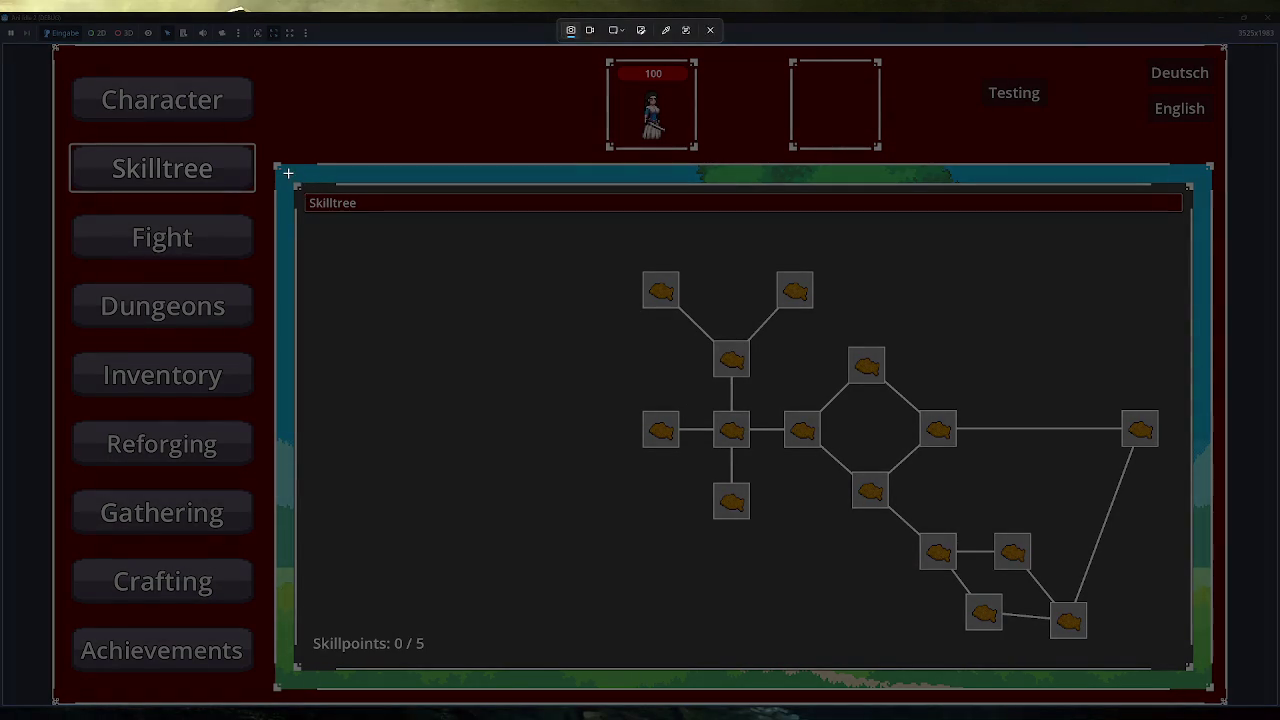
mouse_move(50, 42)
mouse_down()
mouse_move(512, 320)
mouse_move(1228, 703)
mouse_up()
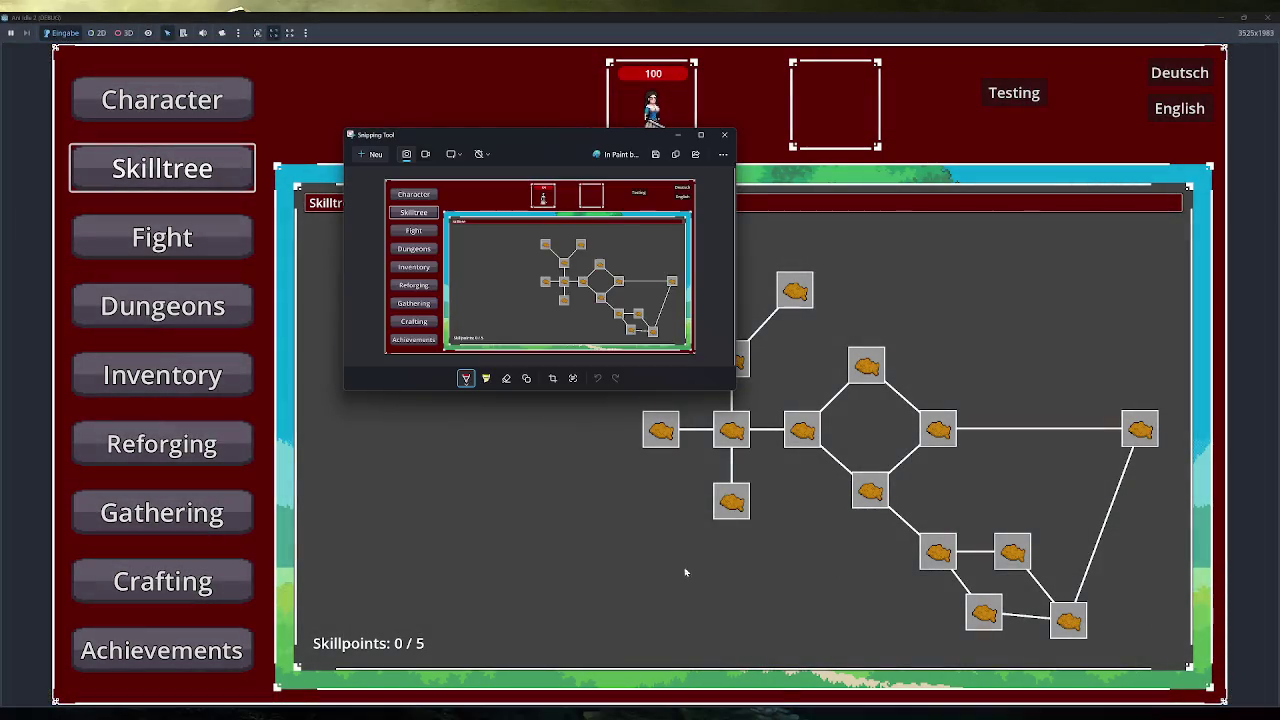
key(F8)
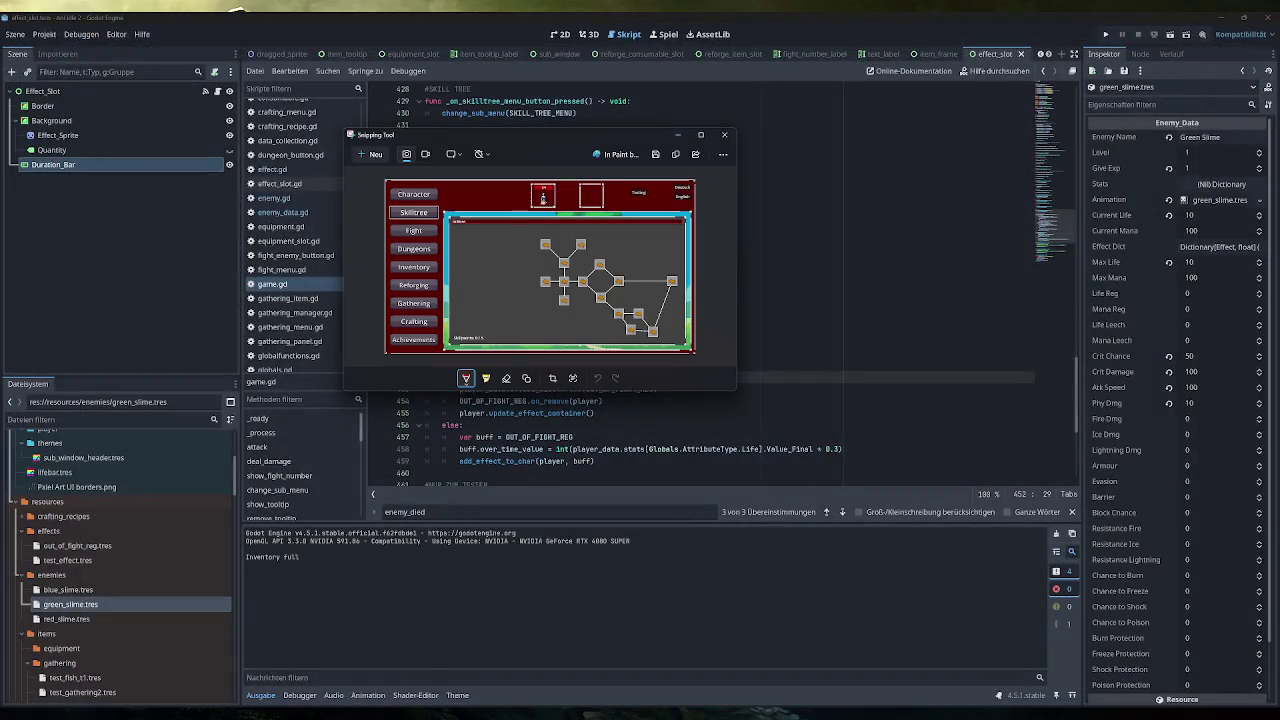
Paste the skill tree screenshot into a new Excalidraw drawing in Obsidian
key(alt+Tab)
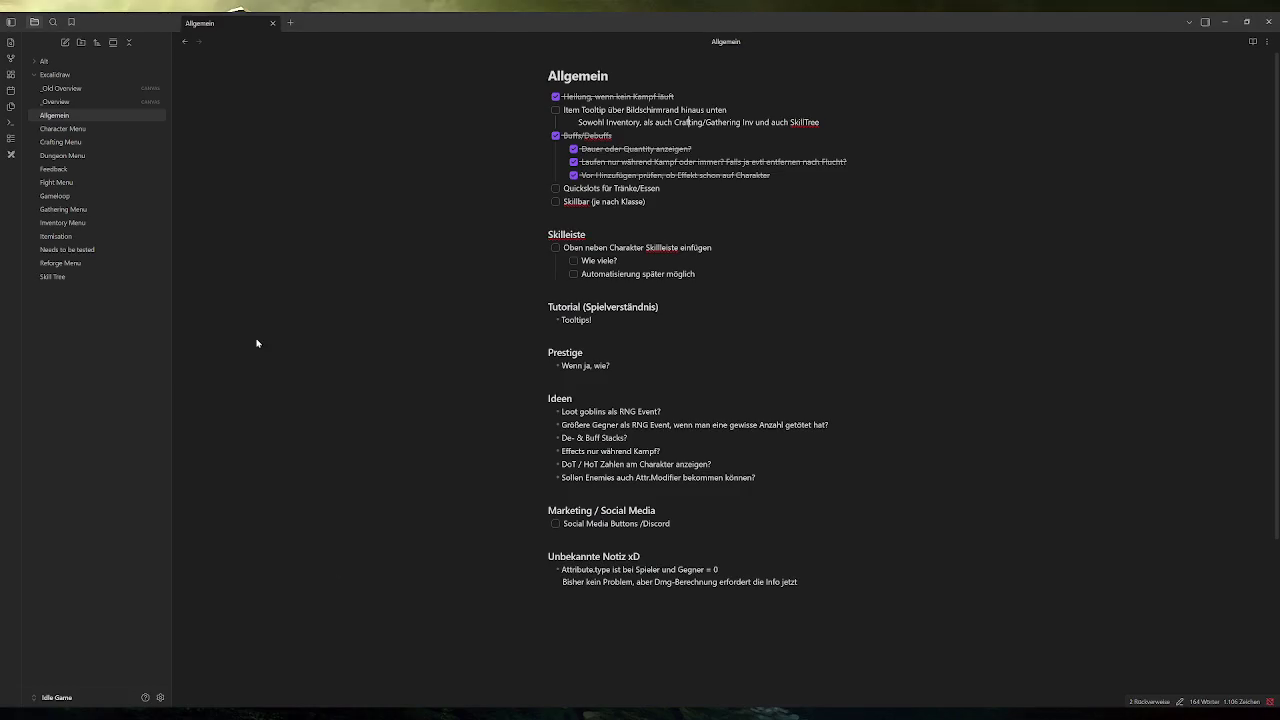
right_click(88, 326)
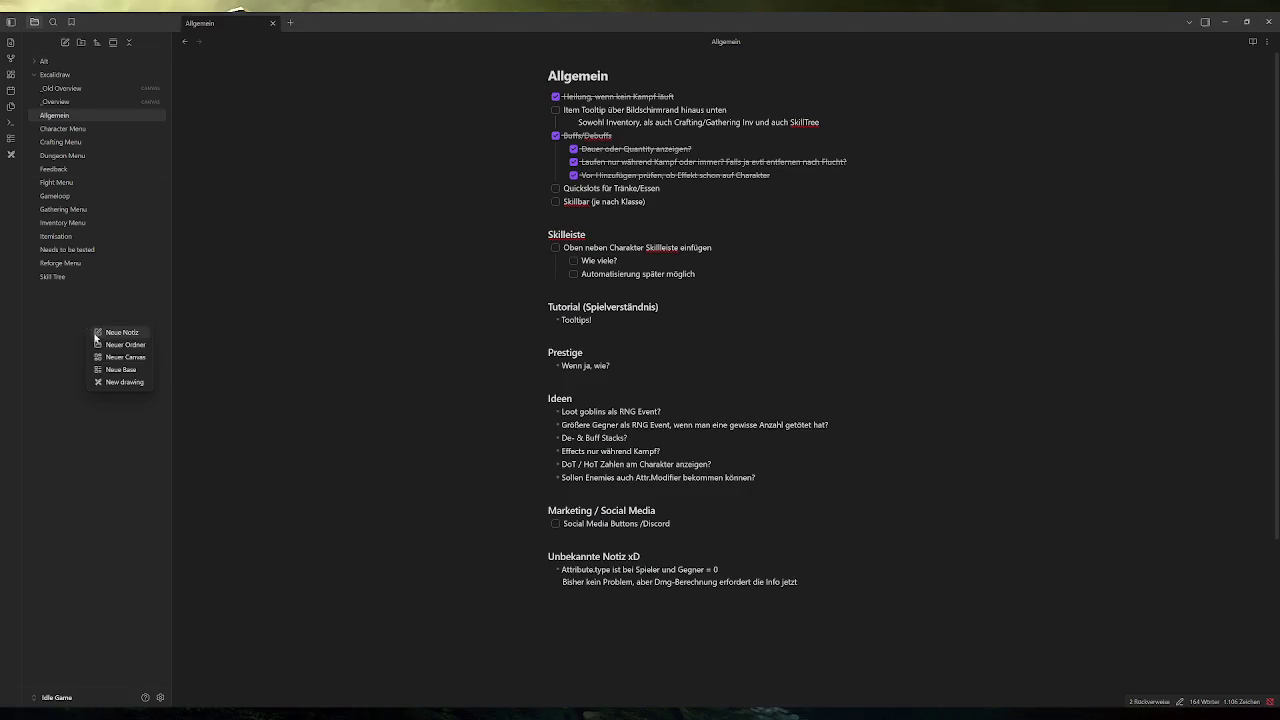
click(11, 154)
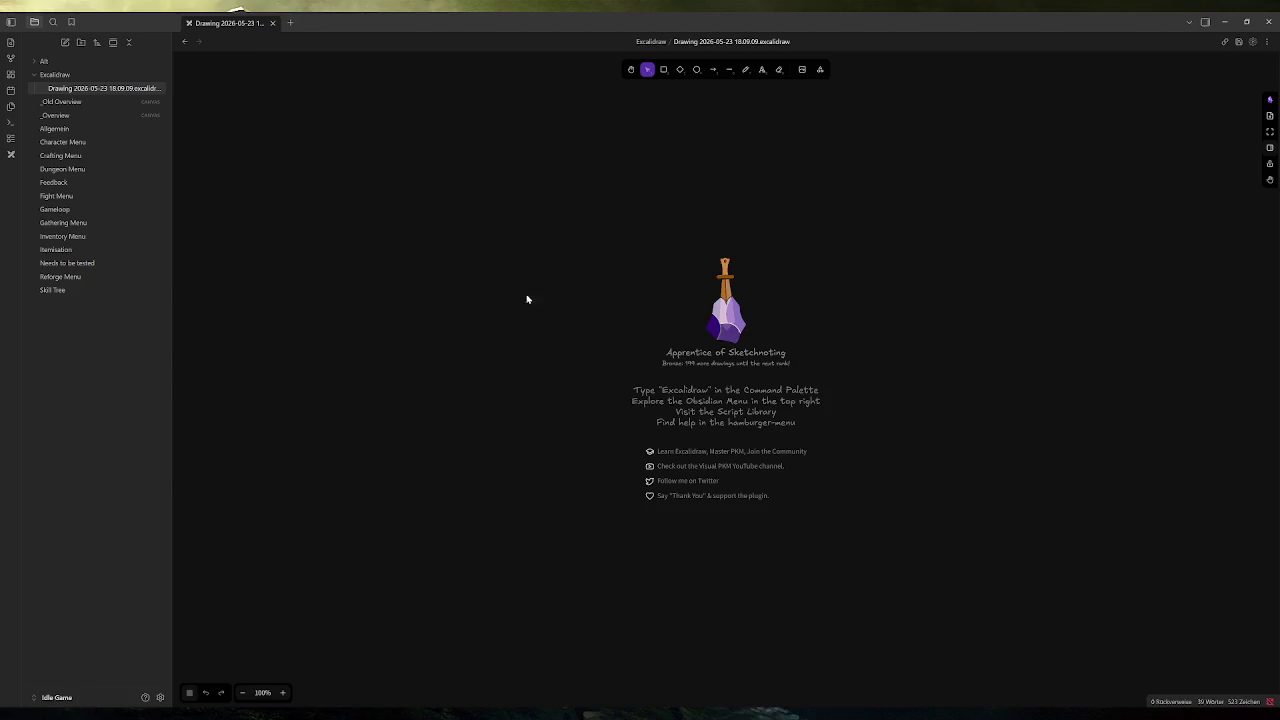
key(ctrl+v)
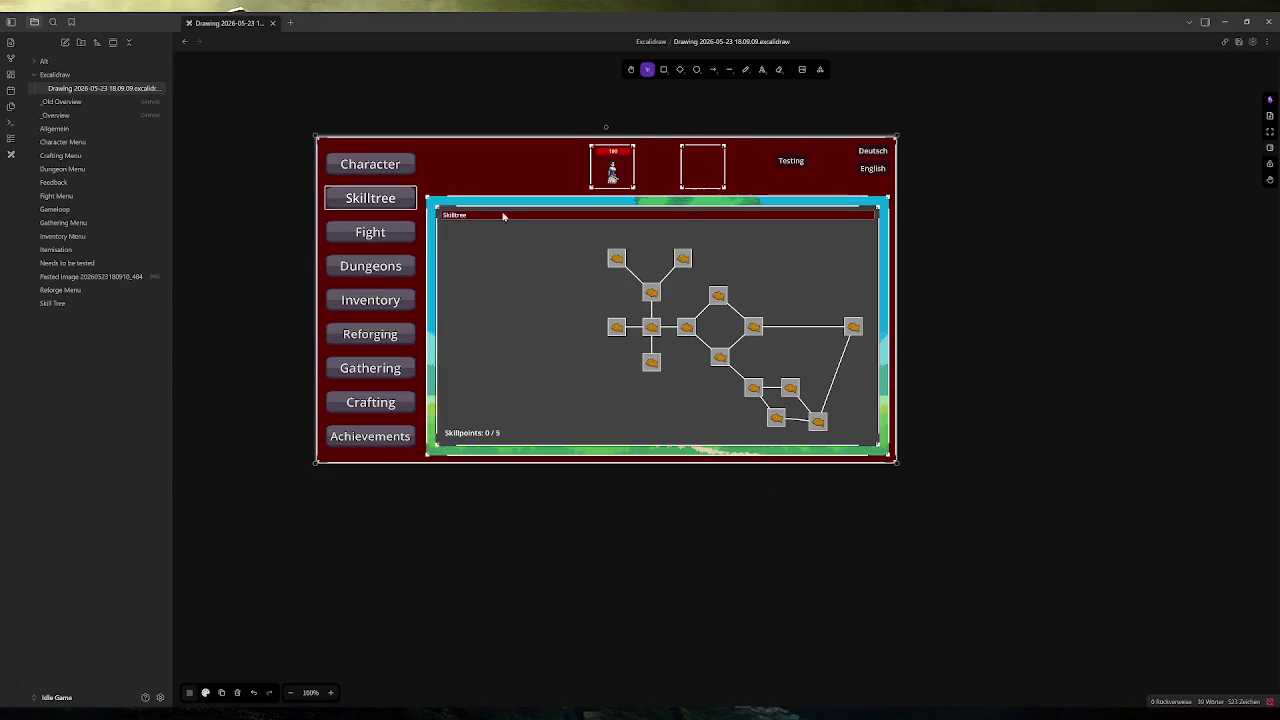
Position the screenshot and set the freehand pen to the thinnest white stroke
scroll(500, 205, up, 5)
mouse_move(565, 287)
mouse_down()
mouse_move(631, 337)
mouse_move(624, 321)
mouse_up()
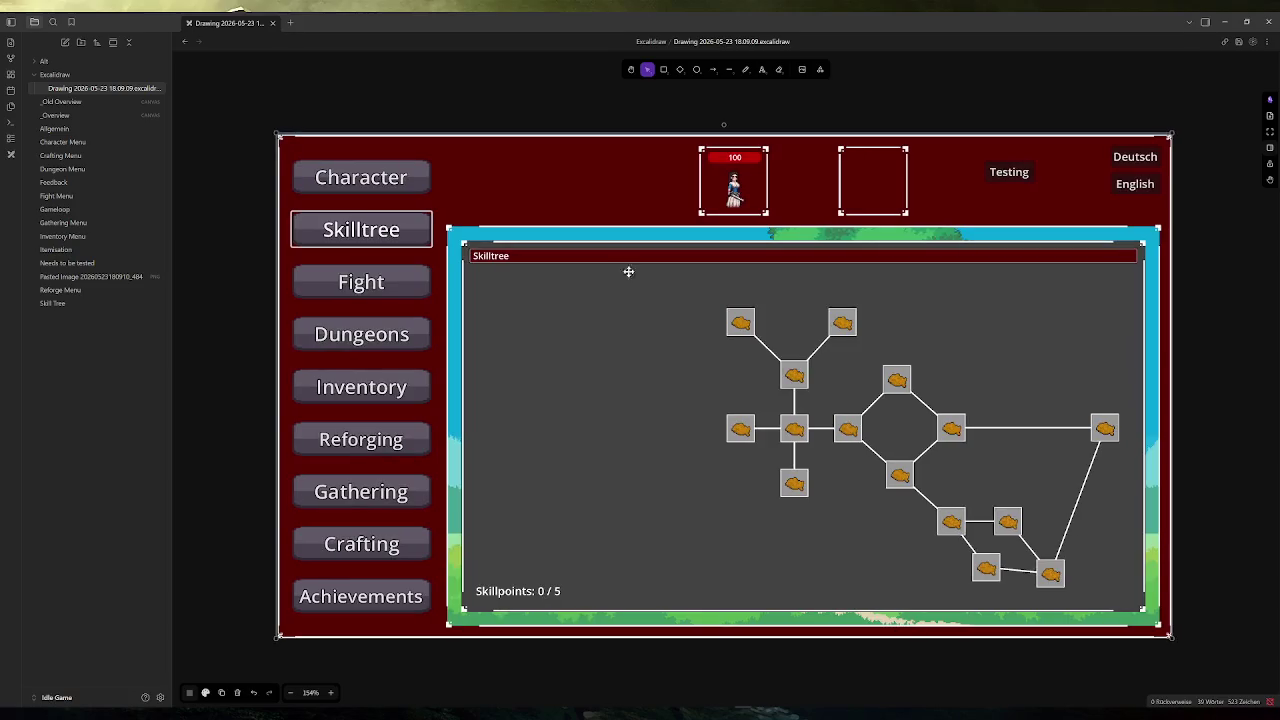
key(p)
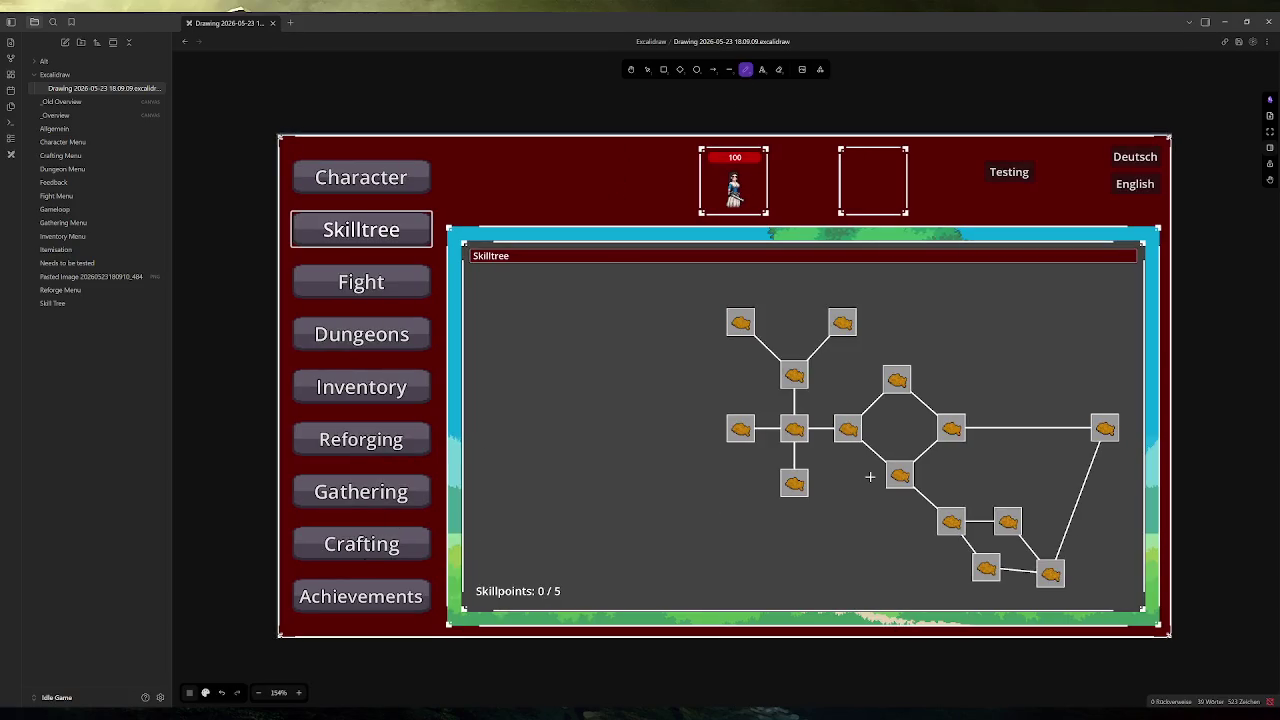
drag(1026, 398, 980, 380)
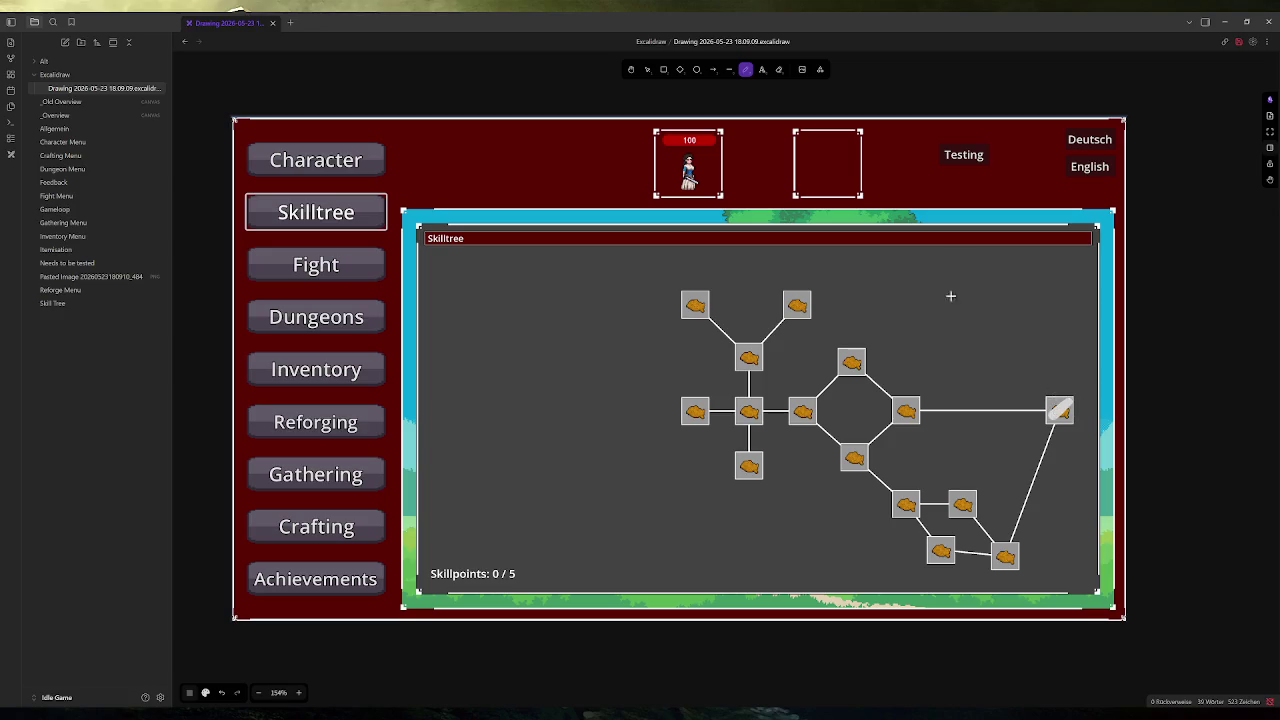
key(ctrl+z)
click(205, 692)
click(211, 601)
click(194, 600)
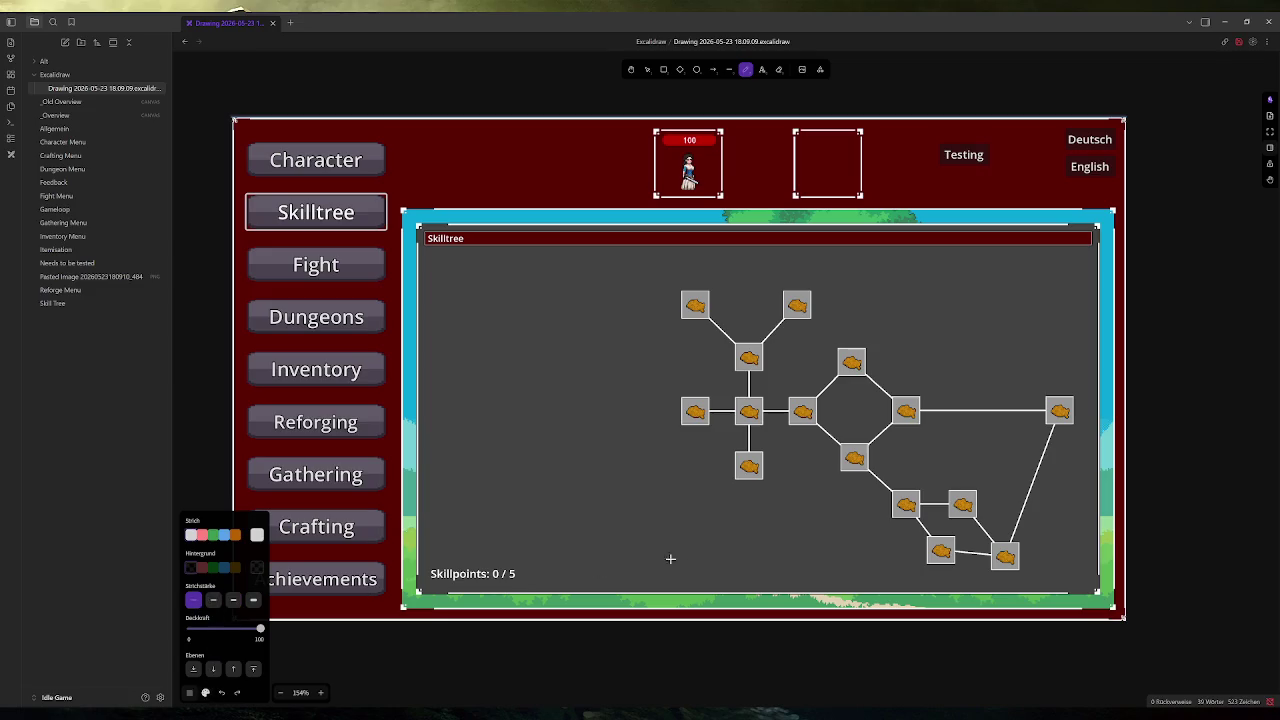
click(203, 535)
key(ctrl+z)
click(191, 535)
Cross out the rightmost skill node and draw right and down arrows, each labelled 'px'
mouse_move(1082, 390)
mouse_down()
mouse_move(1041, 427)
mouse_move(1080, 424)
mouse_up()
mouse_move(1072, 405)
mouse_down()
mouse_move(1128, 404)
mouse_move(1062, 517)
mouse_move(1058, 618)
mouse_move(1074, 604)
mouse_up()
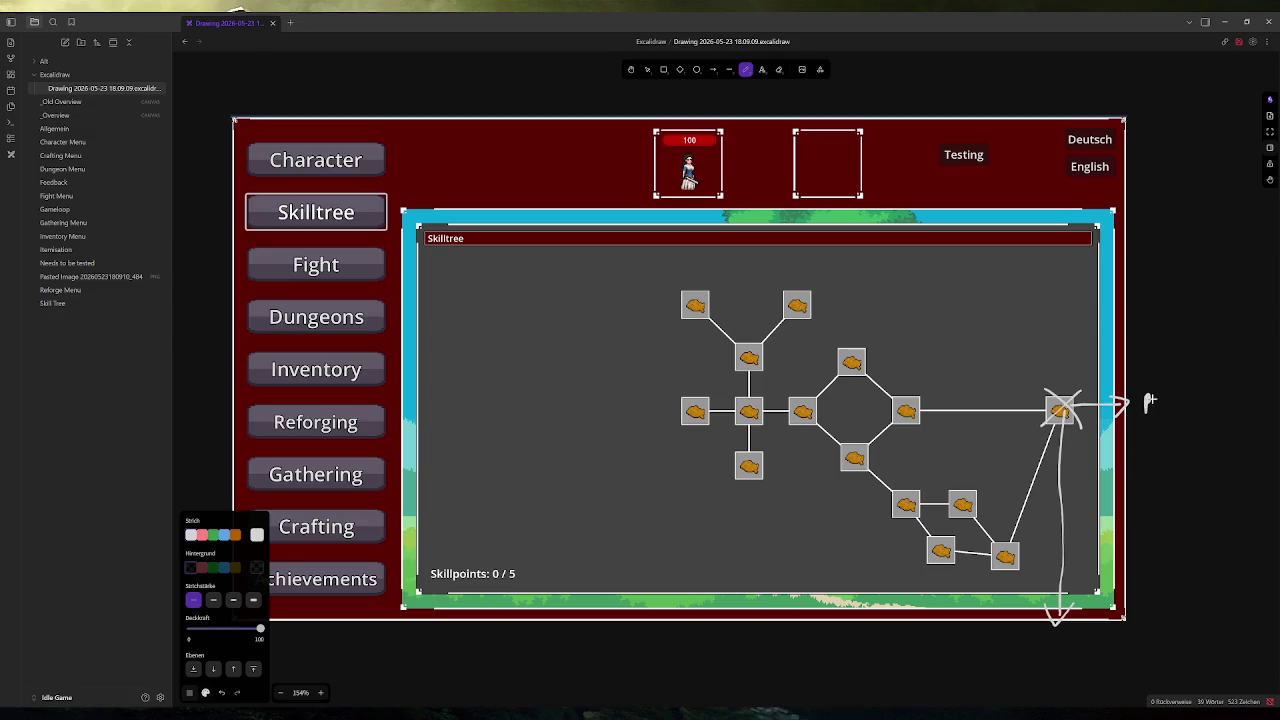
mouse_move(1146, 410)
mouse_down()
mouse_move(1152, 396)
mouse_move(1175, 408)
mouse_up()
drag(1175, 394, 1162, 408)
drag(1042, 630, 1040, 644)
drag(1058, 633, 1058, 641)
Below the screenshot, sketch a box labelled 'Tooltip' with px arrows along its top and left edges
scroll(1075, 483, down, 4)
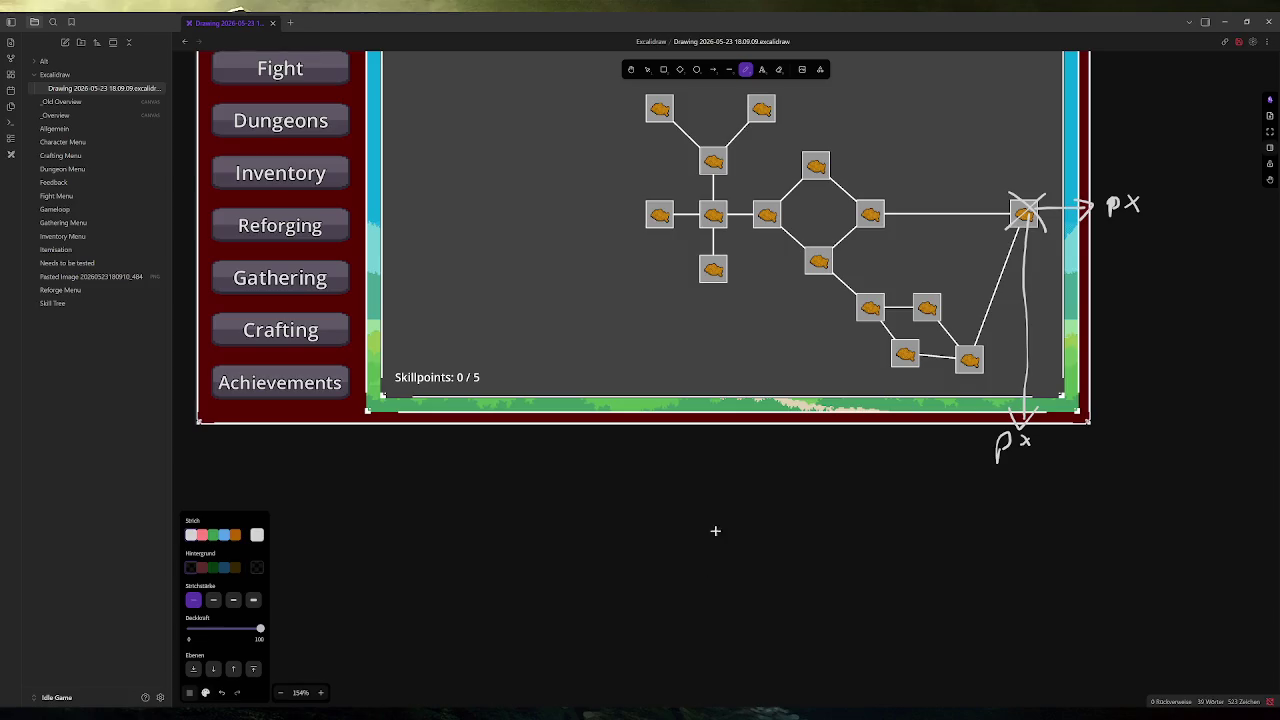
mouse_move(640, 537)
mouse_down()
mouse_move(674, 517)
mouse_move(829, 620)
mouse_move(638, 626)
mouse_up()
mouse_move(671, 556)
mouse_down()
mouse_move(667, 541)
mouse_move(681, 539)
mouse_up()
mouse_move(690, 543)
mouse_down()
mouse_move(684, 553)
mouse_move(723, 534)
mouse_move(740, 547)
mouse_move(736, 570)
mouse_move(743, 550)
mouse_up()
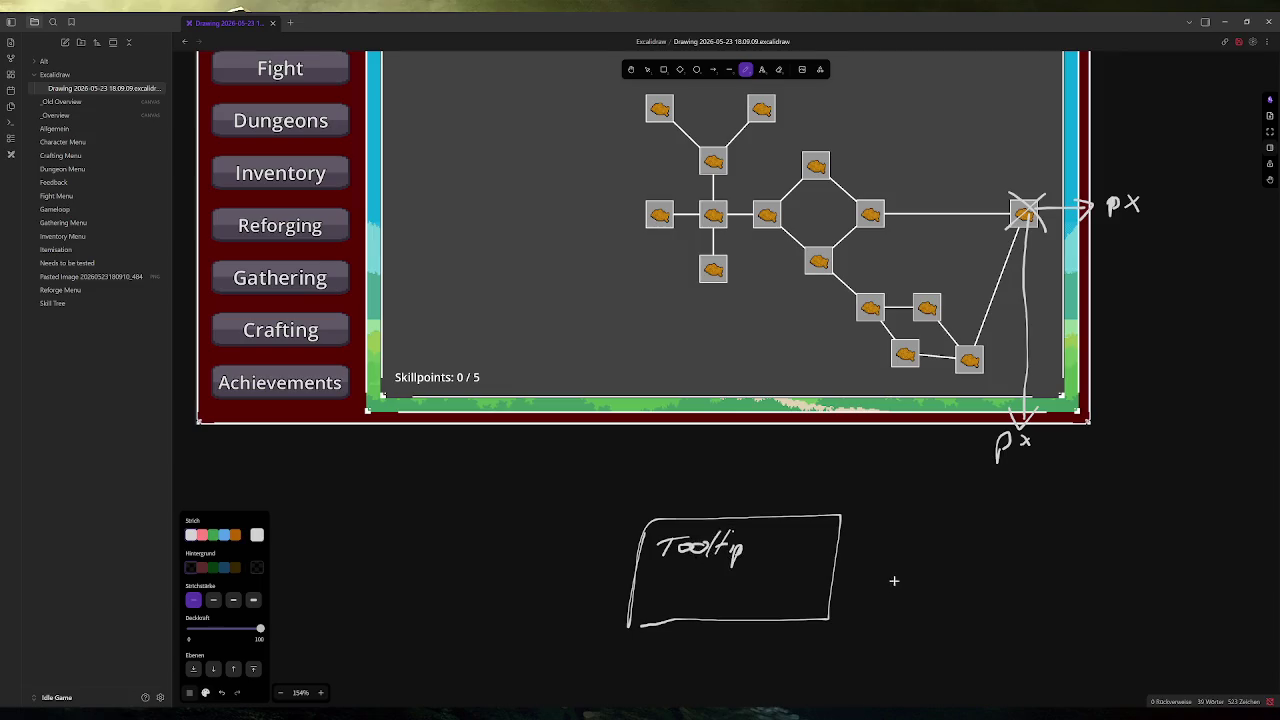
mouse_move(662, 510)
mouse_down()
mouse_move(837, 500)
mouse_move(612, 580)
mouse_move(598, 606)
mouse_move(615, 598)
mouse_up()
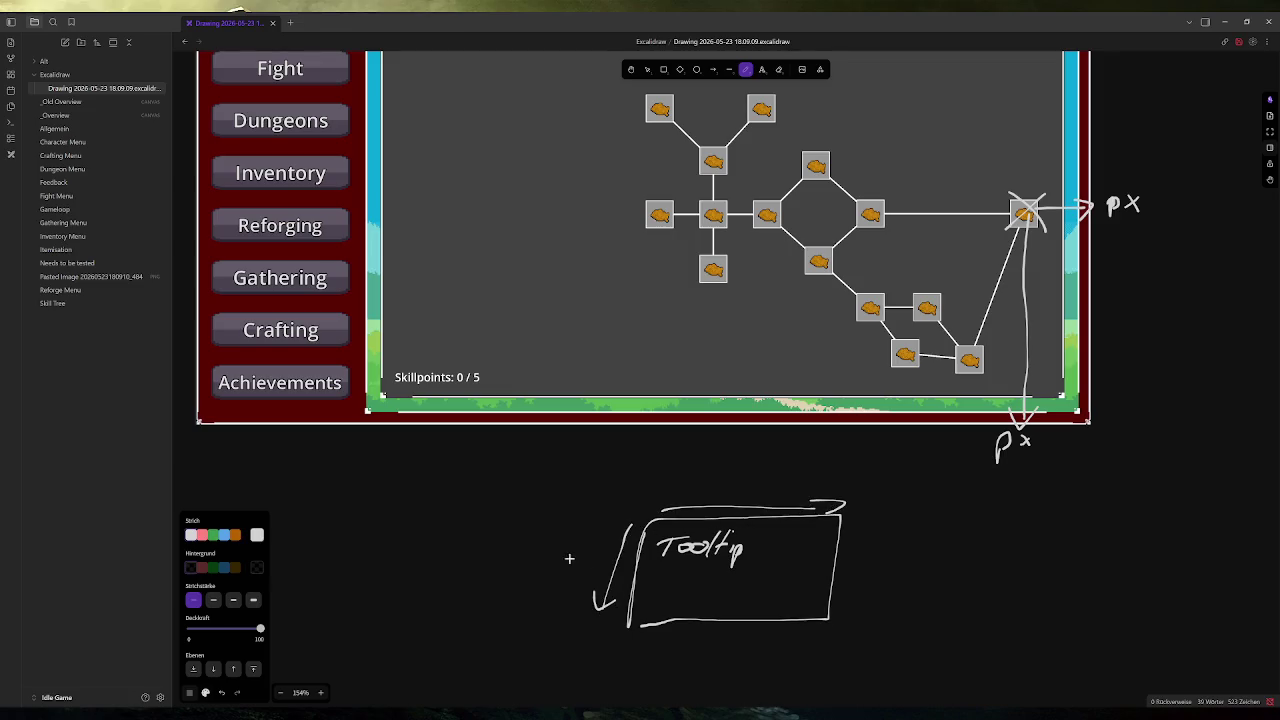
mouse_move(562, 556)
mouse_down()
mouse_move(592, 568)
mouse_move(580, 568)
mouse_up()
mouse_move(710, 488)
mouse_down()
mouse_move(711, 512)
mouse_move(720, 496)
mouse_move(738, 500)
mouse_move(726, 502)
mouse_up()
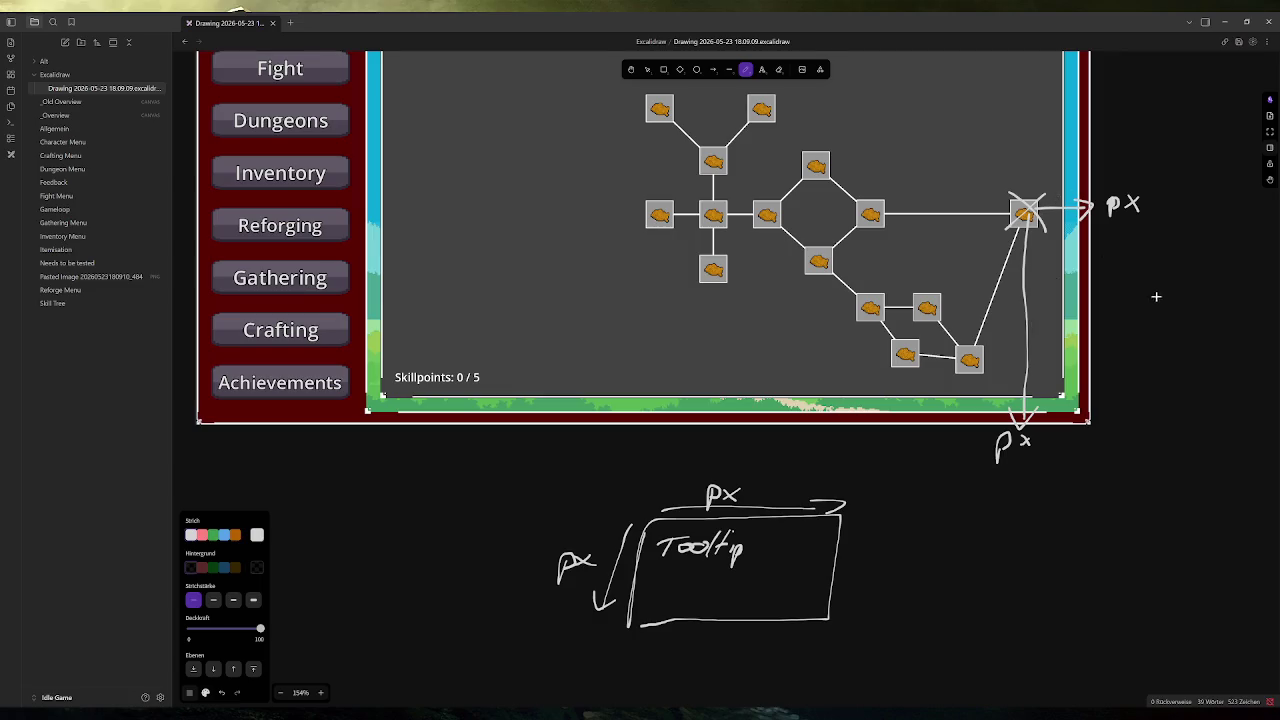
Strike through the right-hand px arrow in pink and add a small pink mark beside it
scroll(1100, 330, up, 1)
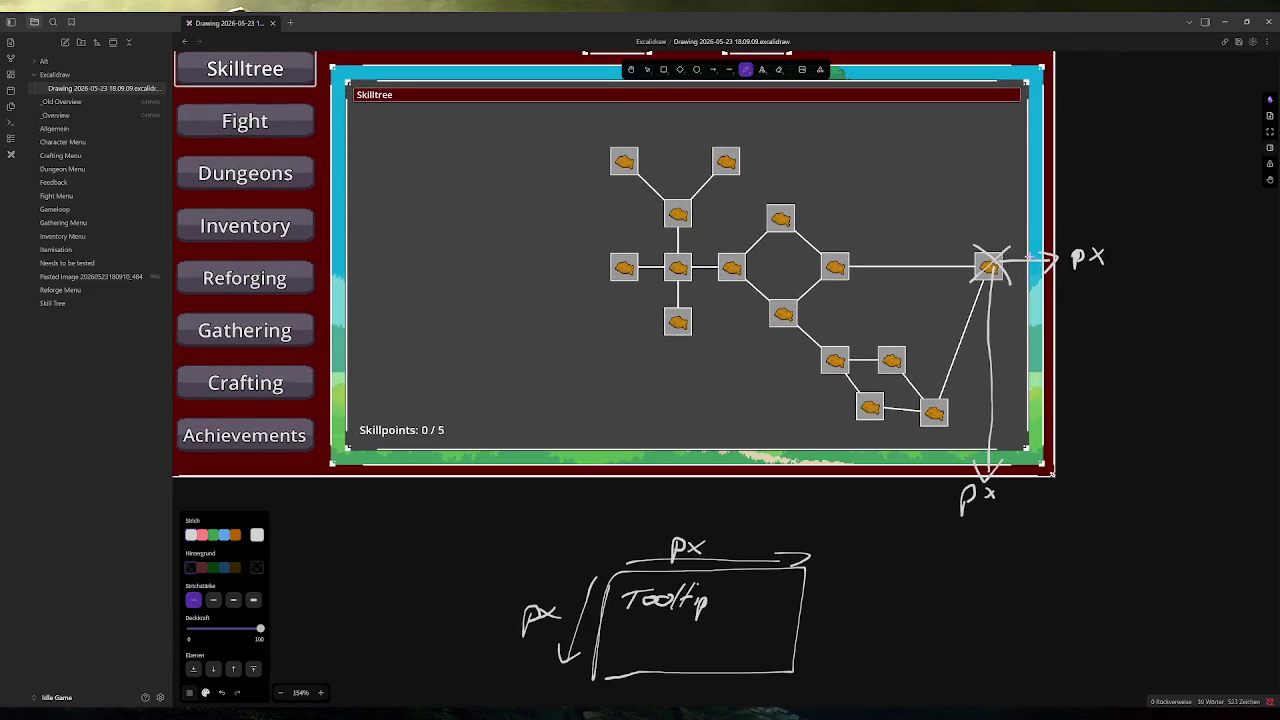
click(202, 534)
mouse_move(1042, 268)
mouse_down()
mouse_move(1090, 242)
mouse_move(1092, 292)
mouse_up()
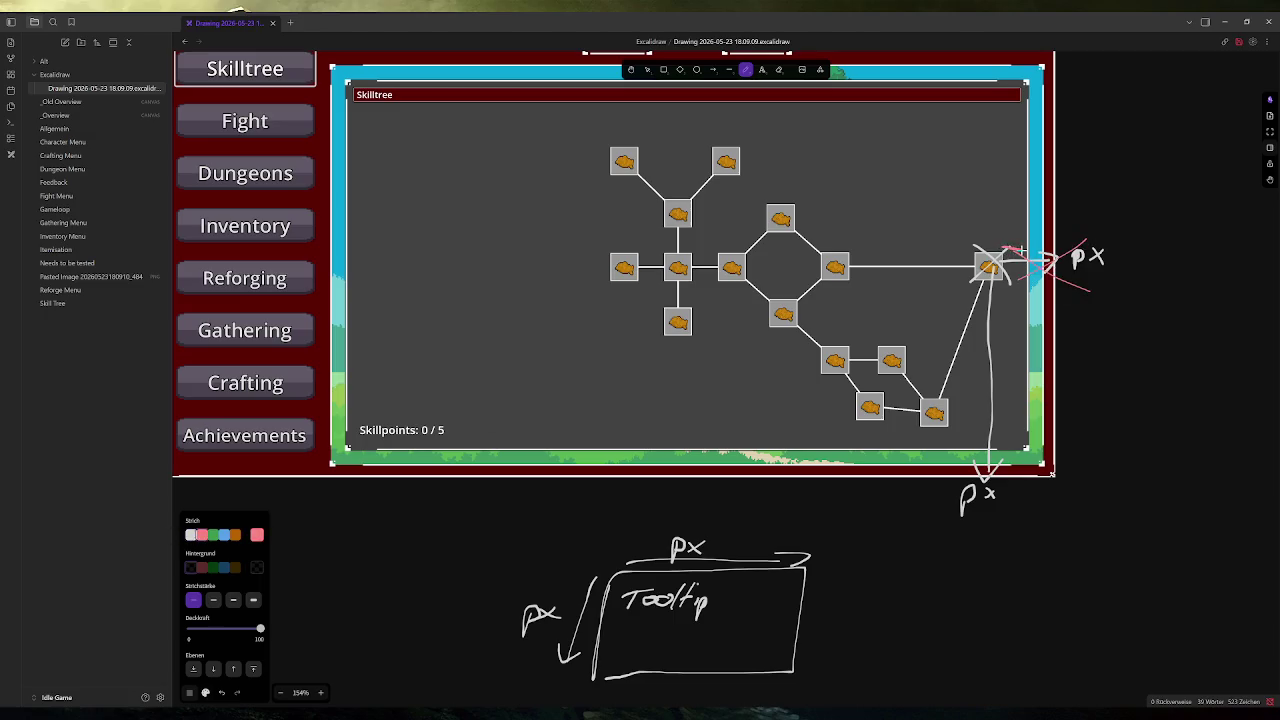
drag(1014, 246, 1024, 252)
Alt+Tab from Obsidian back to the Godot editor showing game.gd
key(alt+Tab)
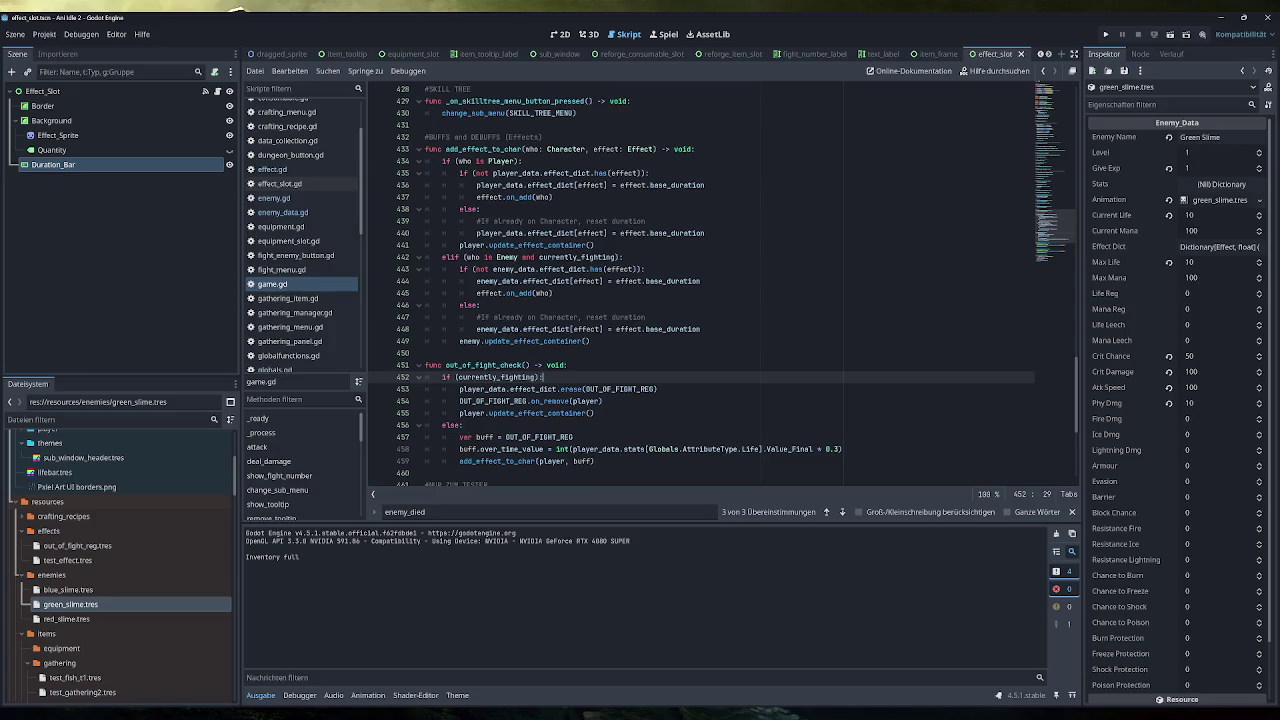
Run the game, fill the inventory with test items, and hover the rightmost Skilltree node's tooltip
scroll(720, 287, down, 2)
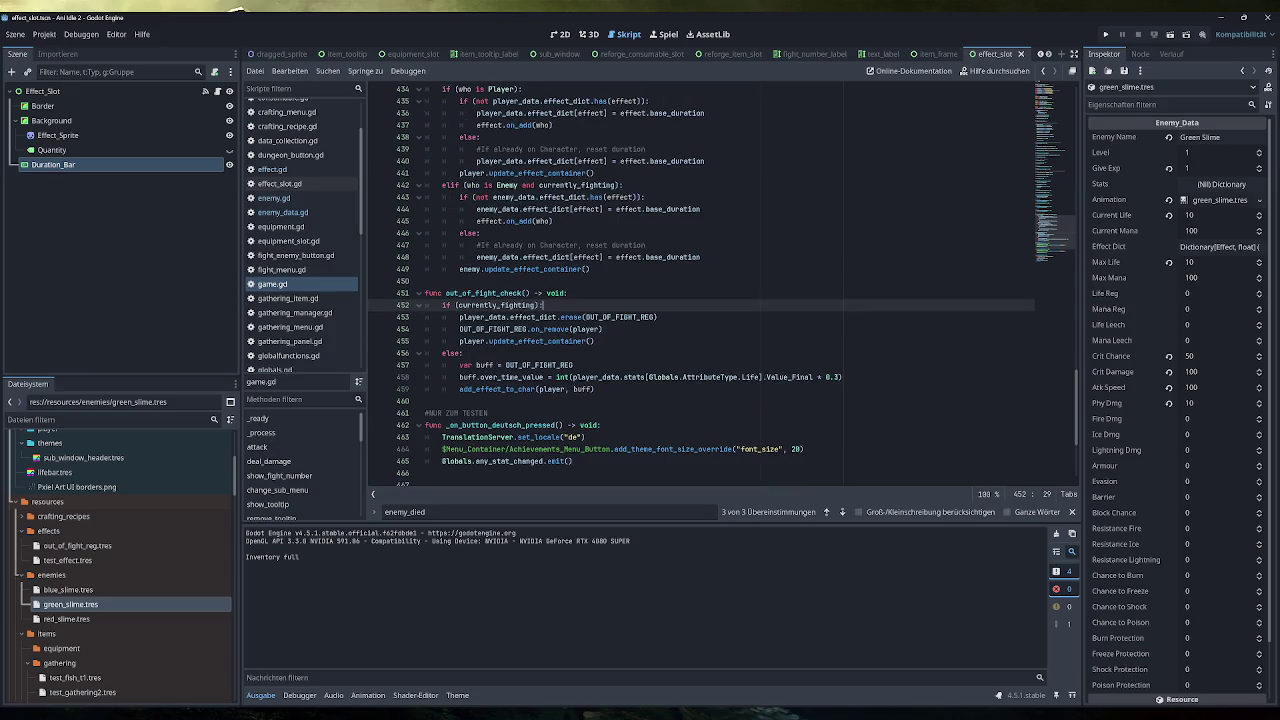
key(F5)
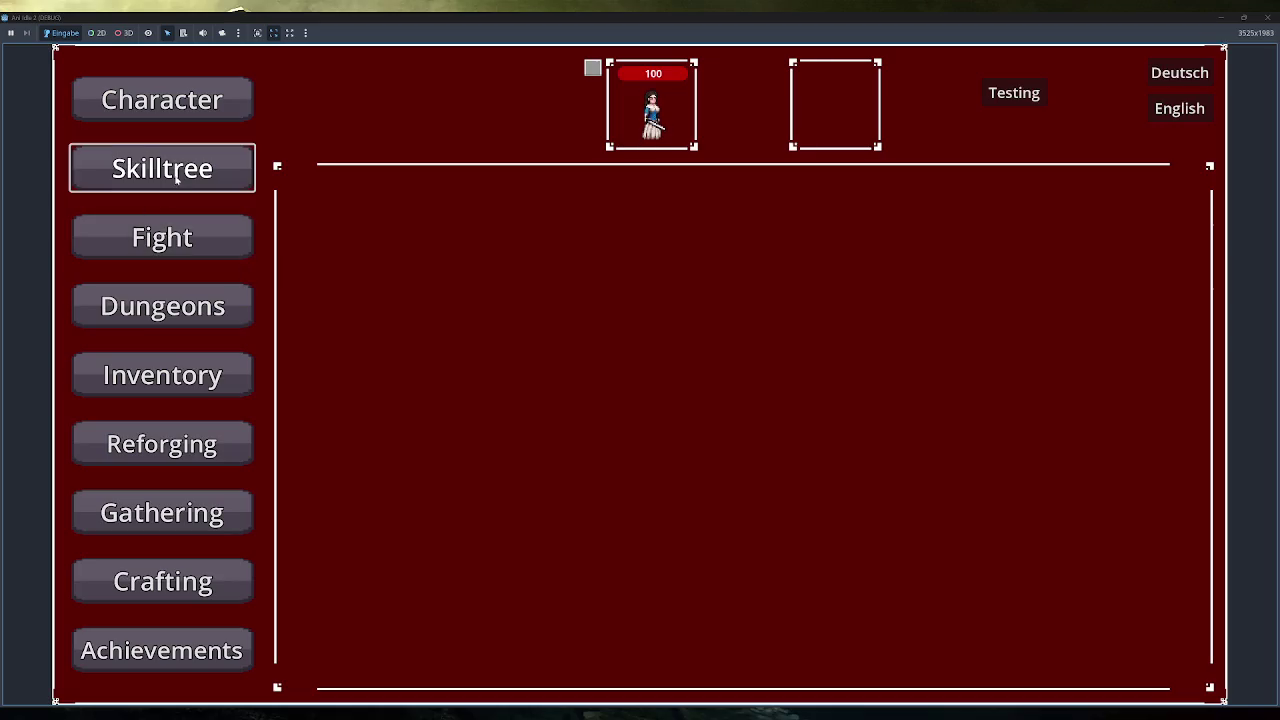
click(180, 170)
click(207, 357)
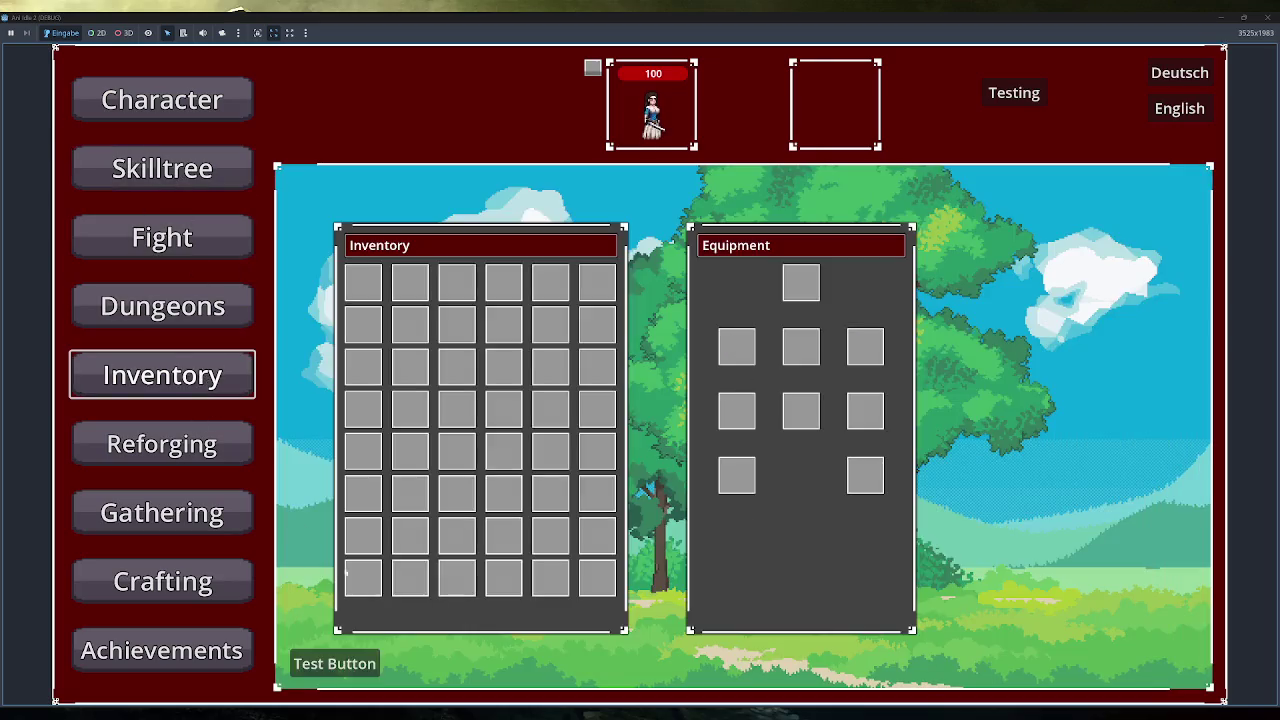
click(371, 664)
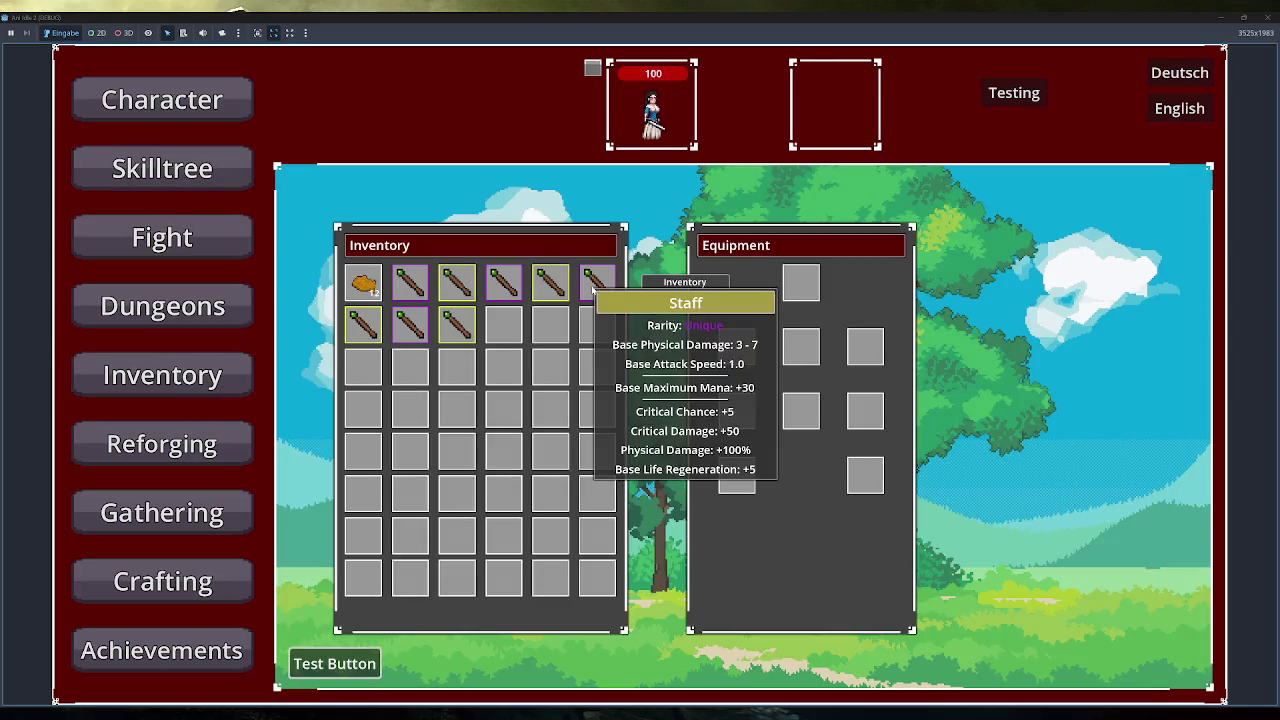
click(202, 170)
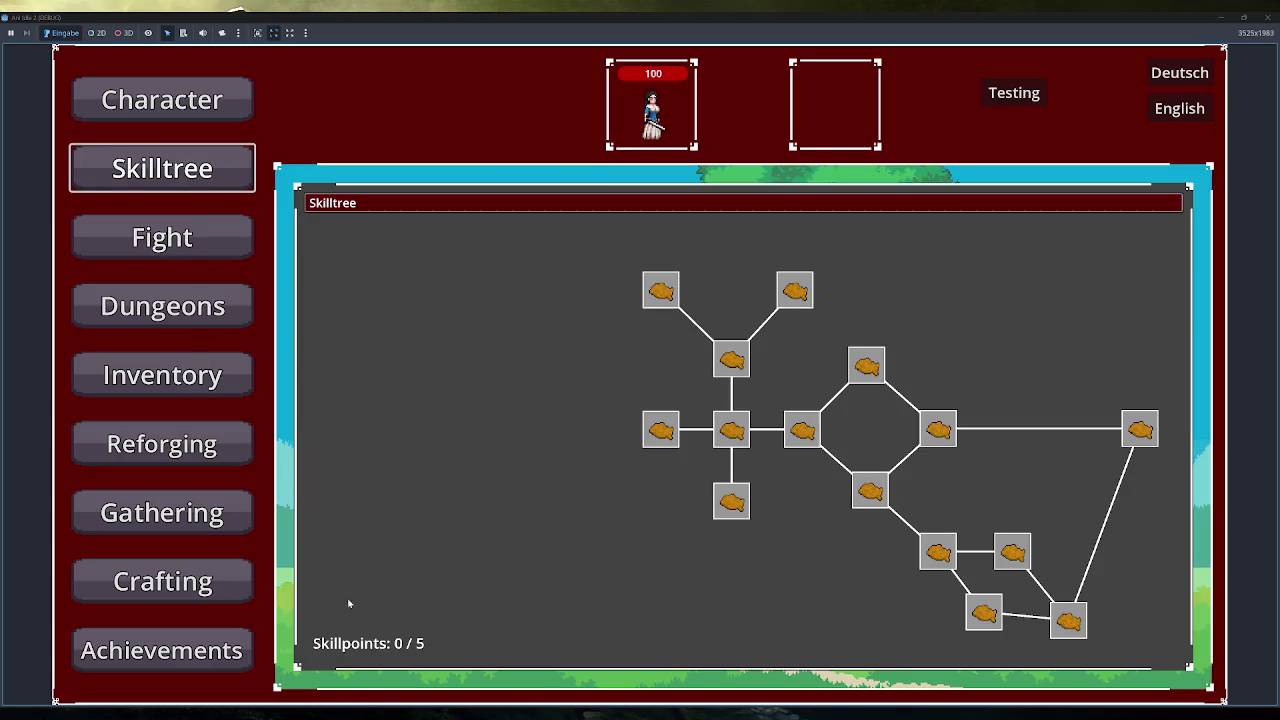
mouse_move(1155, 426)
Close the running game and open the skill_node.gd script
mouse_move(942, 430)
click(1266, 17)
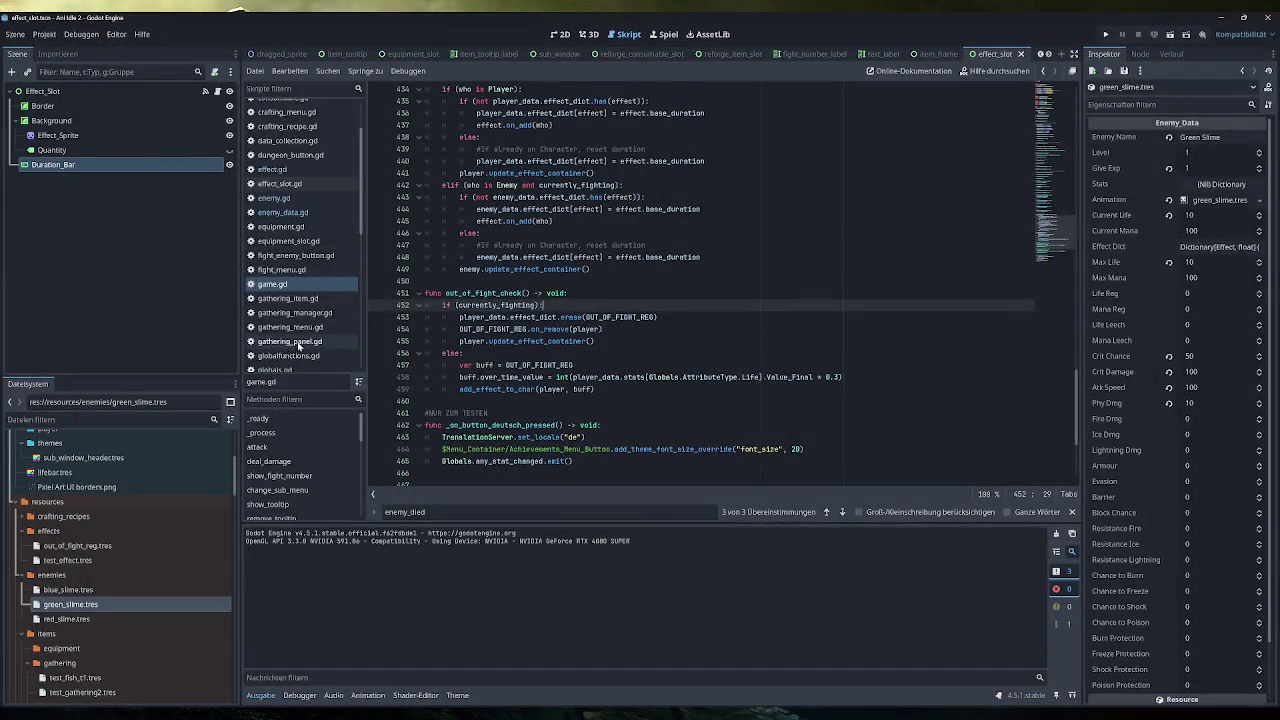
scroll(305, 337, down, 6)
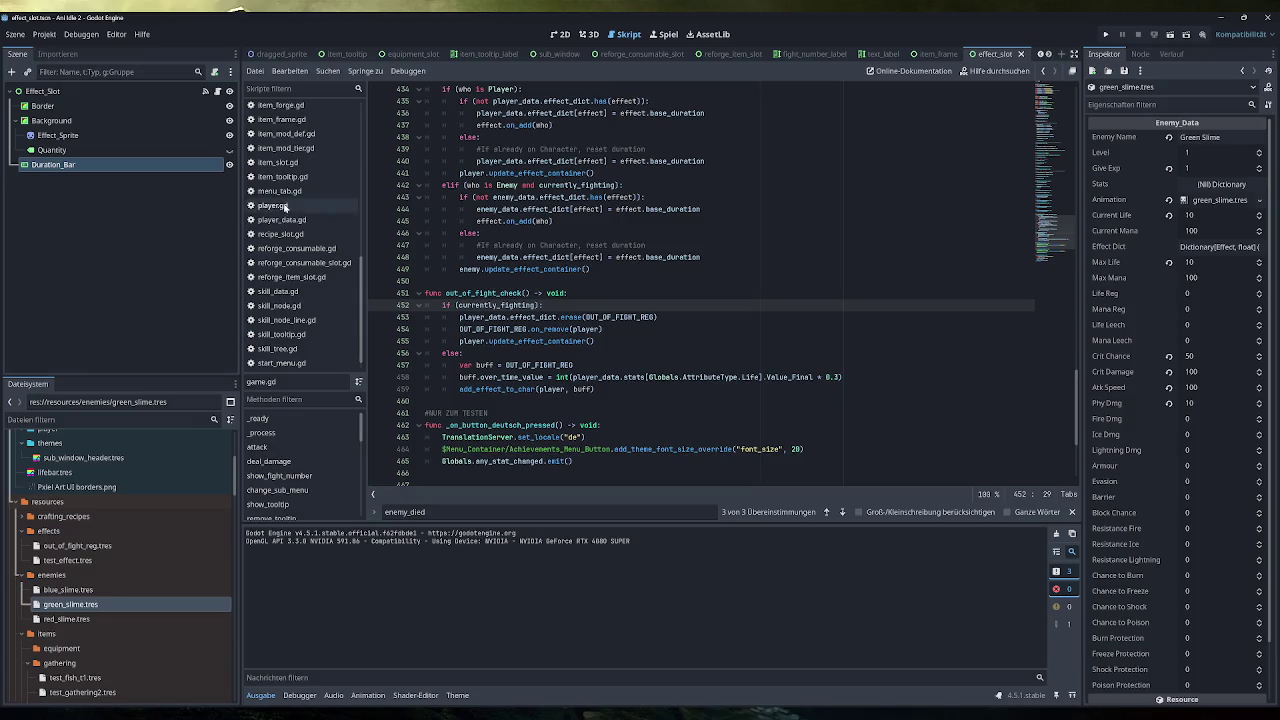
scroll(302, 265, down, 1)
click(297, 292)
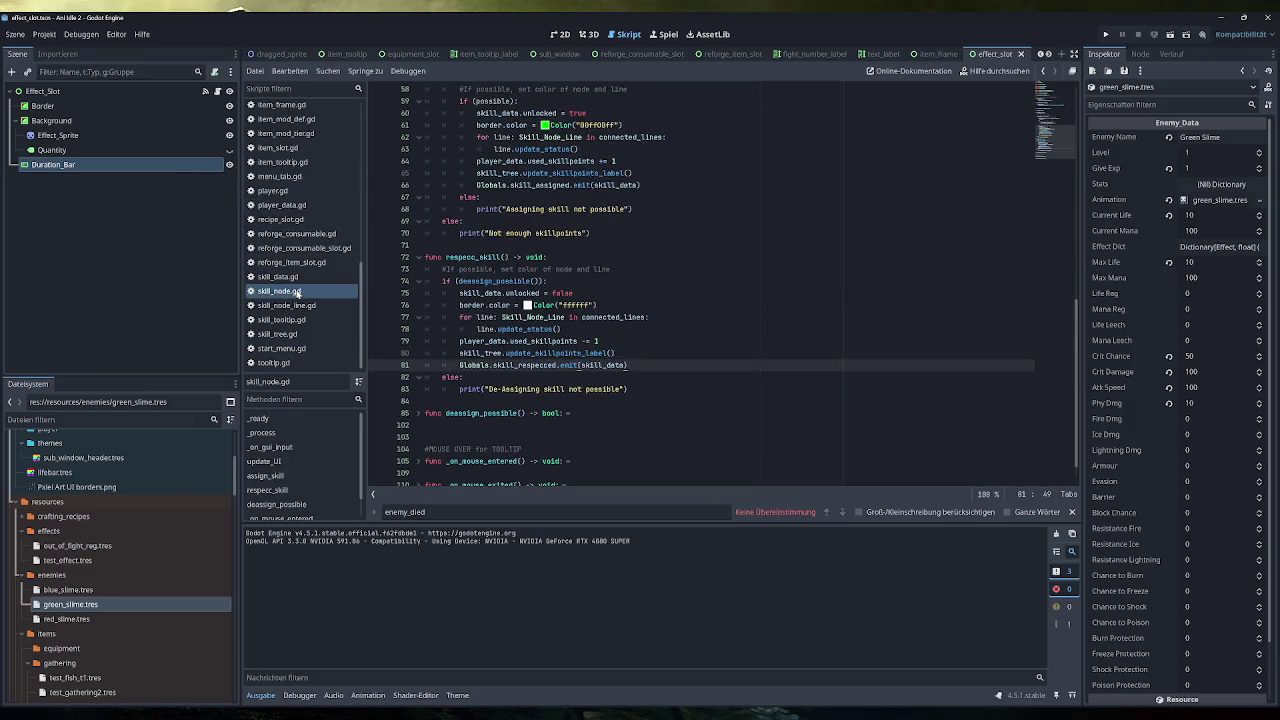
In _on_mouse_entered, replace self on line 108 with skill_tree copied from line 4
scroll(700, 300, down, 1)
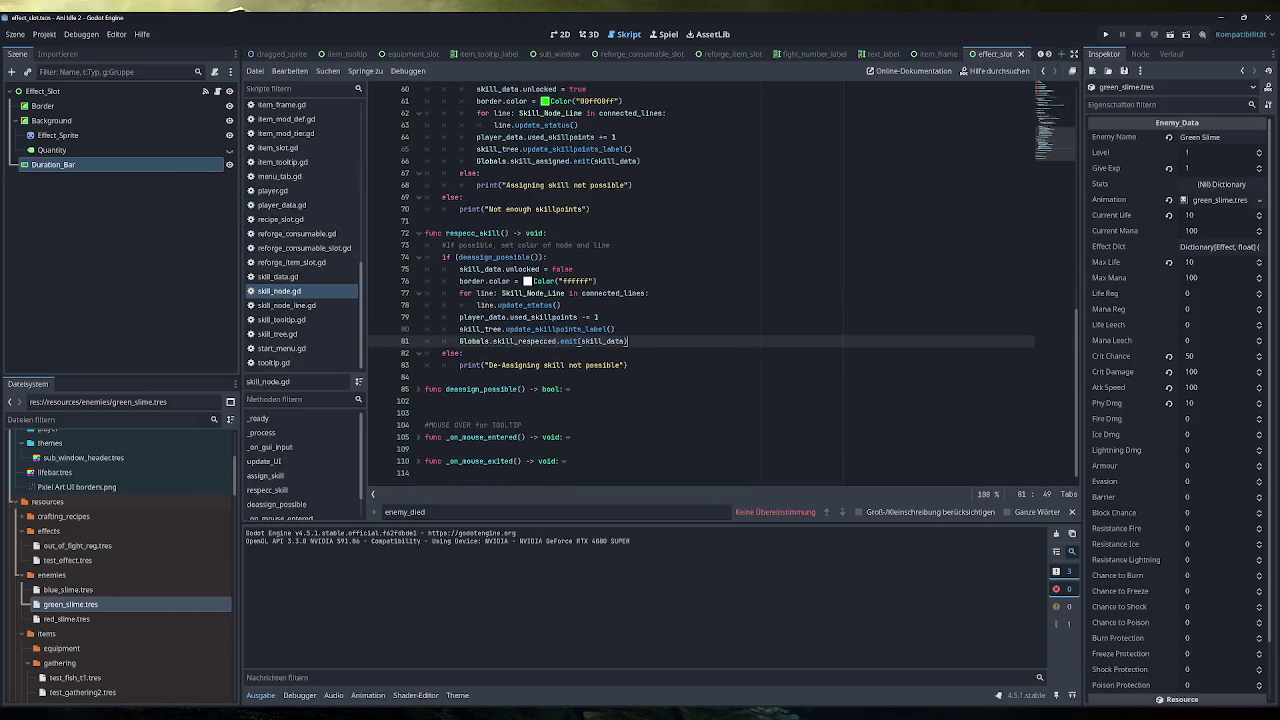
click(419, 437)
scroll(421, 446, down, 1)
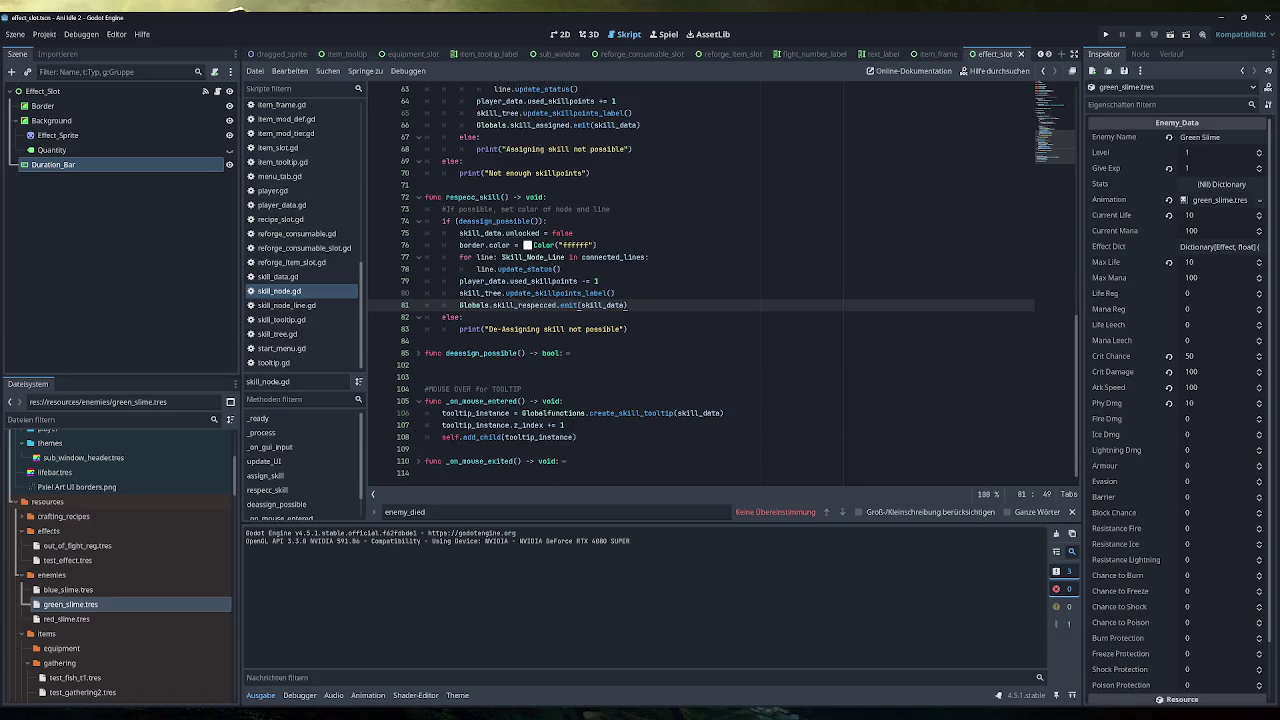
drag(723, 413, 442, 413)
mouse_move(566, 425)
mouse_down()
mouse_move(442, 425)
mouse_move(577, 437)
mouse_move(442, 437)
mouse_up()
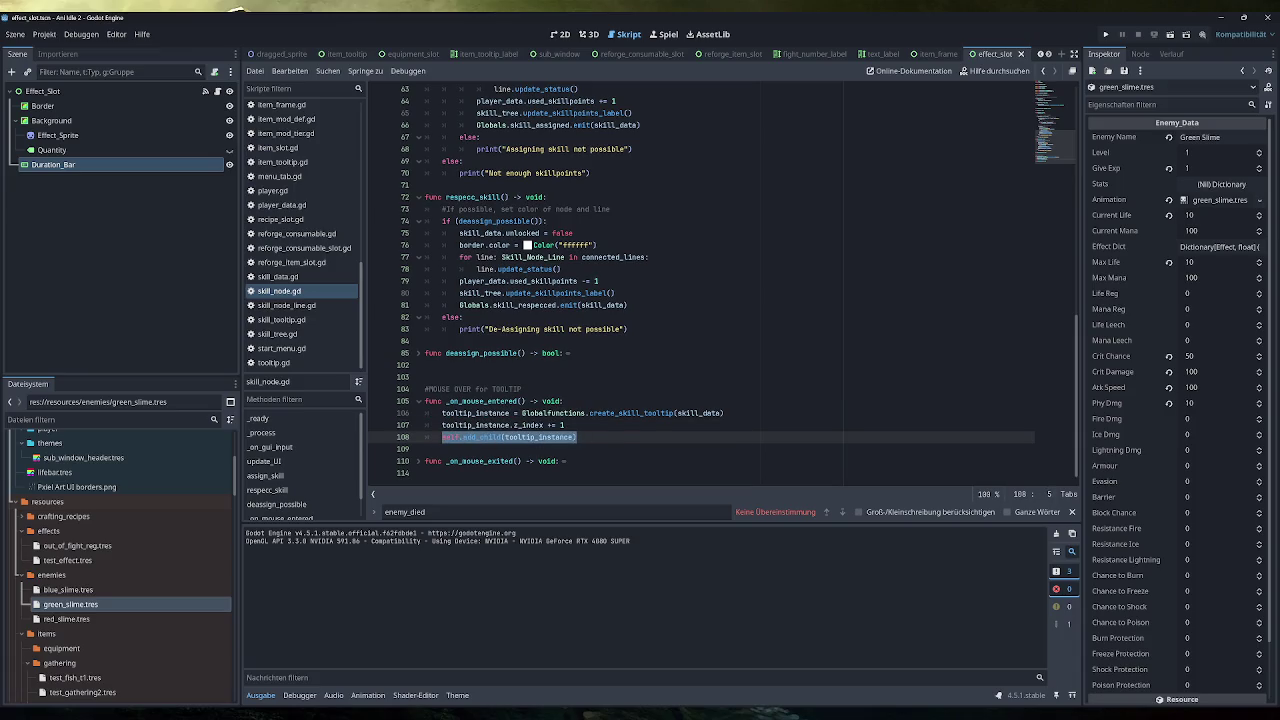
scroll(600, 400, up, 15)
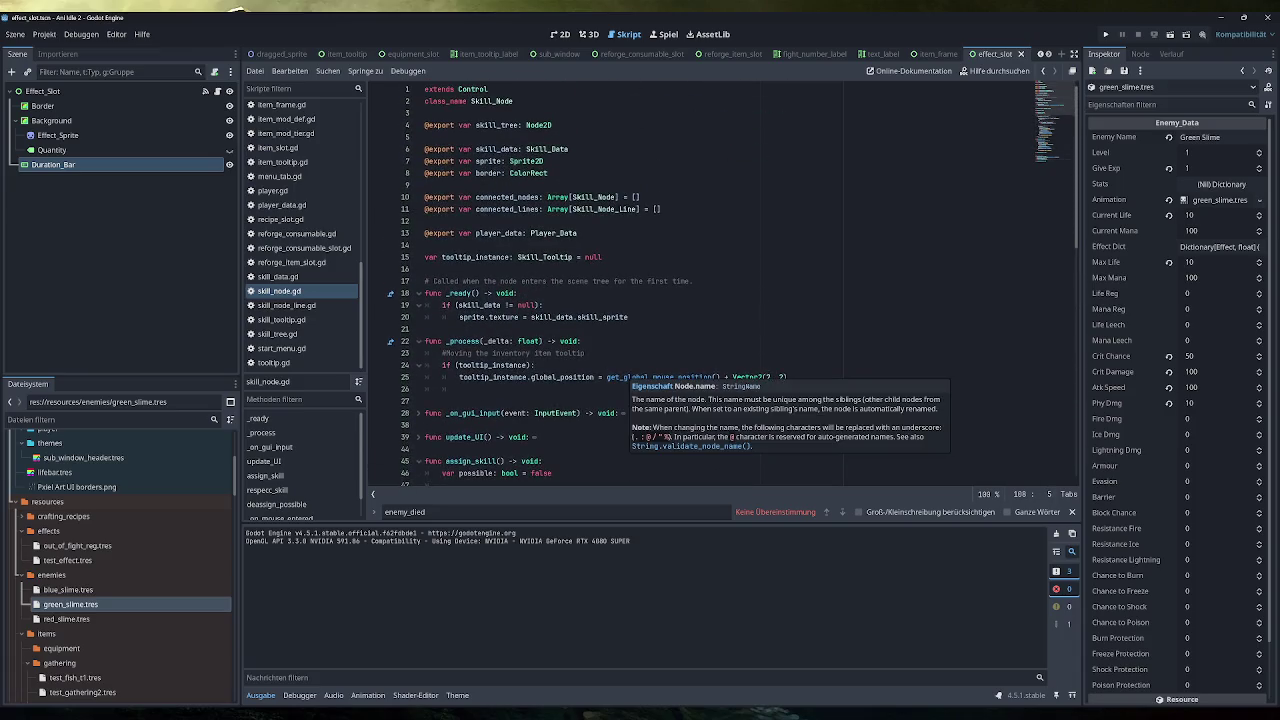
double_click(497, 125)
key(ctrl+c)
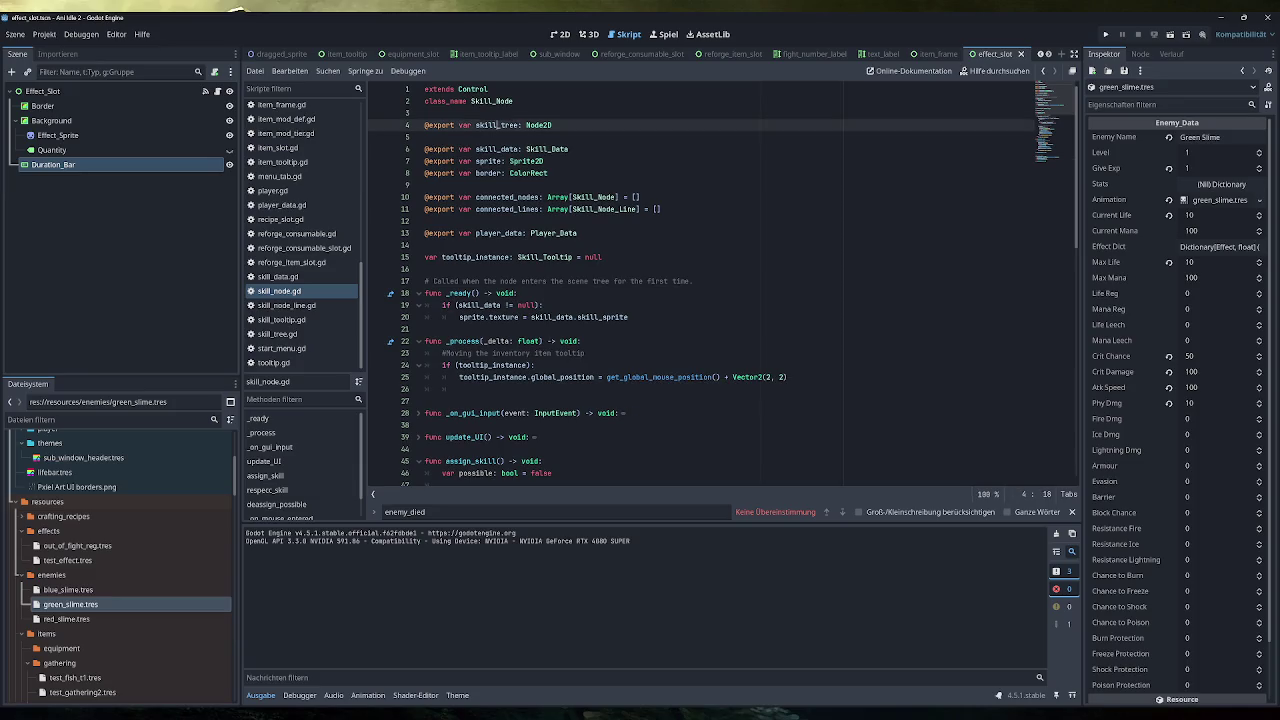
scroll(497, 428, down, 15)
double_click(450, 437)
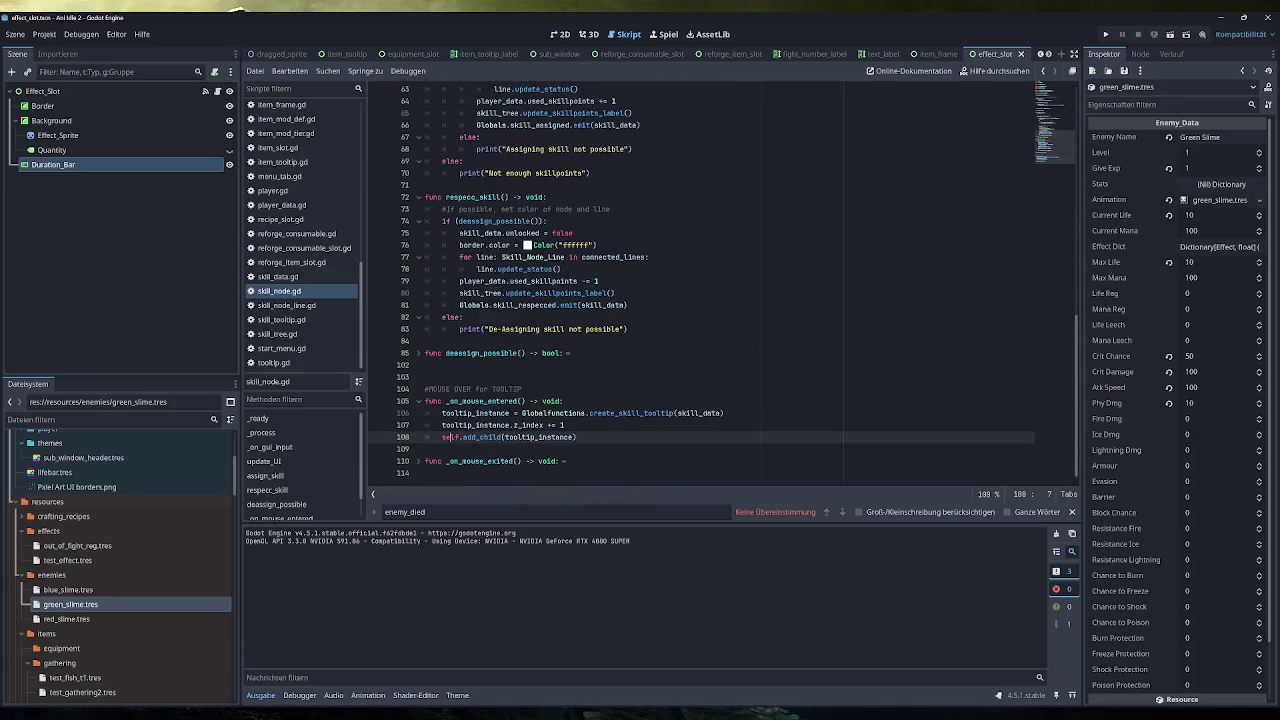
key(ctrl+v)
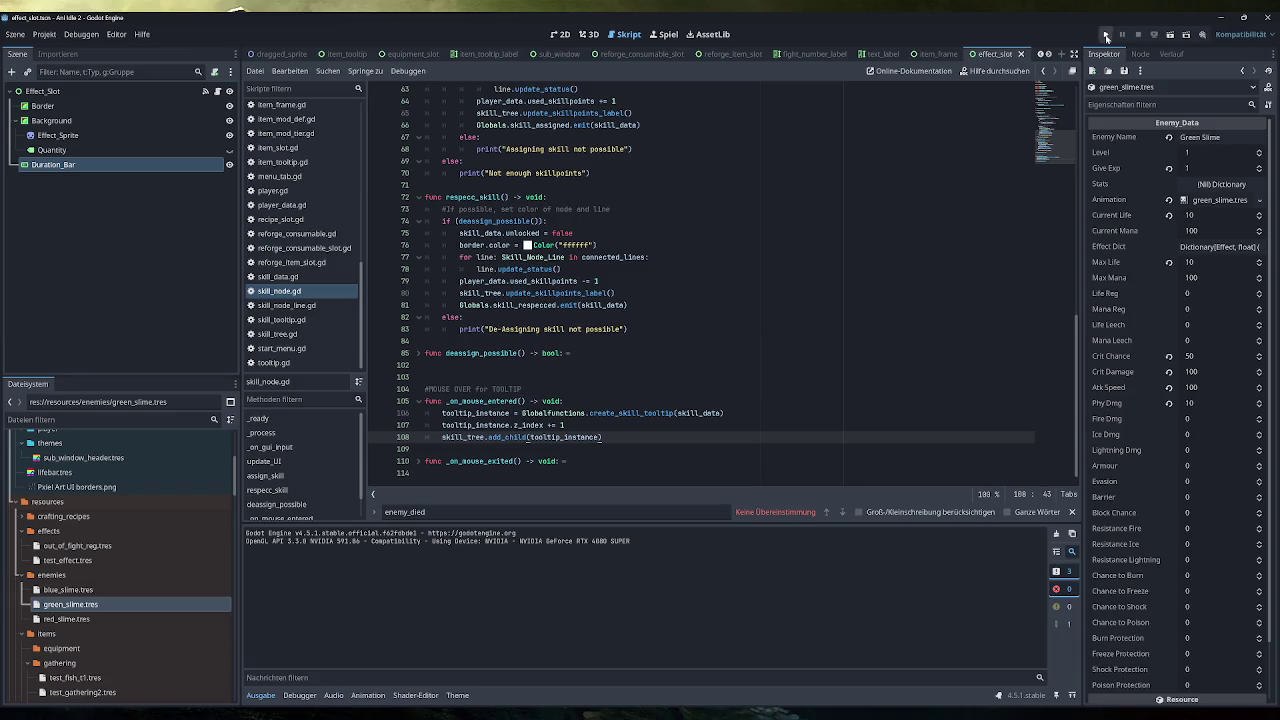
click(1105, 34)
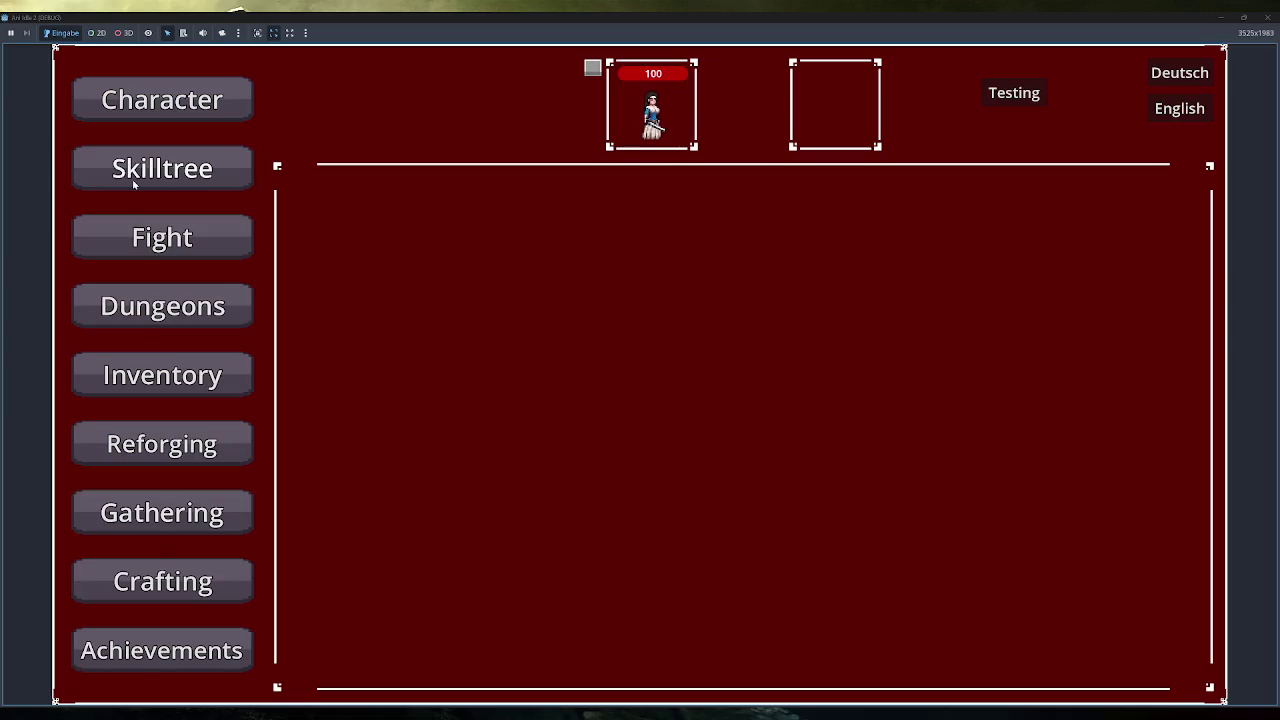
click(134, 172)
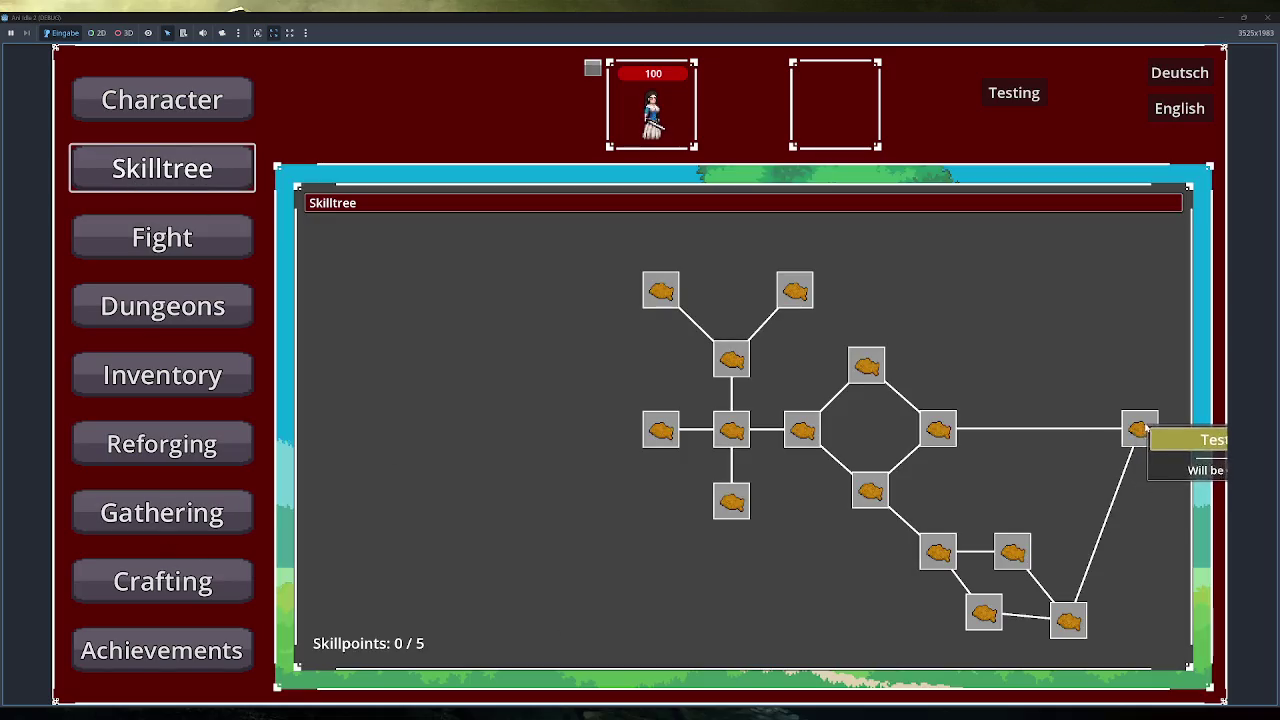
mouse_move(1130, 424)
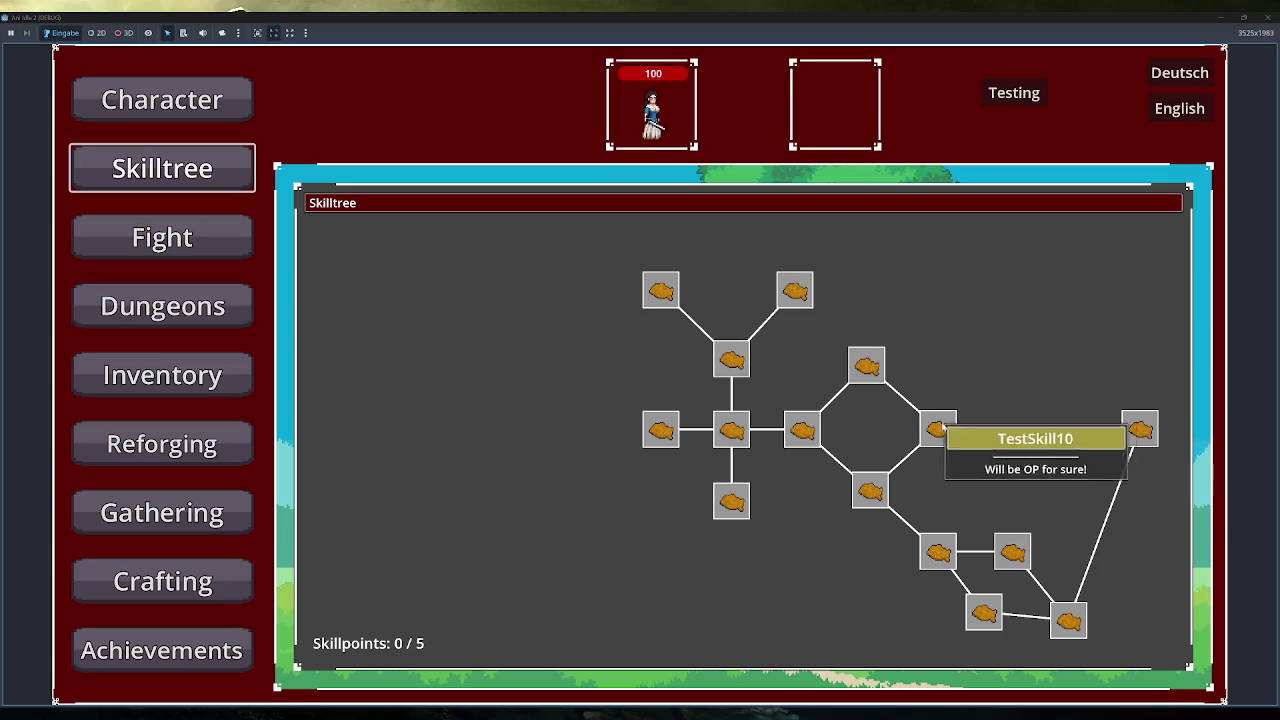
mouse_move(1070, 632)
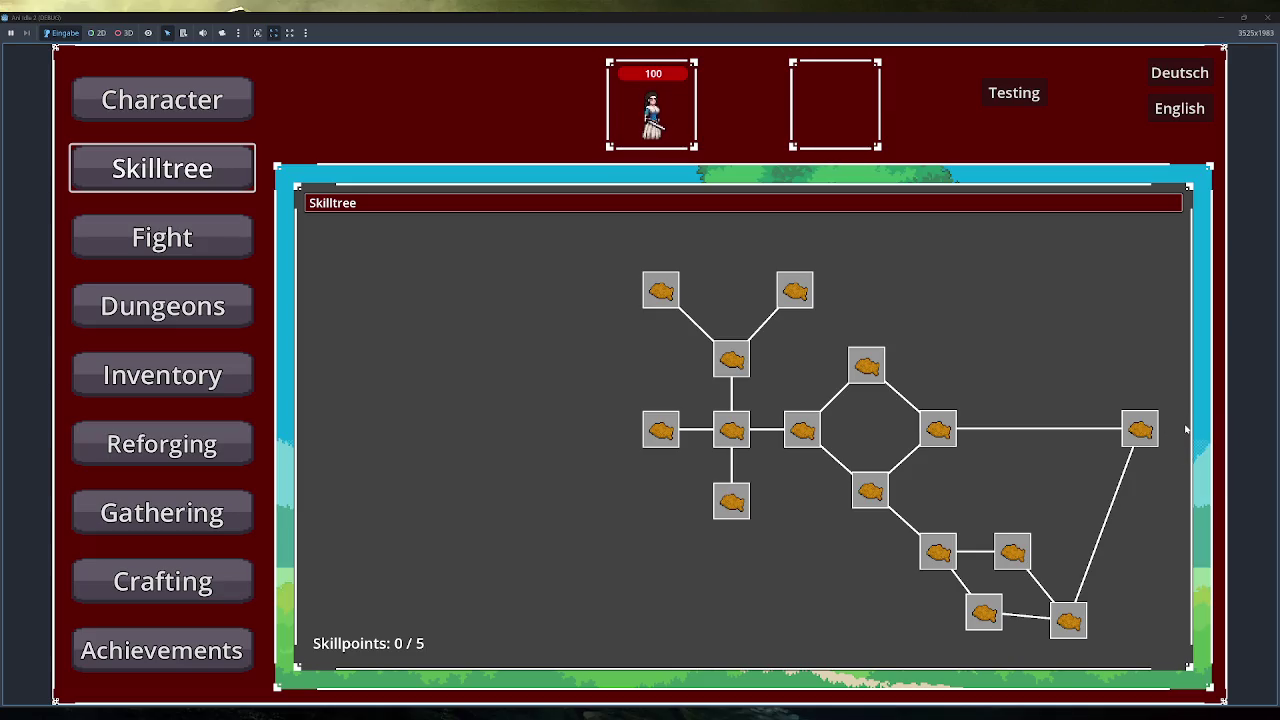
click(1266, 17)
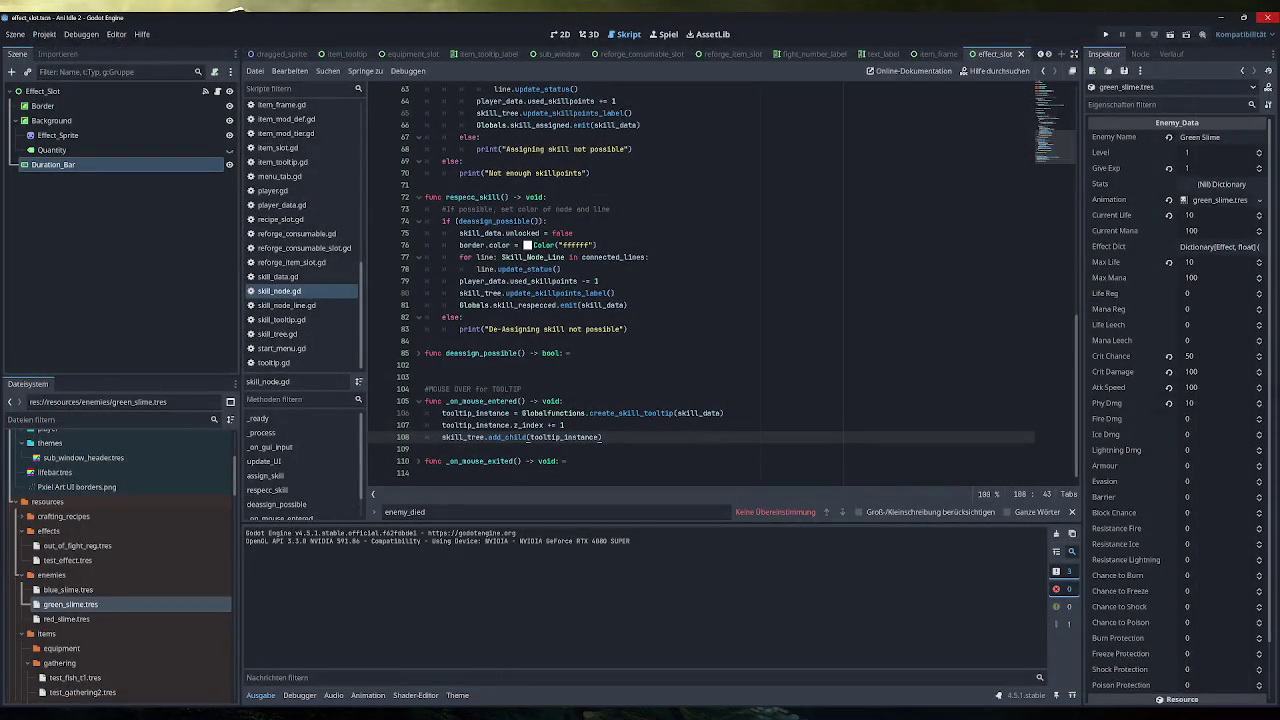
Back in the Excalidraw sketch, undo the pink marks and set the stroke colour to white
mouse_move(371, 713)
click(368, 660)
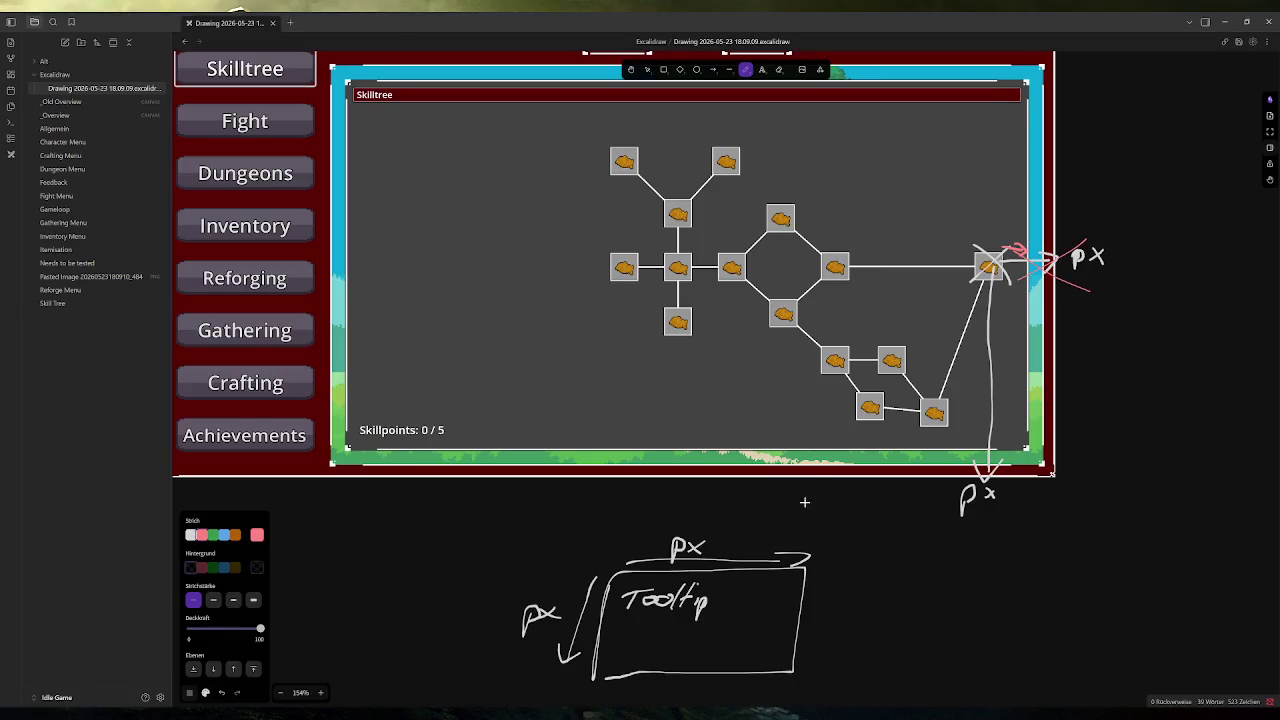
key(ctrl+z)
key(ctrl+z)
key(ctrl+z)
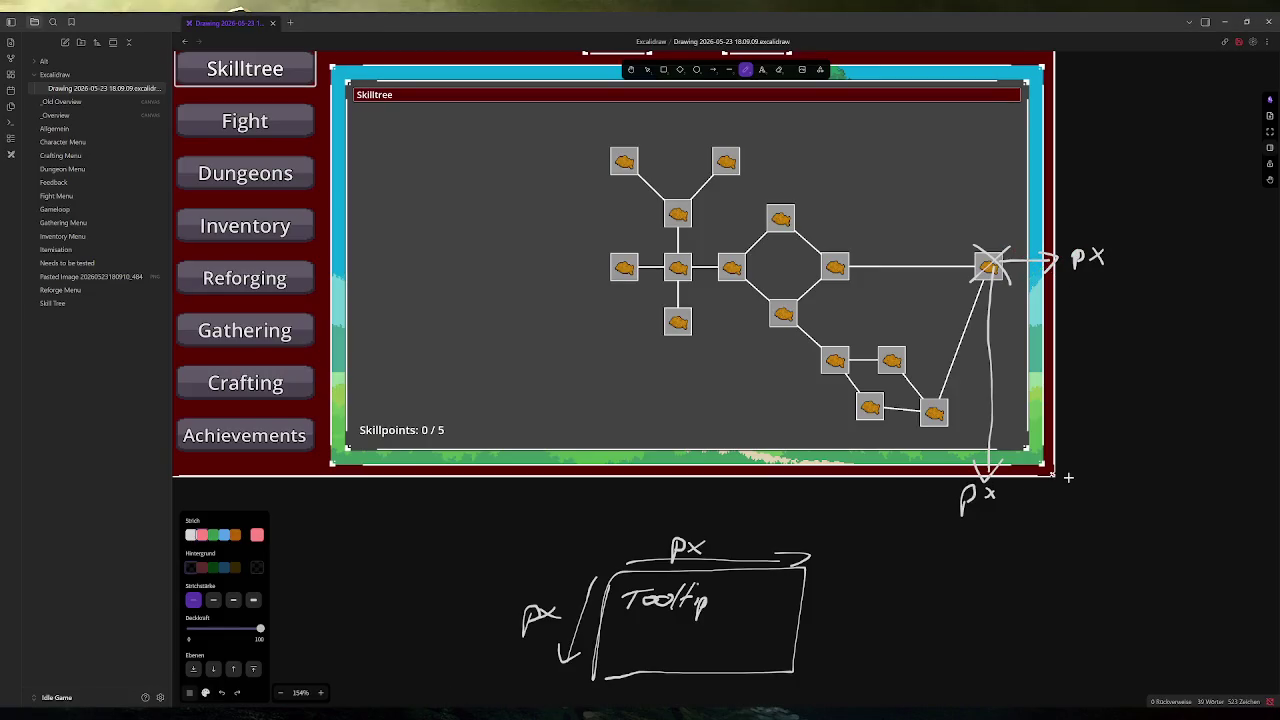
click(191, 534)
click(205, 692)
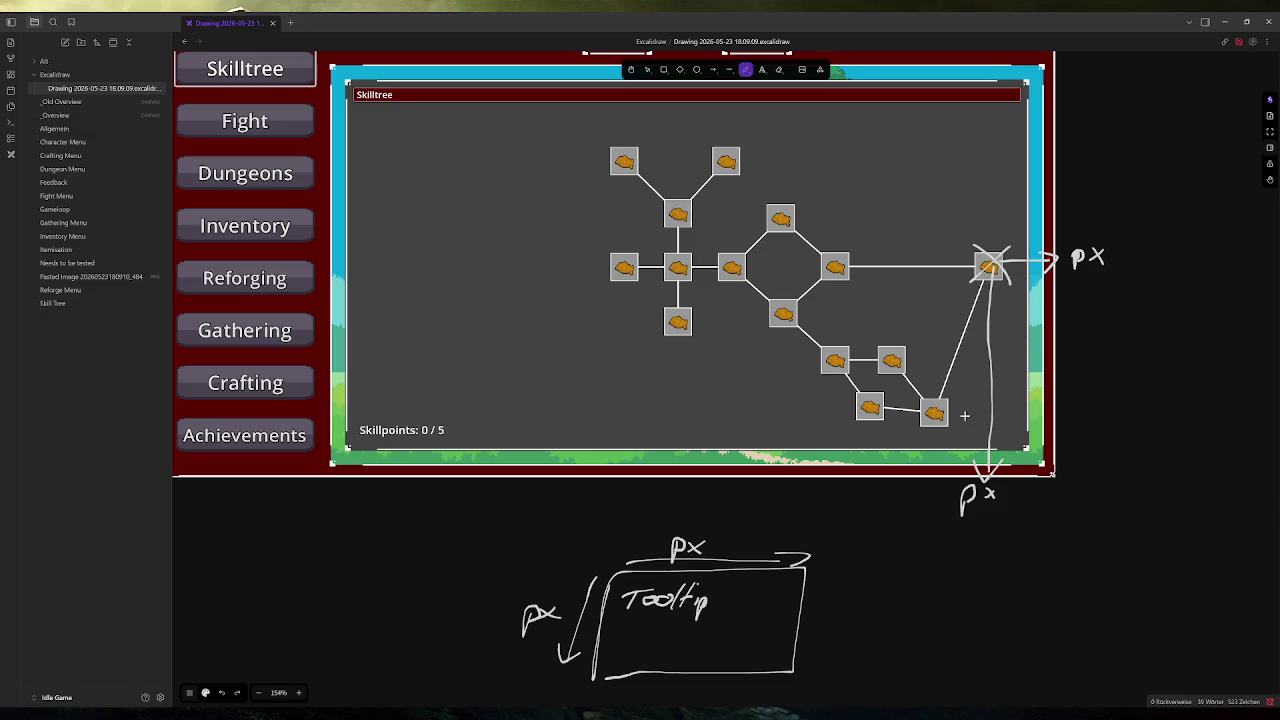
Draw white freehand arcs around the Tooltip box, px arrow and lower-right skill nodes
drag(774, 549, 793, 566)
mouse_move(598, 545)
mouse_down()
mouse_move(400, 540)
mouse_move(405, 578)
mouse_up()
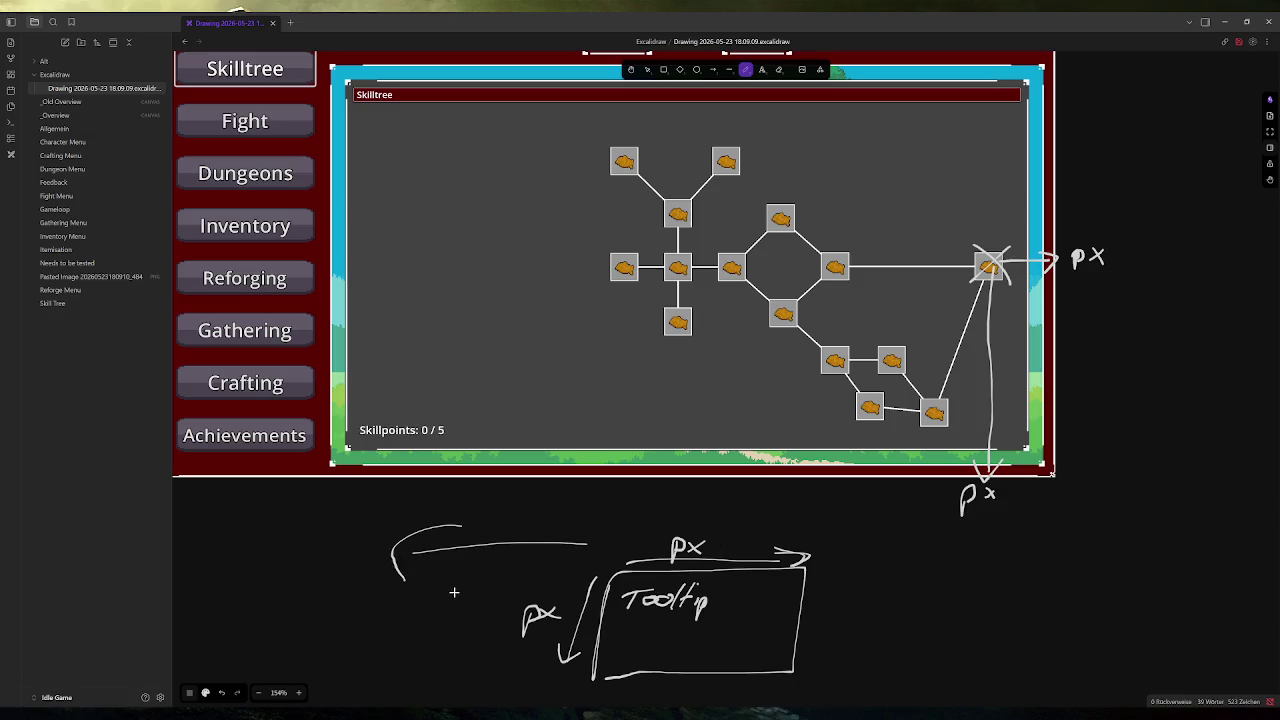
mouse_move(1015, 213)
mouse_down()
mouse_move(922, 255)
mouse_move(950, 257)
mouse_up()
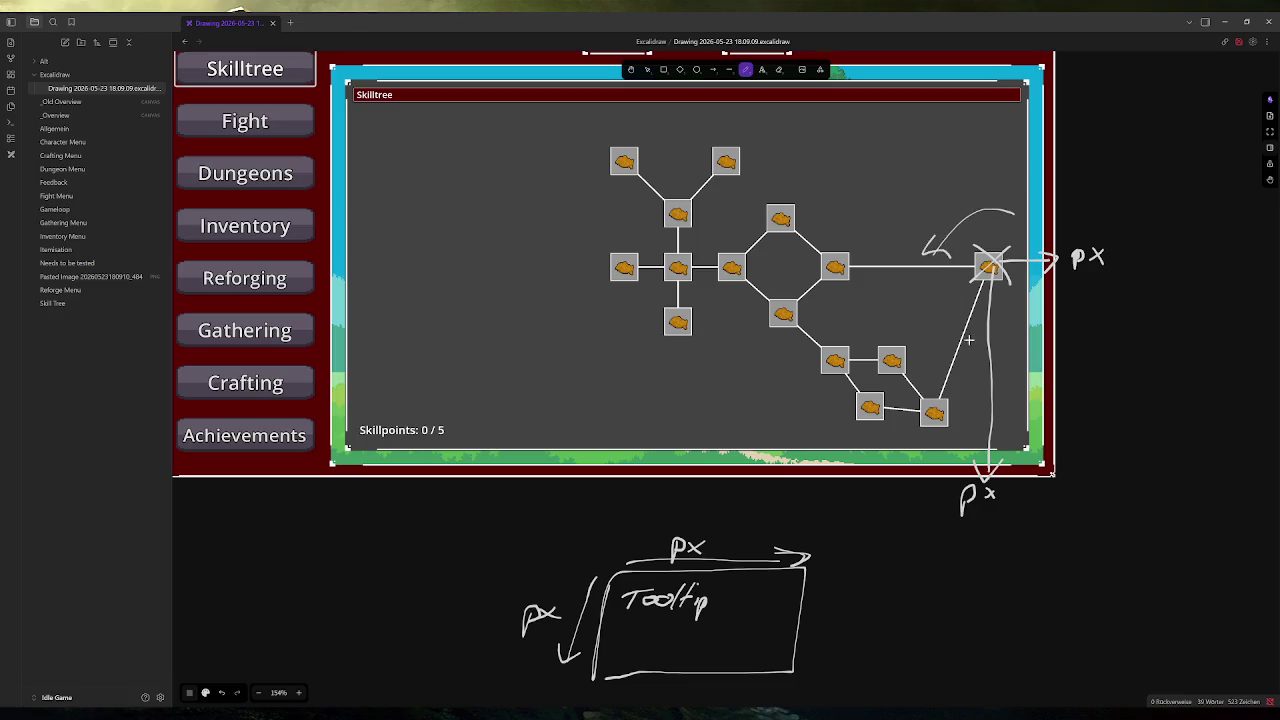
mouse_move(1000, 478)
mouse_down()
mouse_move(1014, 376)
mouse_move(1046, 360)
mouse_up()
mouse_move(1048, 501)
mouse_down()
mouse_move(1051, 513)
mouse_move(1055, 459)
mouse_move(935, 415)
mouse_up()
drag(944, 345, 966, 416)
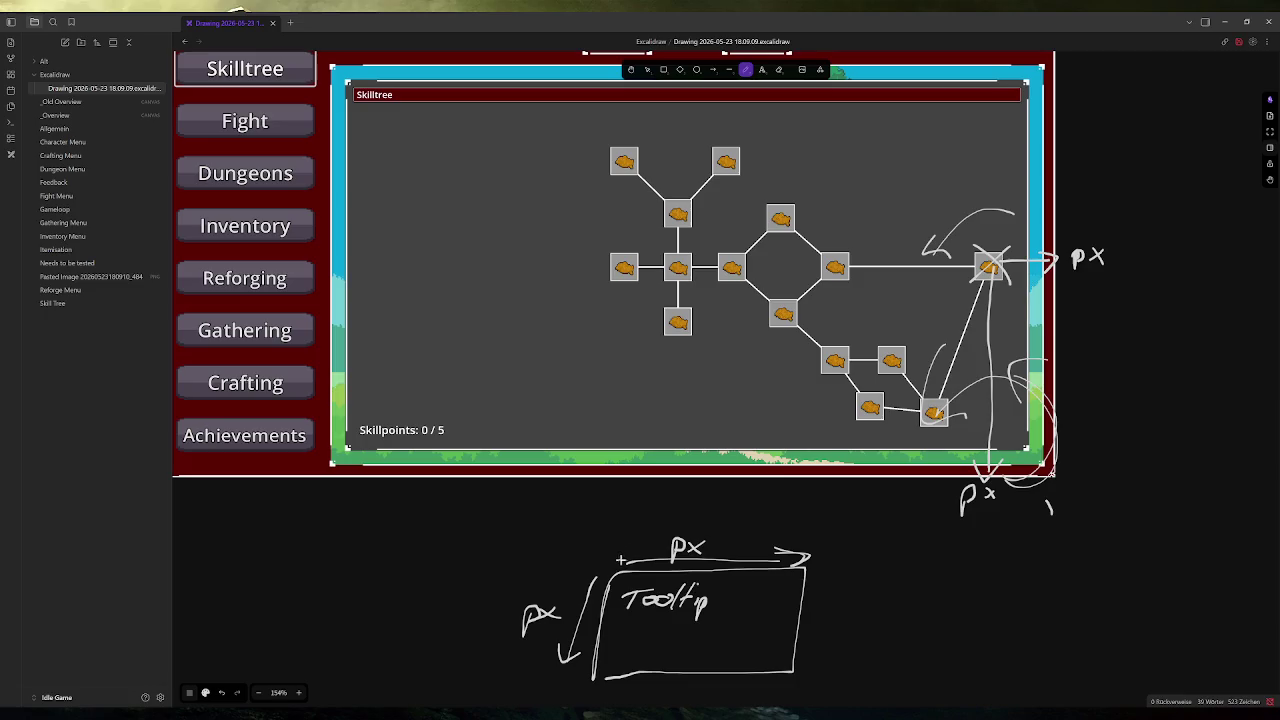
drag(615, 563, 812, 558)
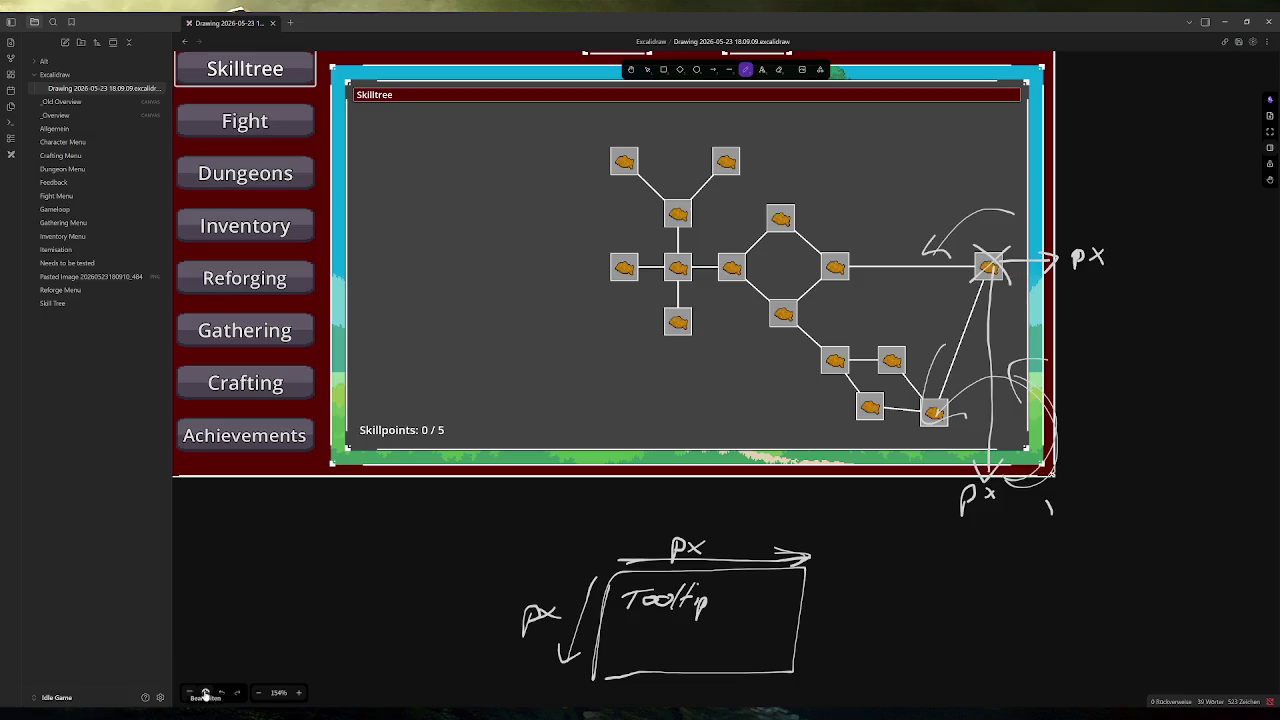
click(205, 693)
click(205, 693)
Undo the recent white arcs near the right-hand skill nodes
click(206, 693)
click(206, 693)
click(207, 693)
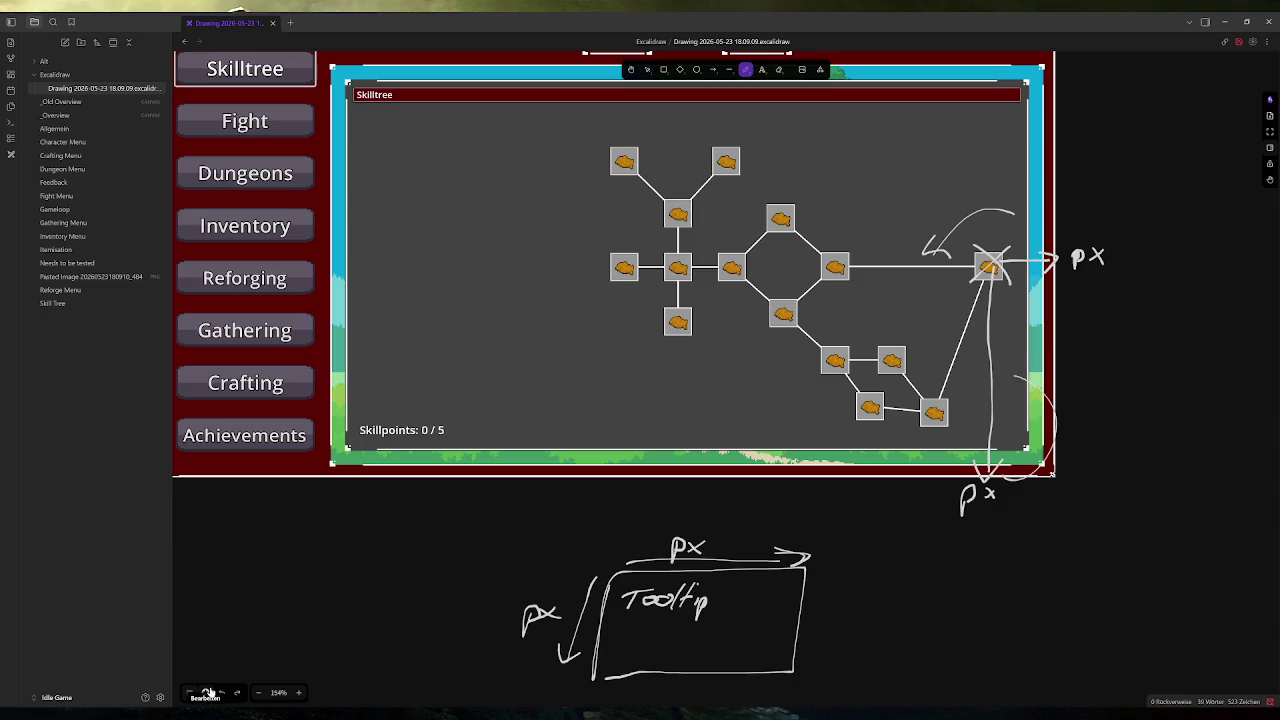
click(221, 692)
click(221, 692)
click(221, 692)
Draw a green tooltip box spilling past the skill tree's right edge, then restore white
click(205, 692)
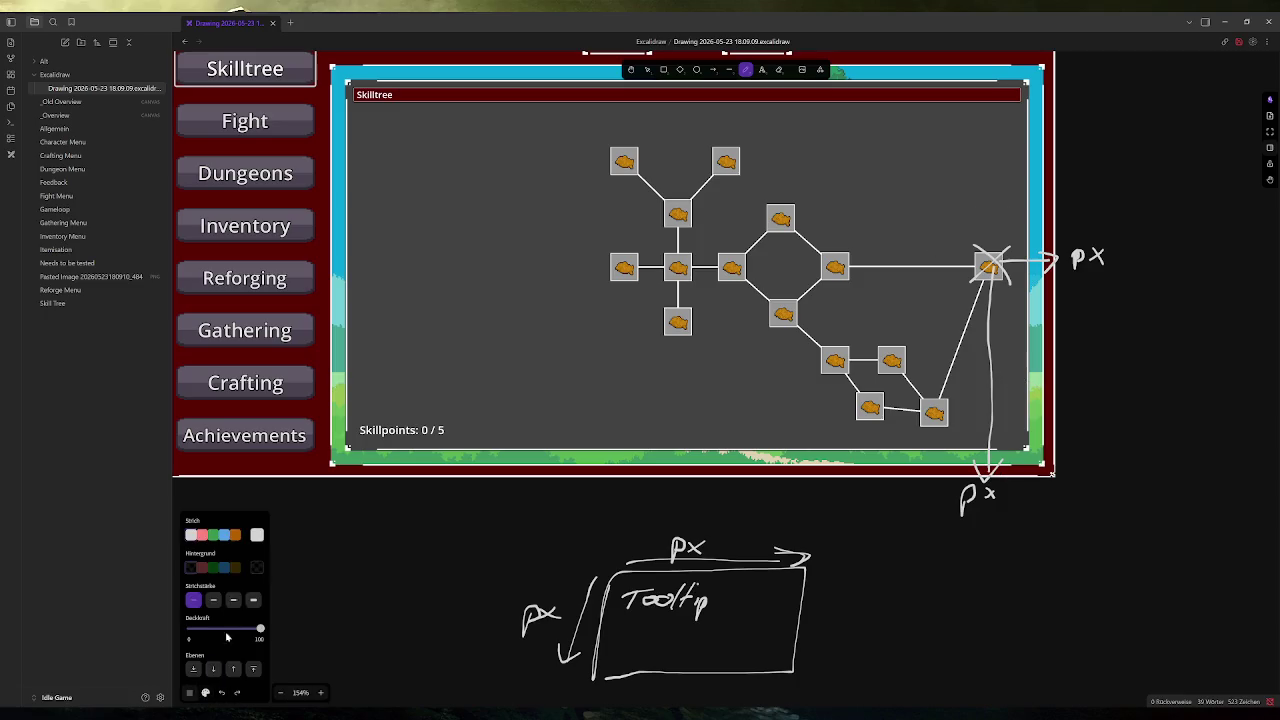
click(213, 535)
mouse_move(997, 278)
mouse_down()
mouse_move(993, 340)
mouse_move(1091, 337)
mouse_move(1104, 270)
mouse_move(998, 263)
mouse_move(1094, 256)
mouse_up()
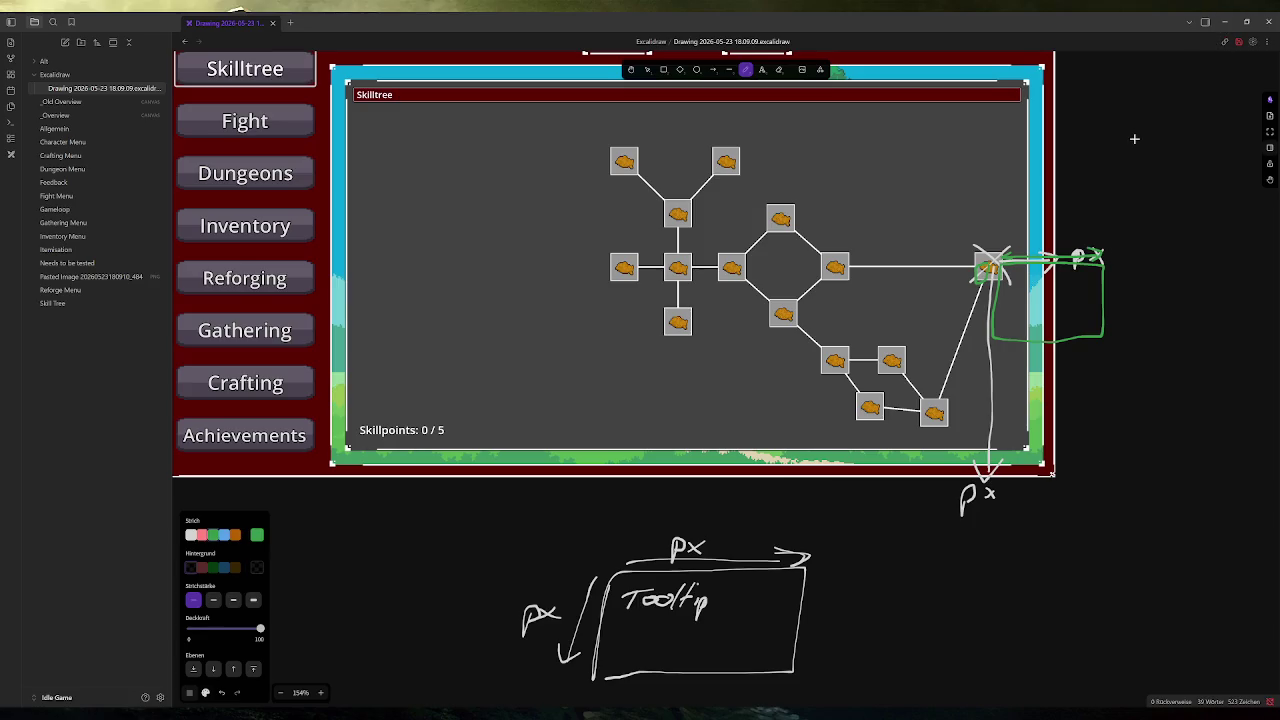
click(191, 535)
click(205, 692)
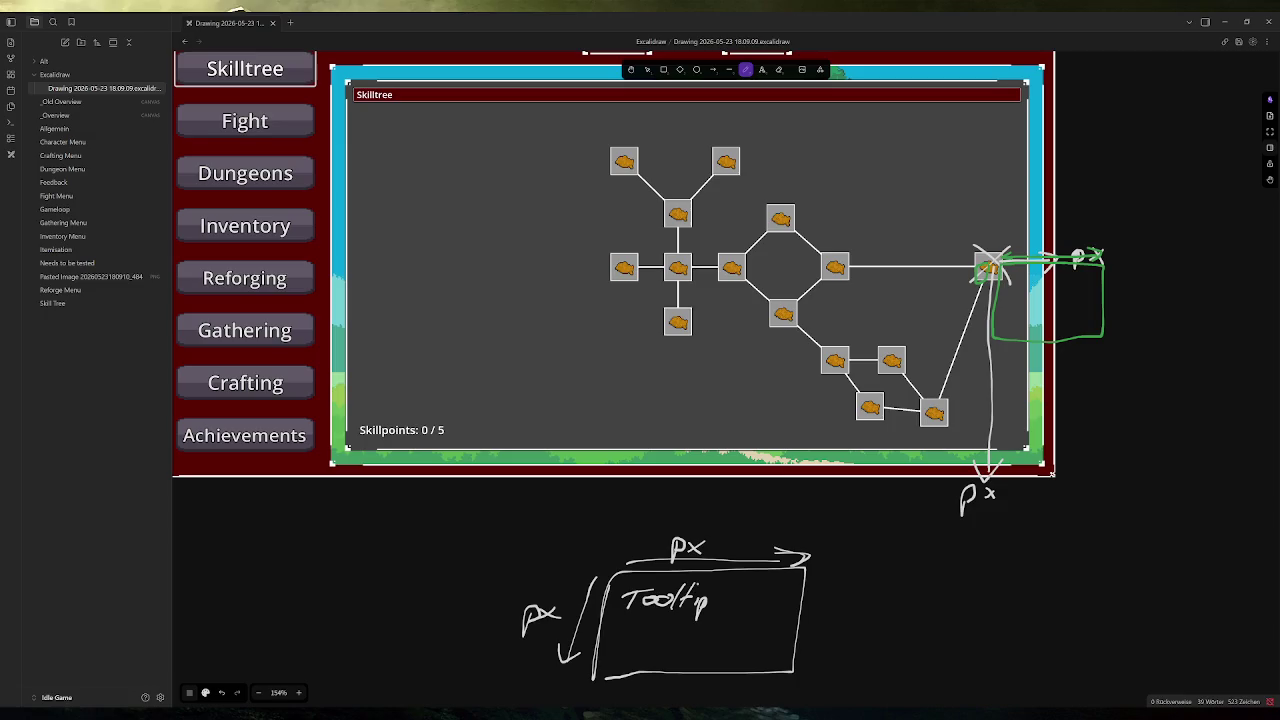
mouse_move(370, 714)
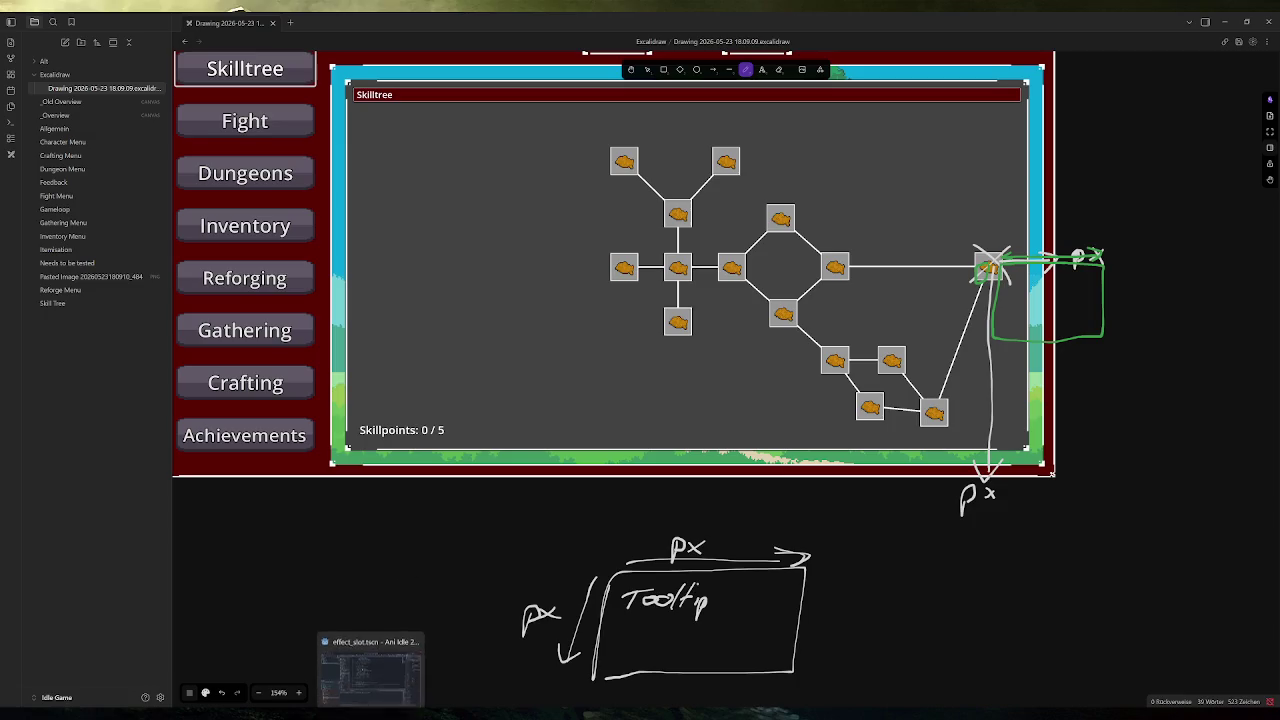
click(370, 665)
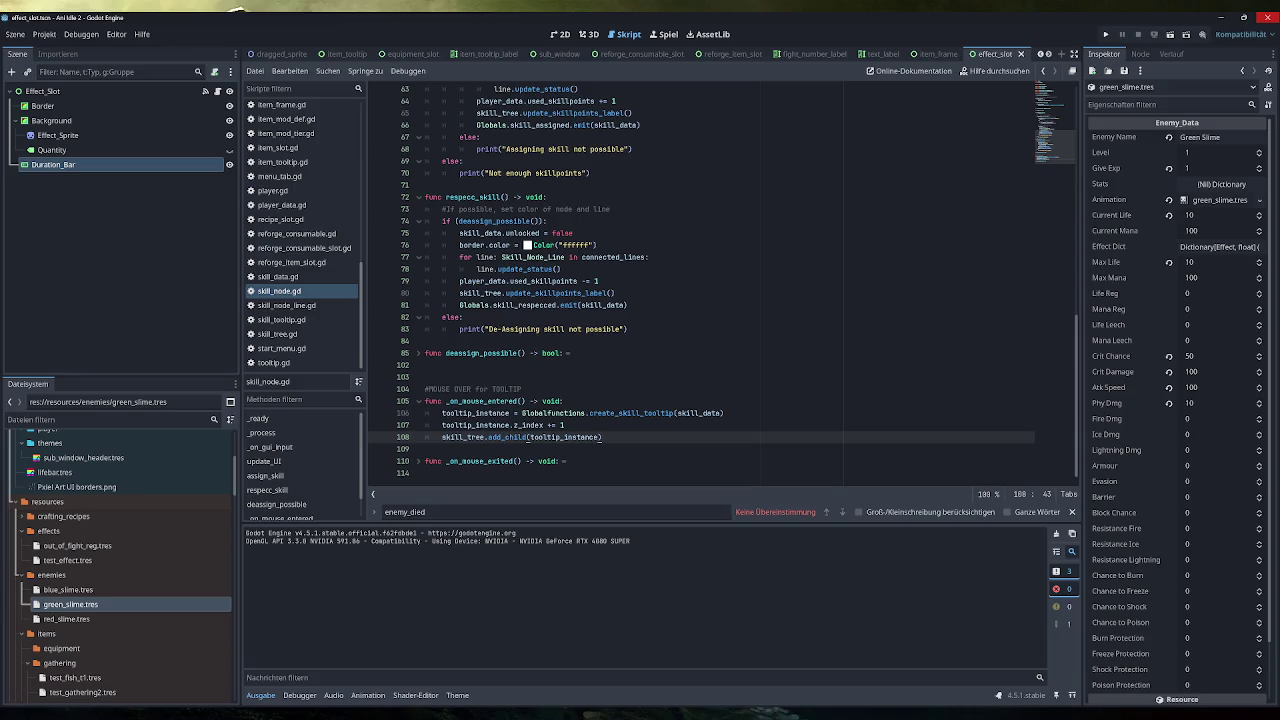
scroll(700, 280, up, 10)
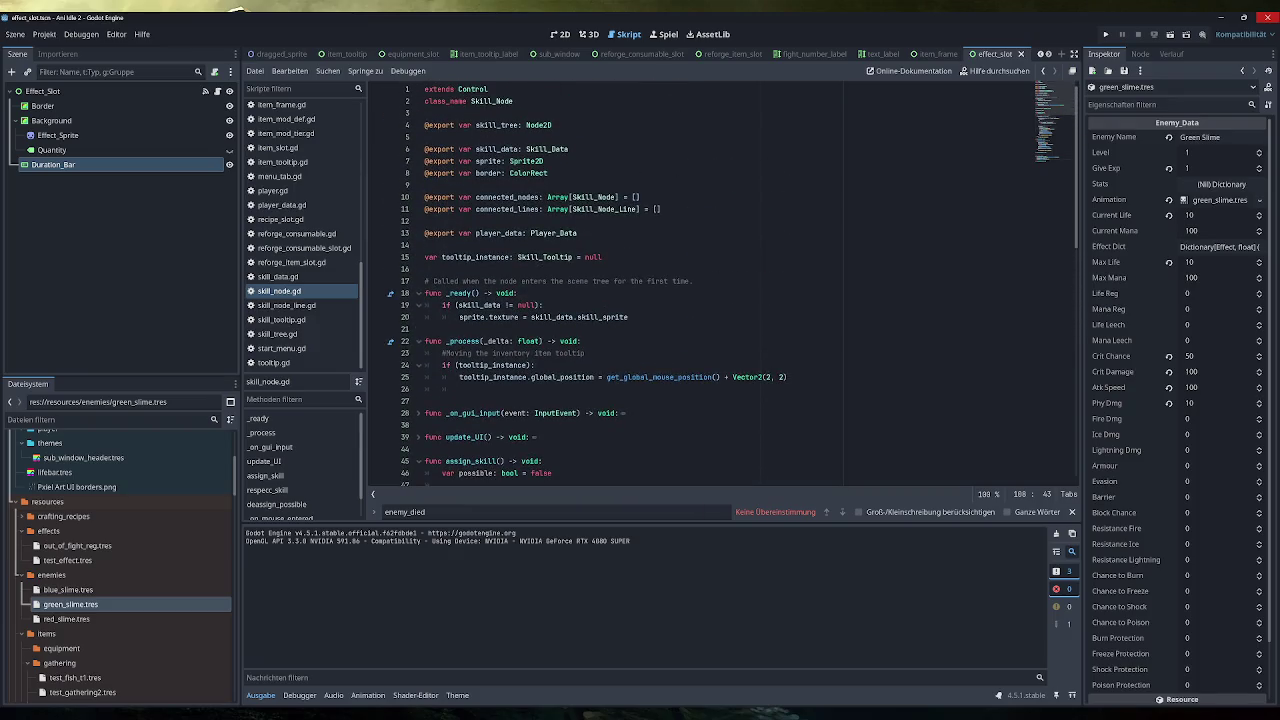
scroll(700, 280, down, 10)
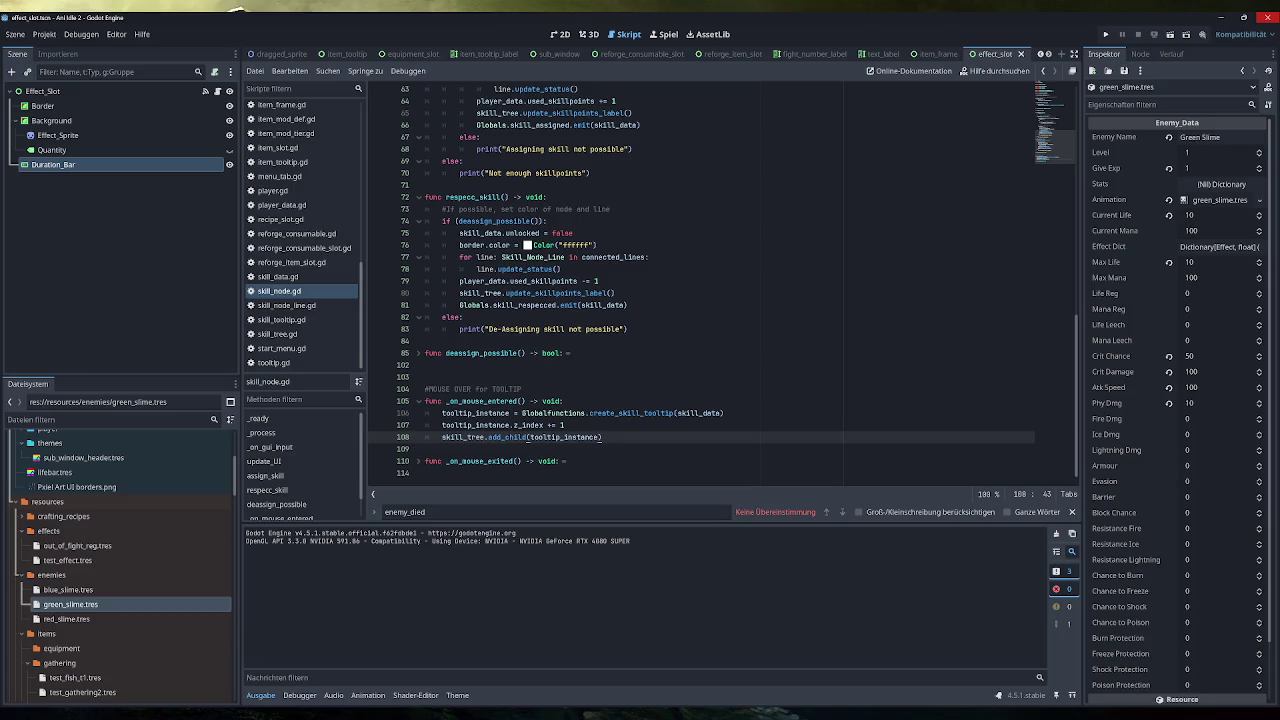
key(alt+Tab)
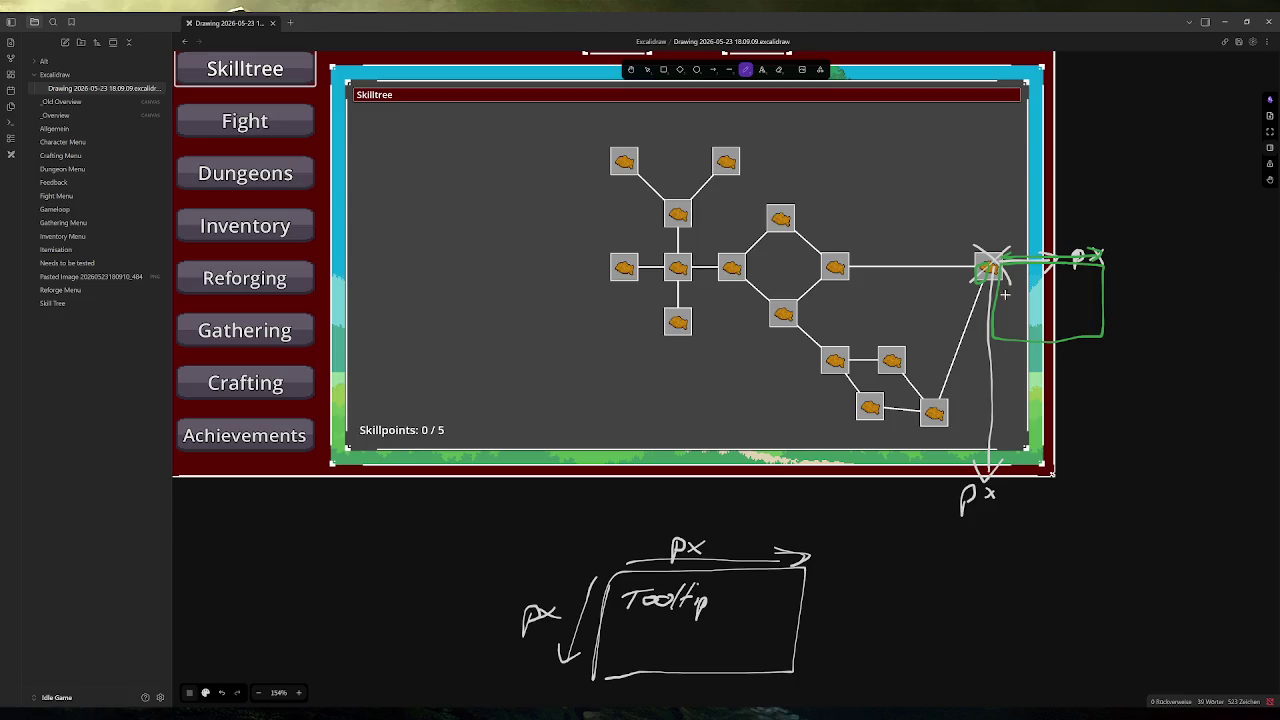
key(alt+Tab)
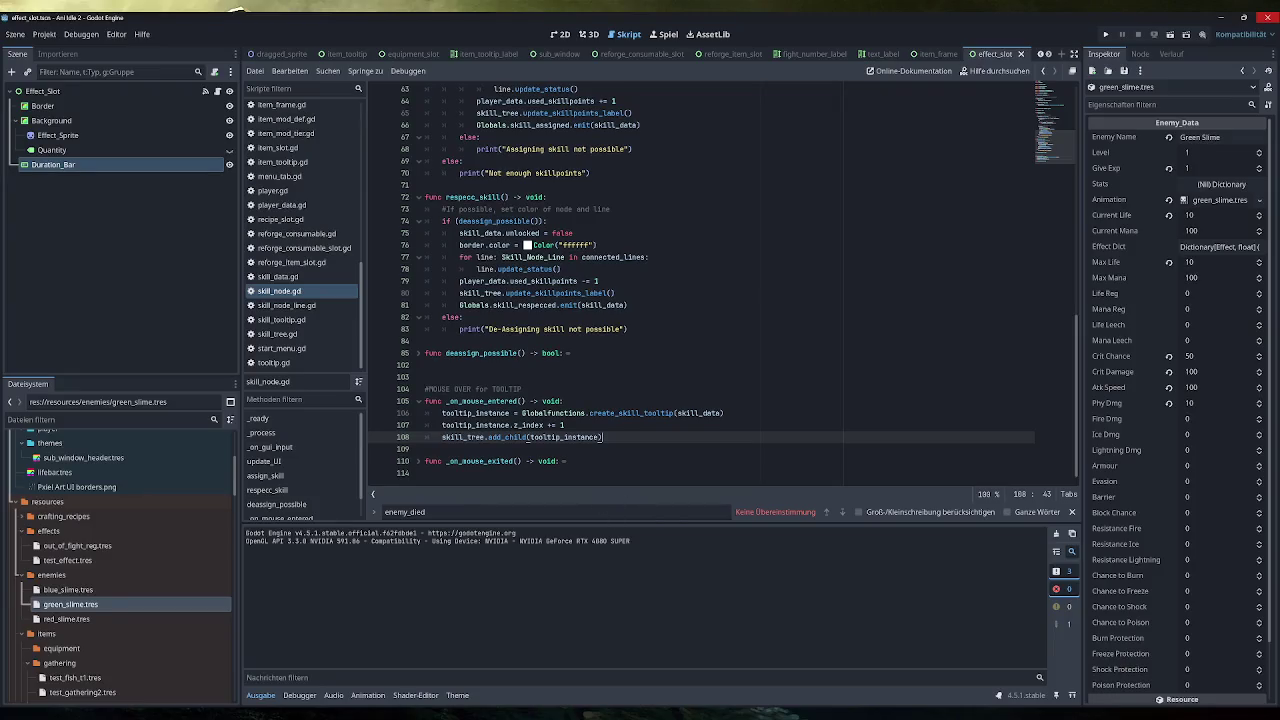
key(Return)
After add_child(tooltip_instance), add print(get_global_mouse_position()) using autocomplete
text(prin)
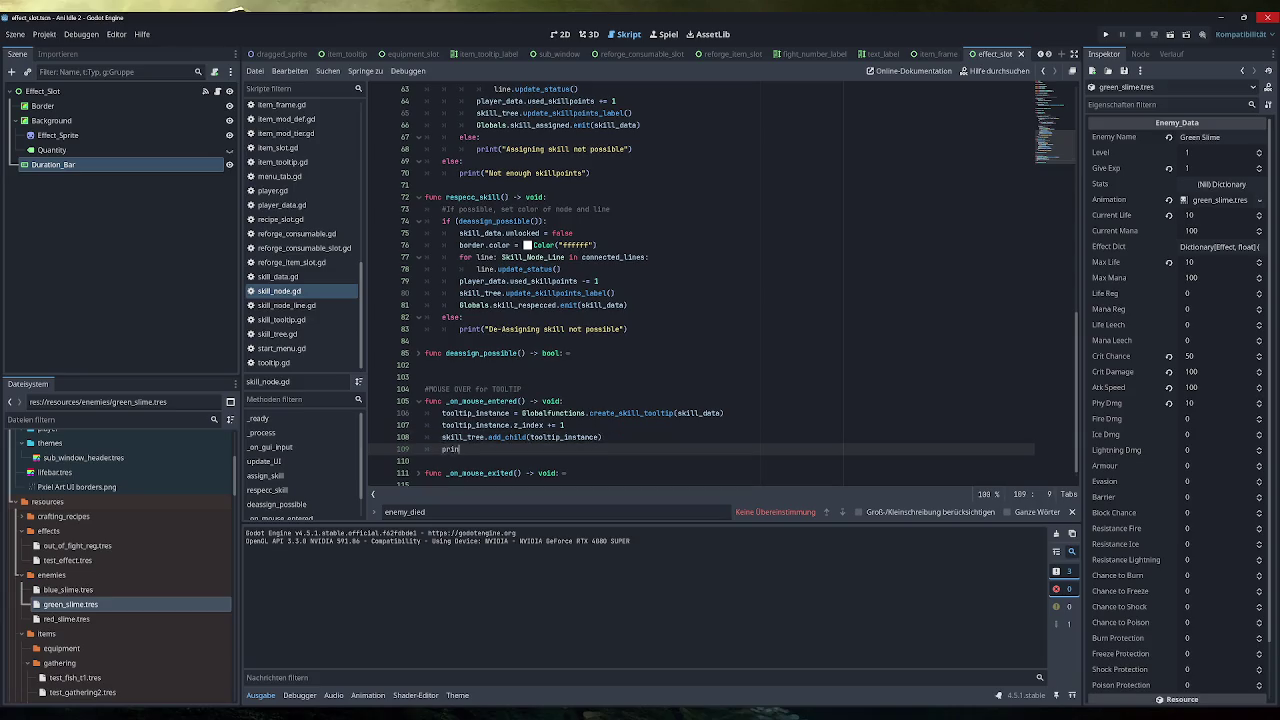
text(t(")
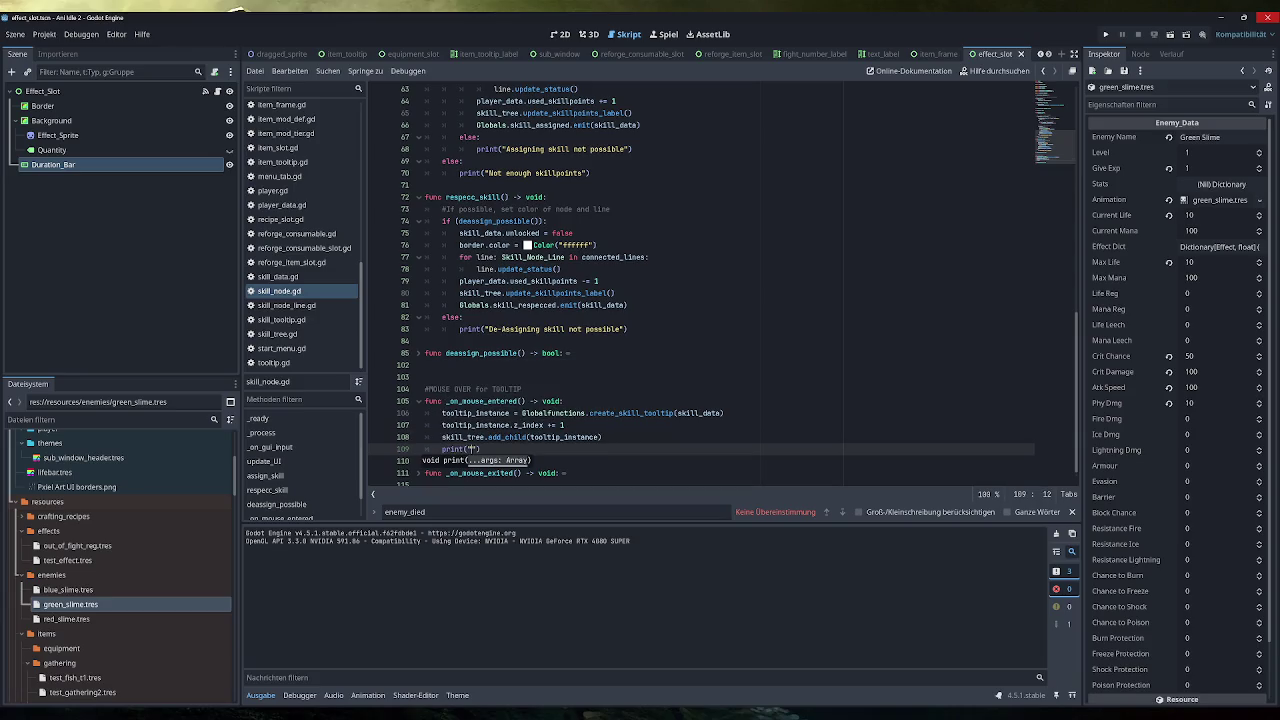
key(BackSpace)
text(get_)
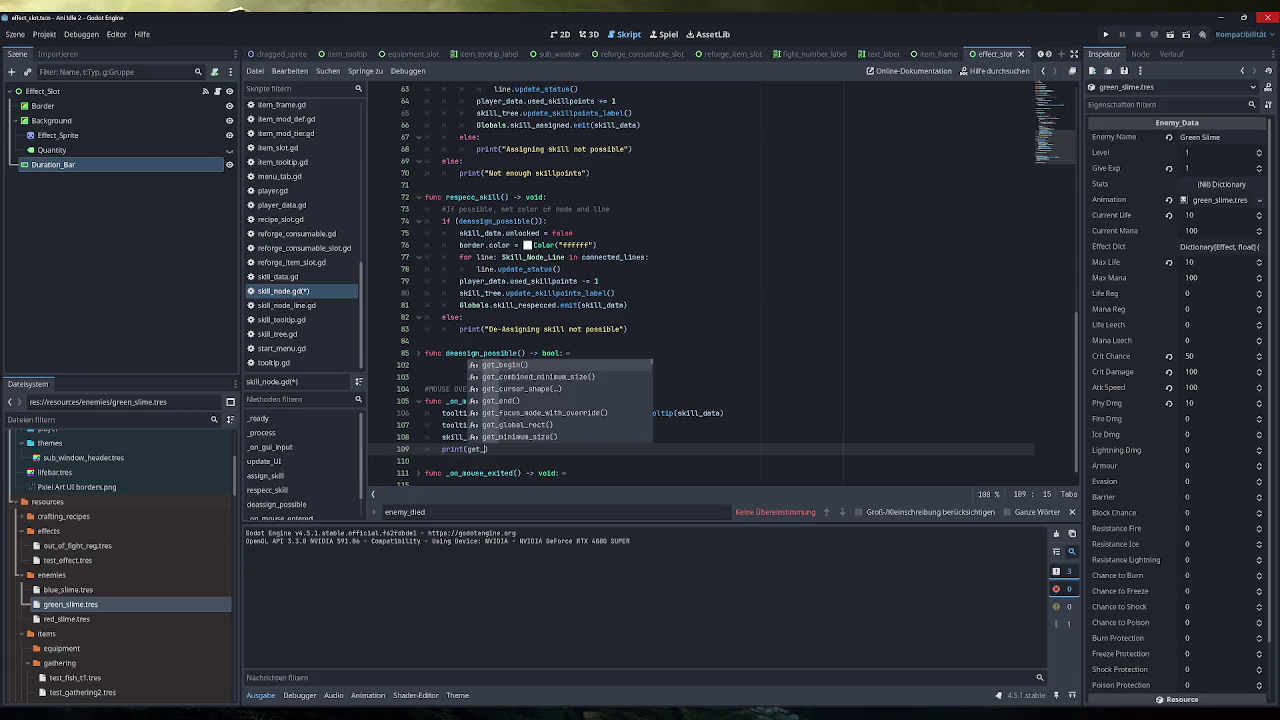
key(BackSpace)
key(BackSpace)
key(BackSpace)
text(lobal)
key(Down)
key(Down)
key(Down)
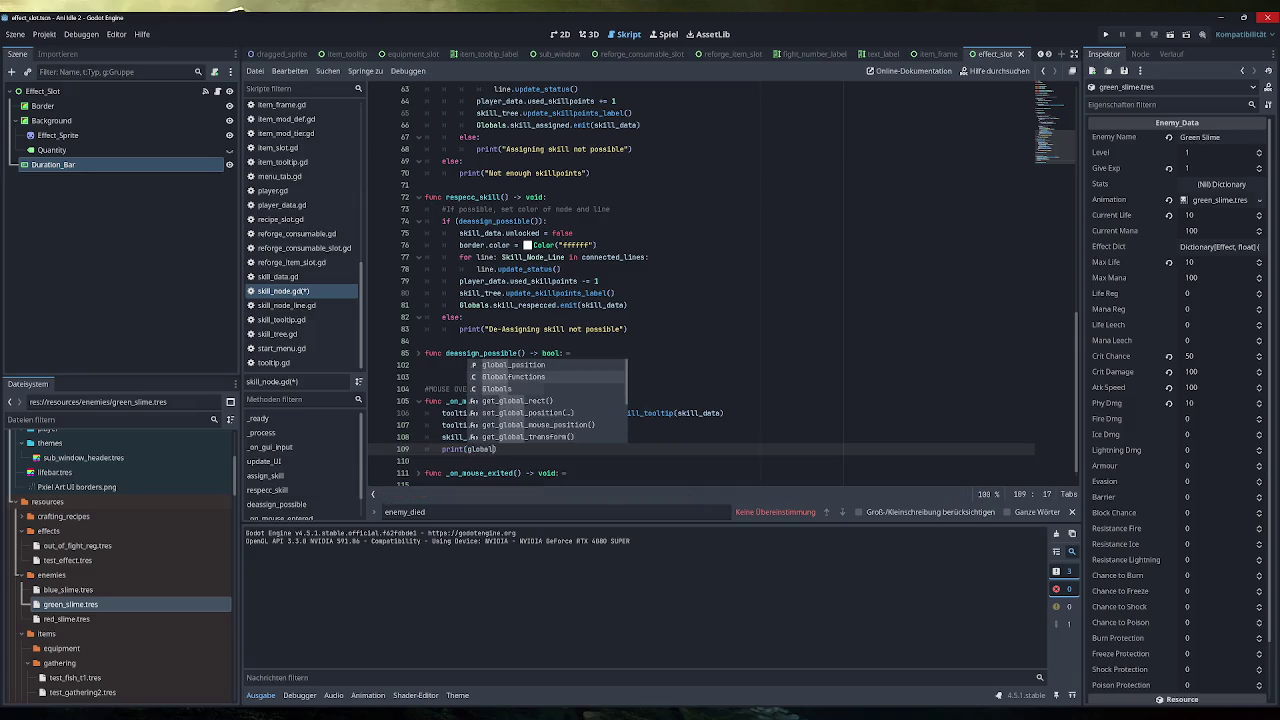
key(Return)
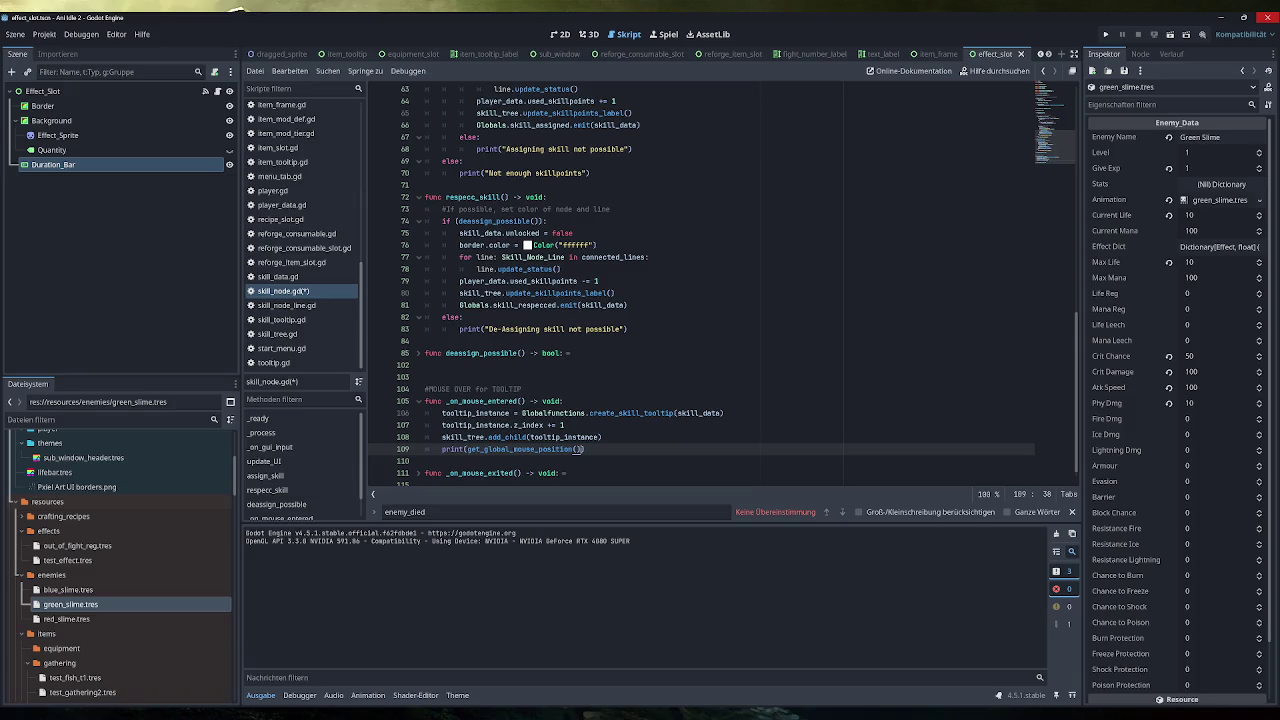
text())
Start a second, empty print() call on the next line
key(Return)
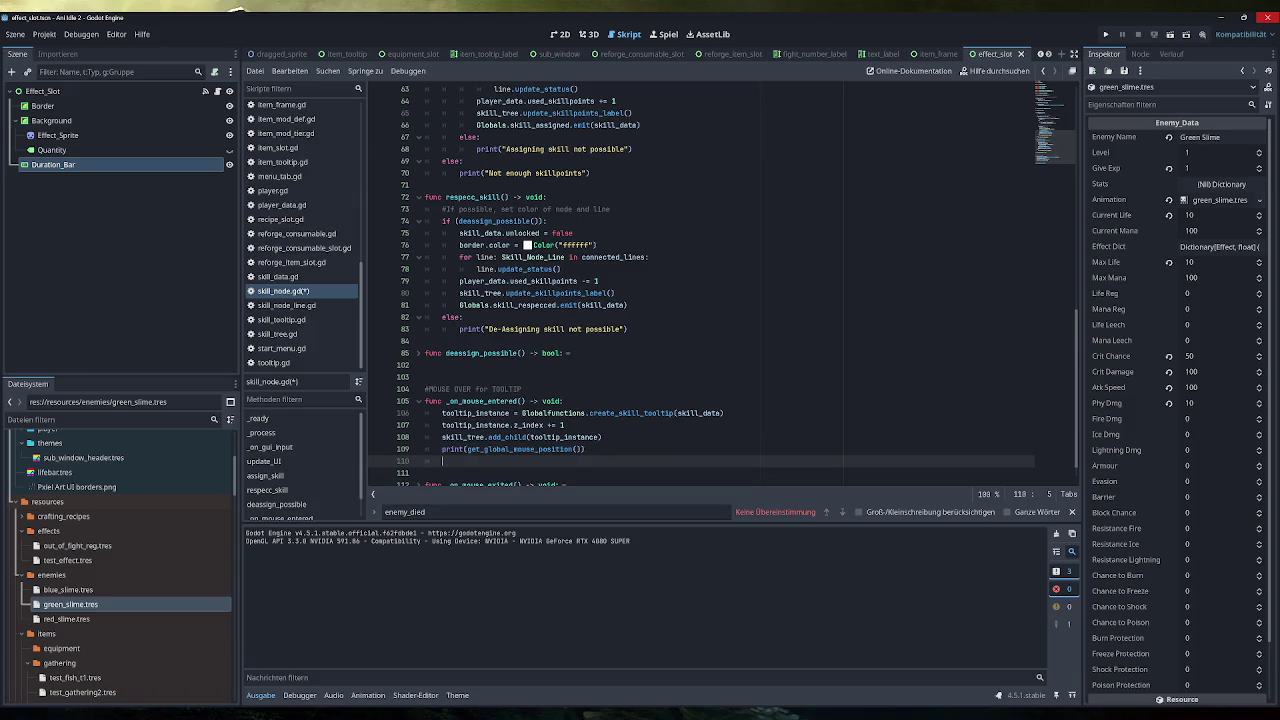
text(print()
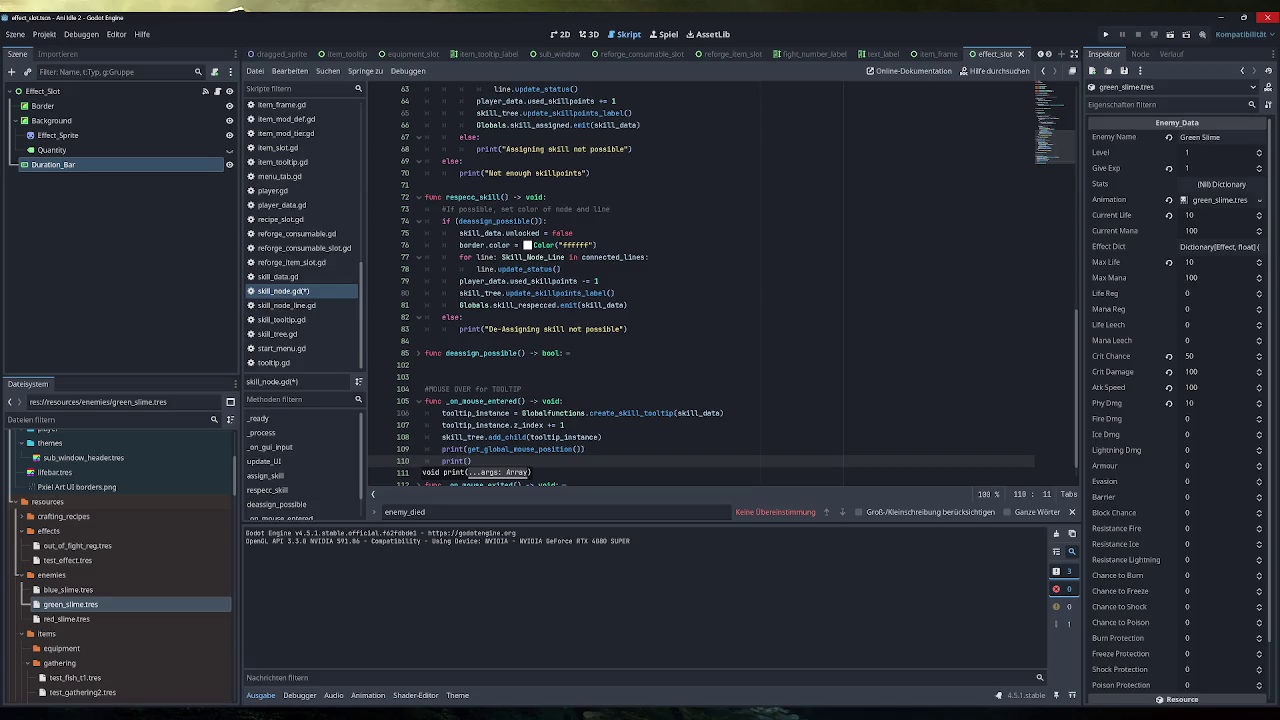
text(size)
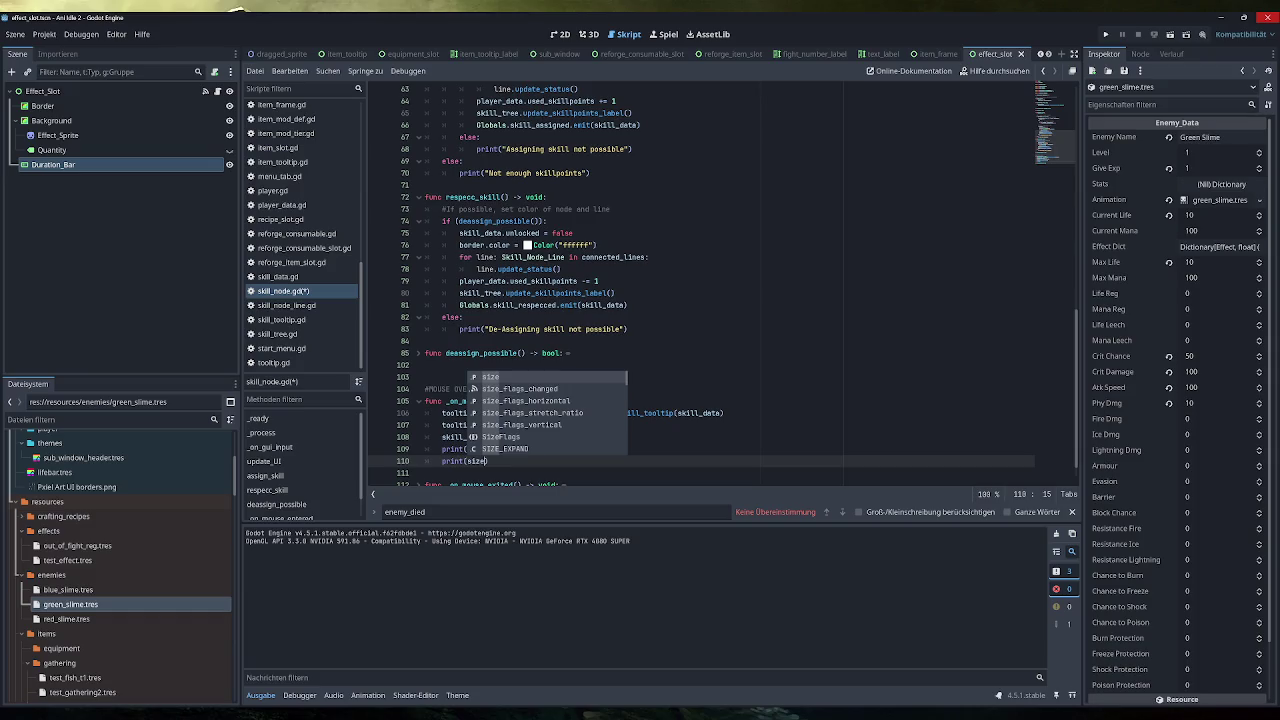
key(BackSpace)
key(BackSpace)
key(BackSpace)
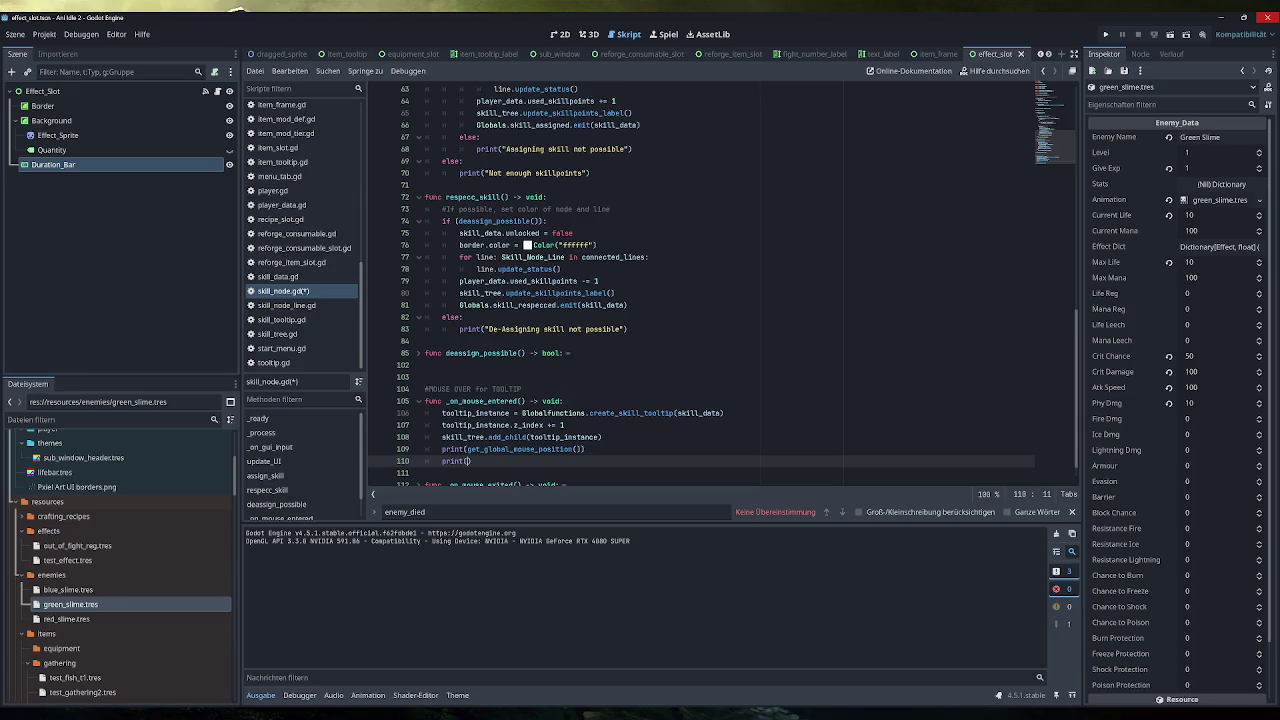
scroll(700, 280, up, 15)
scroll(540, 300, down, 15)
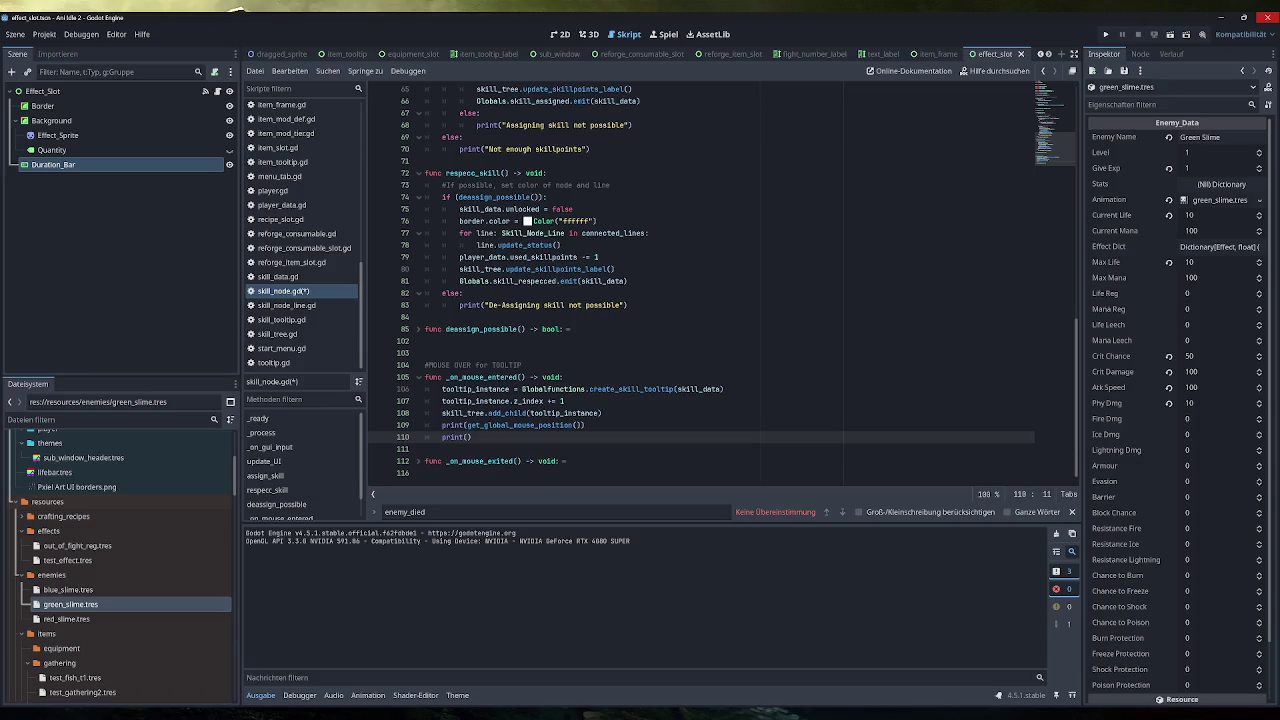
Make the second print output DisplayServer.window_get_size() via autocomplete
text([Display)
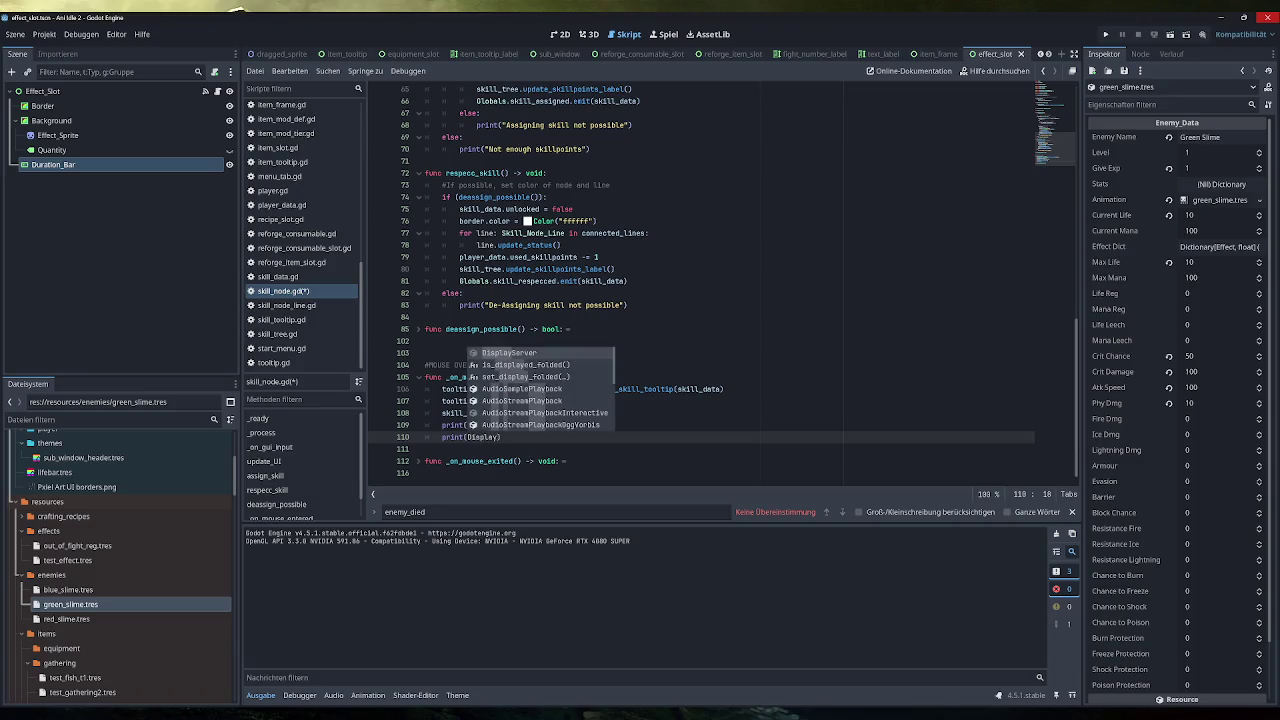
key(Return)
text(.)
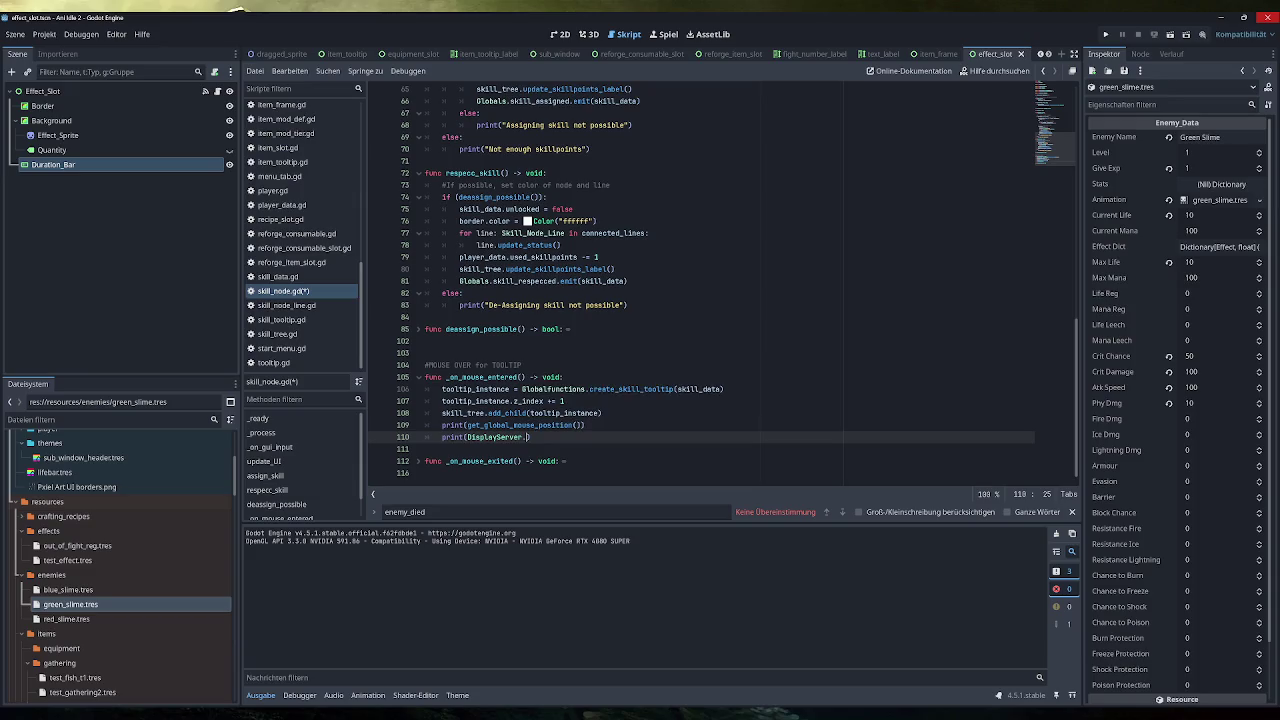
text(win)
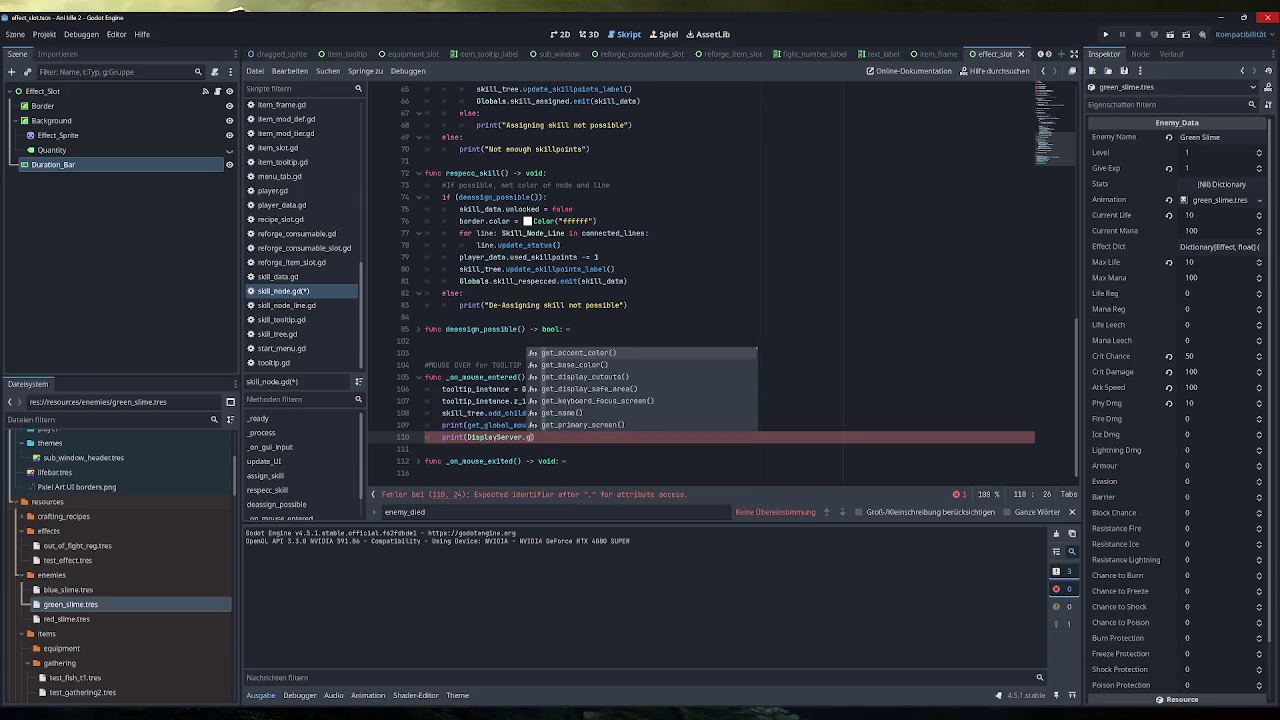
key(Down)
key(Down)
key(Down)
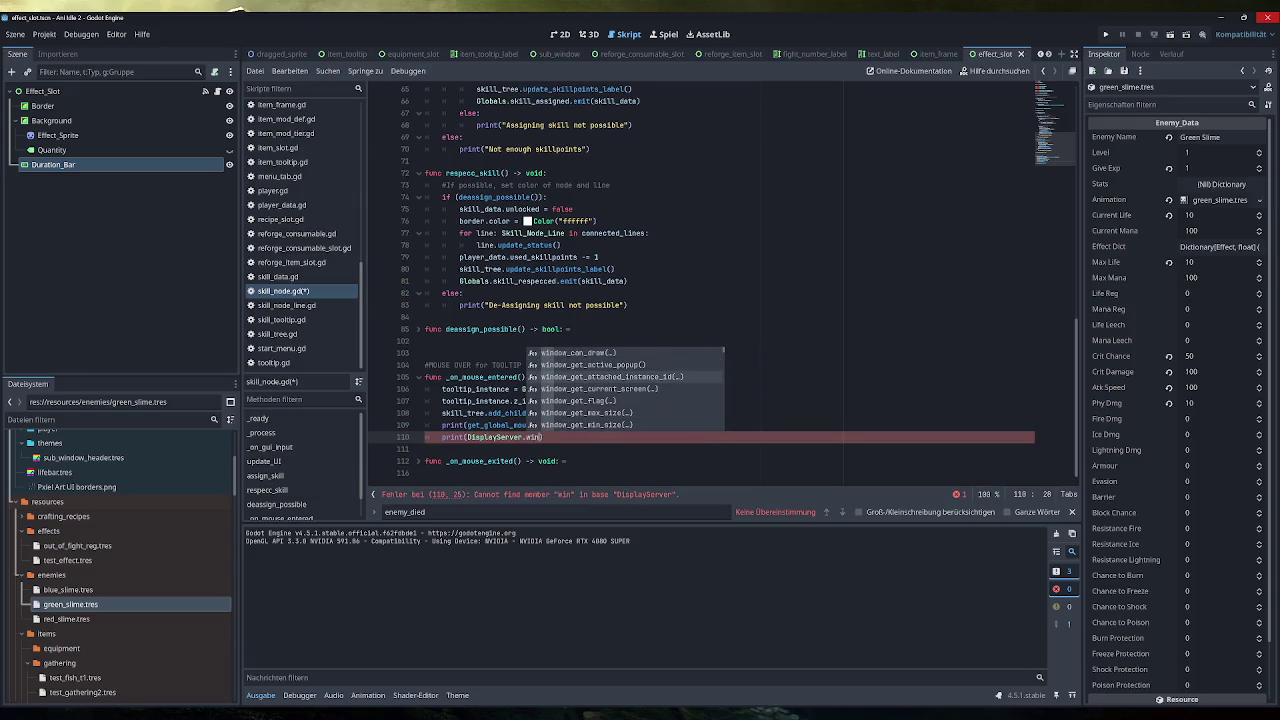
key(Down)
key(Down)
key(Down)
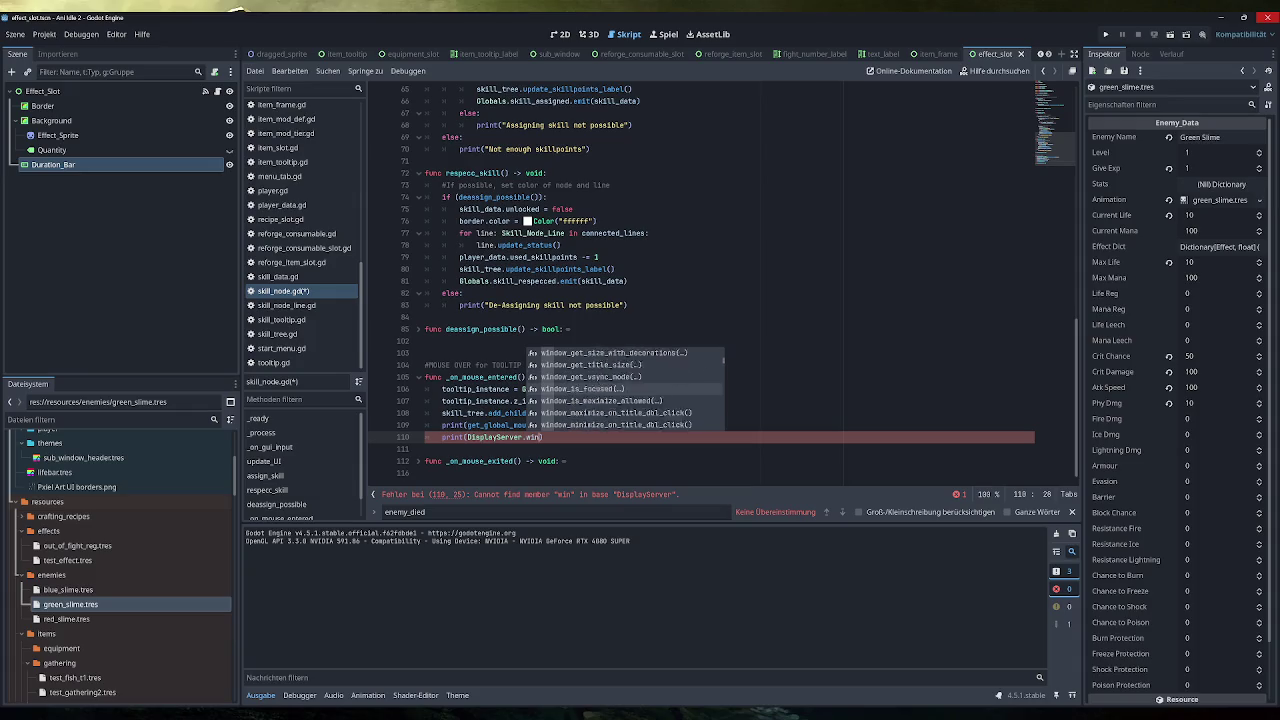
key(Up)
key(Up)
key(Up)
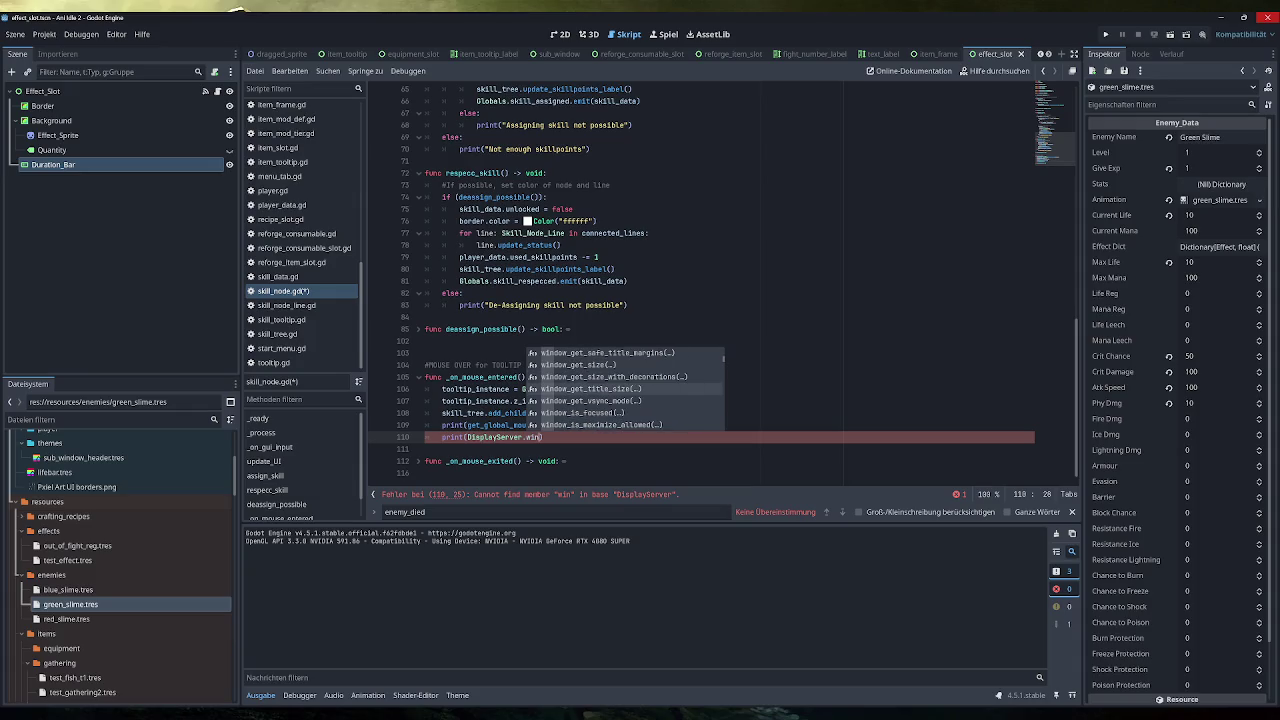
key(Return)
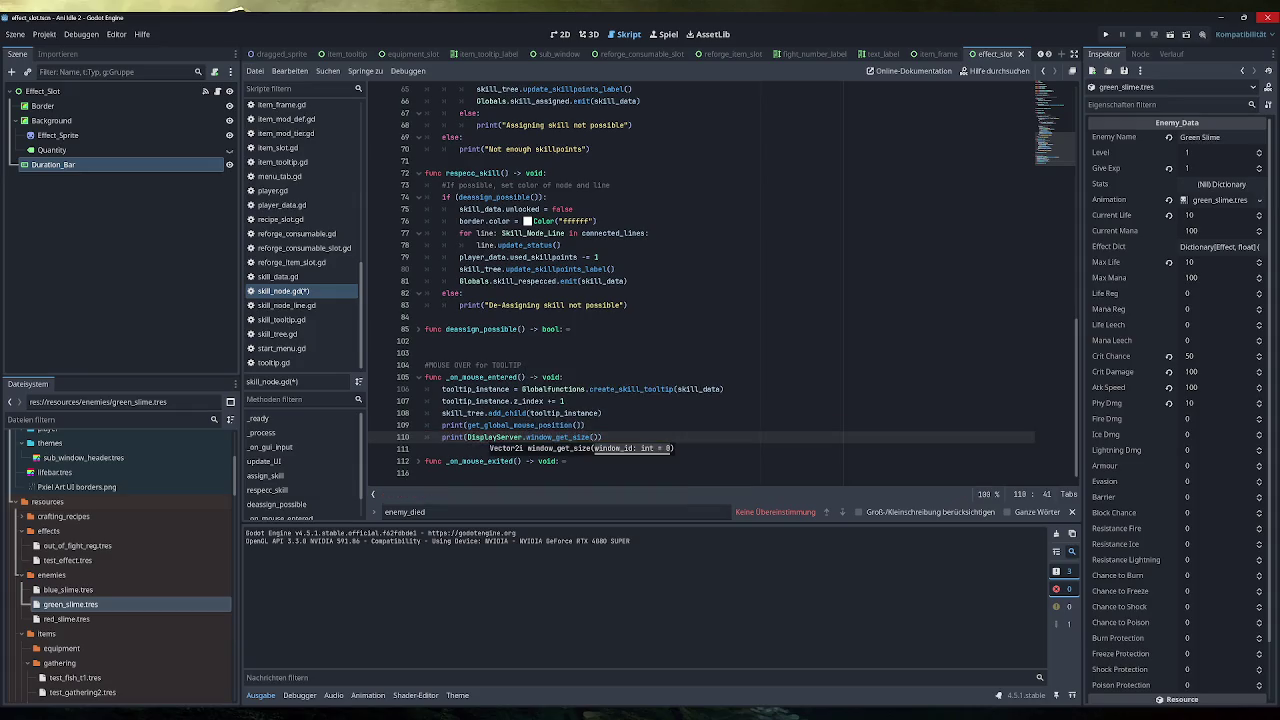
Dismiss the documentation popup and run the game to test the debug prints
mouse_move(500, 437)
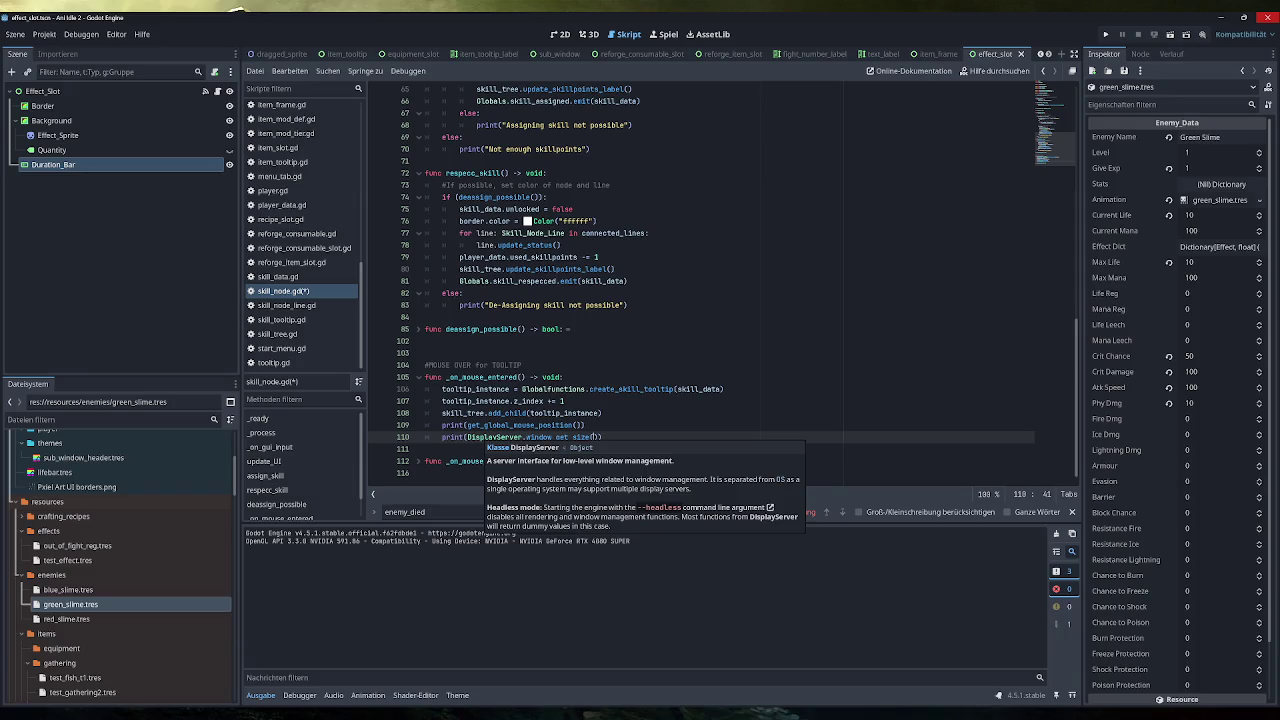
mouse_move(560, 438)
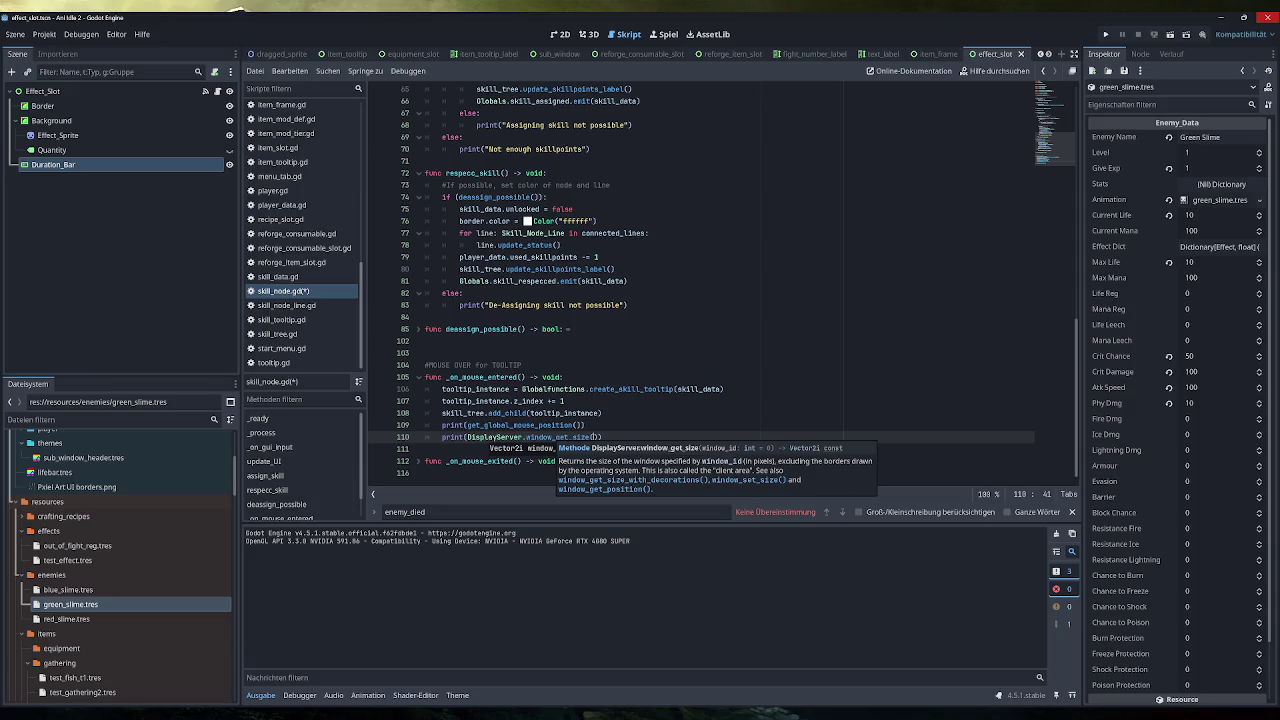
click(585, 425)
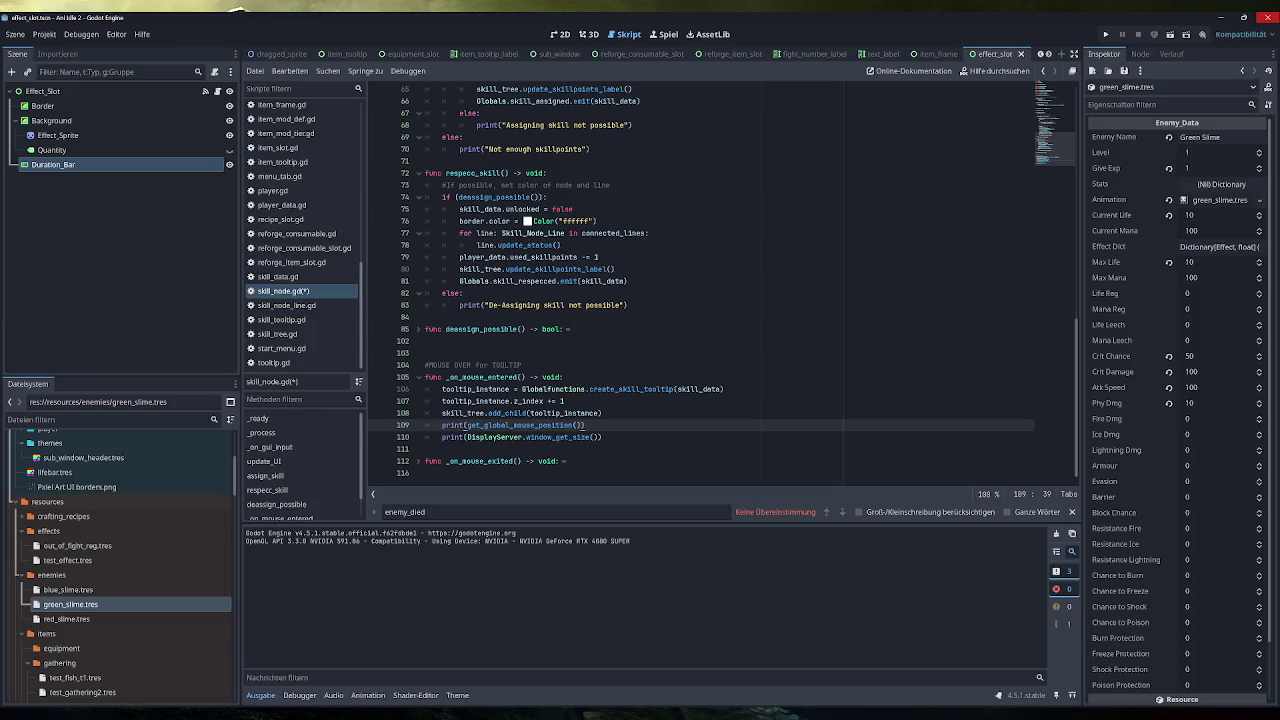
click(1106, 35)
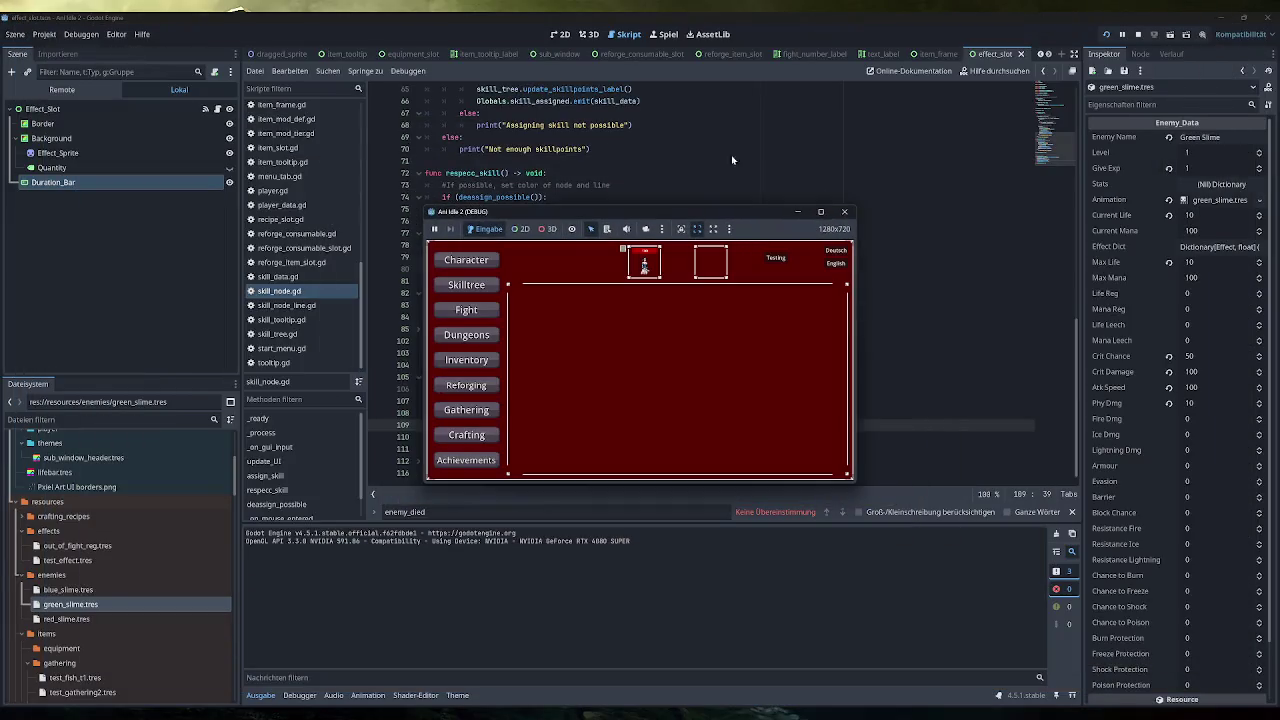
Open the Skilltree, hover skill nodes to log mouse positions and 1280×720 size, then close
click(490, 286)
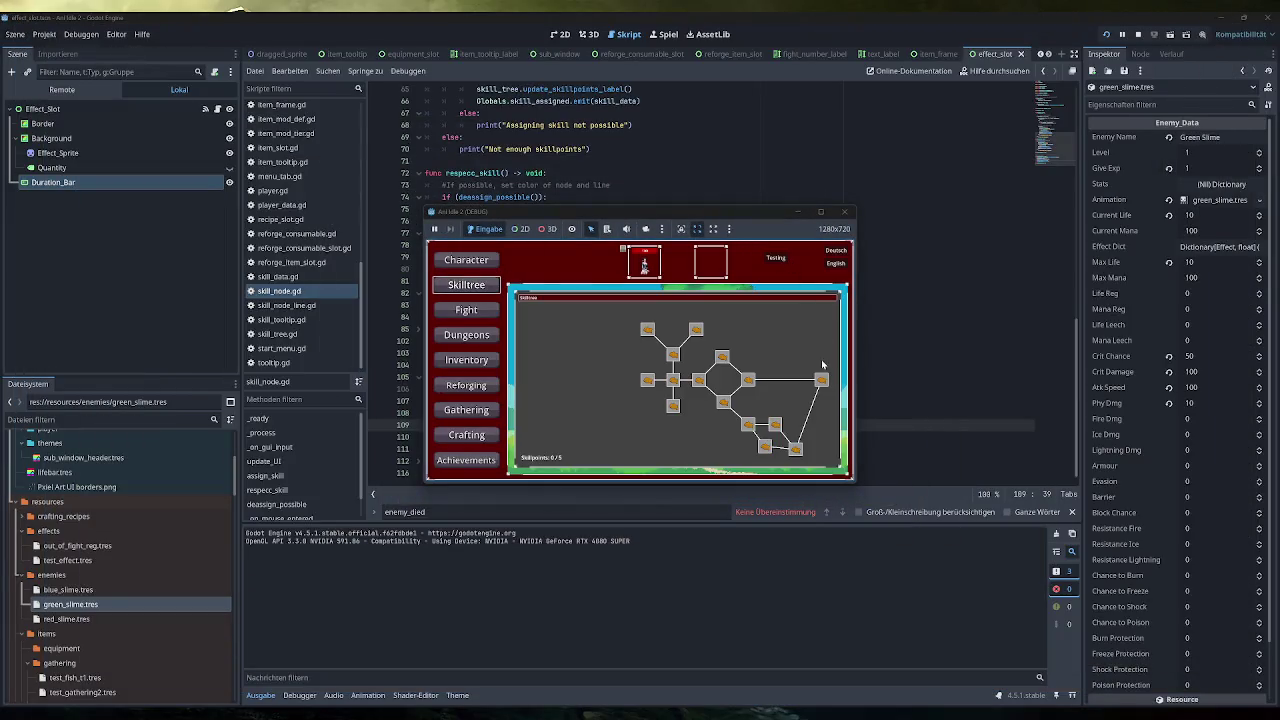
mouse_move(820, 380)
mouse_move(791, 449)
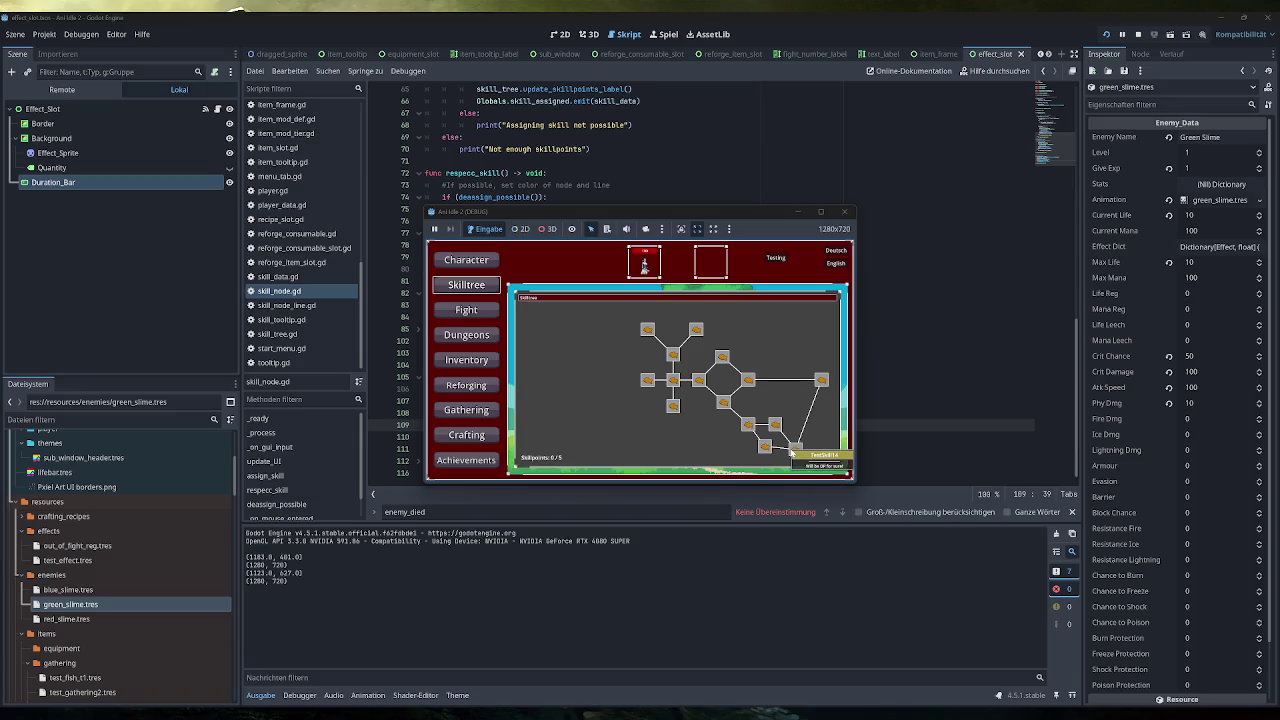
click(845, 211)
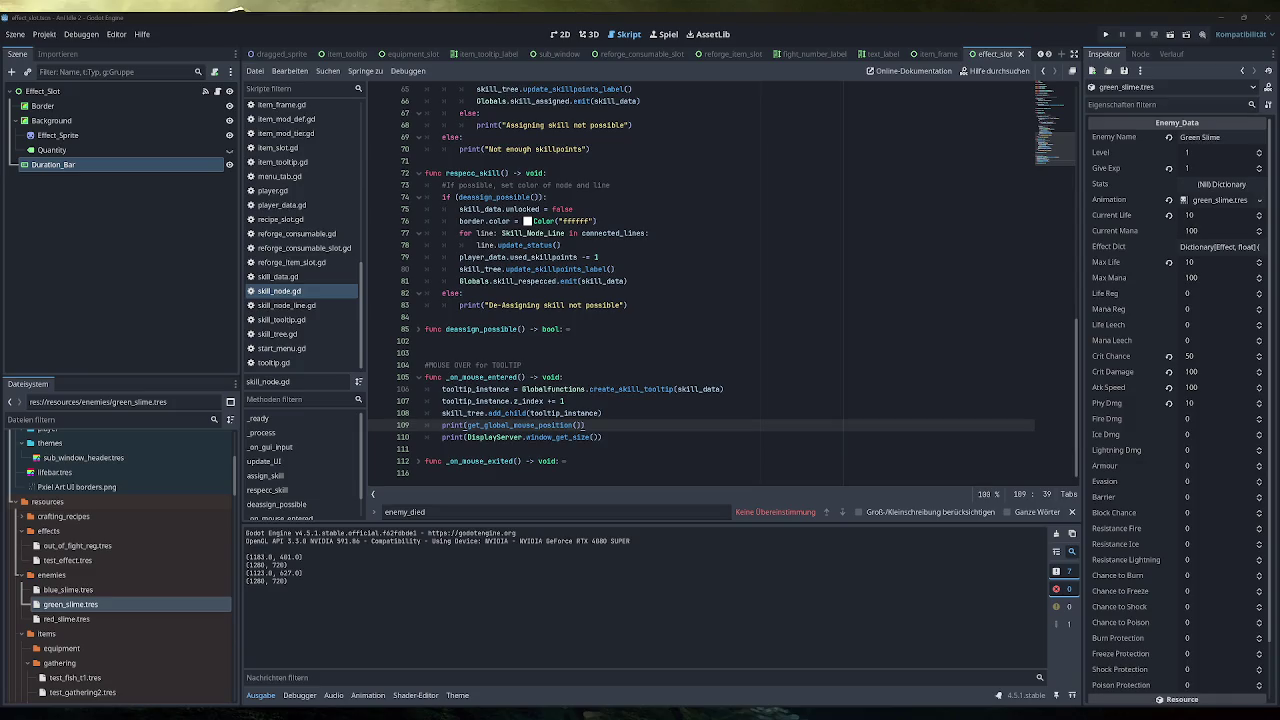
Move the mouse-position and window-size print lines from _on_mouse_entered under the tooltip check in _process
scroll(700, 280, up, 15)
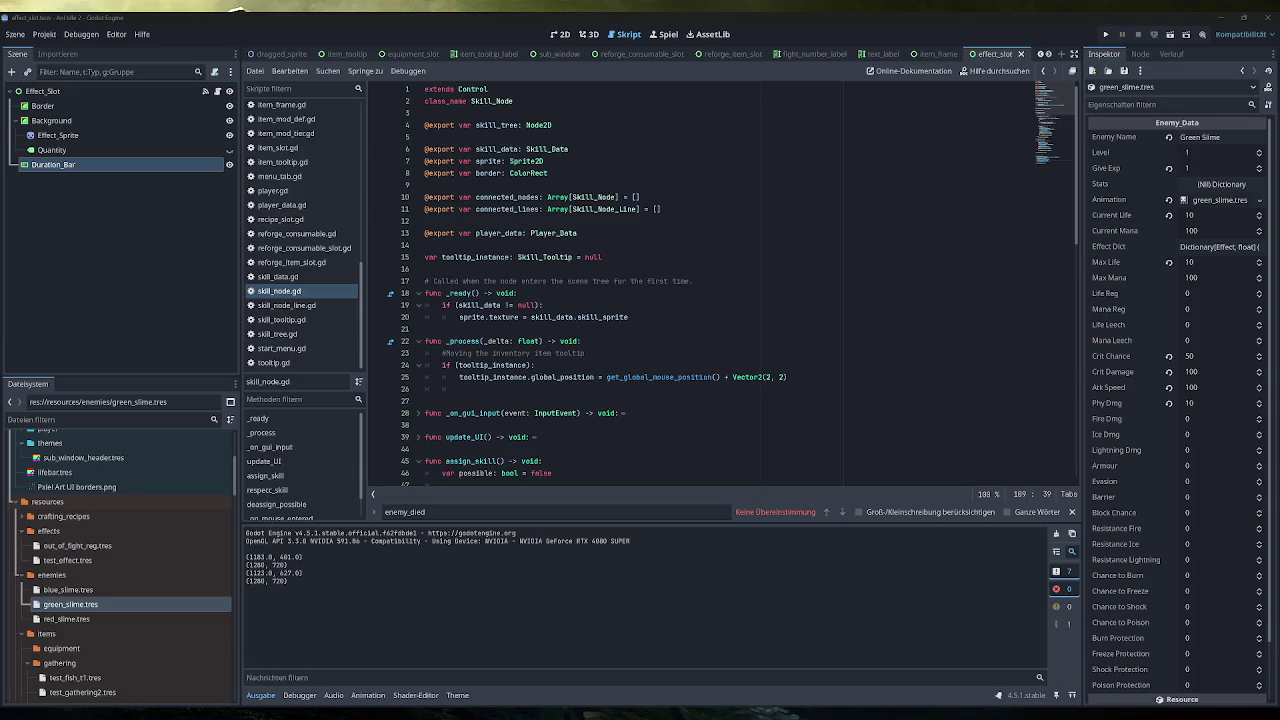
drag(779, 377, 721, 377)
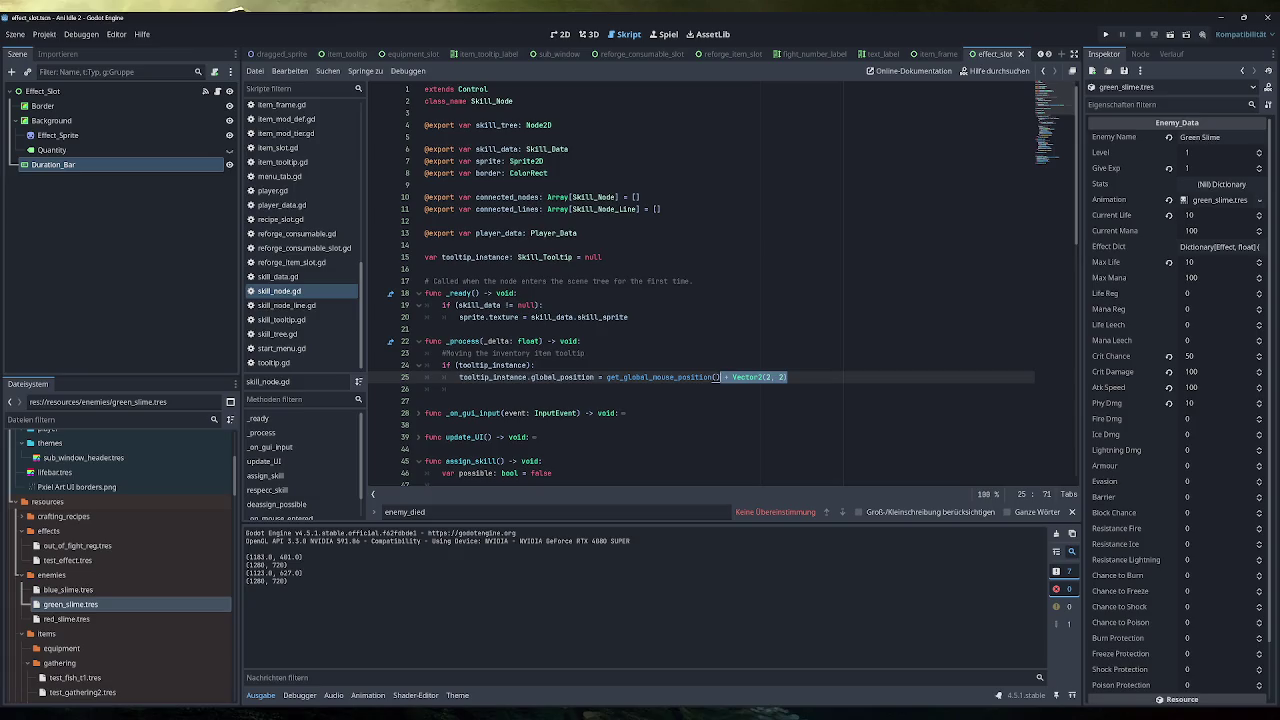
scroll(700, 283, down, 10)
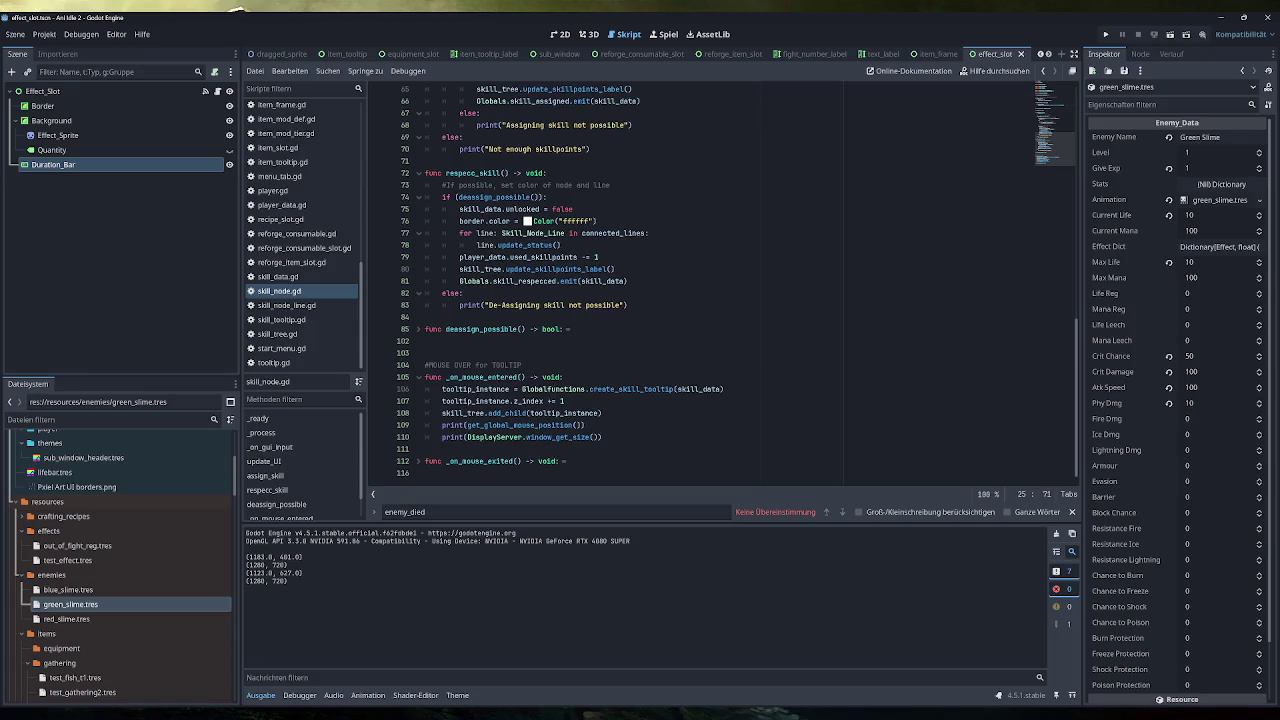
drag(602, 437, 425, 425)
key(ctrl+c)
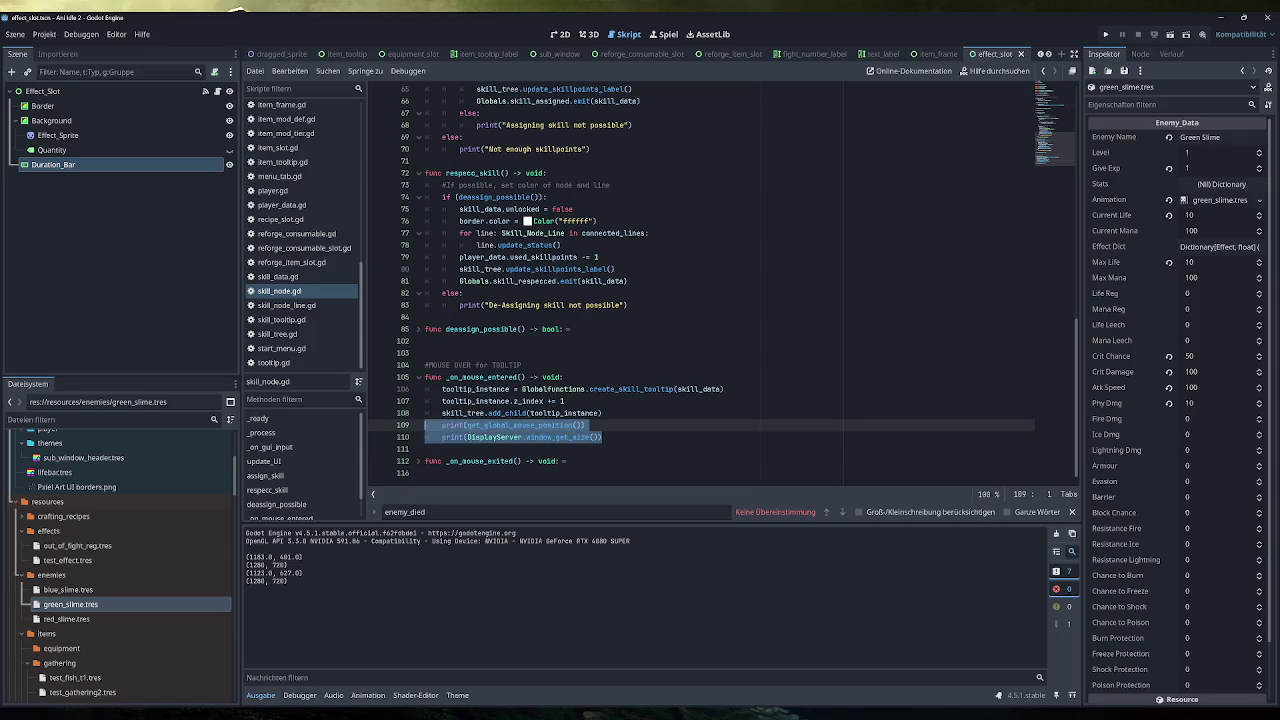
key(BackSpace)
key(BackSpace)
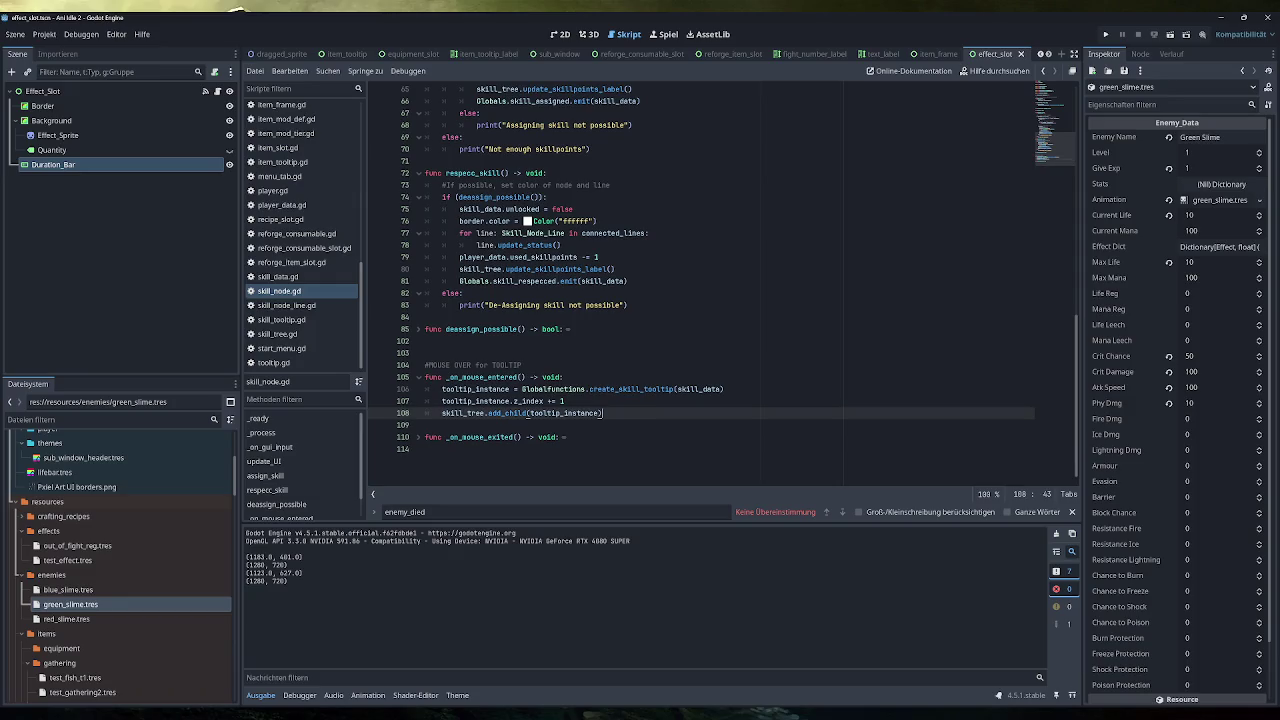
scroll(720, 285, up, 15)
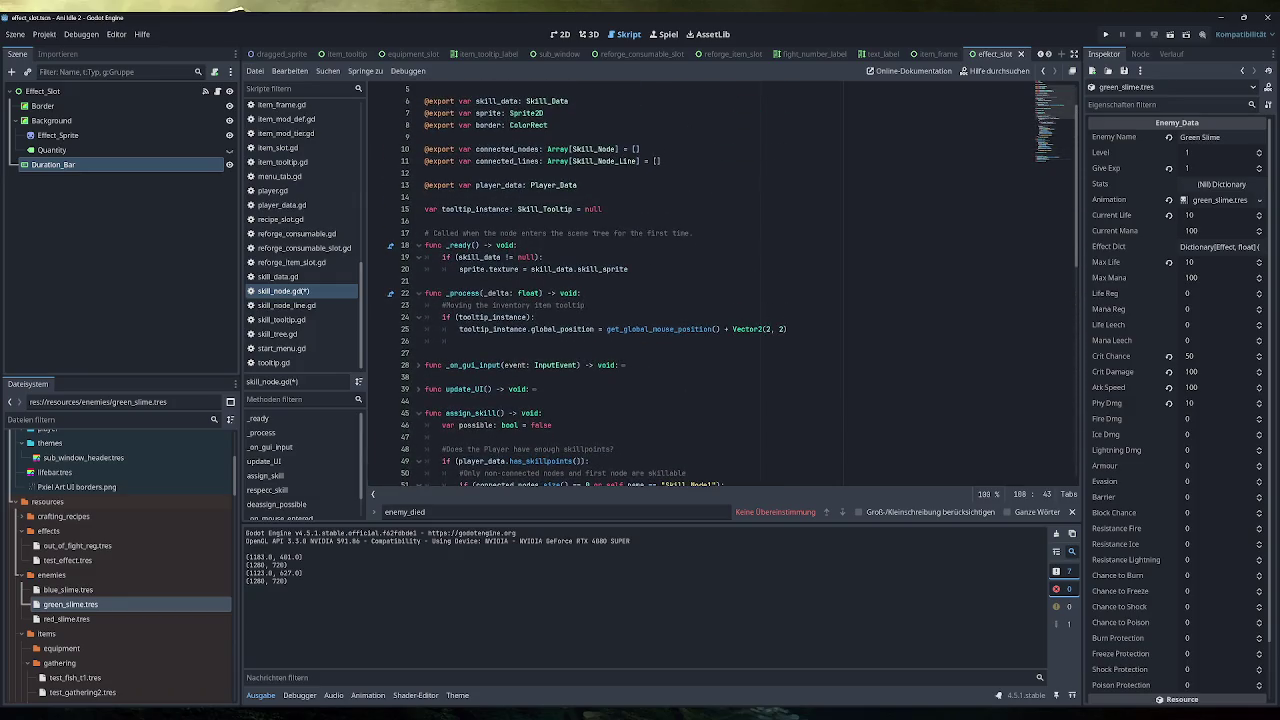
click(535, 317)
key(Return)
key(ctrl+v)
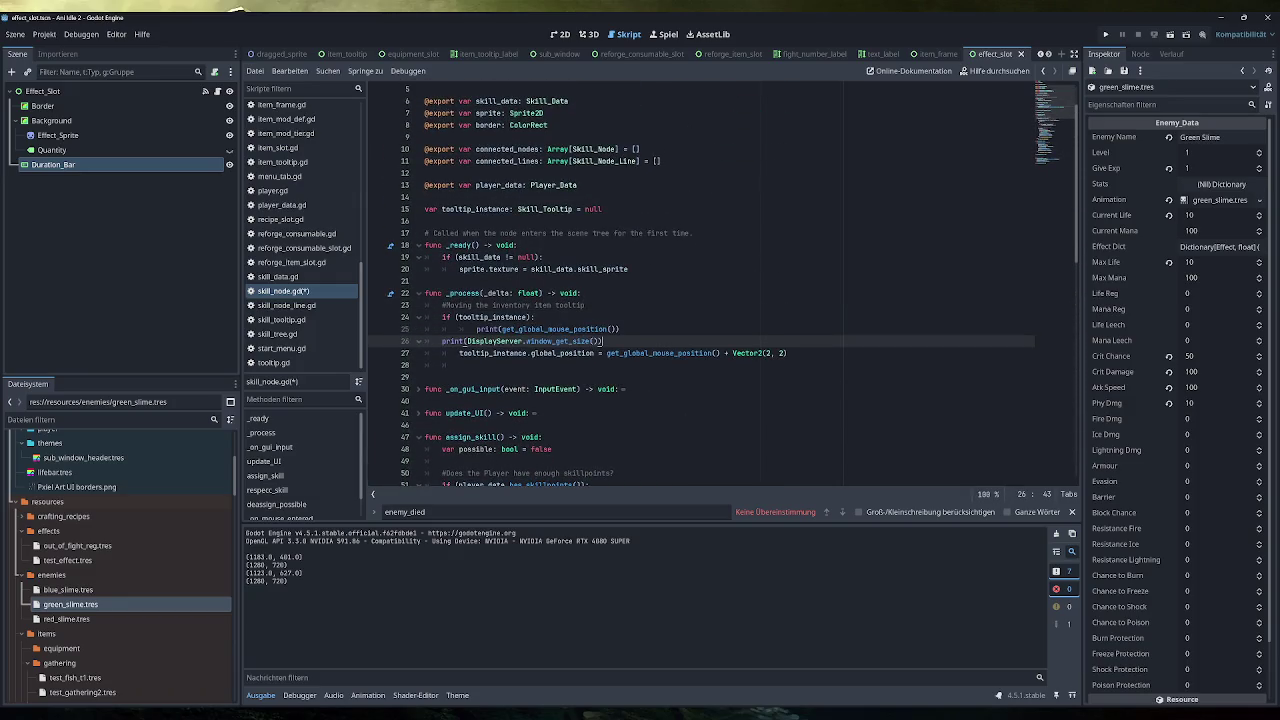
Fix the moved lines' indentation, add blank lines below them, and switch to the sketch
key(Home)
key(Tab)
key(End)
key(Return)
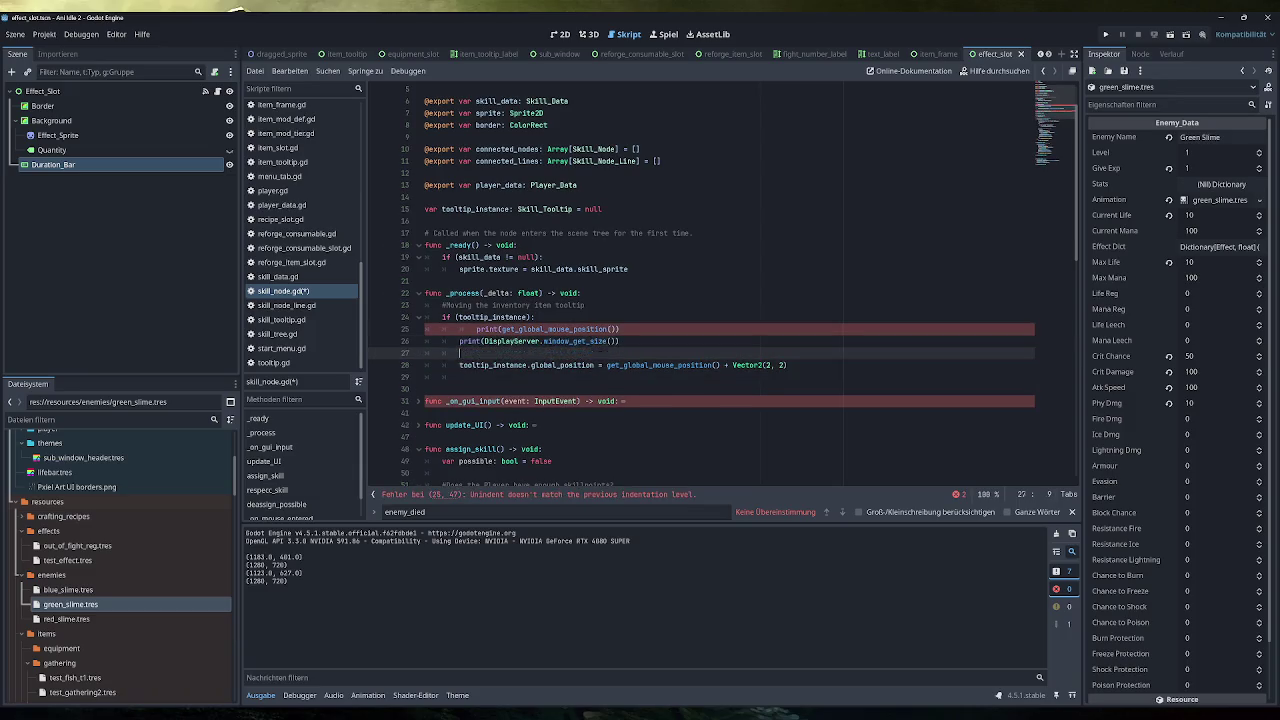
key(Up)
key(Up)
key(shift+Tab)
key(Down)
key(Down)
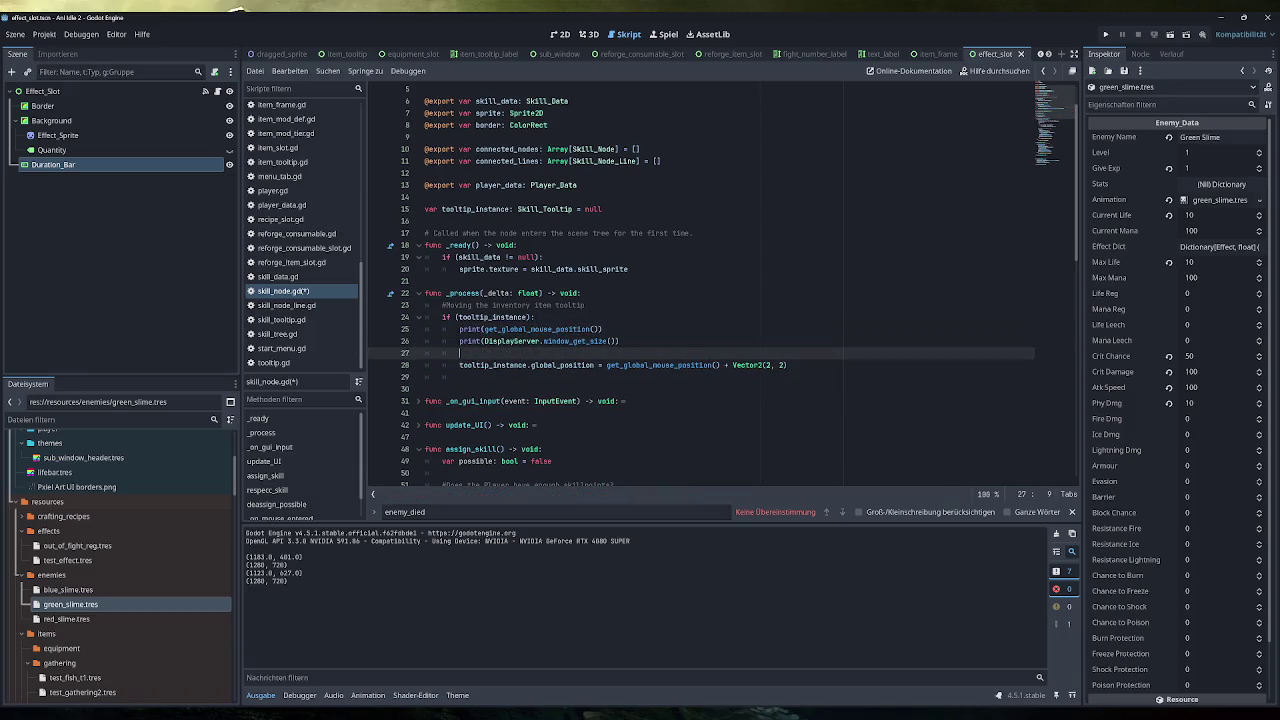
key(Return)
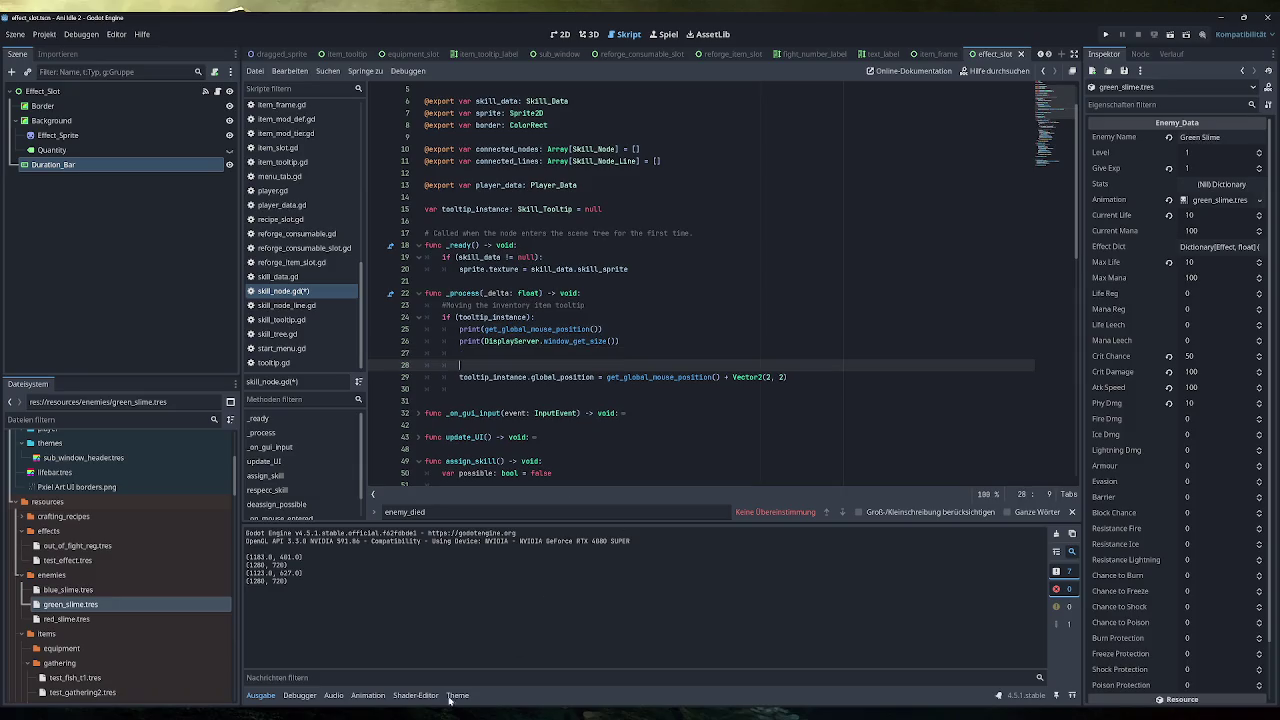
key(alt+Tab)
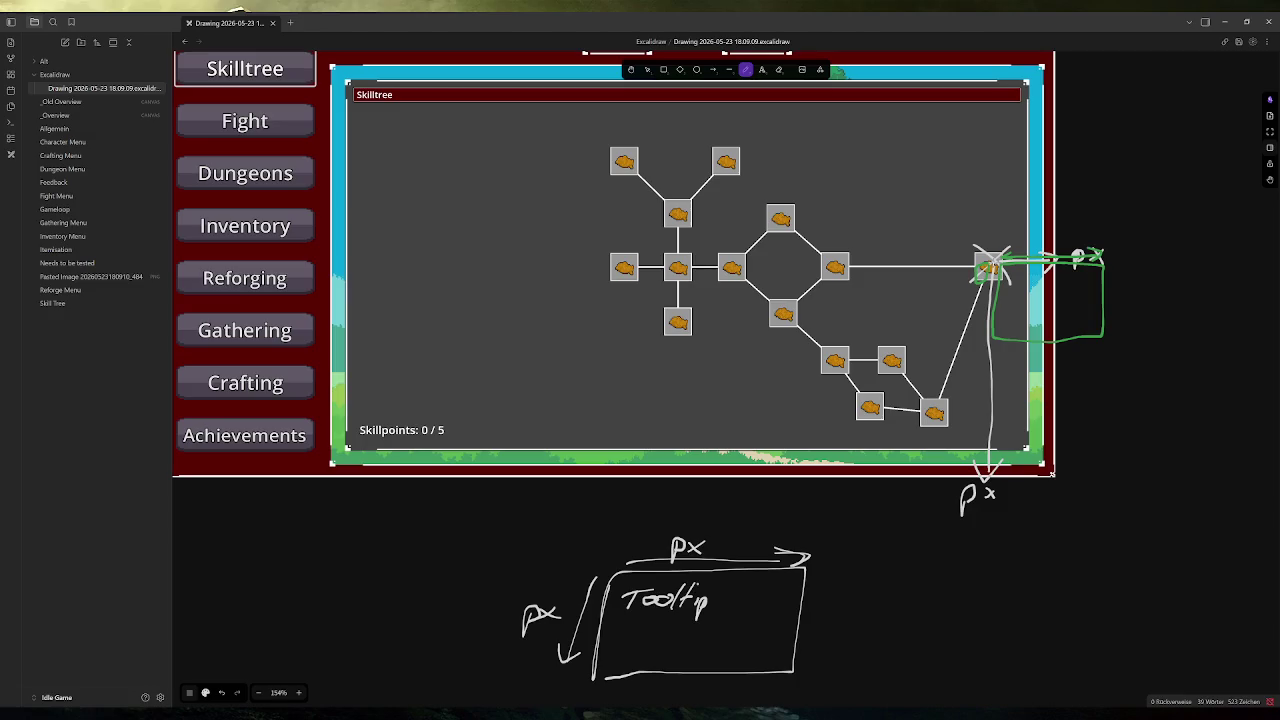
Minimize Obsidian to get back to the Godot script editor
click(1224, 21)
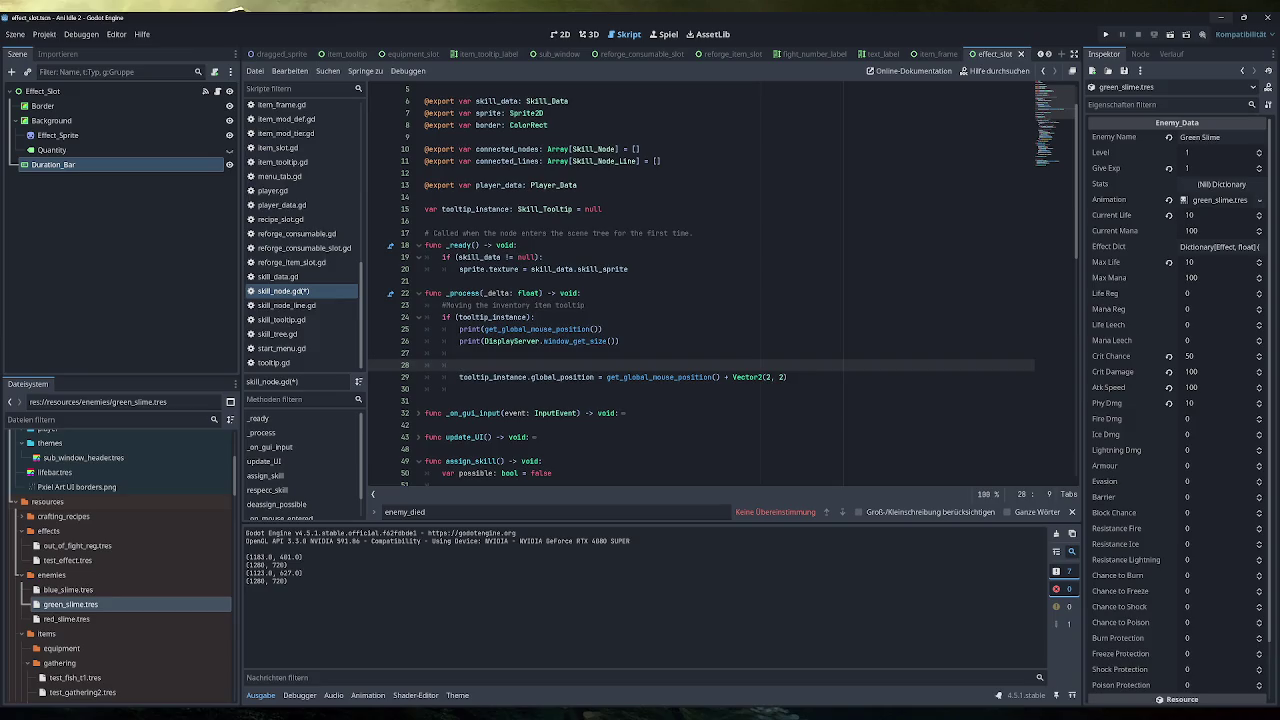
Type the declaration 'var pixels_right_side: int =' in the tooltip block
text(var pixels_to_)
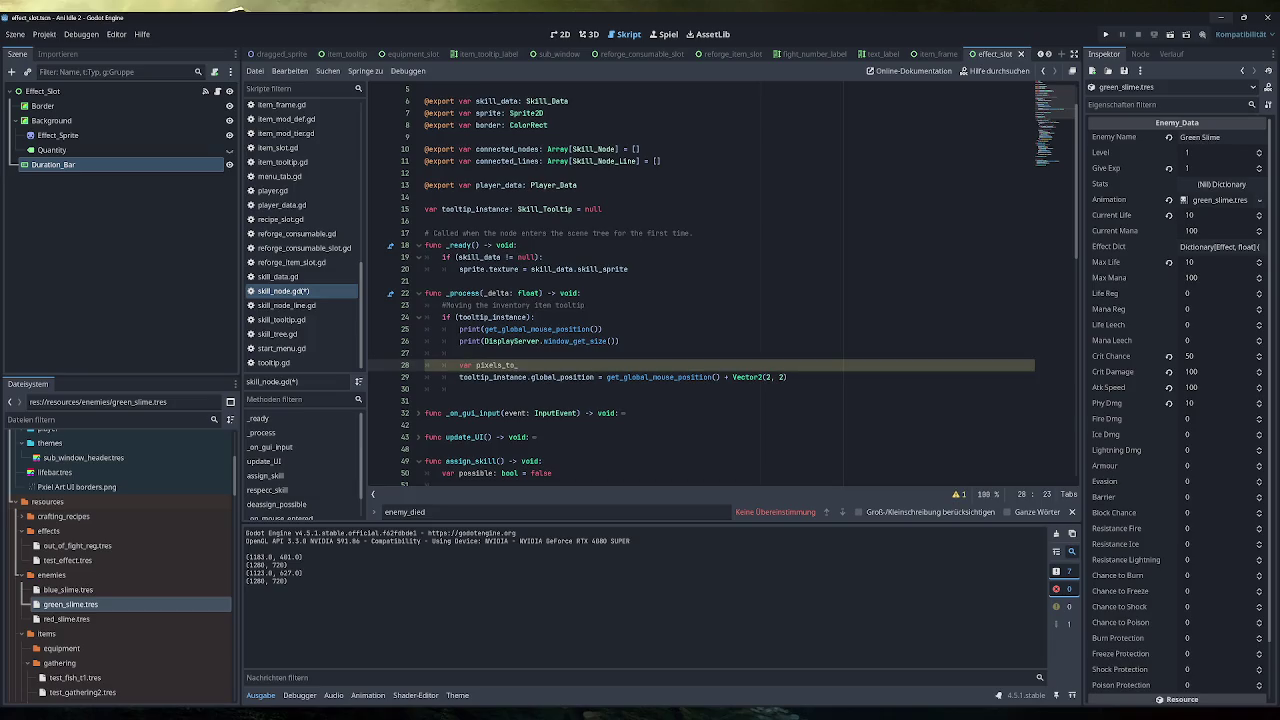
key(BackSpace)
key(BackSpace)
key(BackSpace)
text(right_)
text(side)
text(: int =)
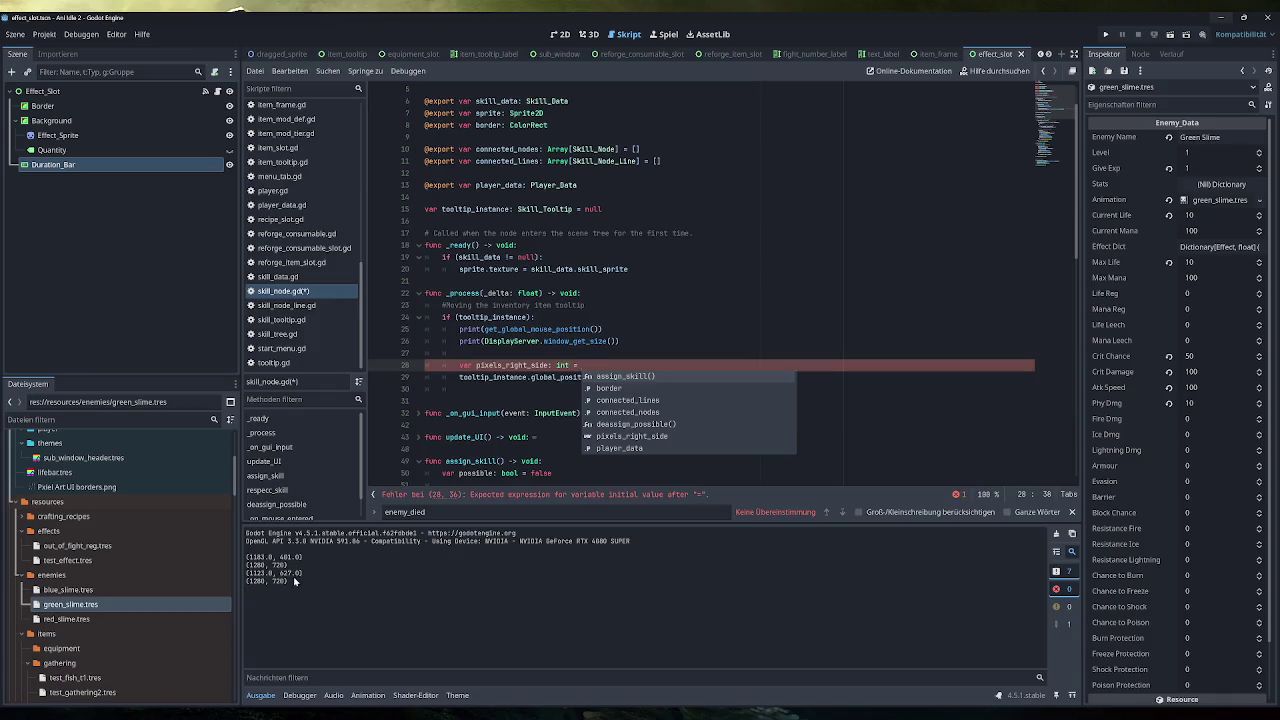
click(459, 353)
Change the pixels_right_side type from int to float and insert a blank line above it
double_click(565, 365)
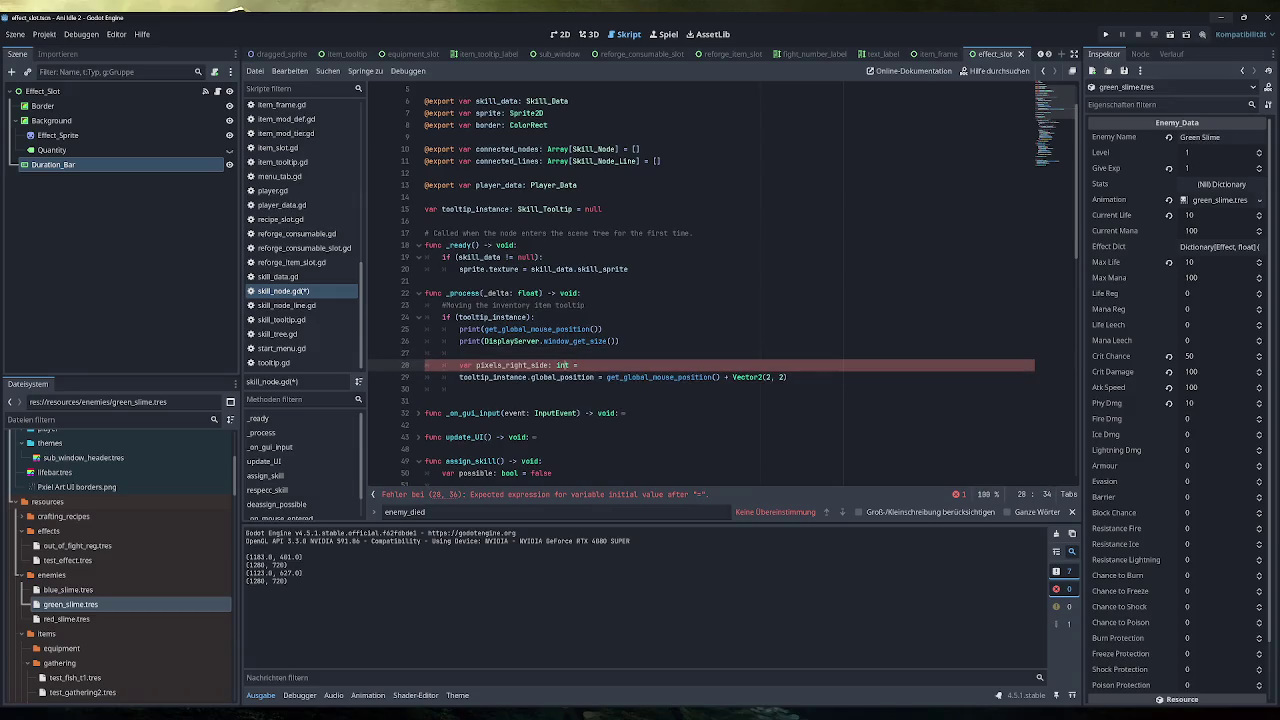
text(float)
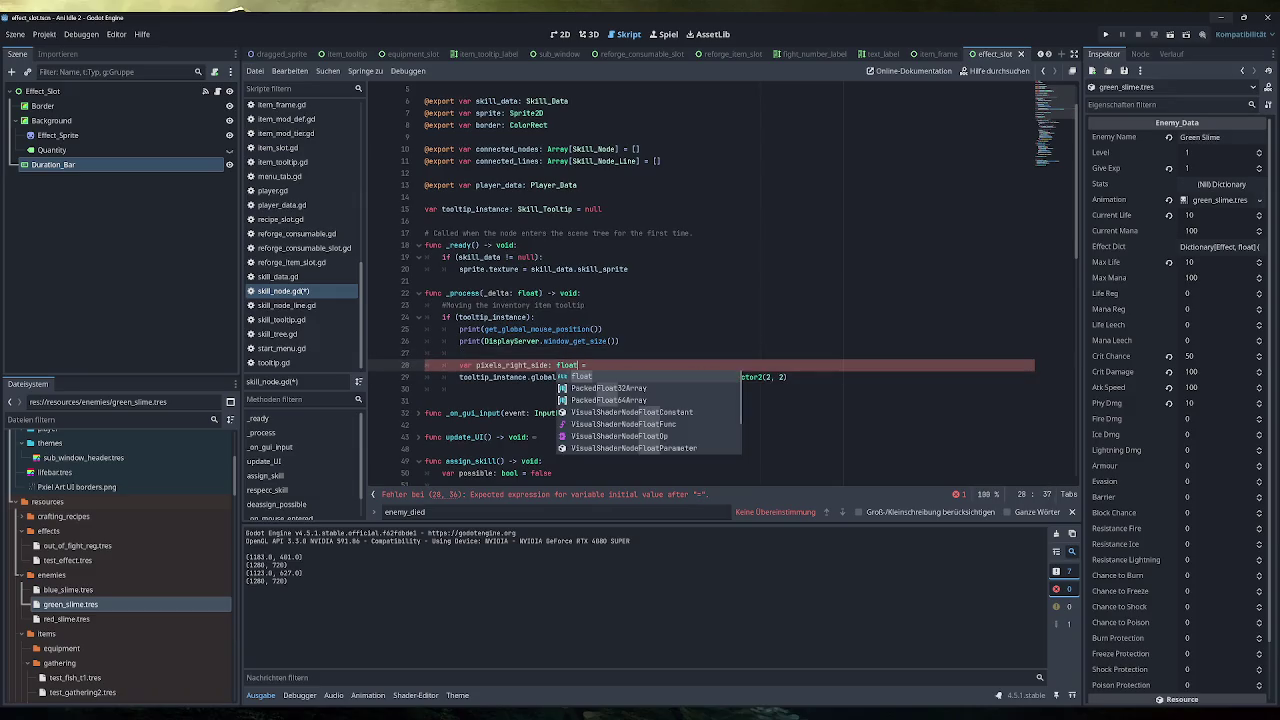
key(End)
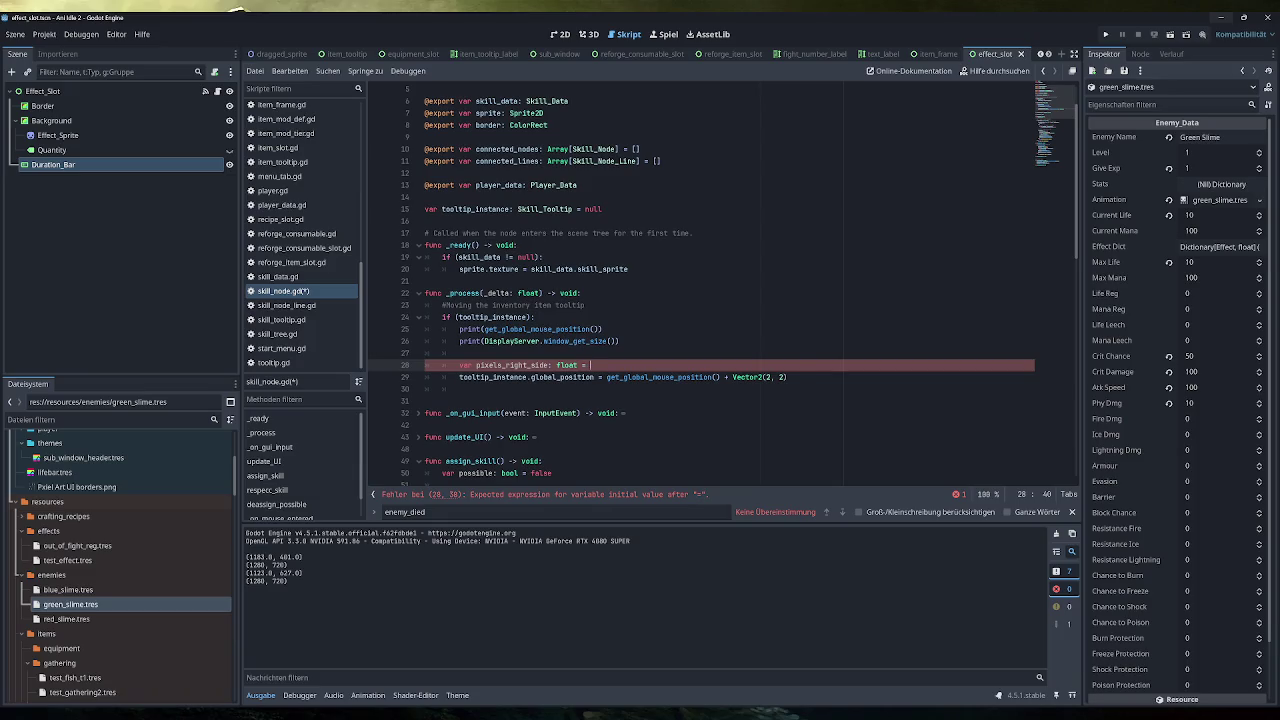
key(Up)
key(Up)
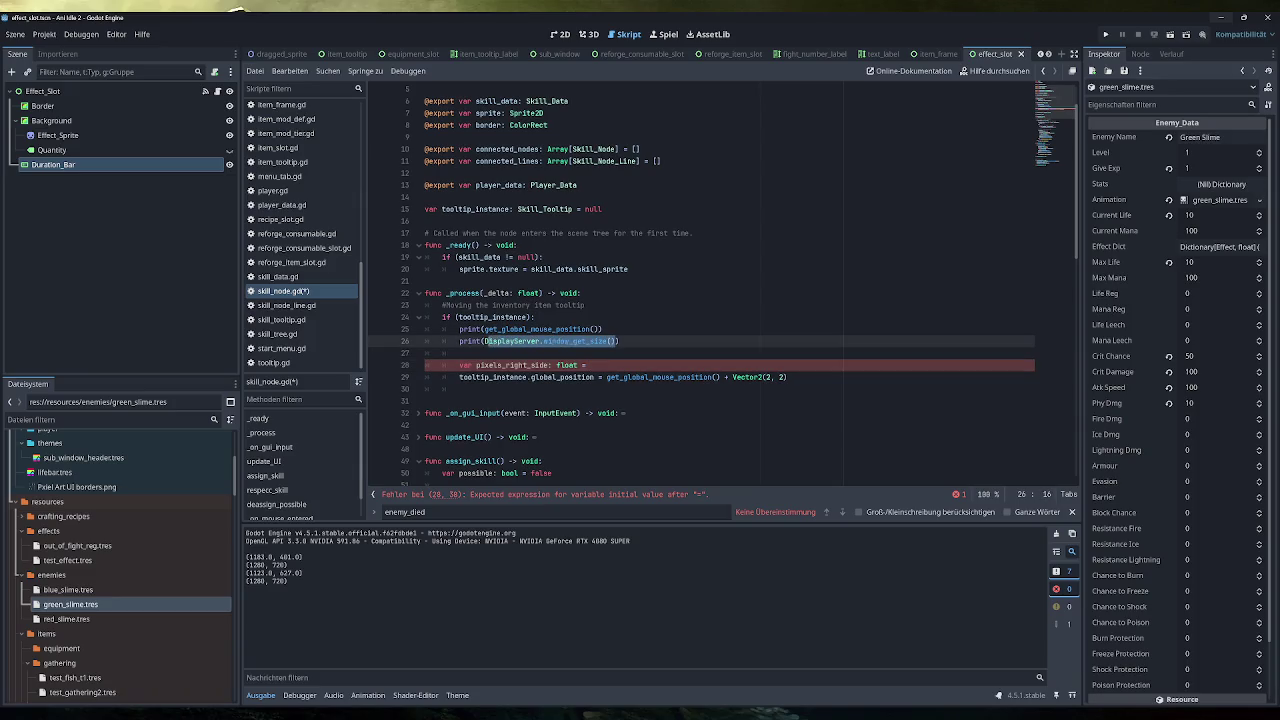
key(Down)
key(Down)
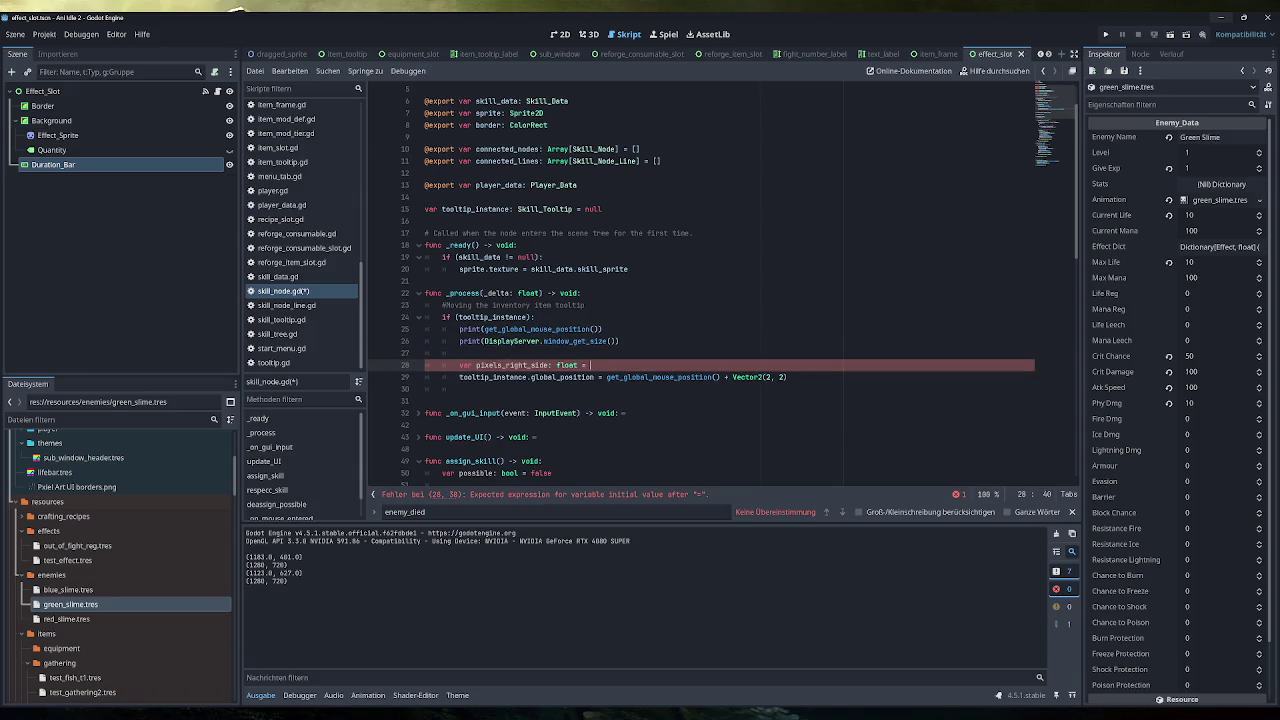
key(Up)
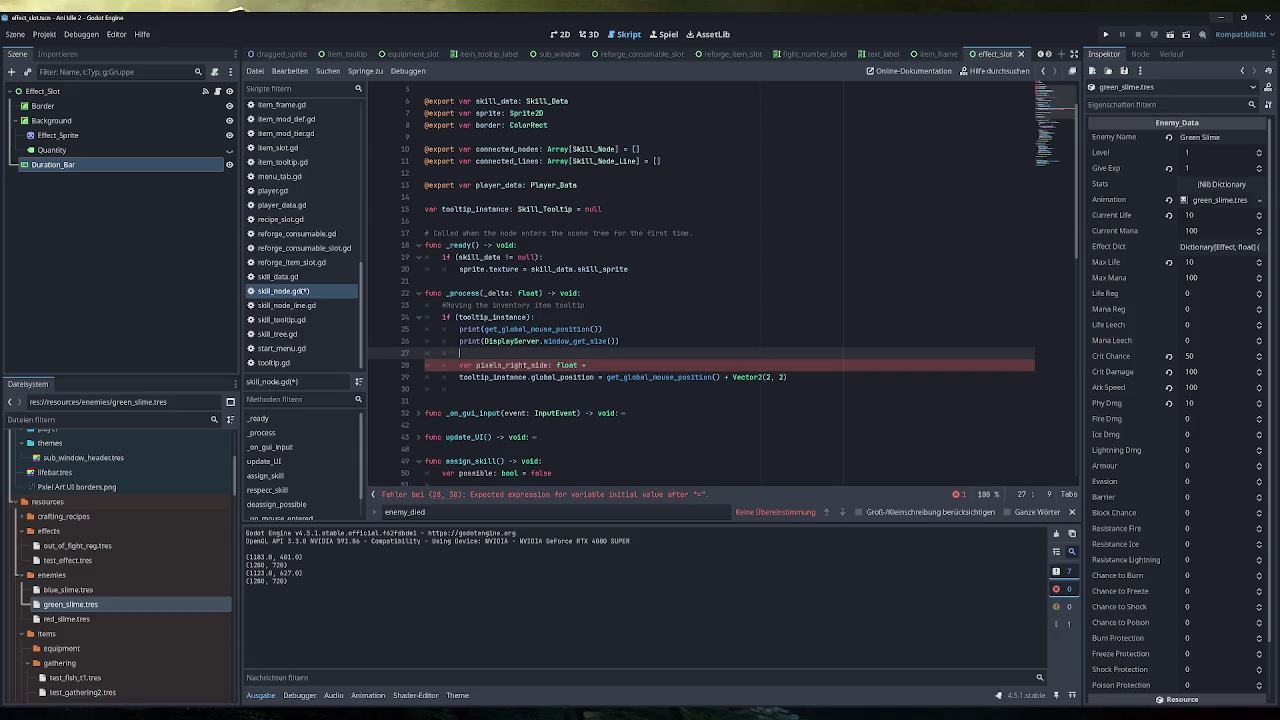
key(Return)
Turn the window-size print into 'var display_size =' holding the window size call
text(DisplayServer.window_get_size())
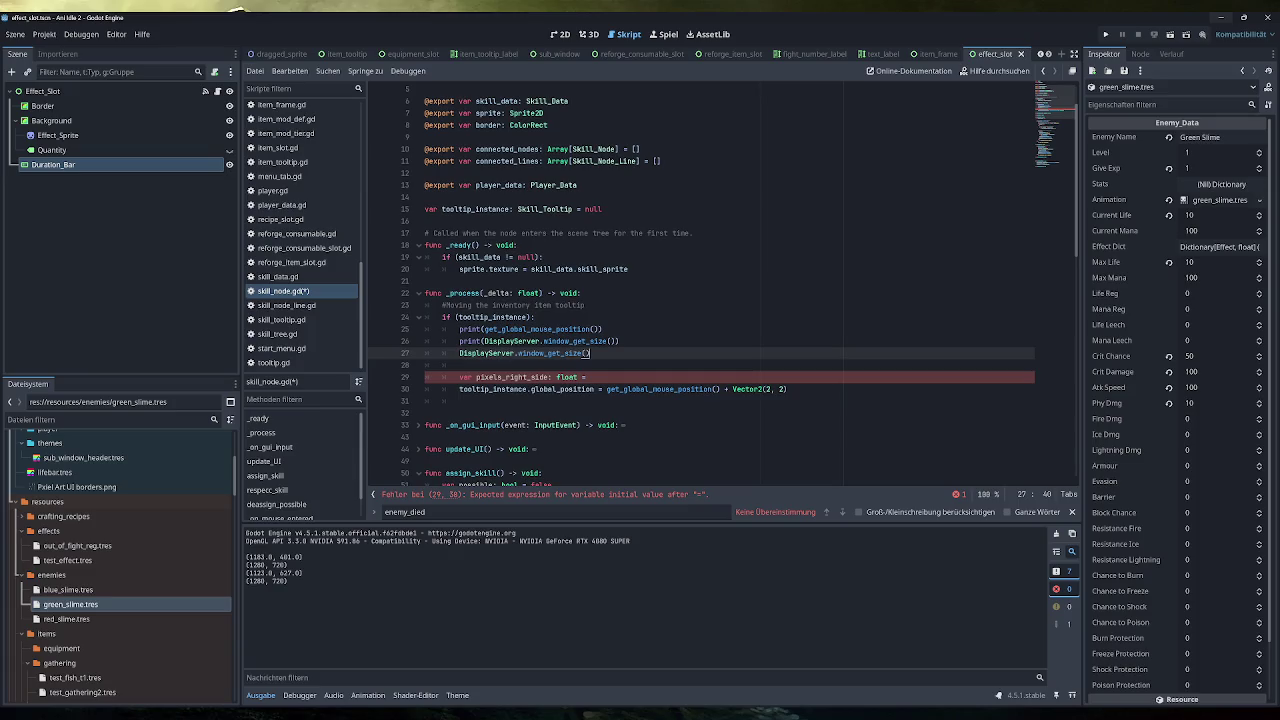
key(Home)
text(var disp)
text(lay_size )
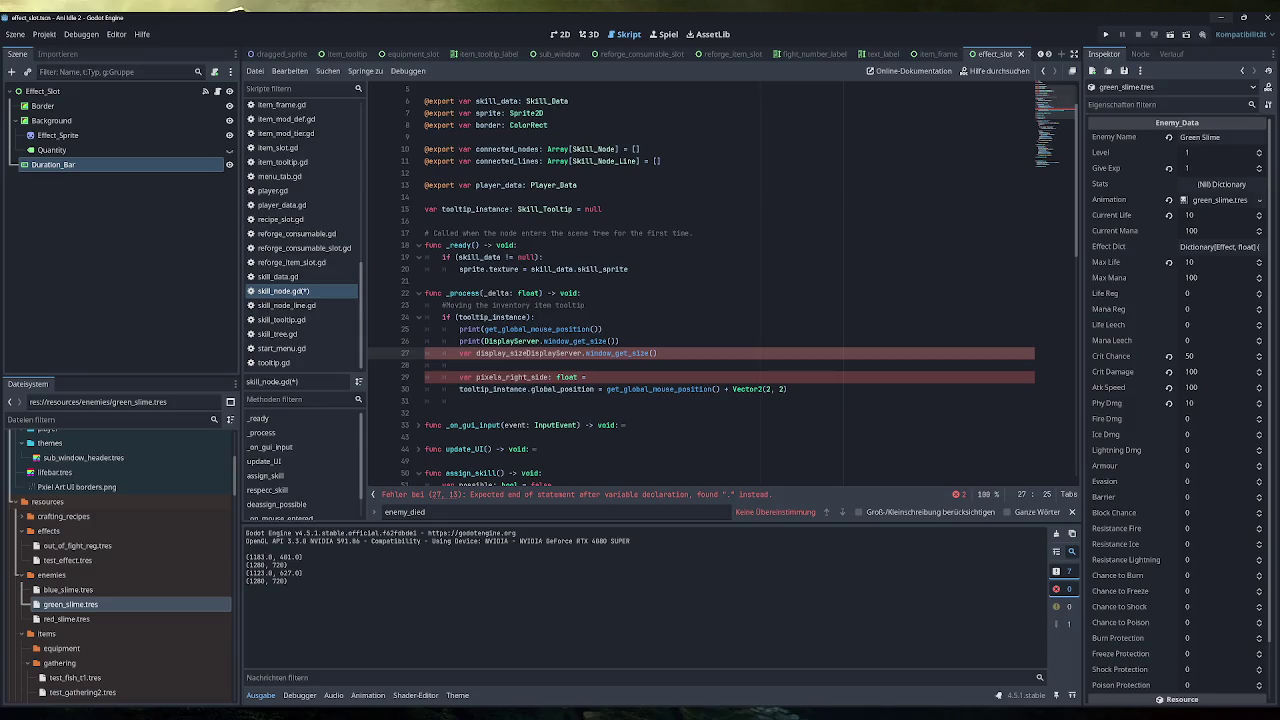
text(=)
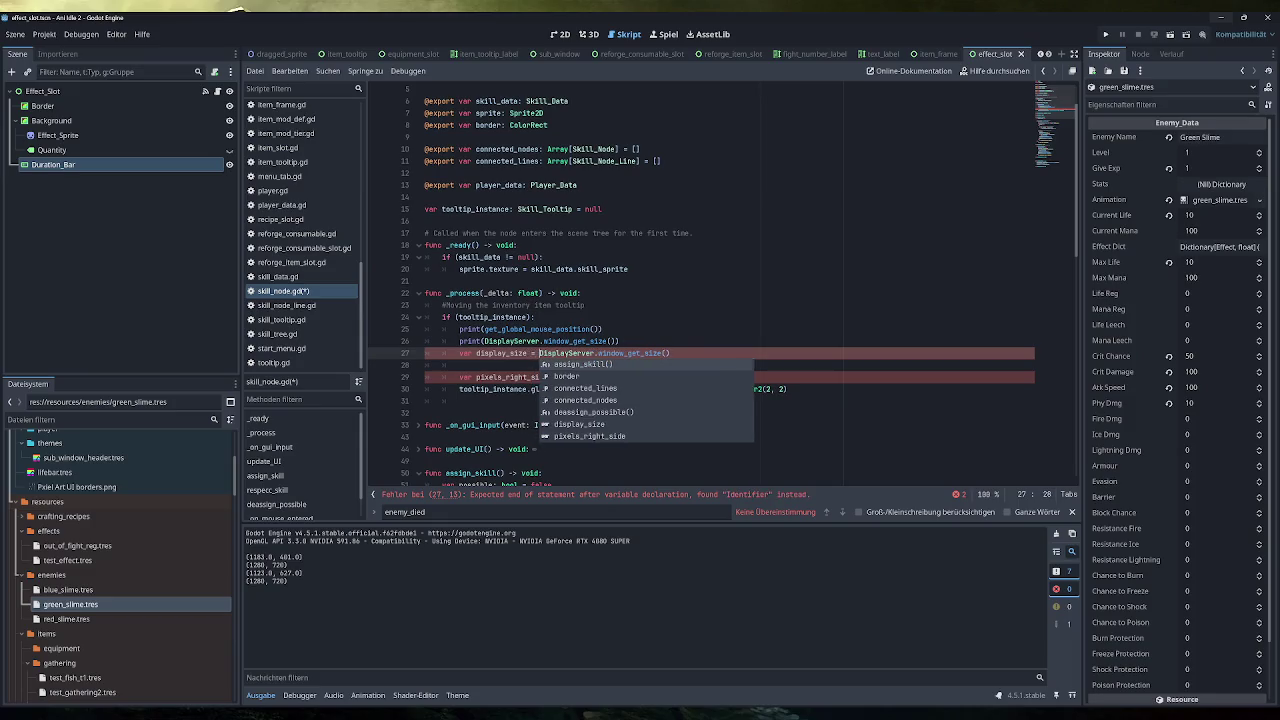
triple_click(530, 341)
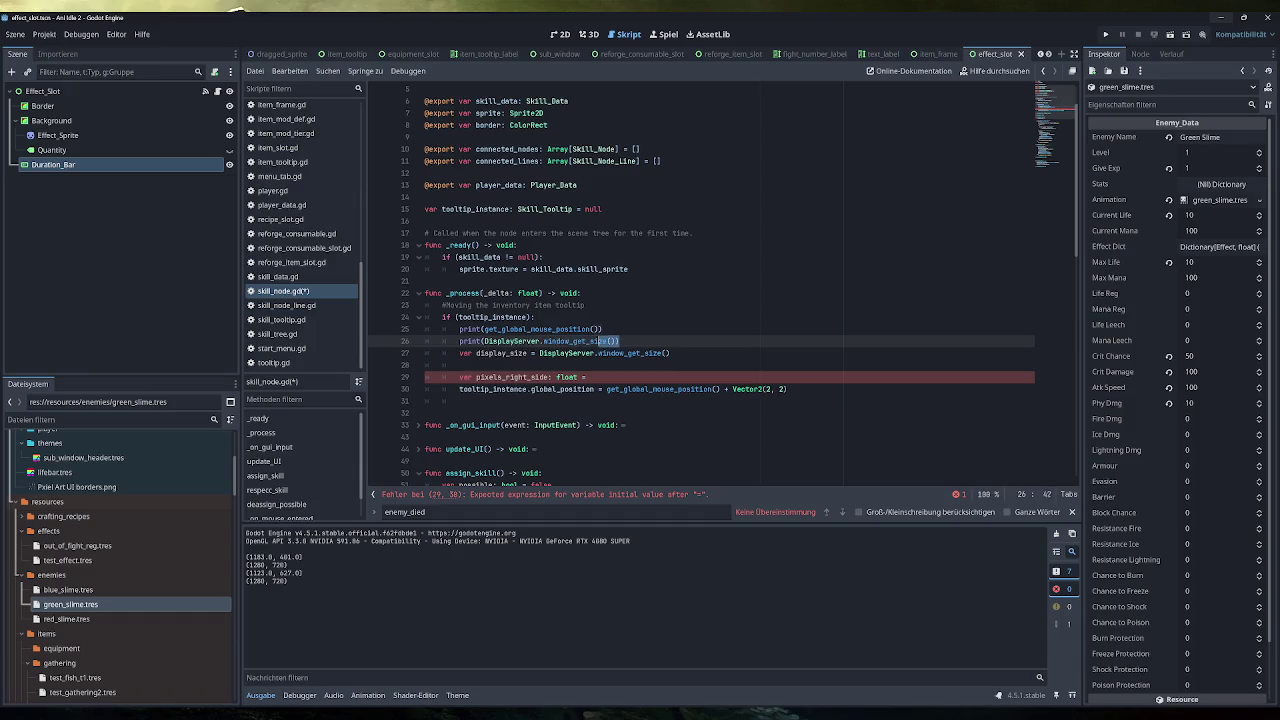
key(BackSpace)
key(BackSpace)
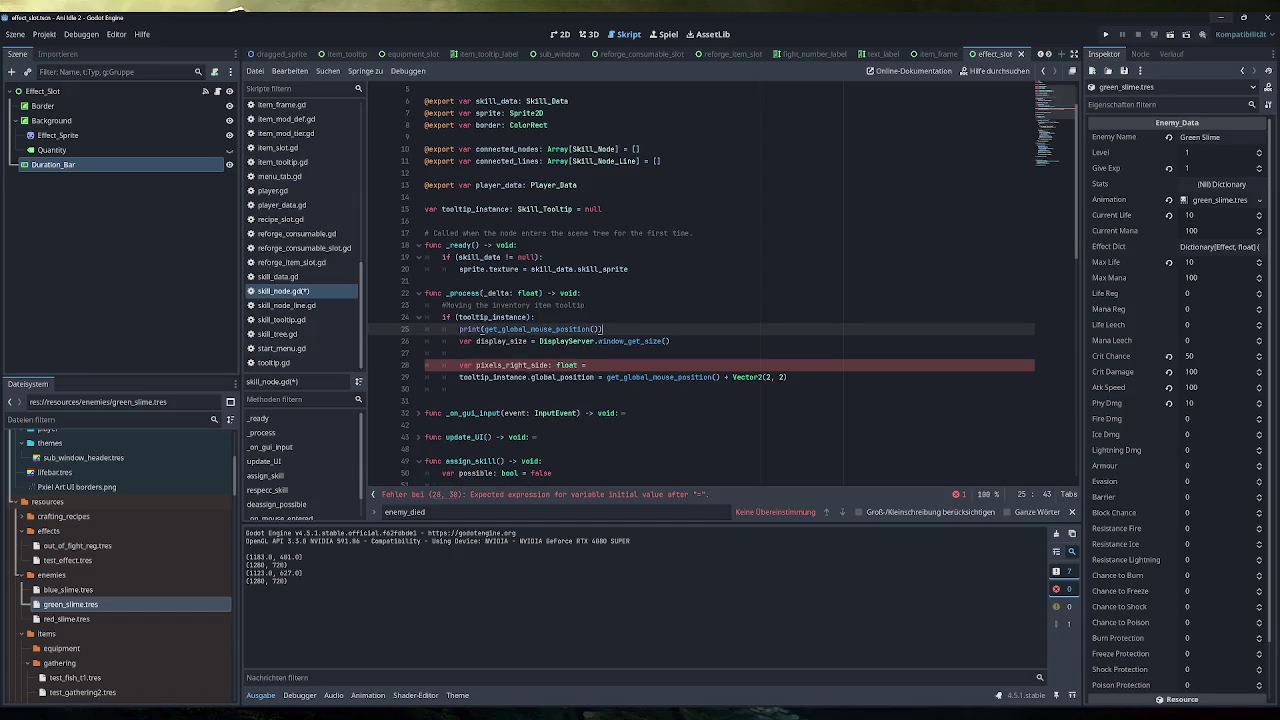
Replace the mouse-position print with 'var mouse_position = get_global_mouse_position()'
key(shift+Home)
text(var a)
key(BackSpace)
text(mouse_position)
text( =)
click(459, 389)
drag(720, 377, 606, 377)
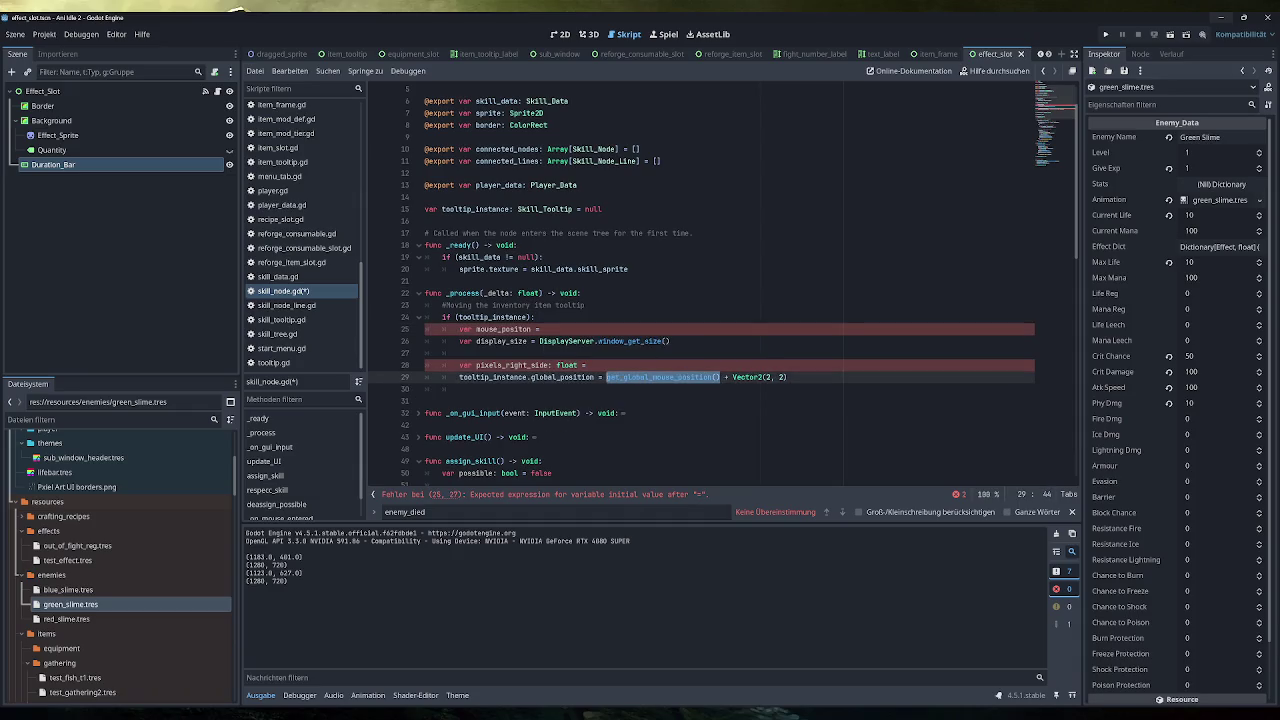
key(ctrl+c)
click(647, 317)
key(ctrl+v)
Delete the stray pasted call from the tooltip check line and select the call on line 29
click(541, 329)
key(ctrl+v)
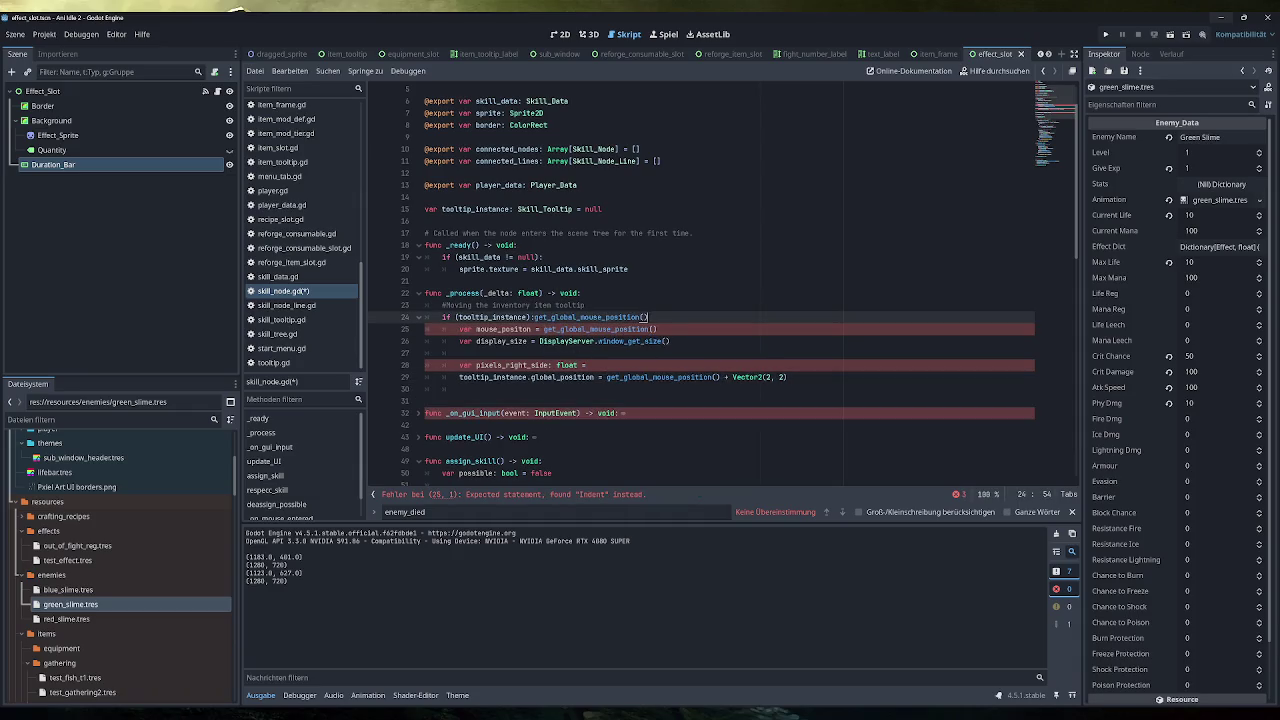
drag(648, 317, 537, 317)
key(BackSpace)
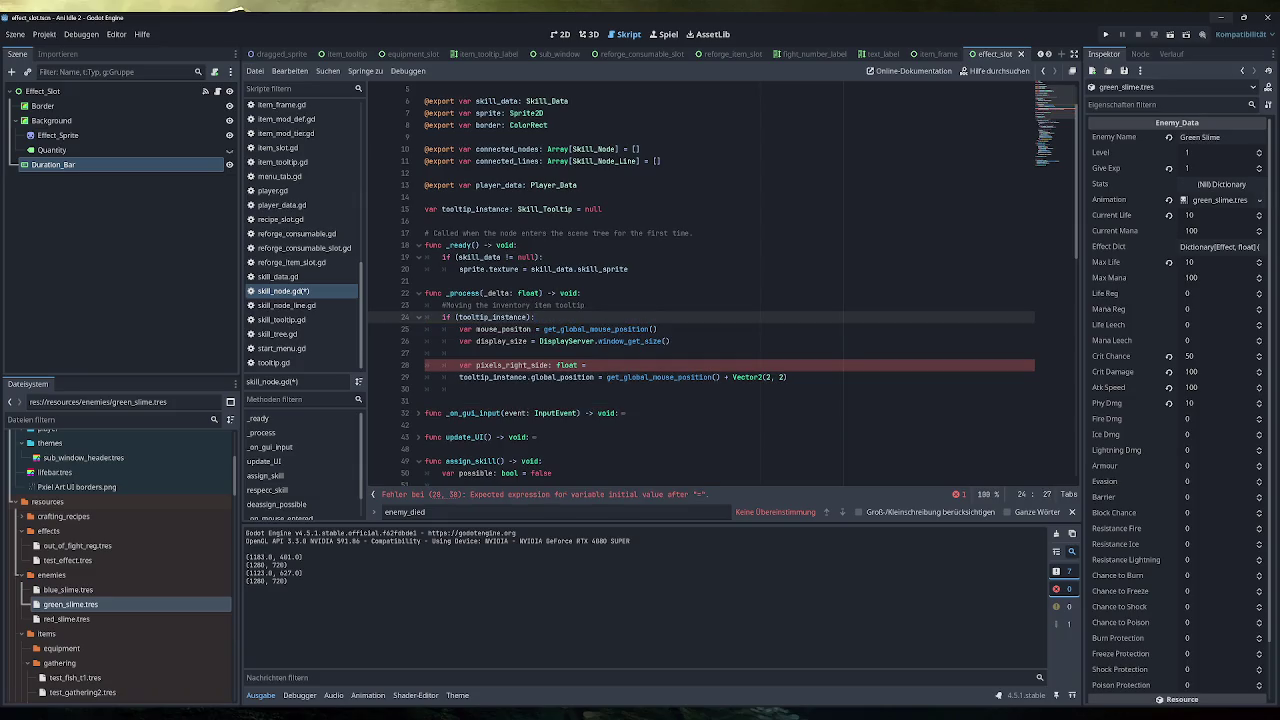
double_click(503, 329)
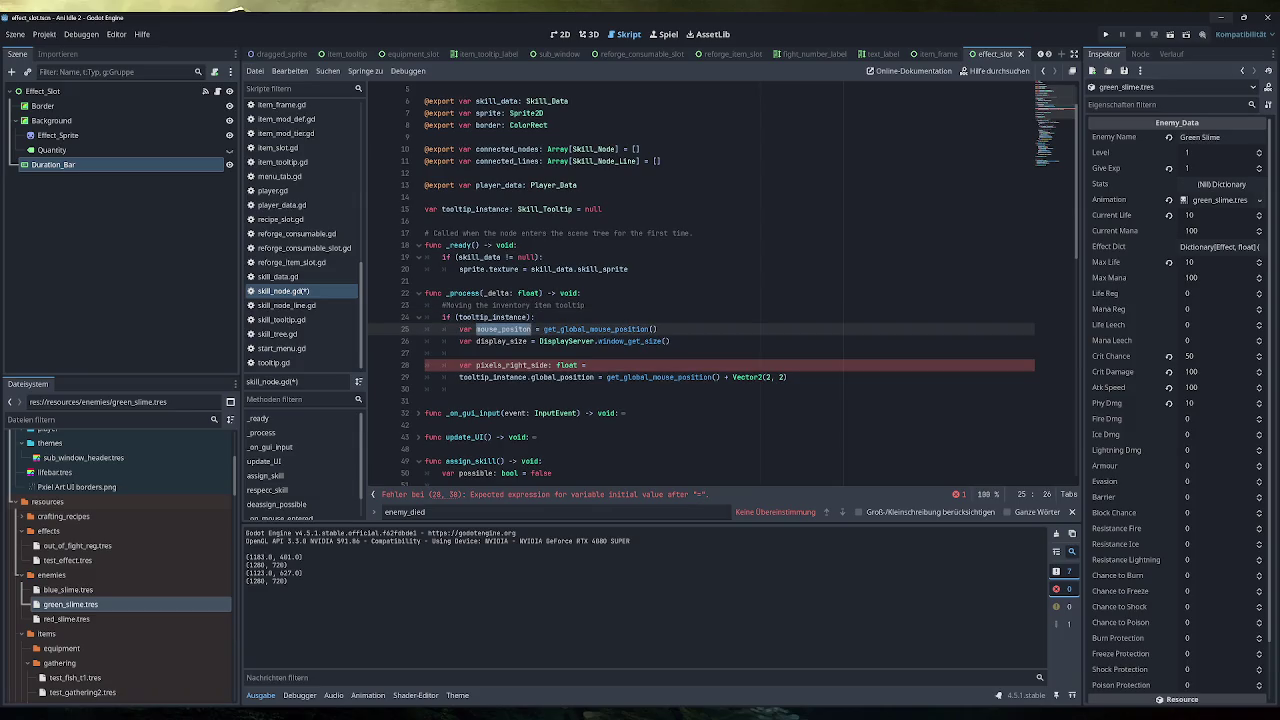
drag(724, 377, 606, 377)
click(720, 377)
Position the tooltip from mouse_positon instead of get_global_mouse_position() on line 29
drag(720, 377, 606, 377)
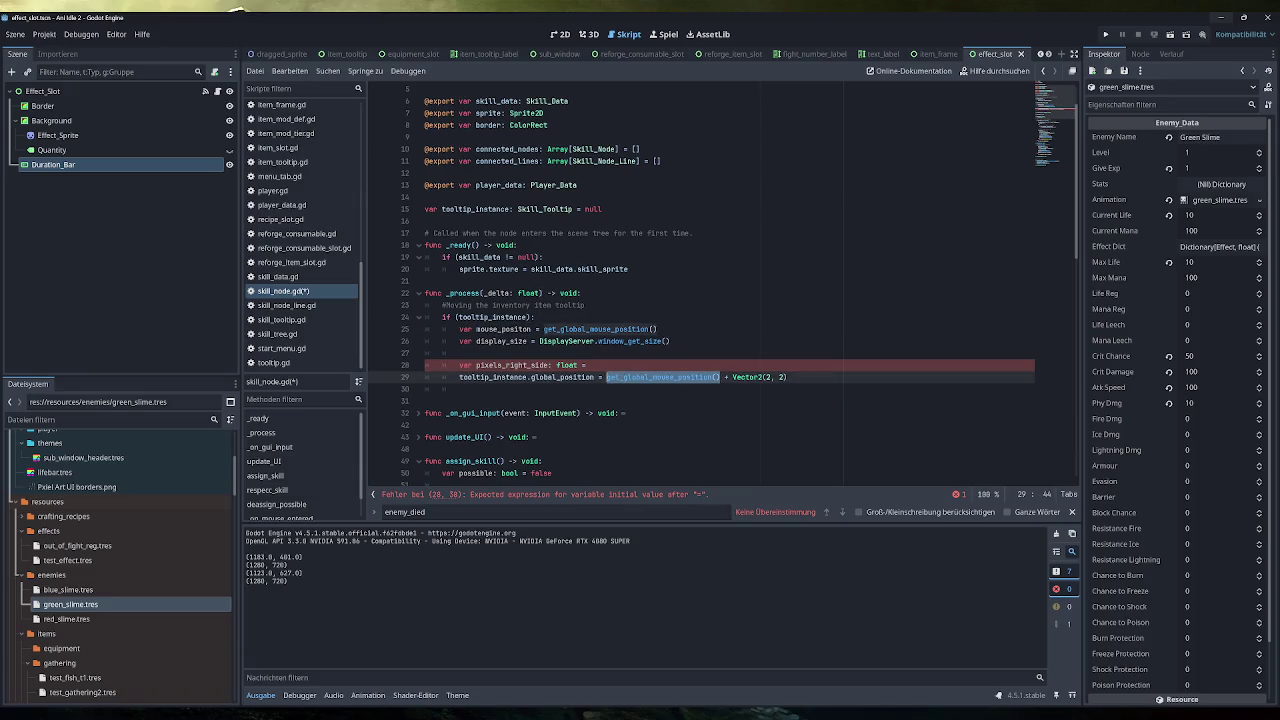
text(mouse_positon)
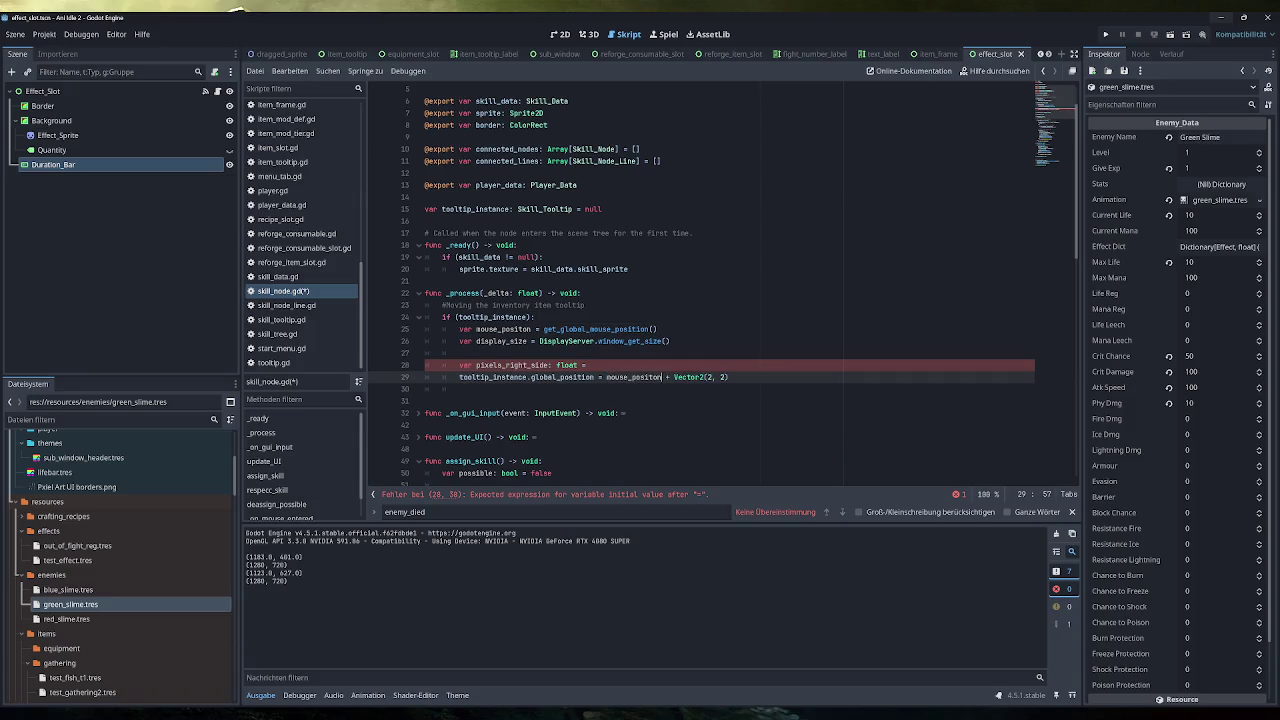
click(460, 353)
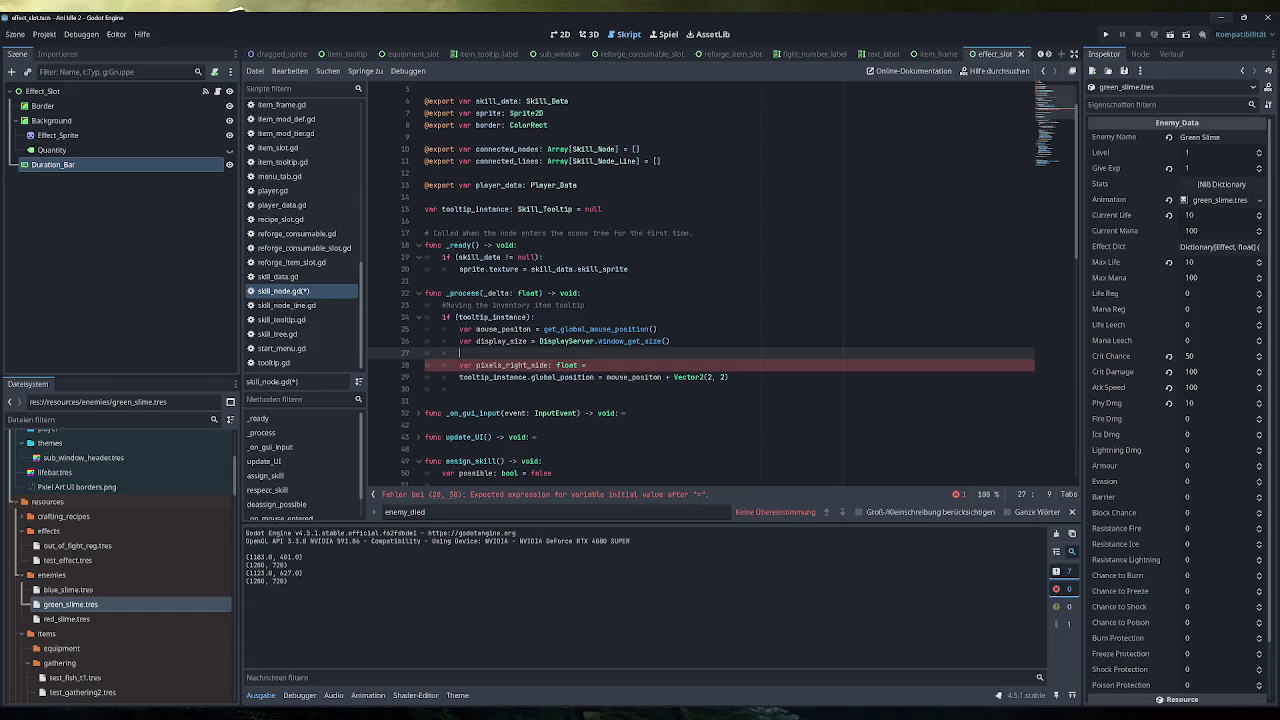
Set pixels_right_side to display_size.x - mouse_positon.x
double_click(501, 341)
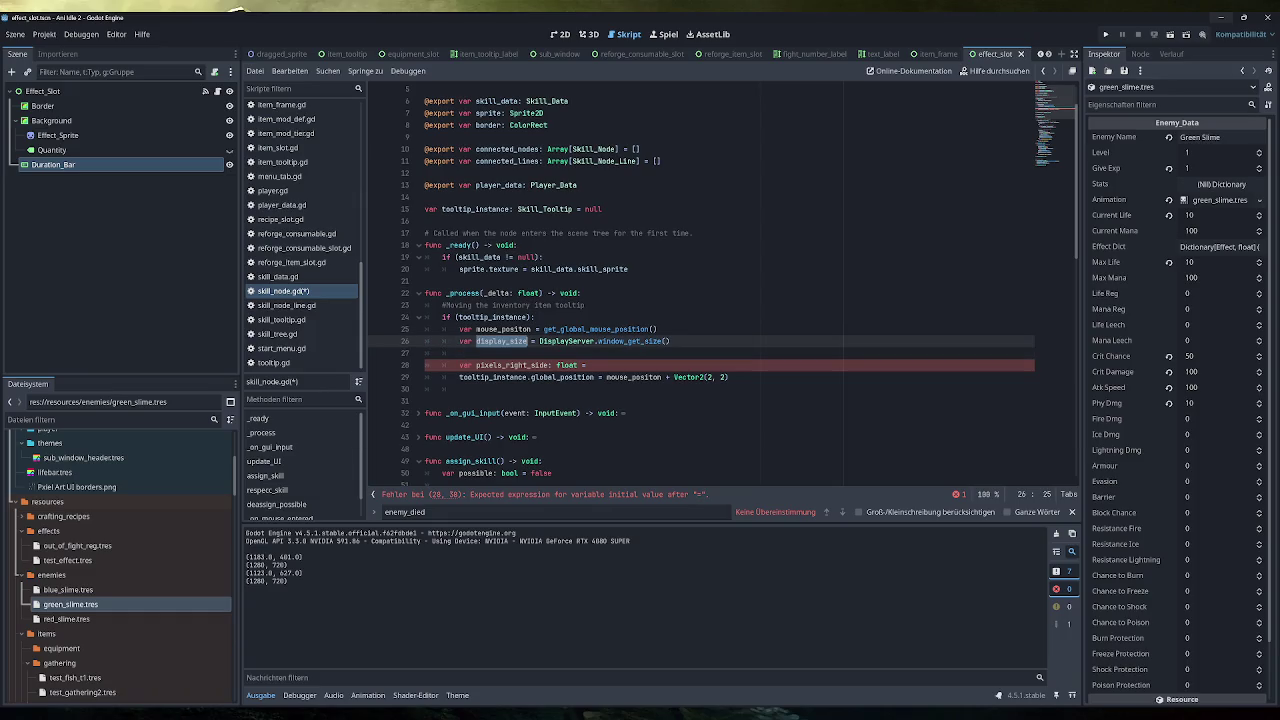
key(ctrl+c)
click(590, 365)
key(ctrl+v)
text(.)
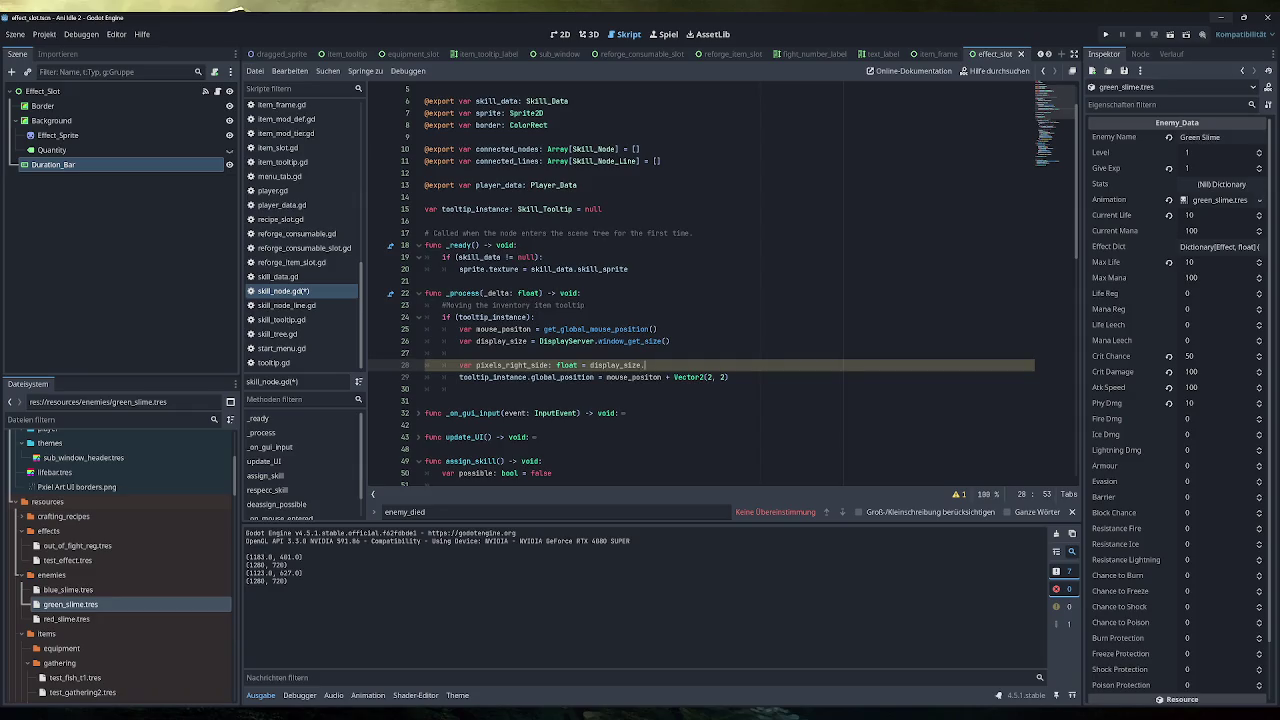
text(x)
text( -)
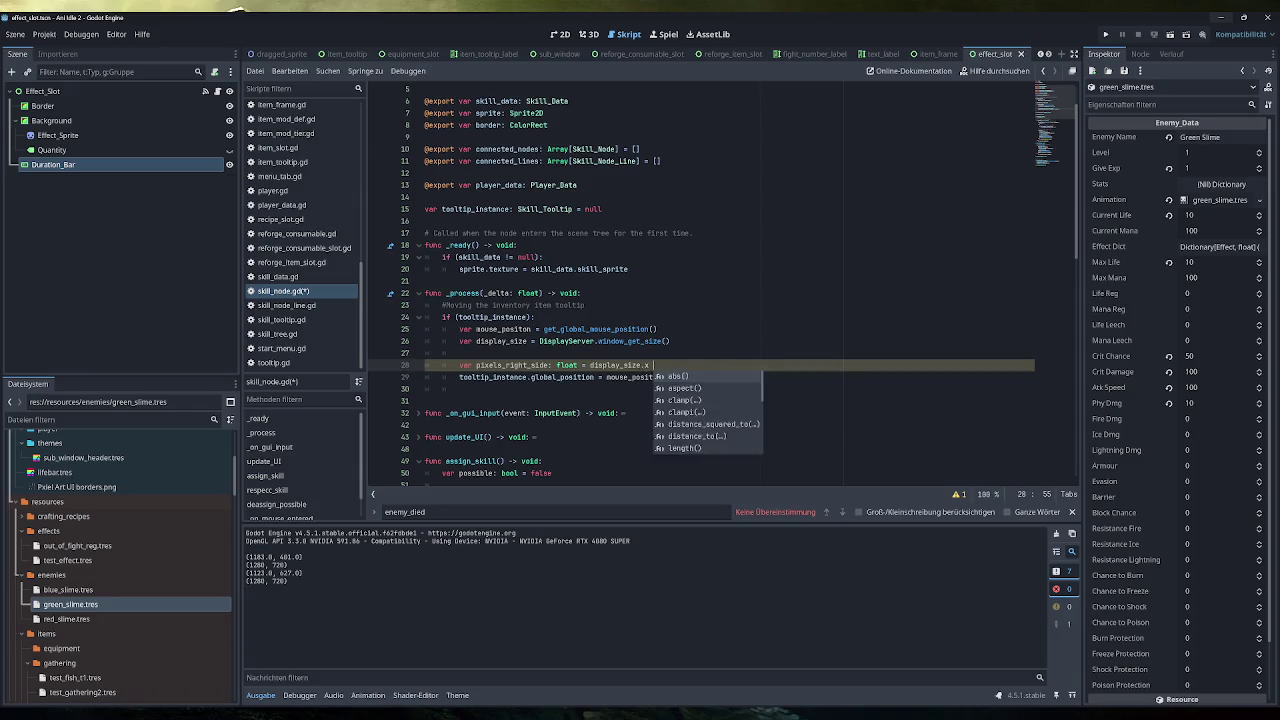
double_click(495, 329)
key(ctrl+c)
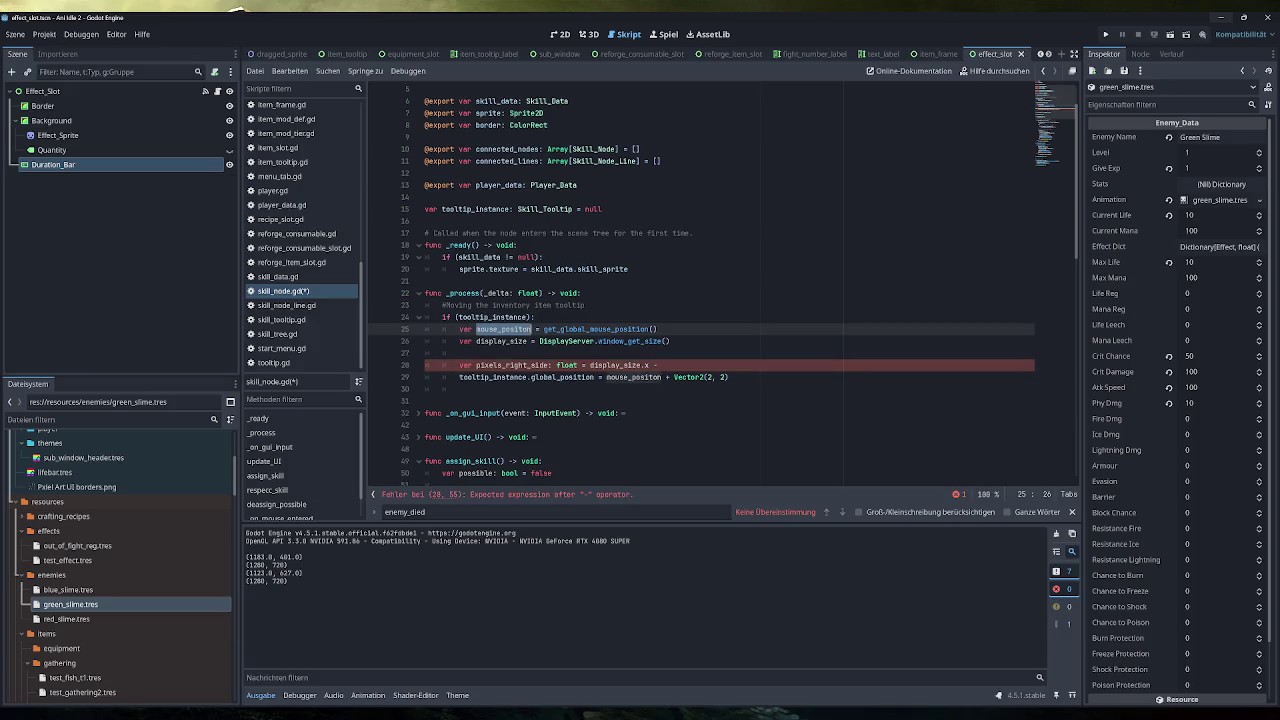
click(660, 365)
key(ctrl+v)
text(.x)
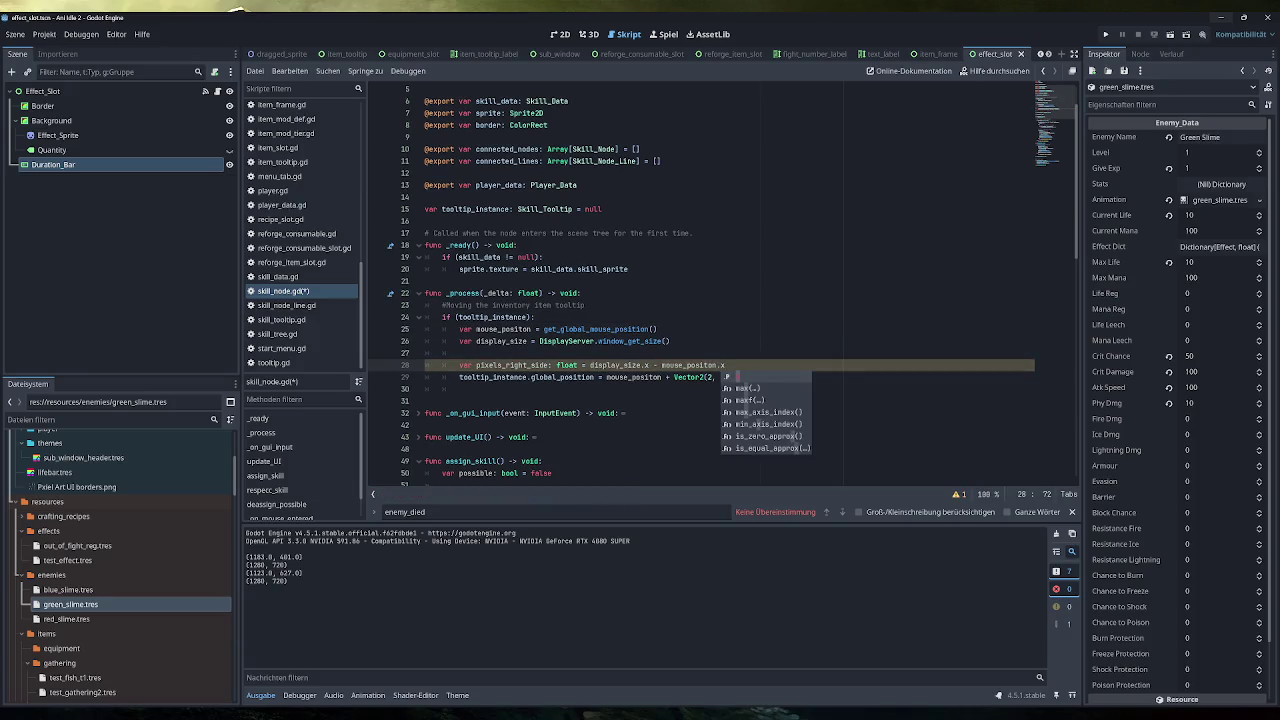
click(459, 353)
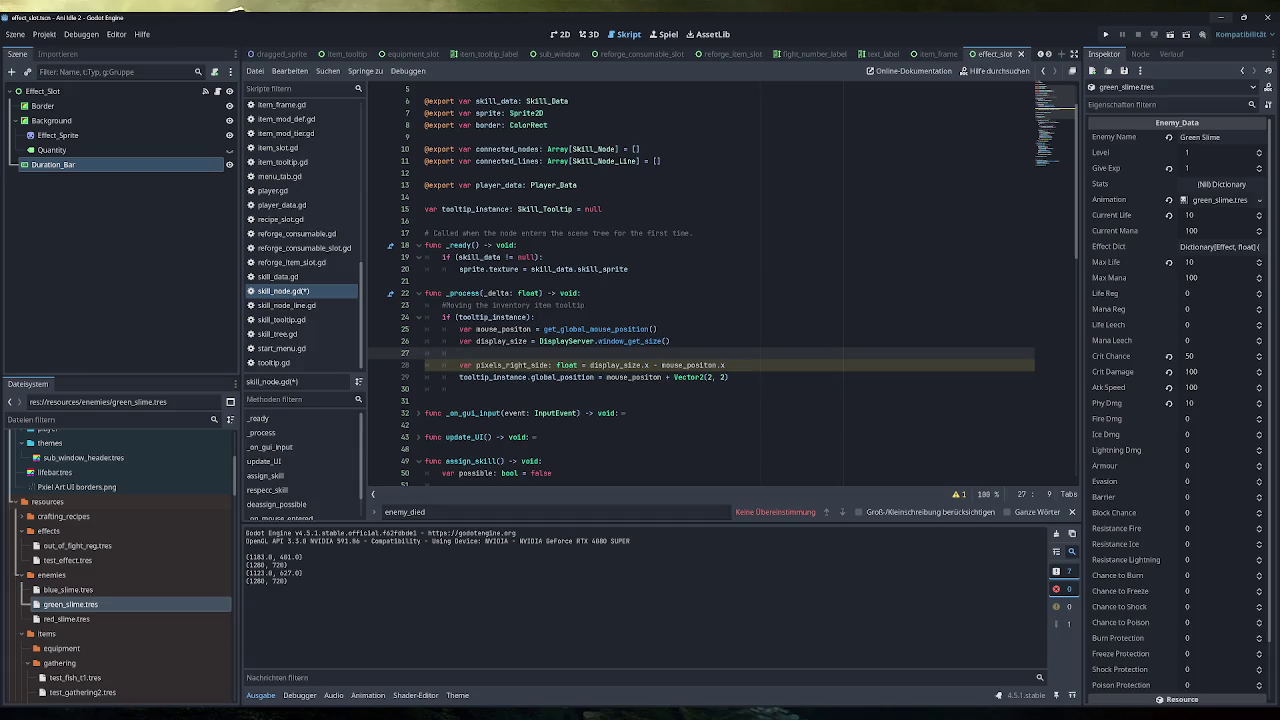
click(726, 365)
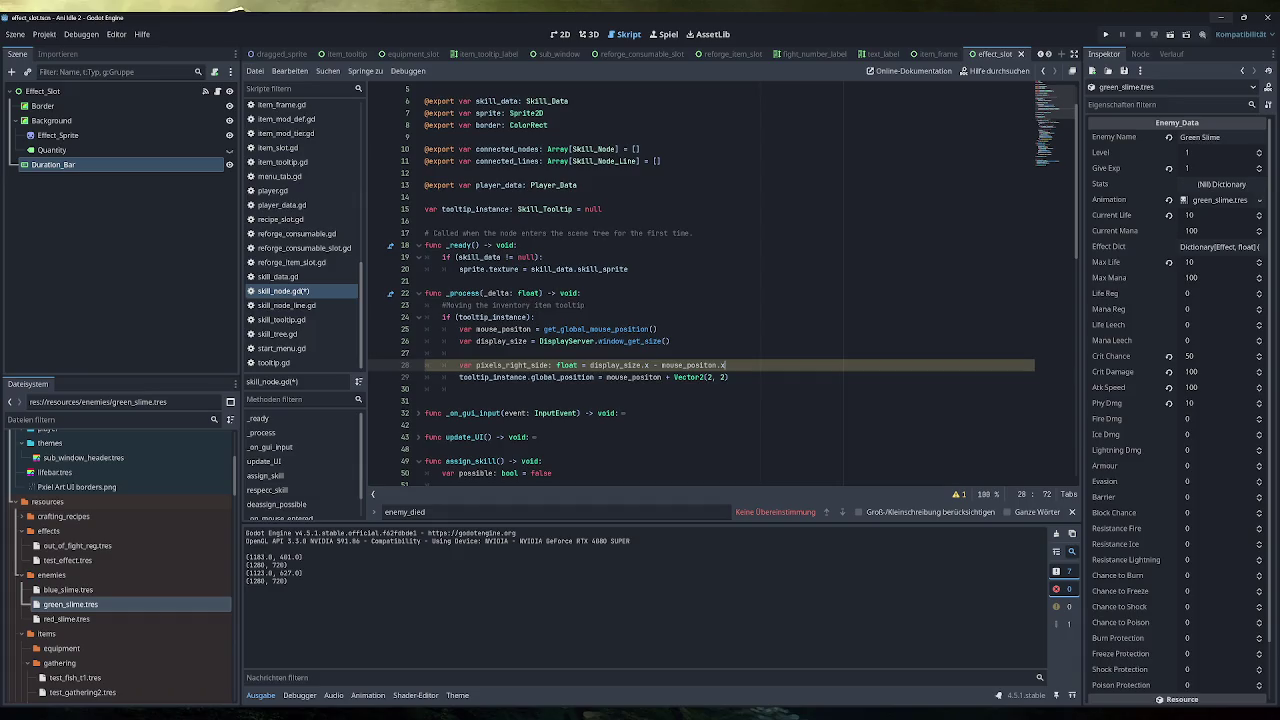
Duplicate that line below as a pixels_downwards variable
key(Return)
key(Return)
key(Up)
key(Up)
key(End)
key(shift+Home)
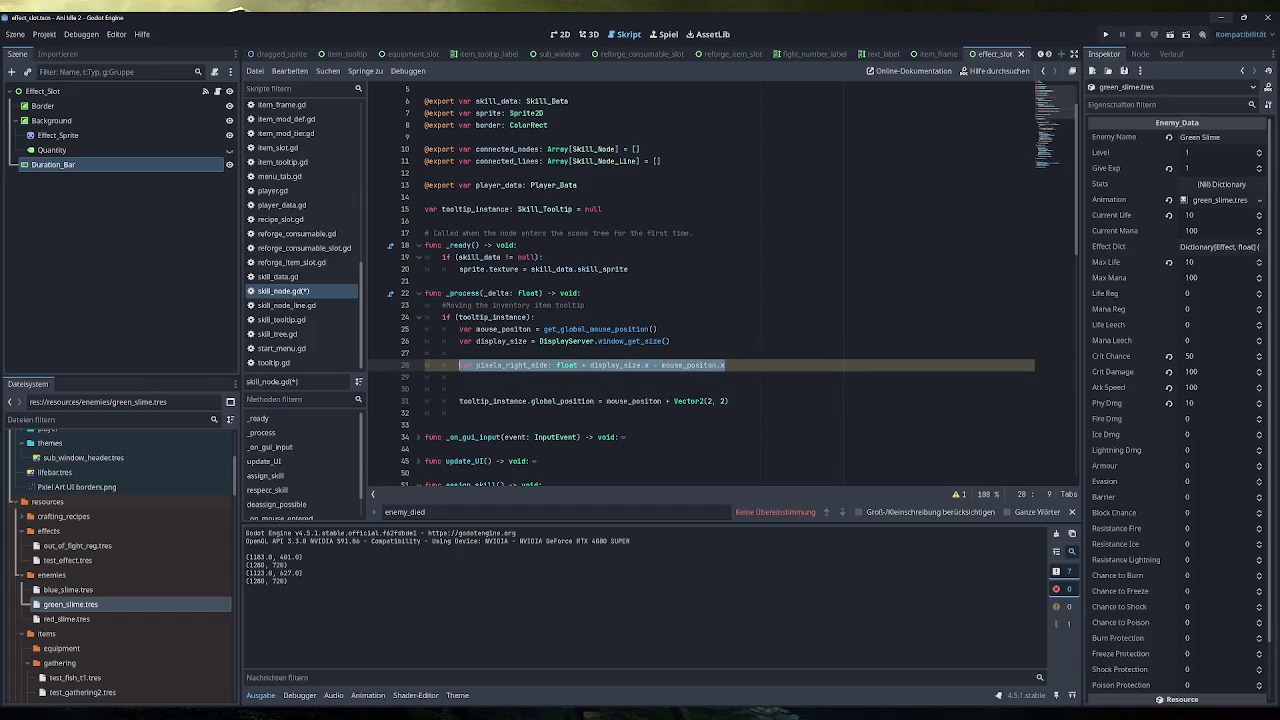
key(ctrl+c)
key(Down)
key(ctrl+v)
drag(529, 377, 504, 377)
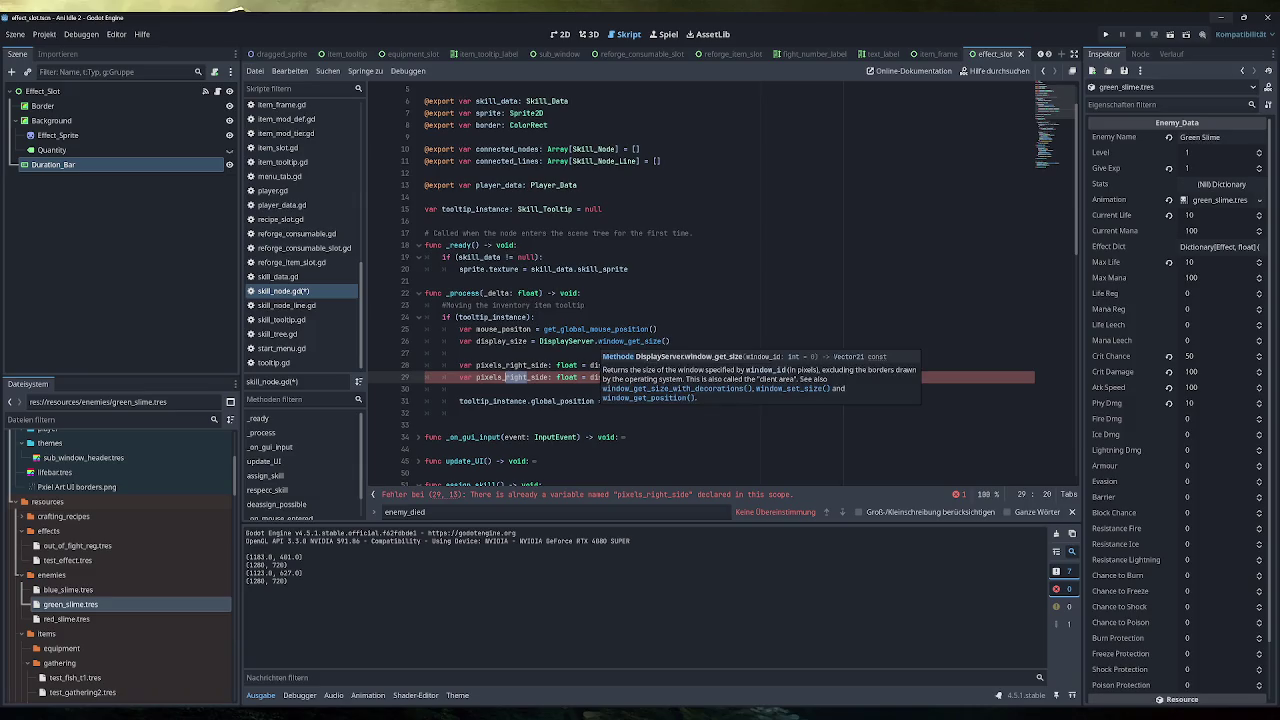
key(BackSpace)
key(Delete)
key(Delete)
key(Delete)
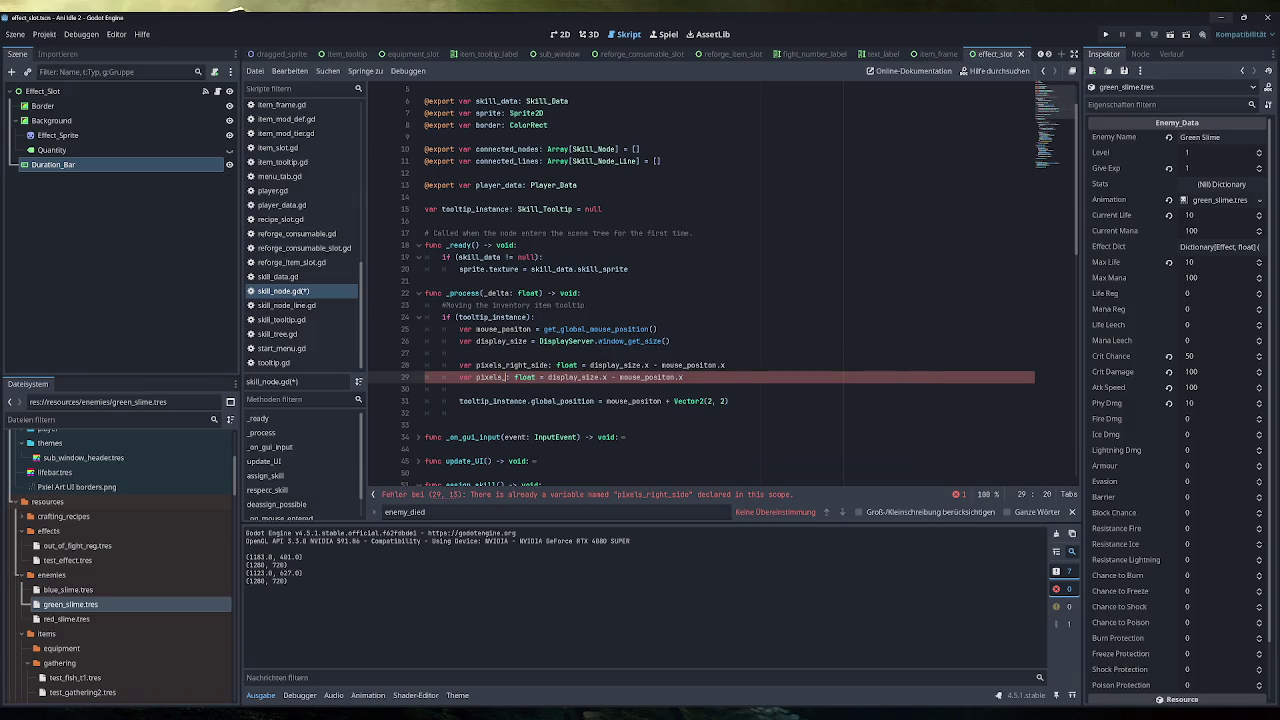
text(downwards)
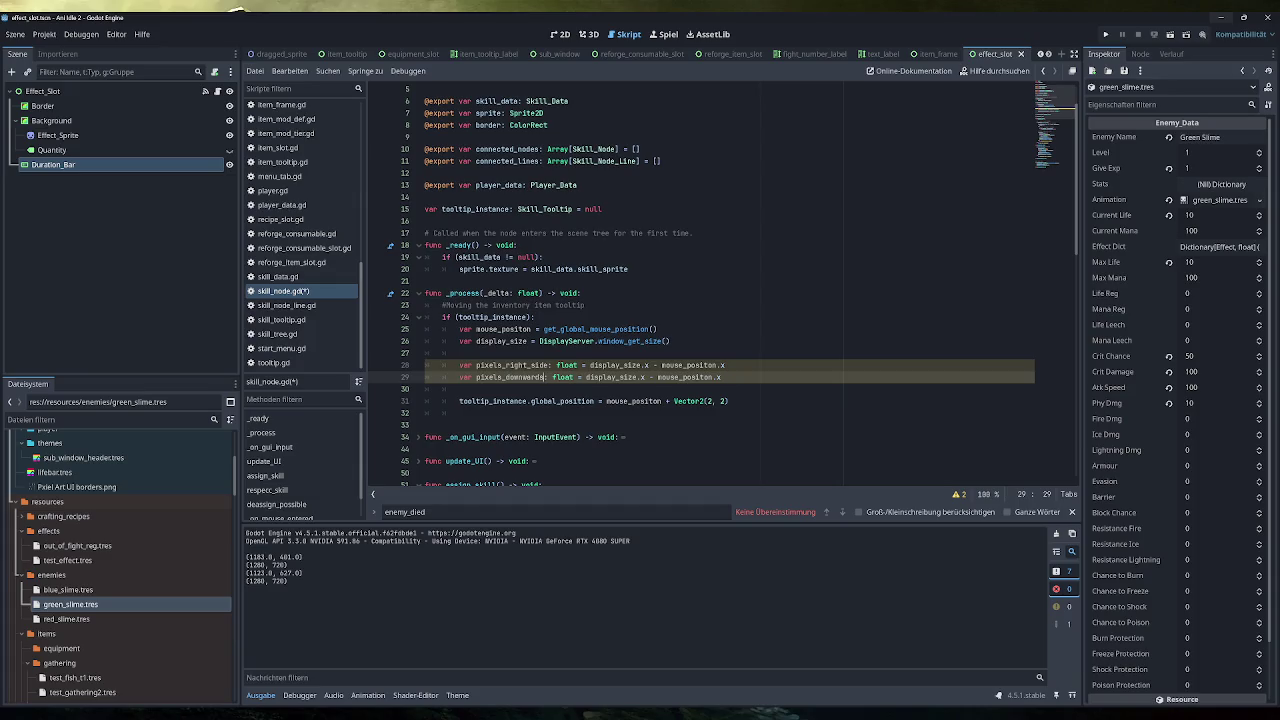
Rename to pixels_right, make pixels_downwards use the y components, and save
key(Up)
key(BackSpace)
key(BackSpace)
key(BackSpace)
click(577, 377)
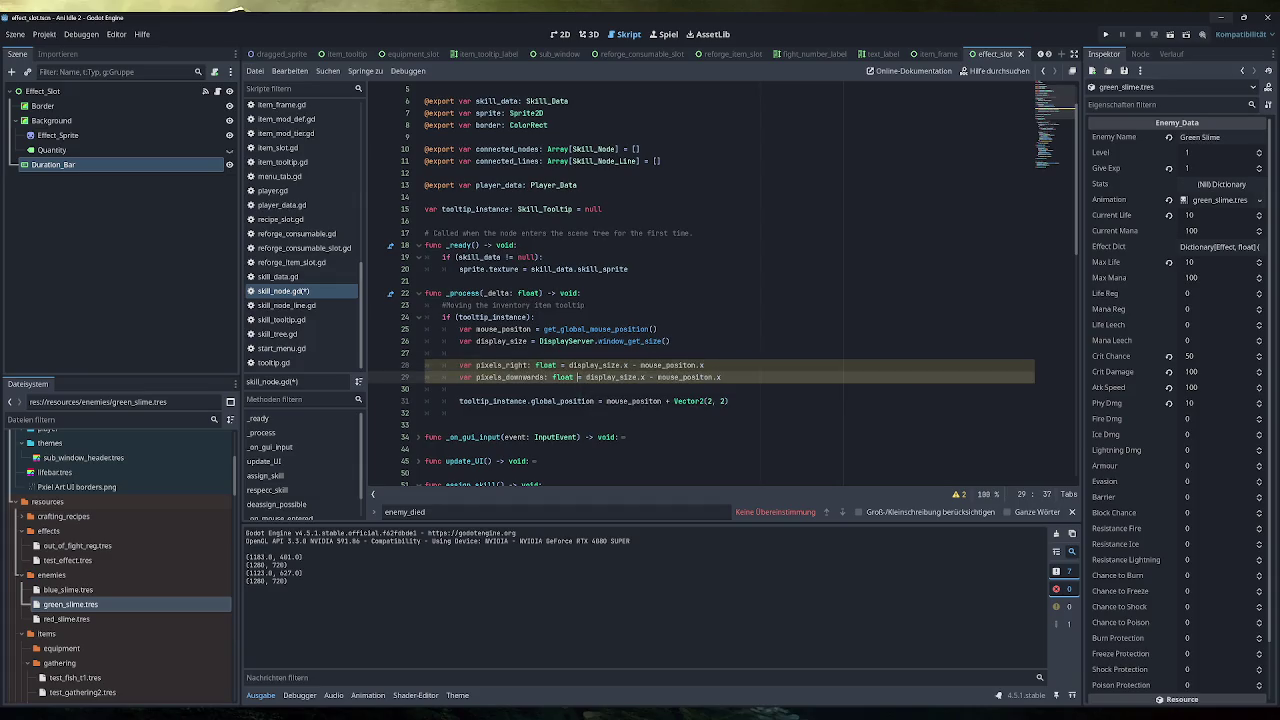
click(523, 377)
click(641, 377)
text(y)
click(721, 377)
key(BackSpace)
text(y)
key(ctrl+s)
Add the comment '#Pixels which are left to the border of the window' above them
click(450, 353)
key(Return)
text(#Pixel)
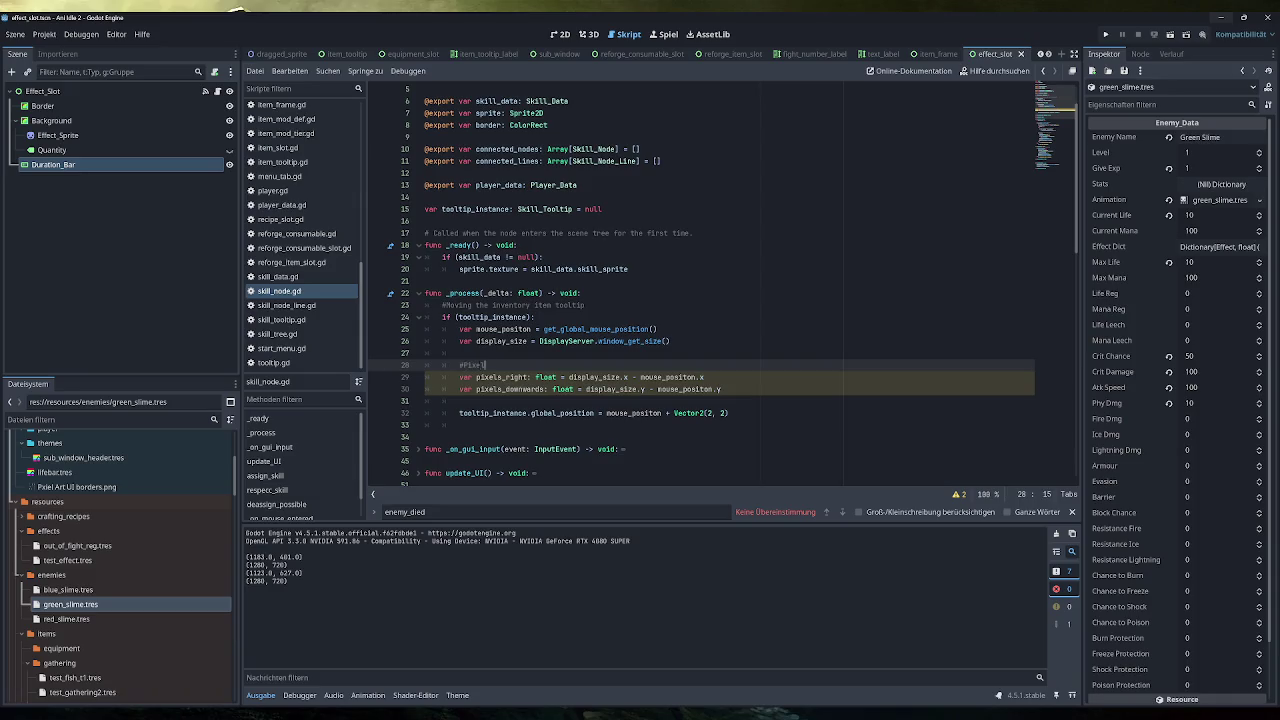
text(s which are left )
text(to the border )
text(of the window)
click(690, 401)
key(Return)
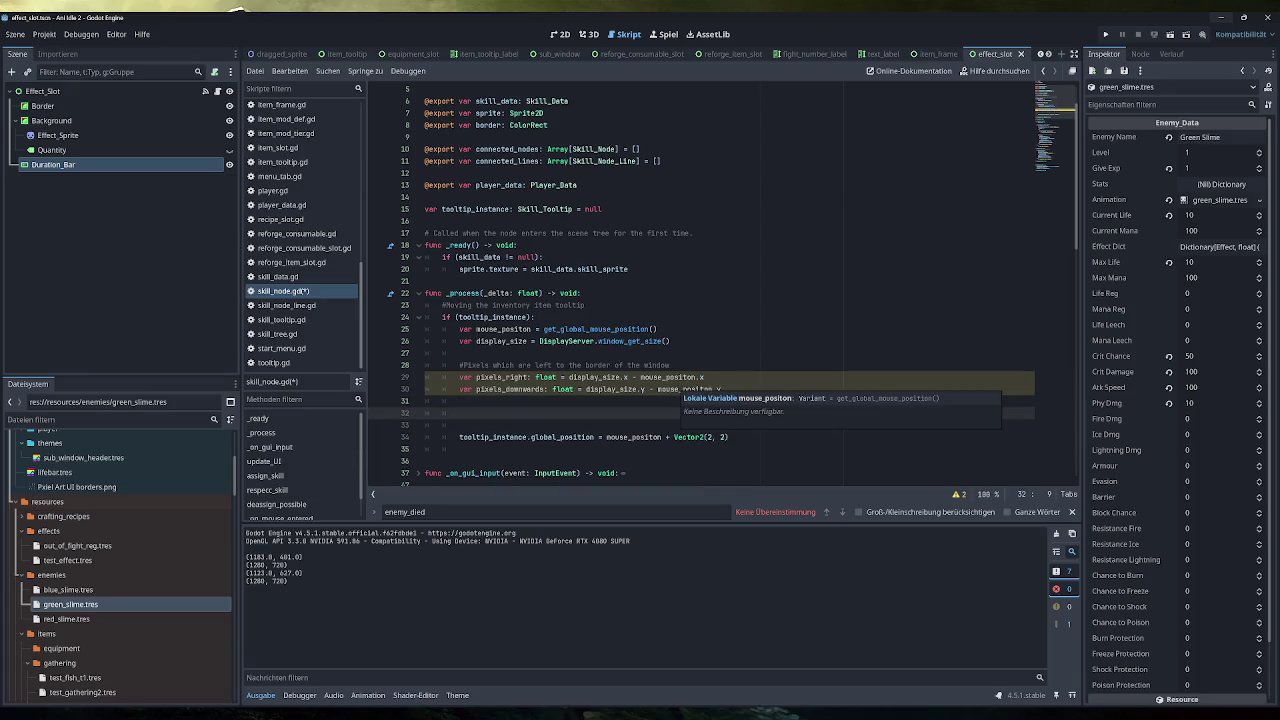
scroll(690, 401, down, 2)
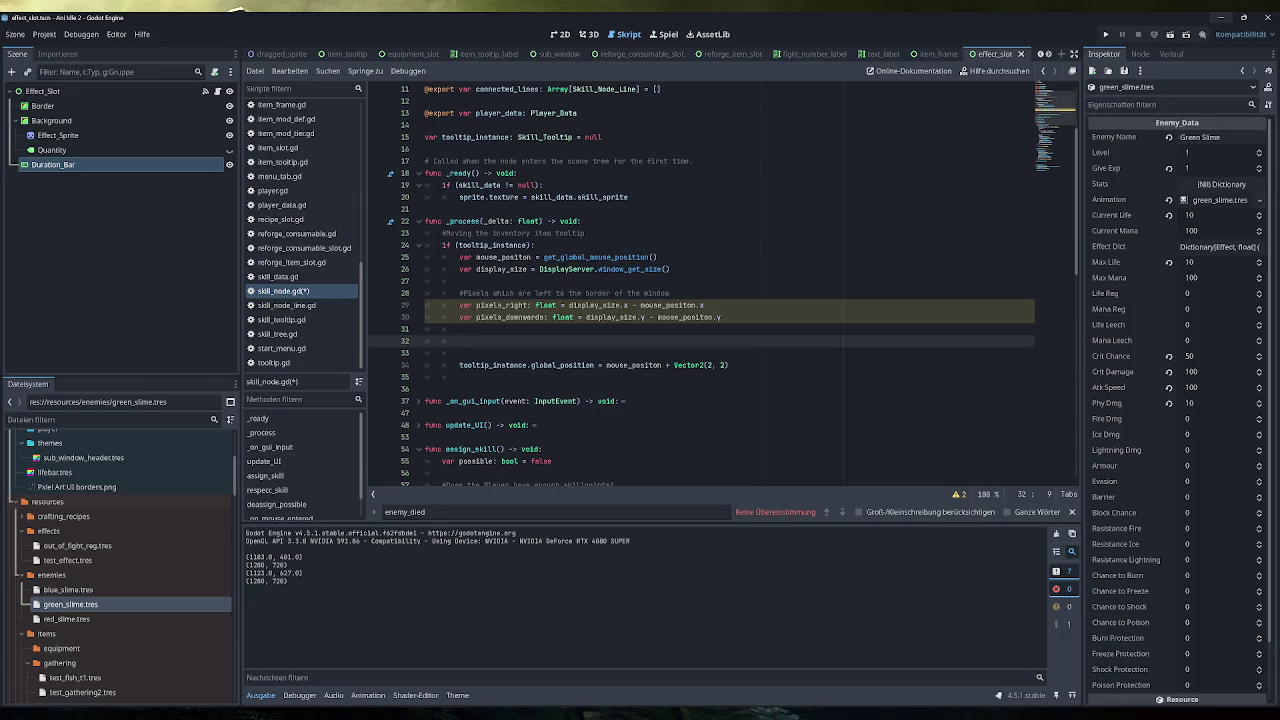
click(459, 281)
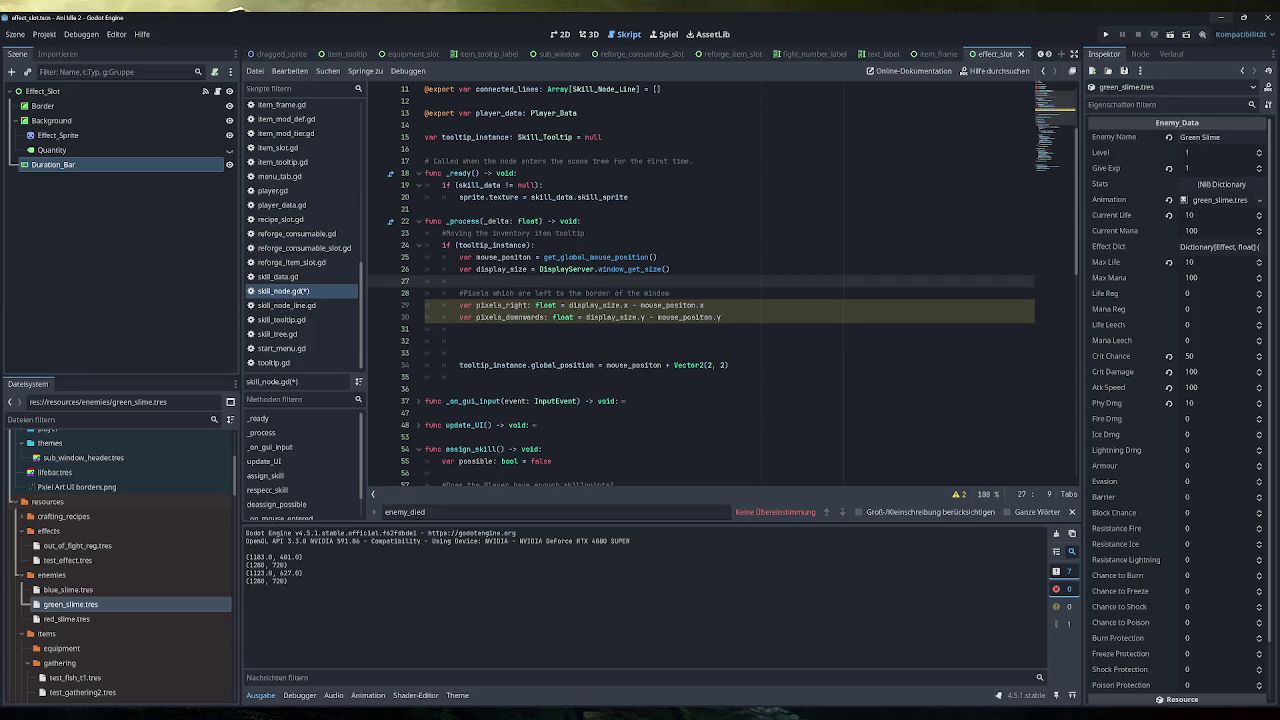
Add 'var tooltip_size = tooltip_instance.size' below display_size and save the script
key(Return)
key(Up)
text(var t)
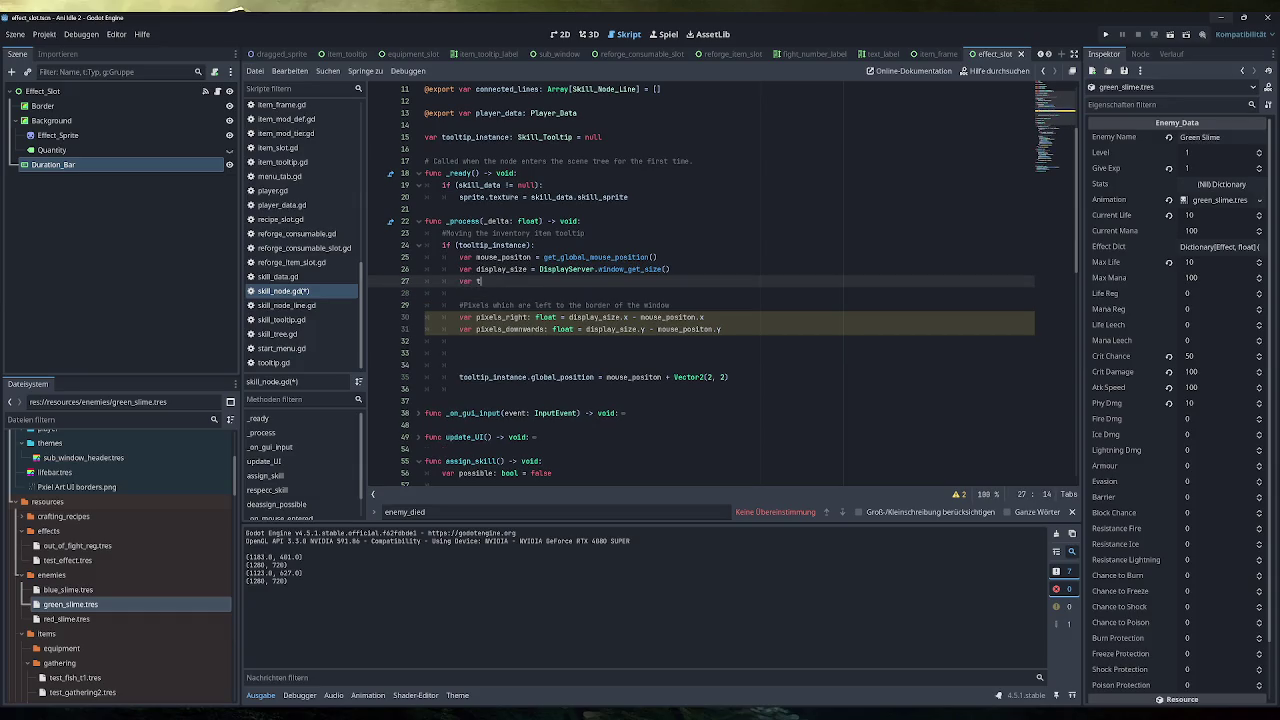
text(ooltip_size =)
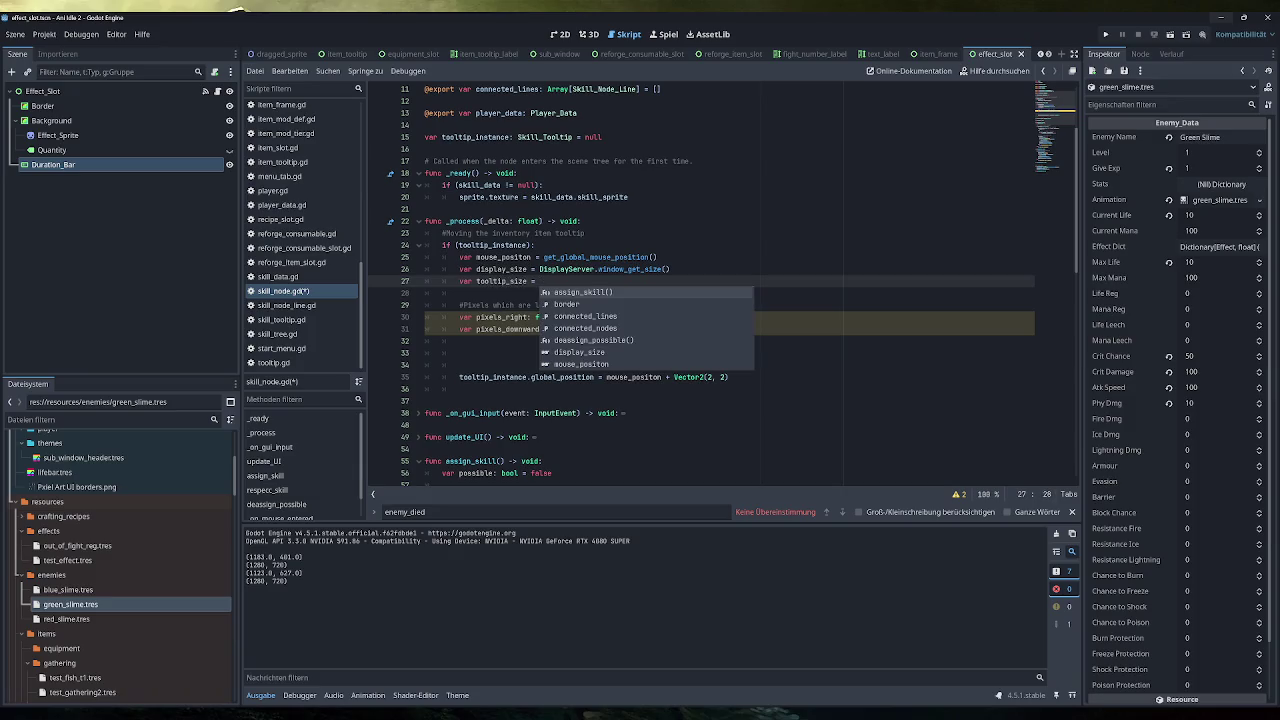
text( tooltip_instance)
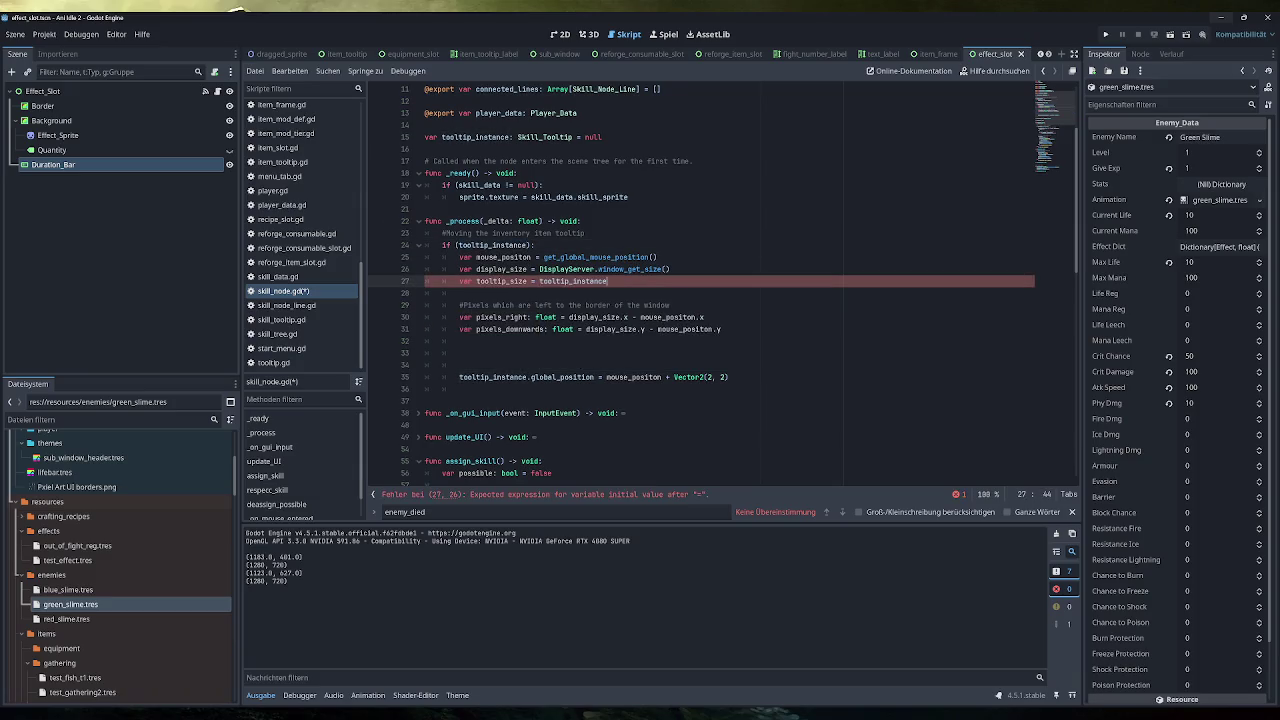
text(.siz)
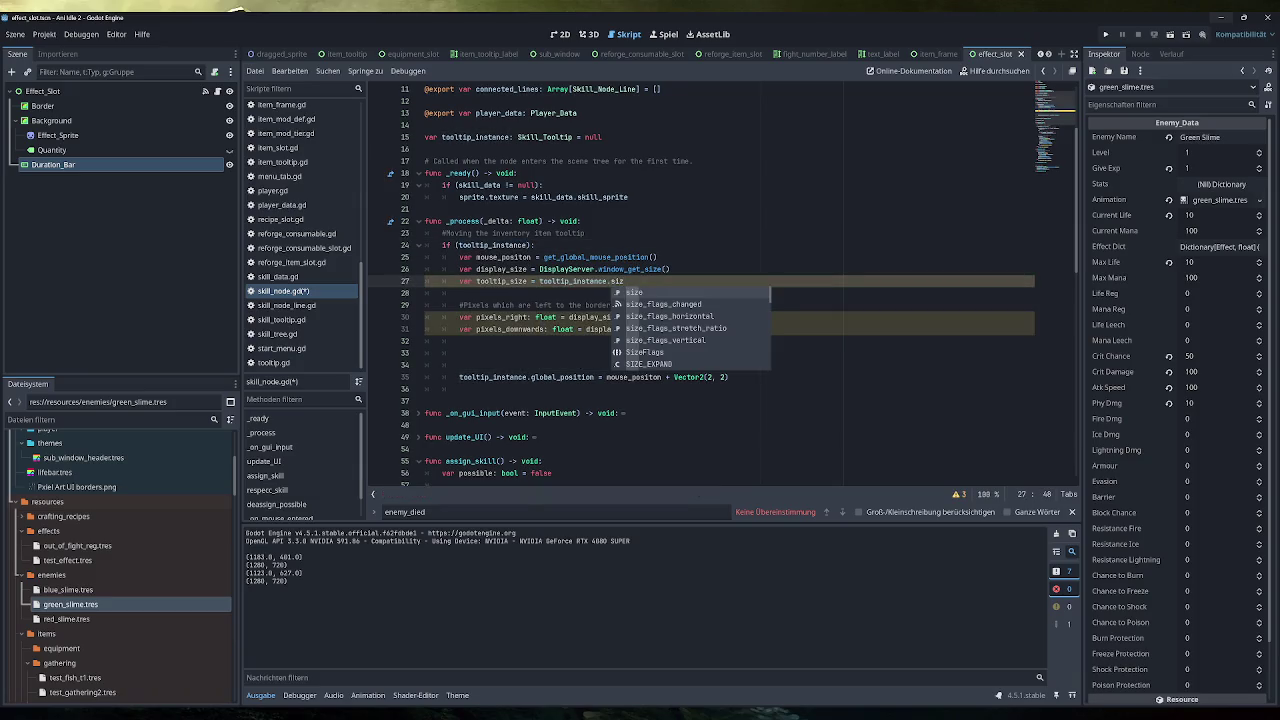
text(e())
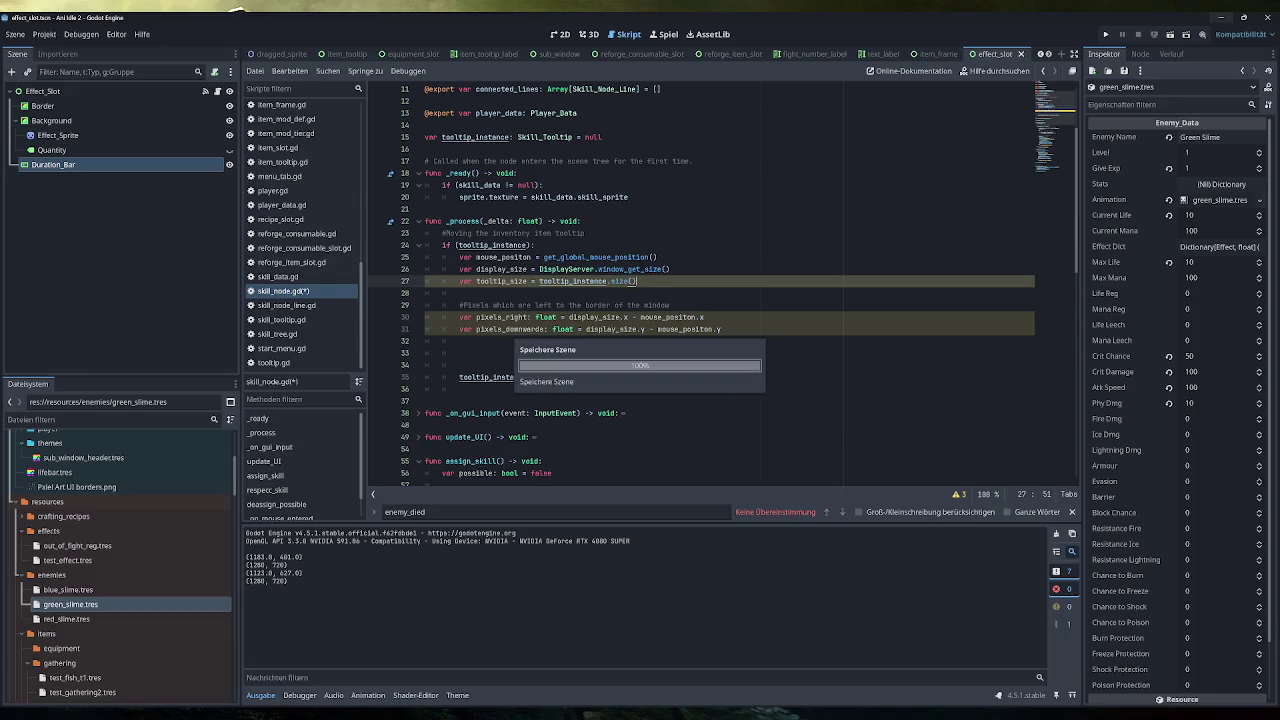
key(ctrl+s)
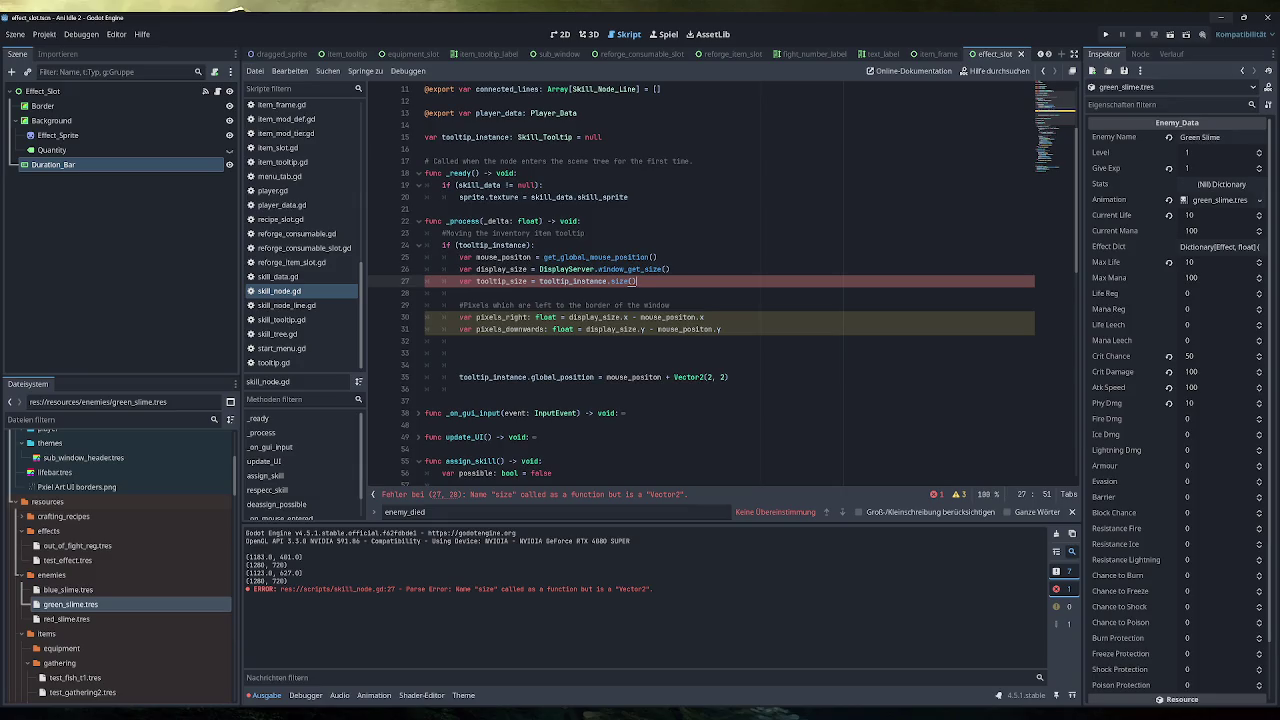
mouse_move(622, 281)
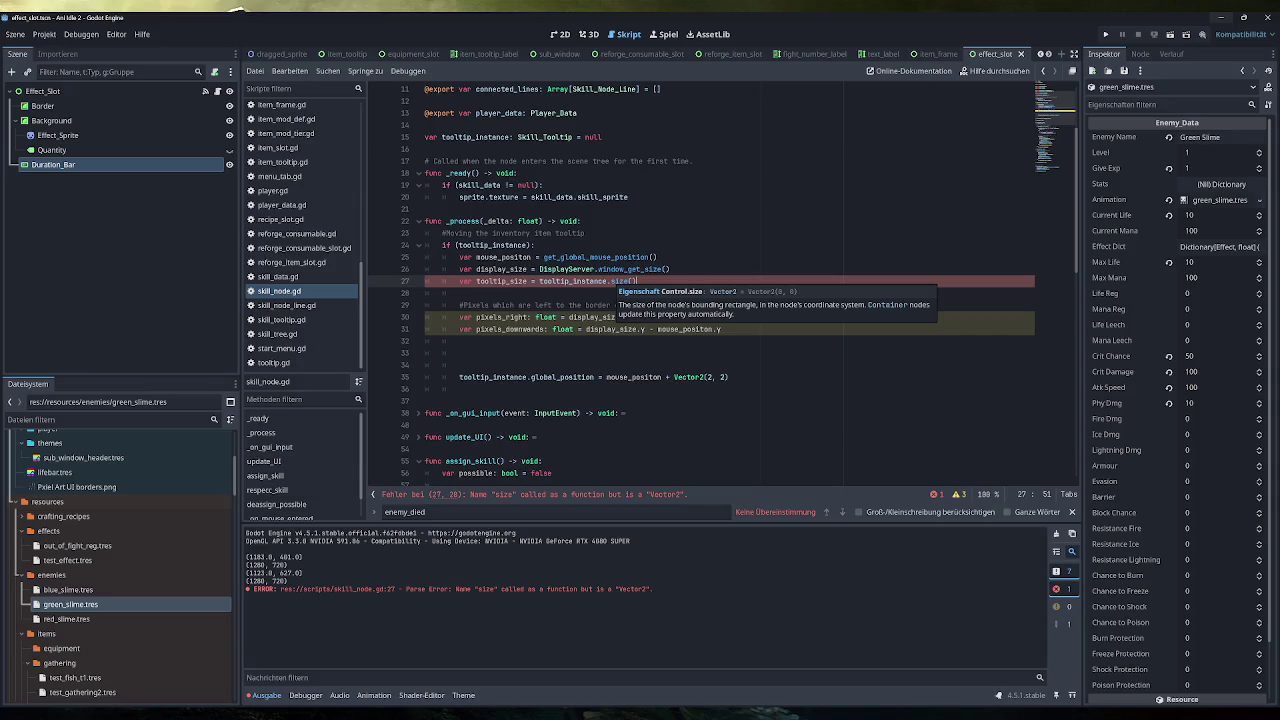
key(BackSpace)
key(BackSpace)
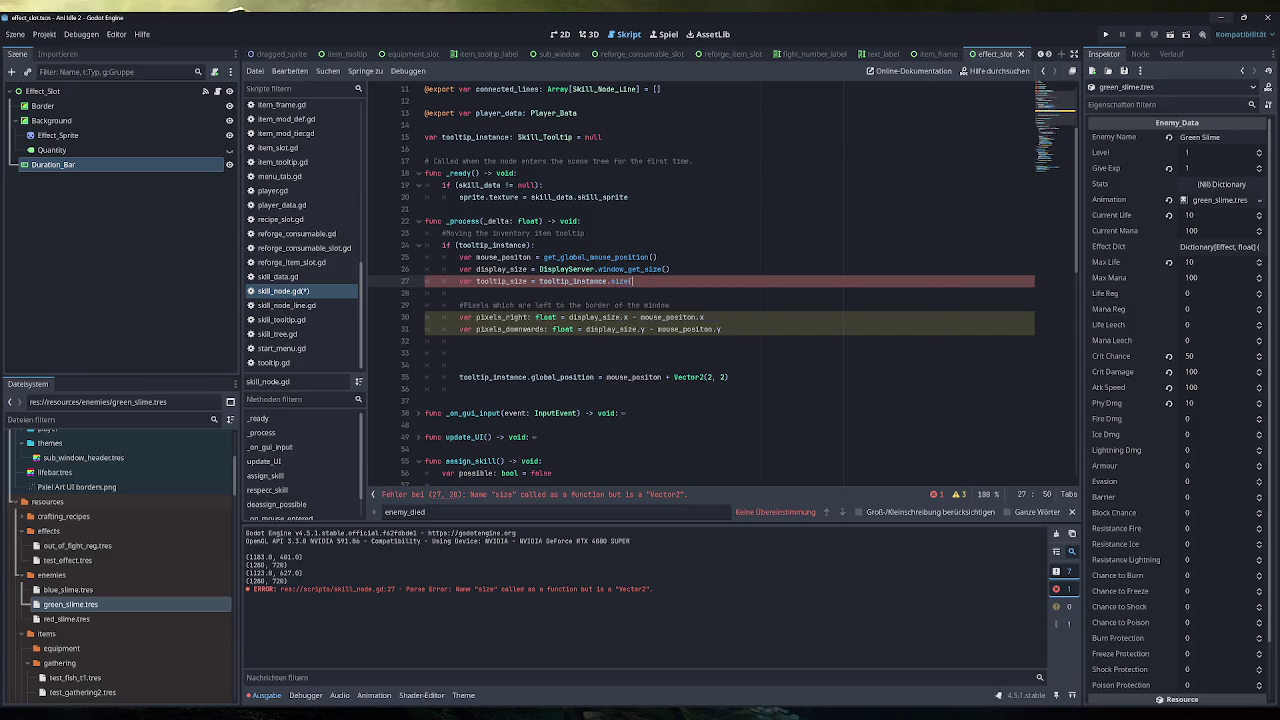
click(459, 293)
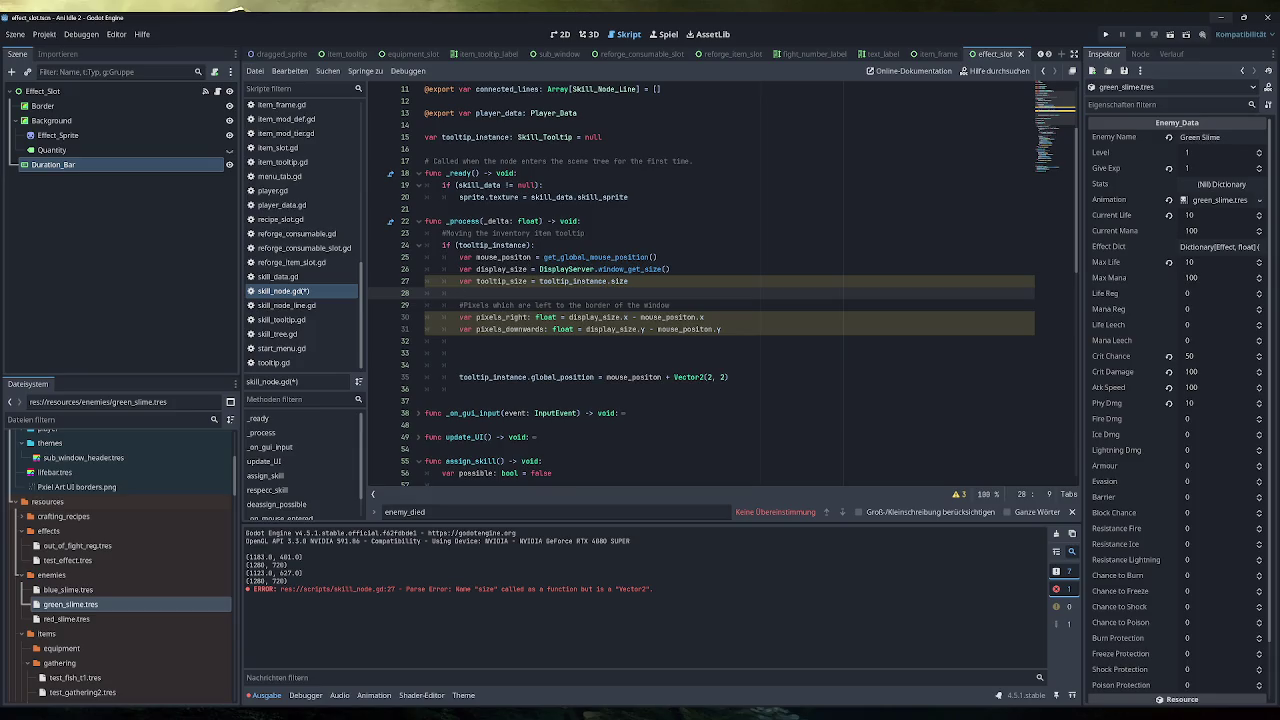
Clear the output log and open a new line below tooltip_size
click(1056, 533)
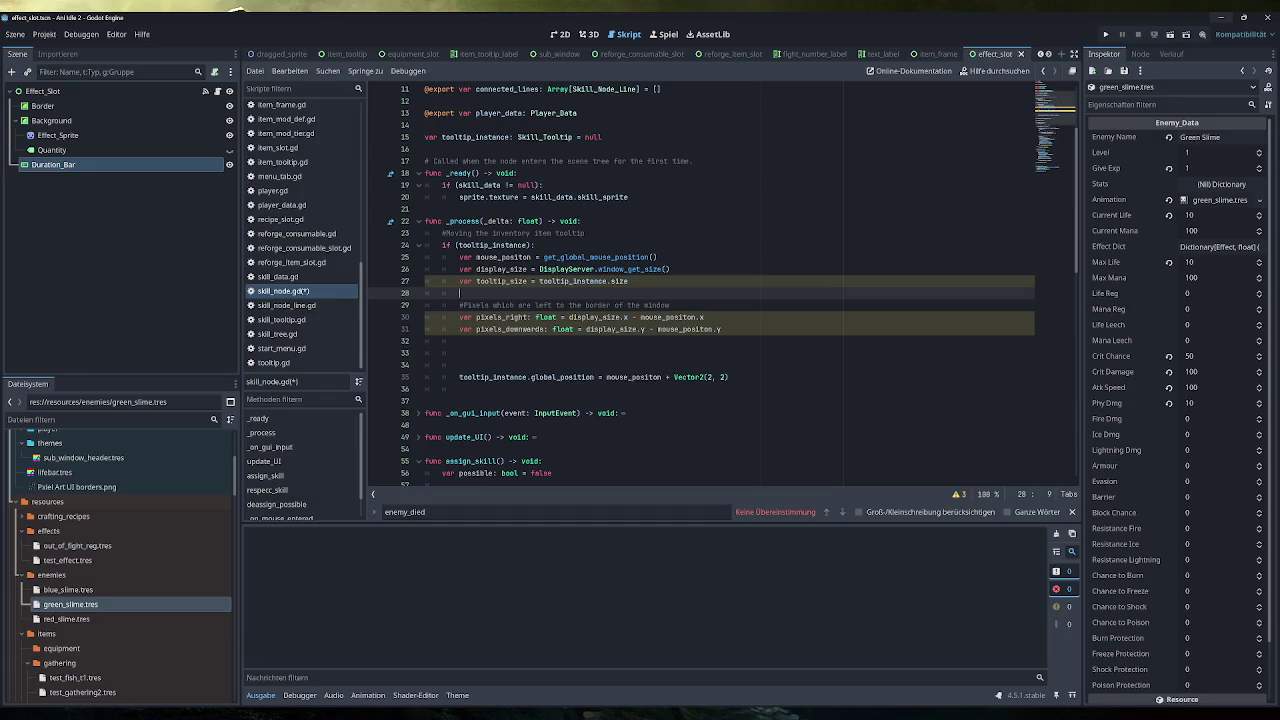
click(459, 341)
click(459, 353)
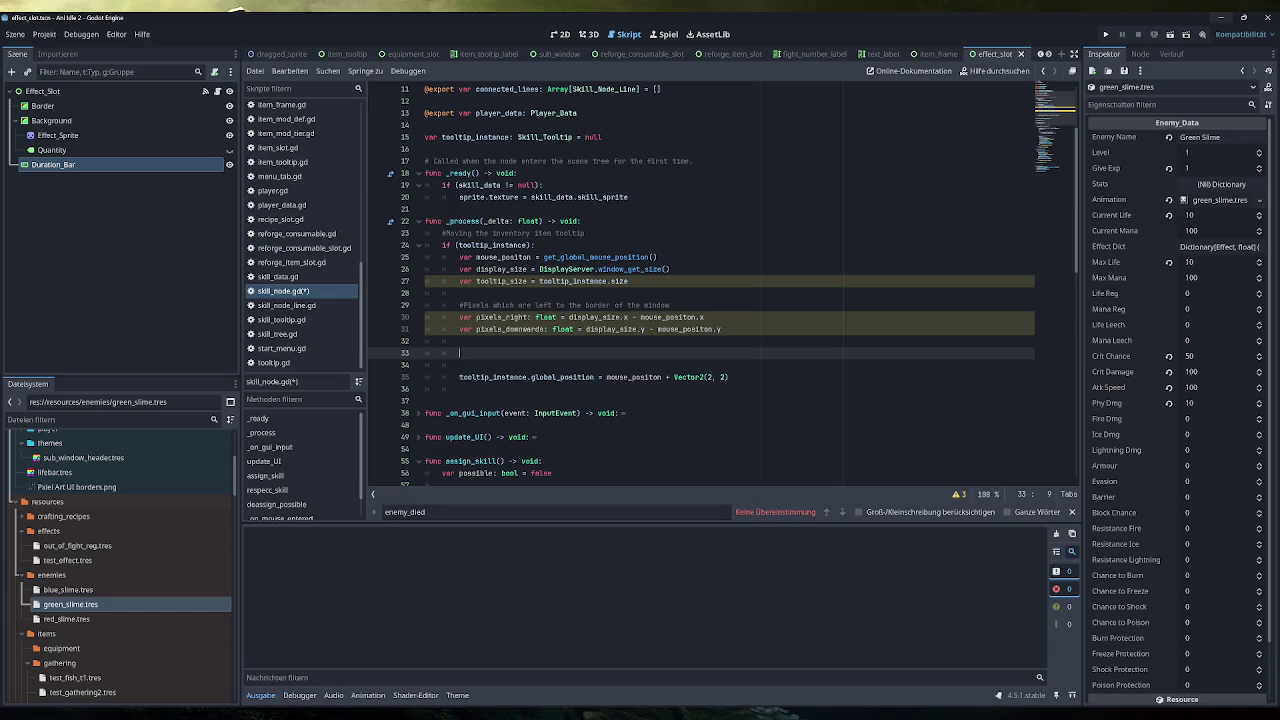
click(628, 281)
key(Return)
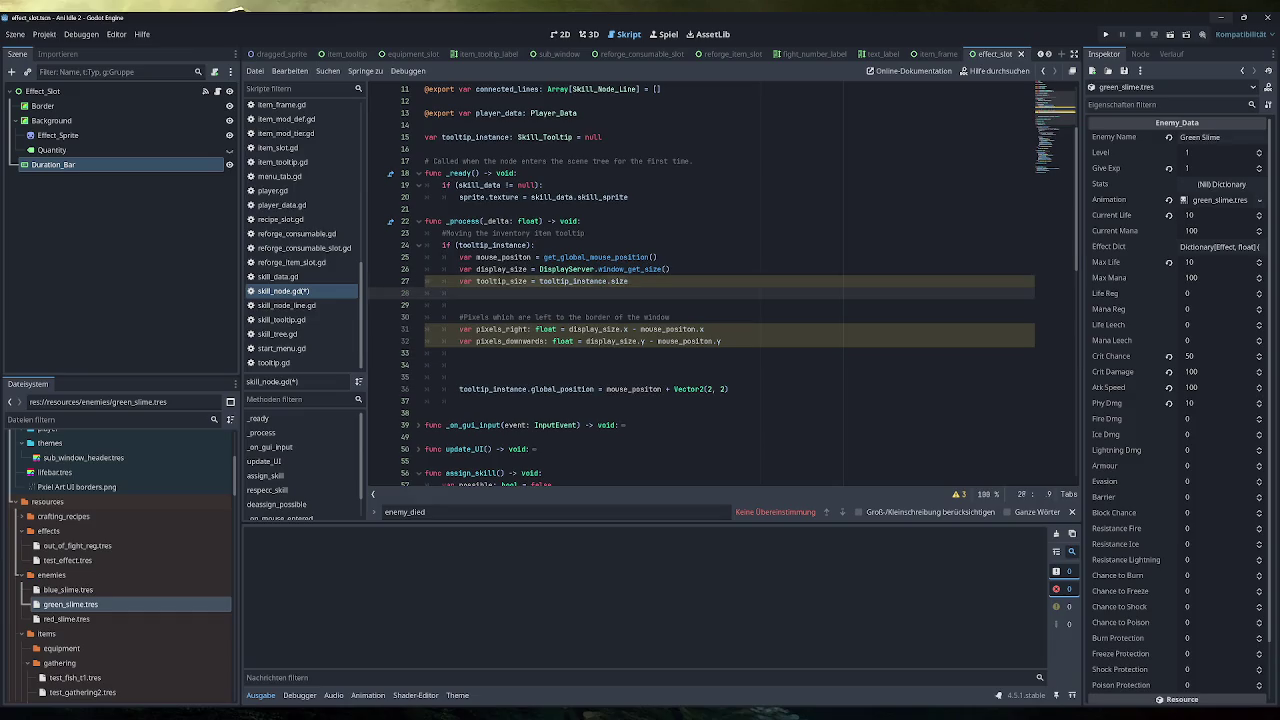
Declare tooltip_x = 2 and duplicate the line for tooltip_y
text(var)
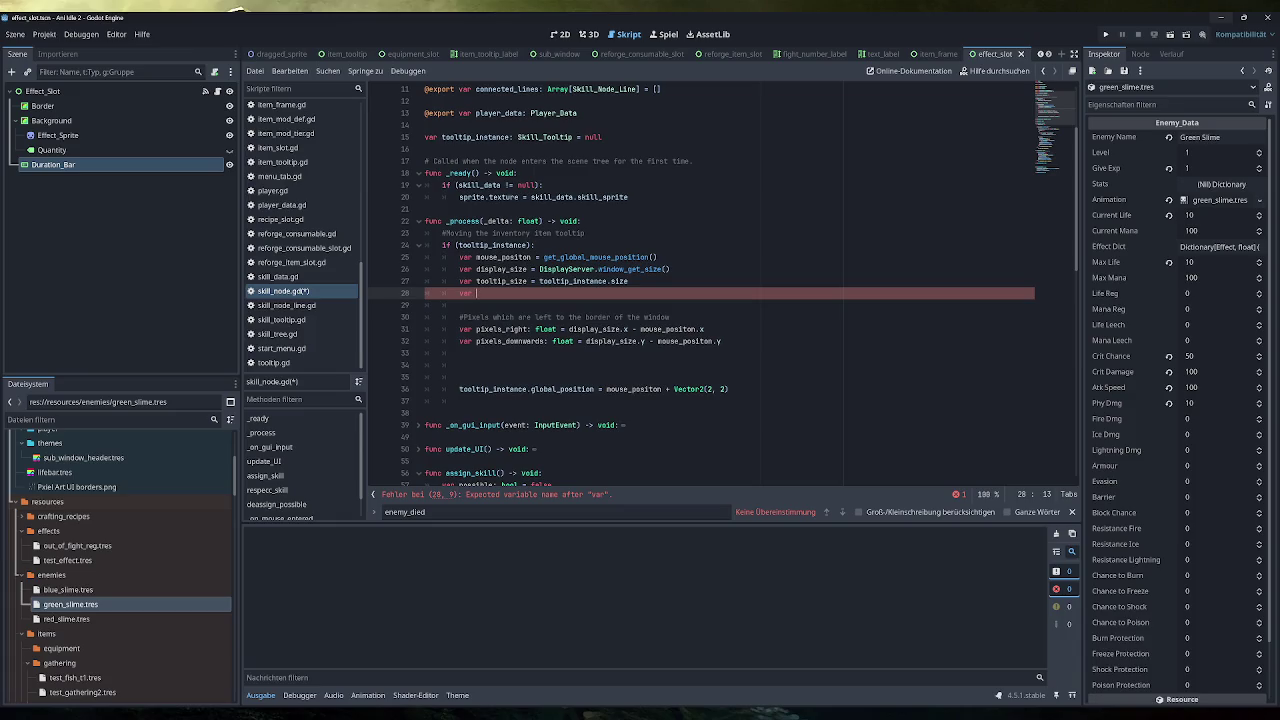
text(tooltip_)
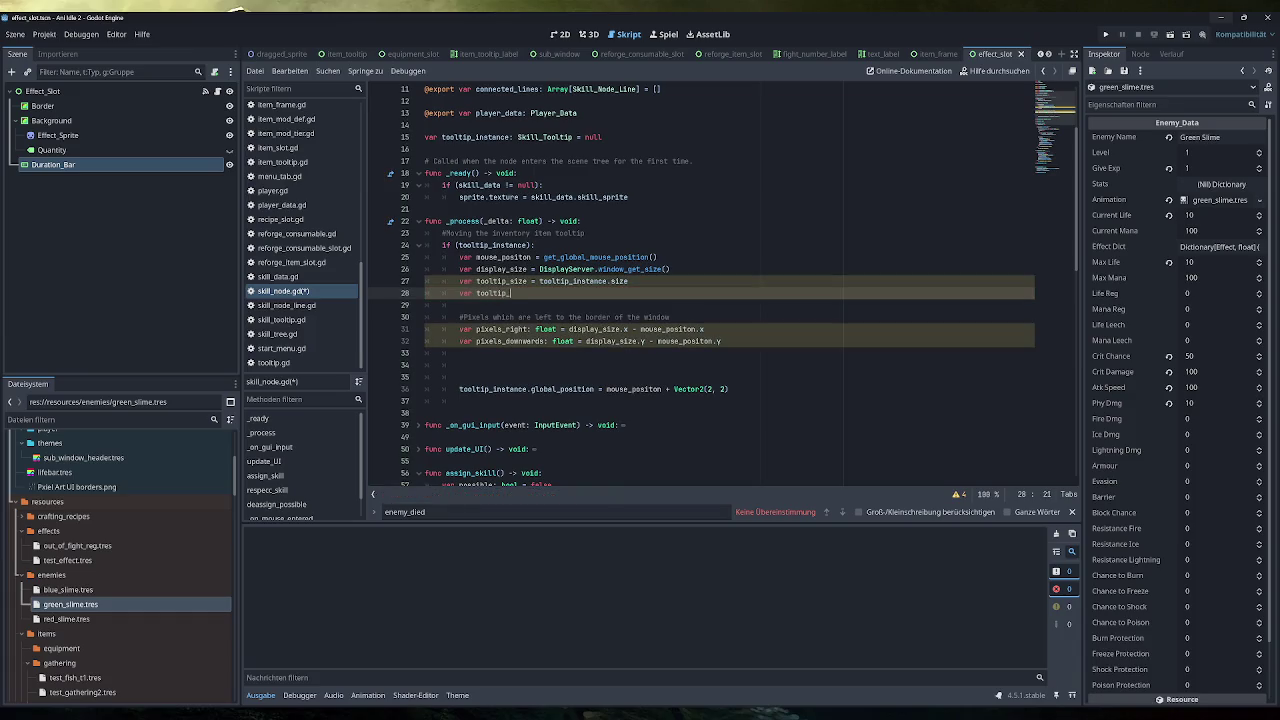
text(x)
text(x)
text( = )
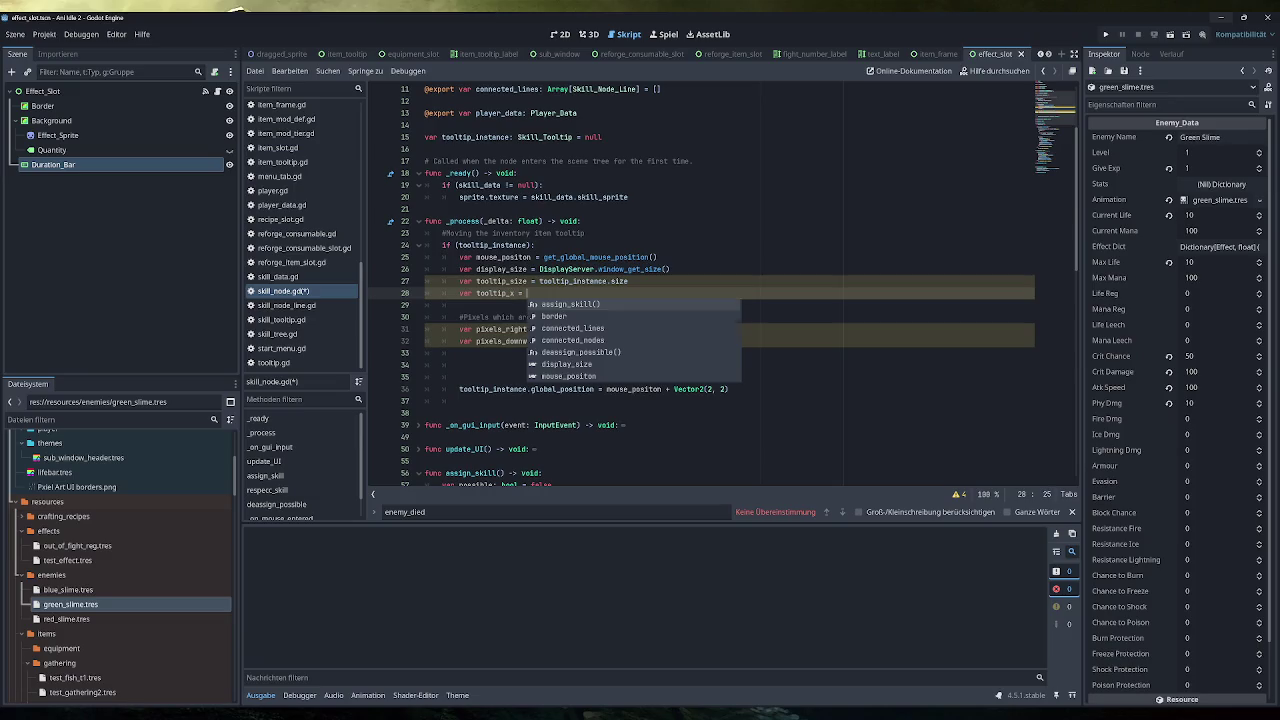
text(2)
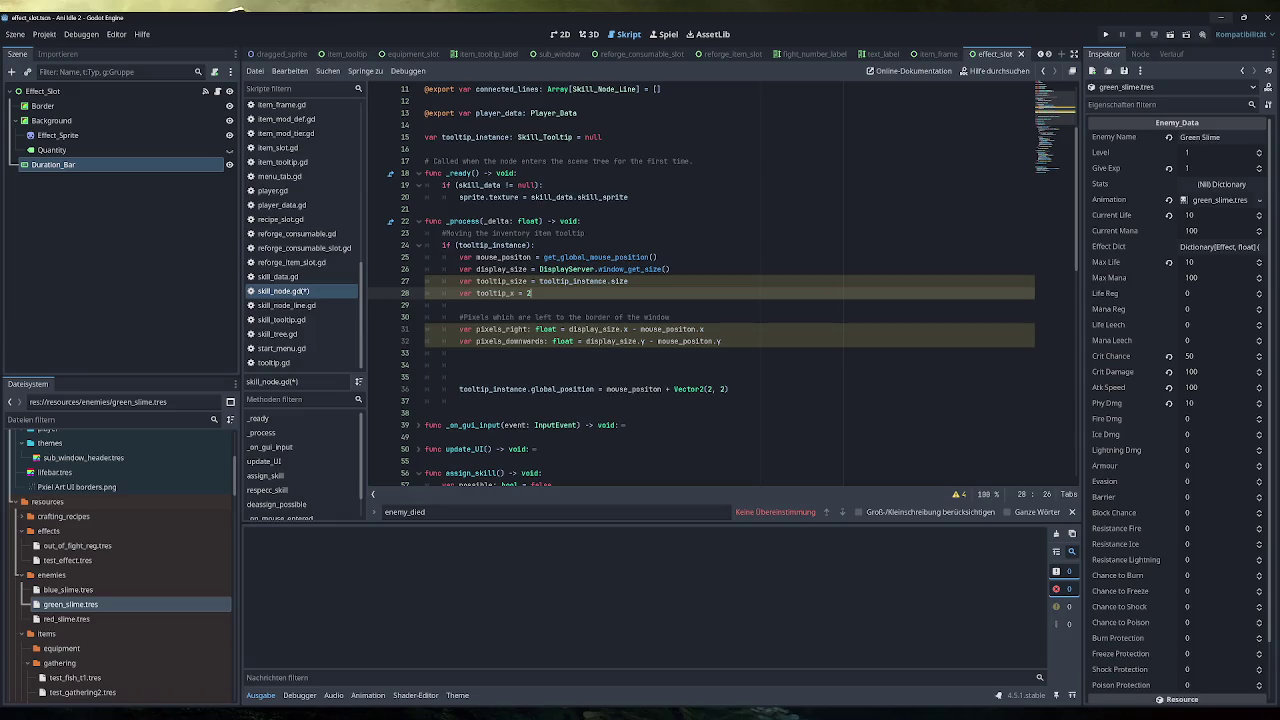
key(Return)
key(Up)
key(shift+Home)
key(ctrl+c)
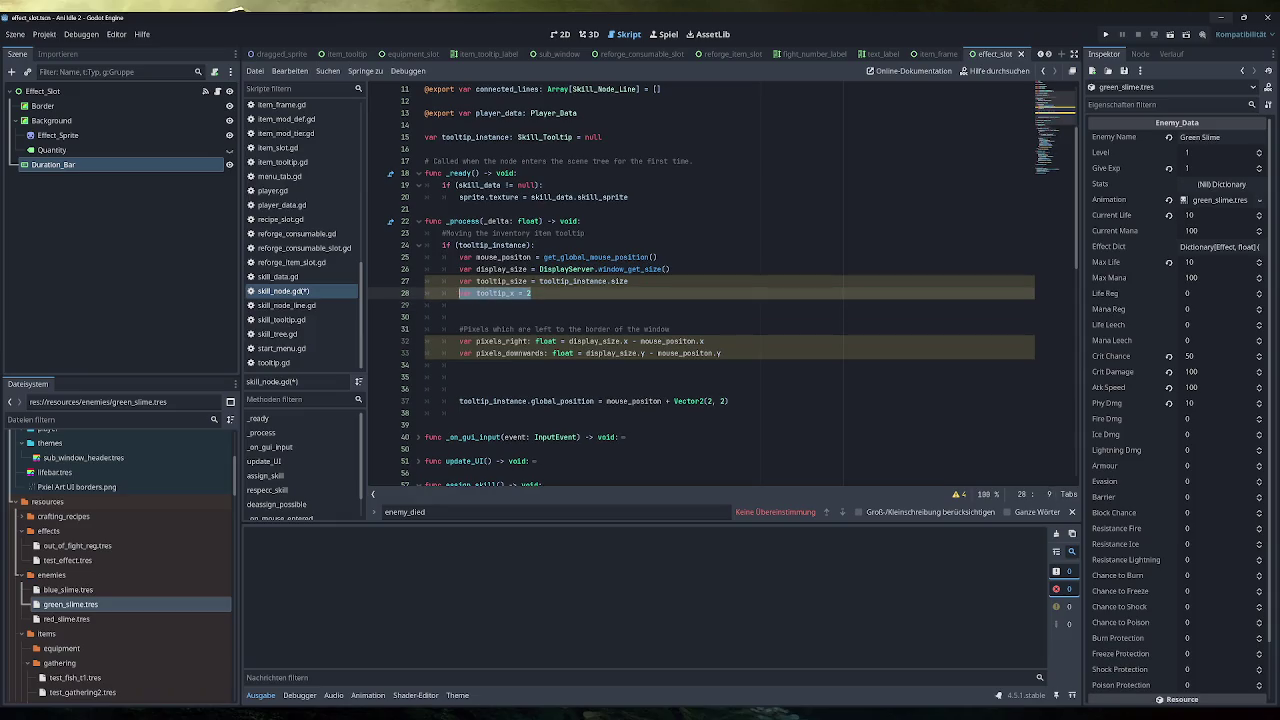
key(Down)
key(ctrl+v)
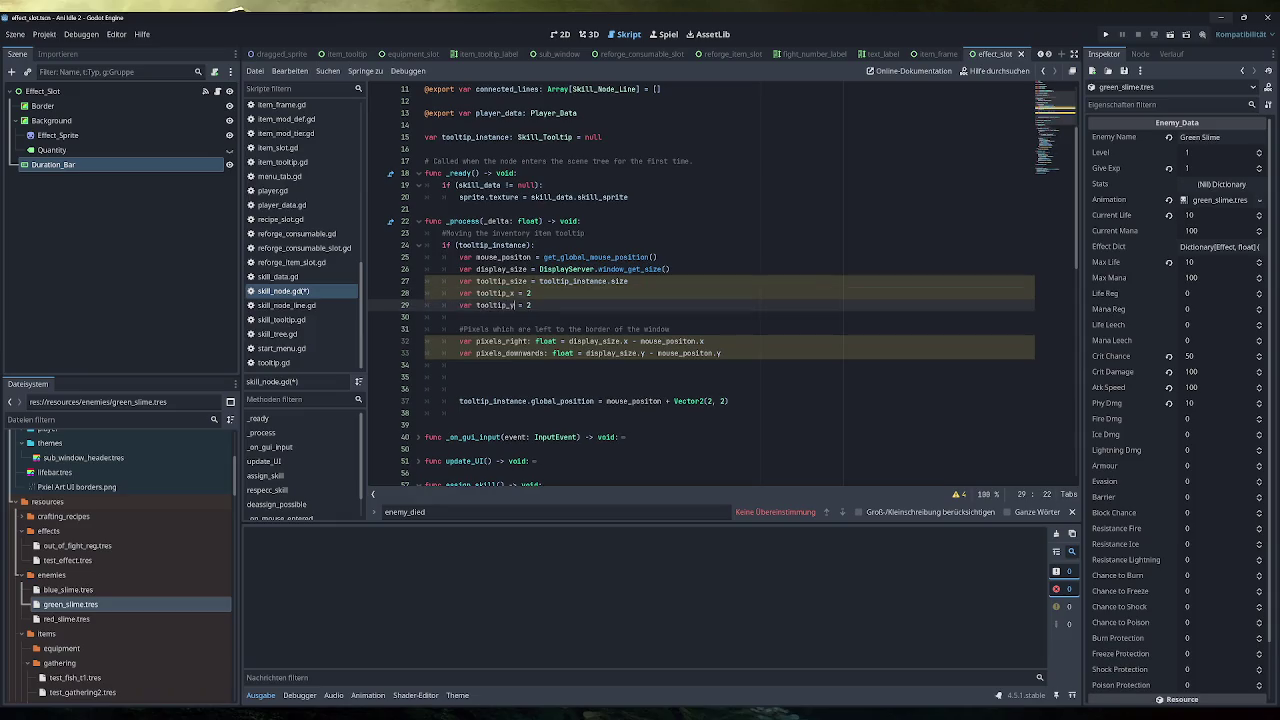
Add the comment '#Vector2 values to change position on tooltip' above them, save, and switch to the sketch
key(Up)
key(Up)
key(End)
key(Return)
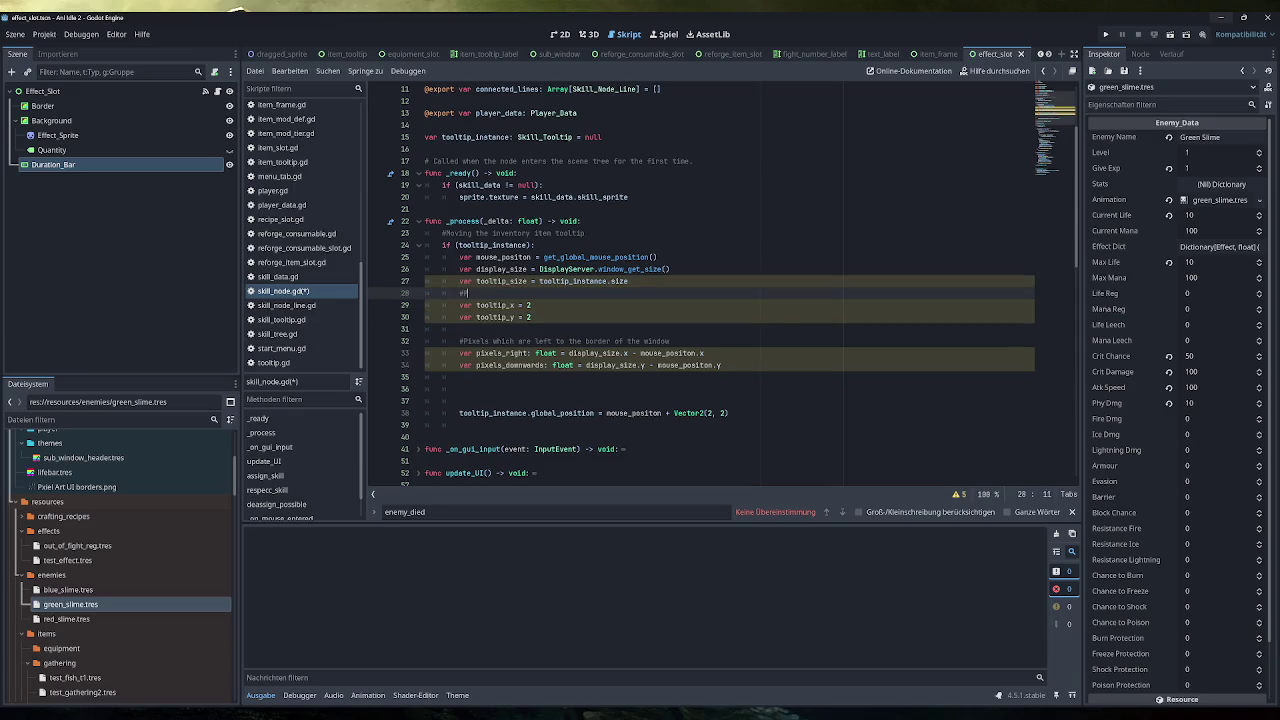
text(#Vector)
text(2 calues t)
key(BackSpace)
key(BackSpace)
key(BackSpace)
text(values)
text( to change )
text(position on to)
text(oltip)
key(ctrl+s)
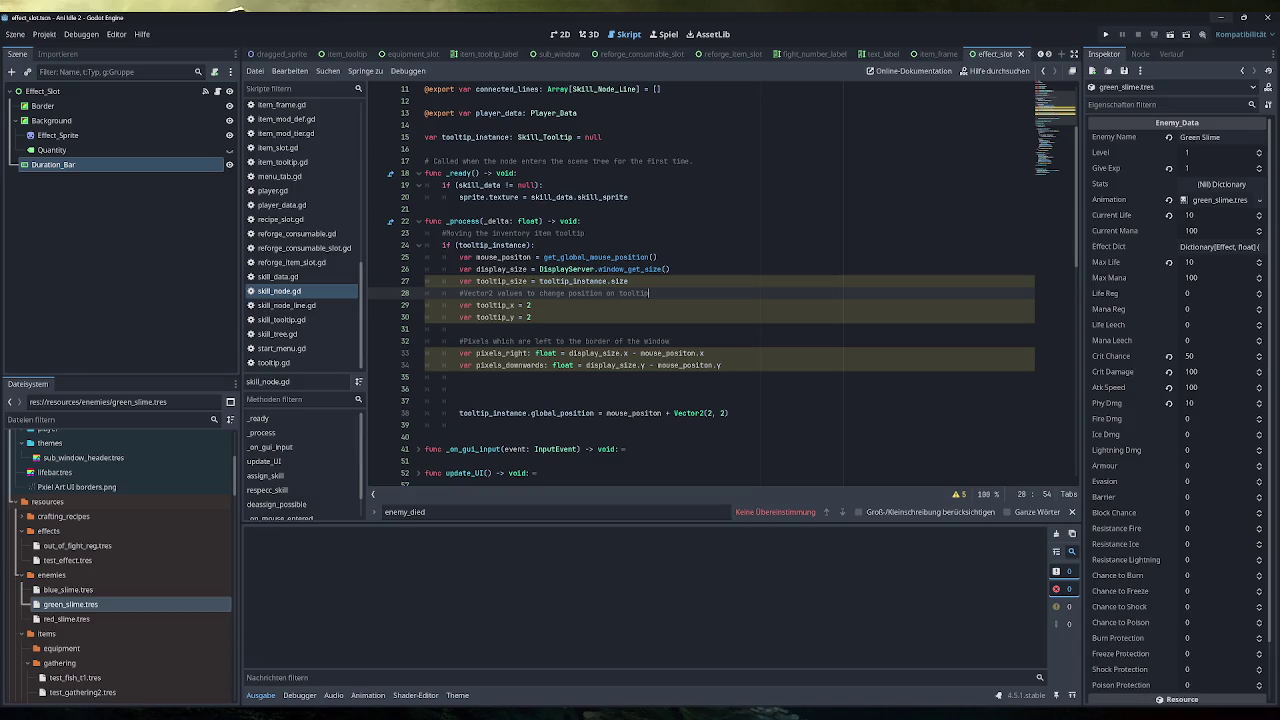
mouse_move(615, 281)
key(alt+Tab)
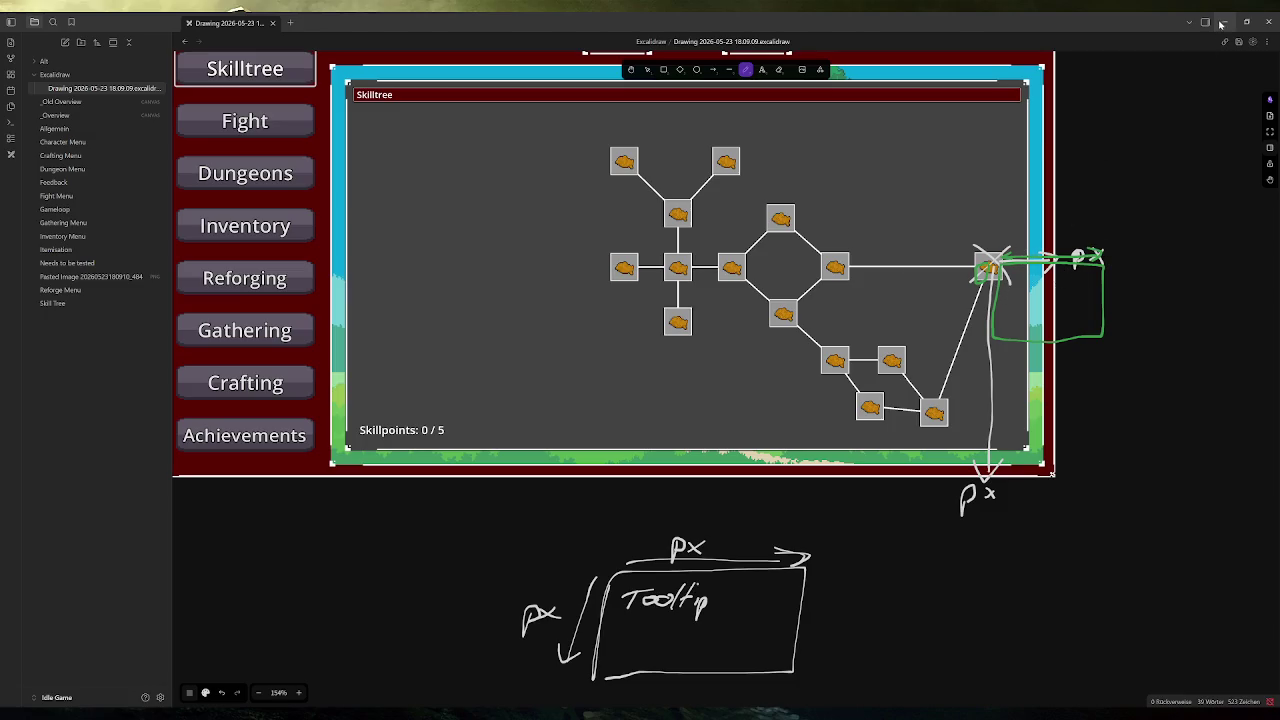
Return from the Excalidraw sketch to the Godot script editor
key(alt+Tab)
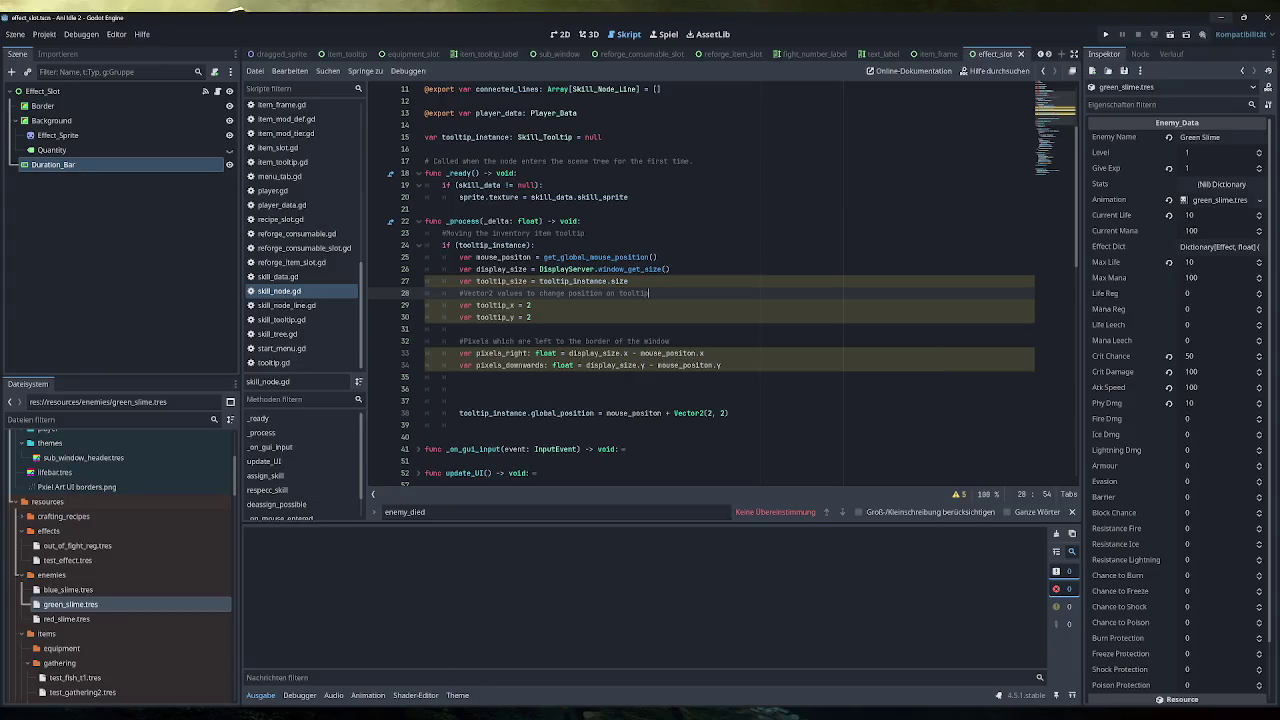
Review the display_size, tooltip_size, tooltip_x and tooltip_y declarations and the Vector2 position offset
click(669, 269)
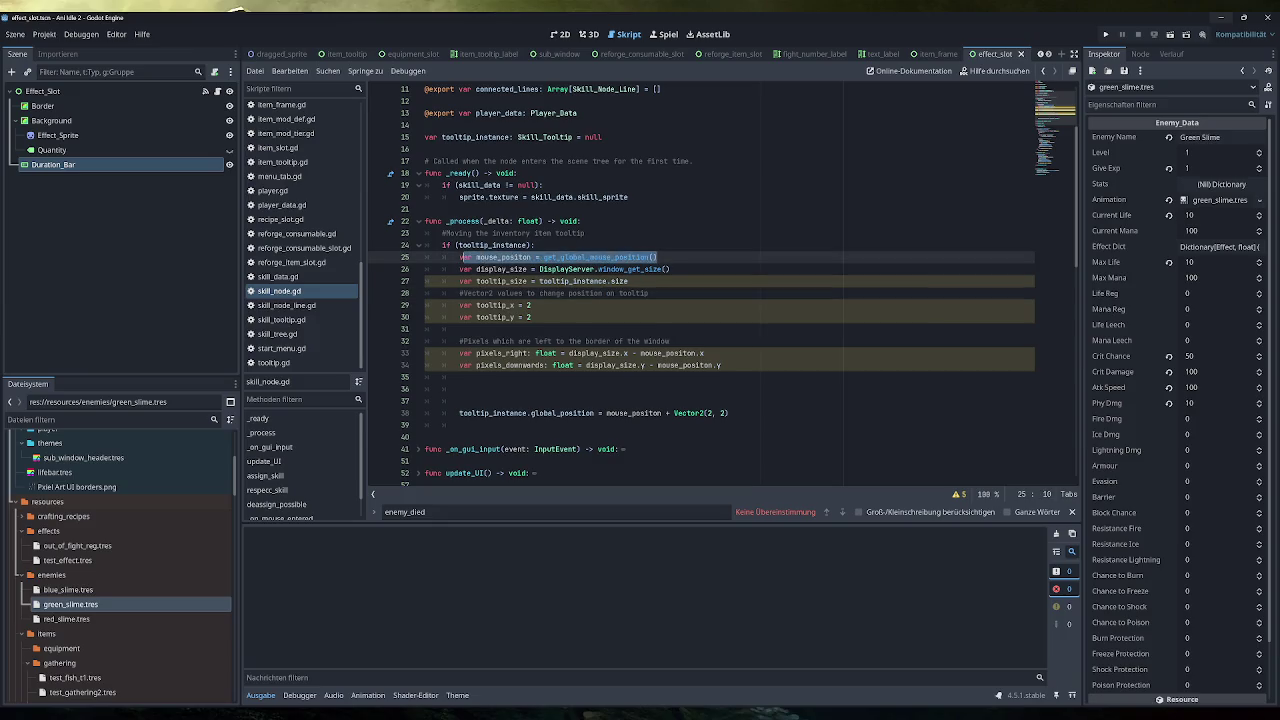
drag(669, 269, 442, 269)
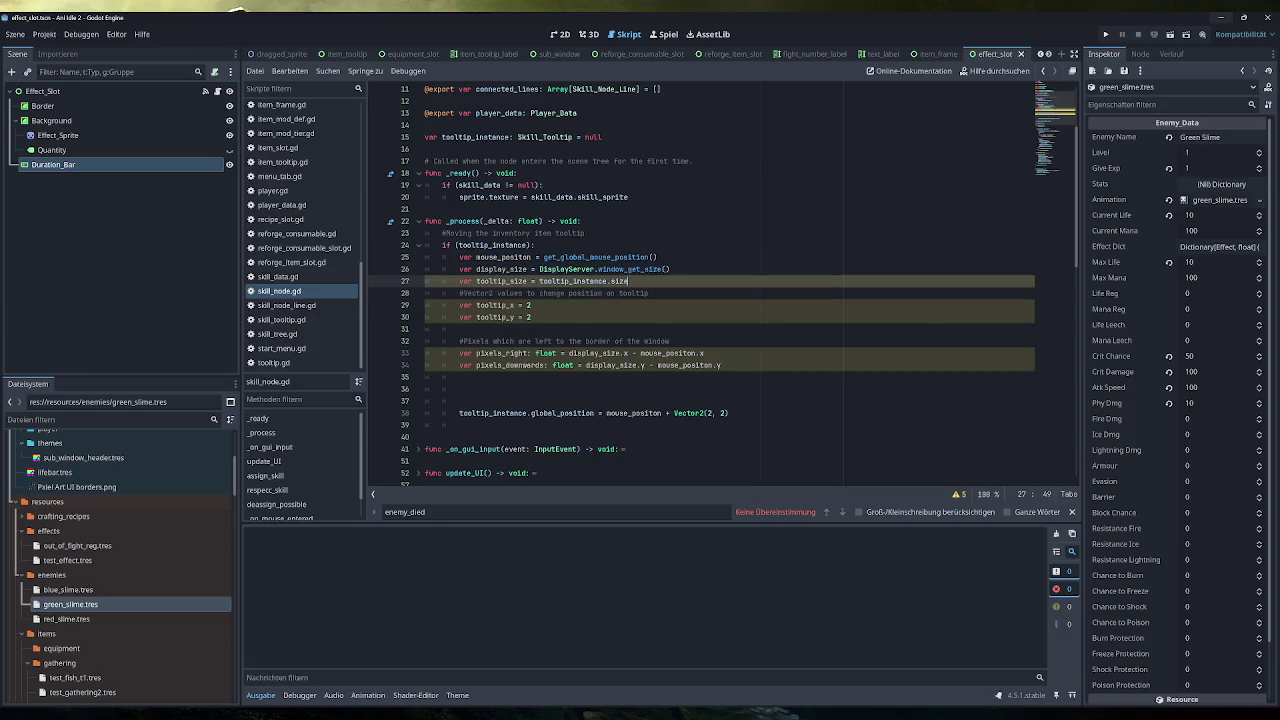
drag(628, 281, 458, 281)
click(531, 317)
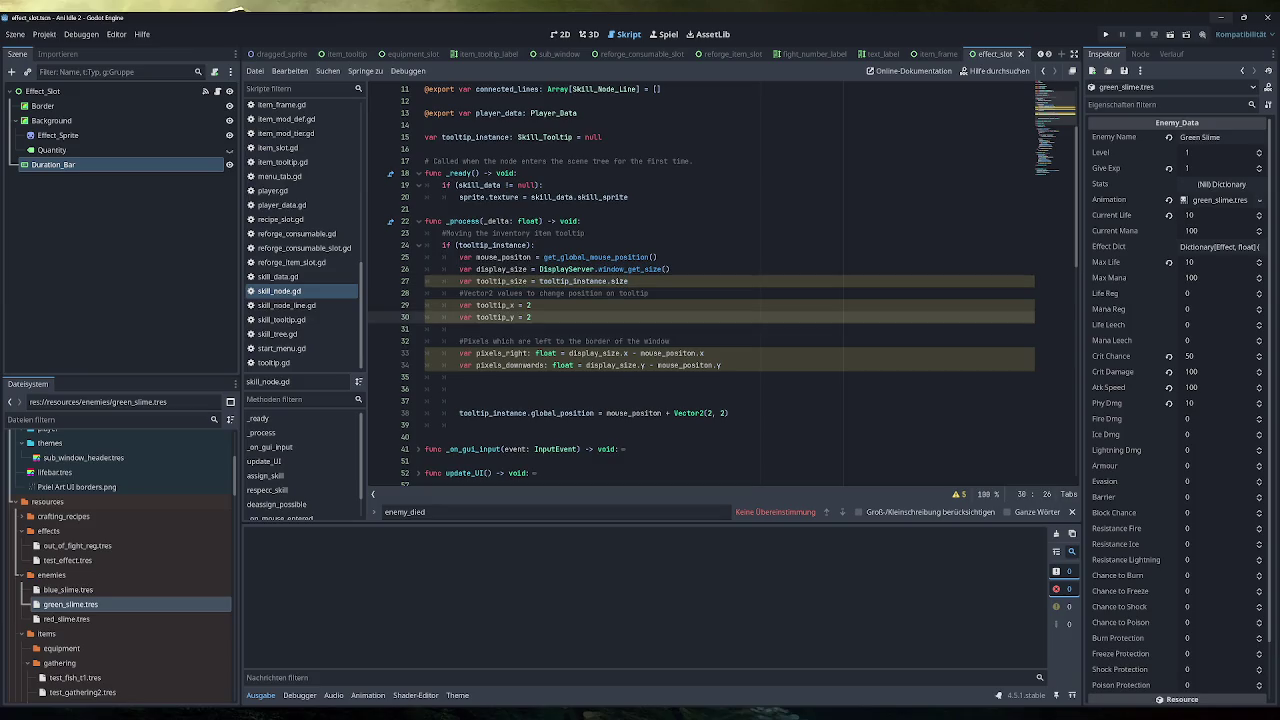
drag(531, 317, 459, 305)
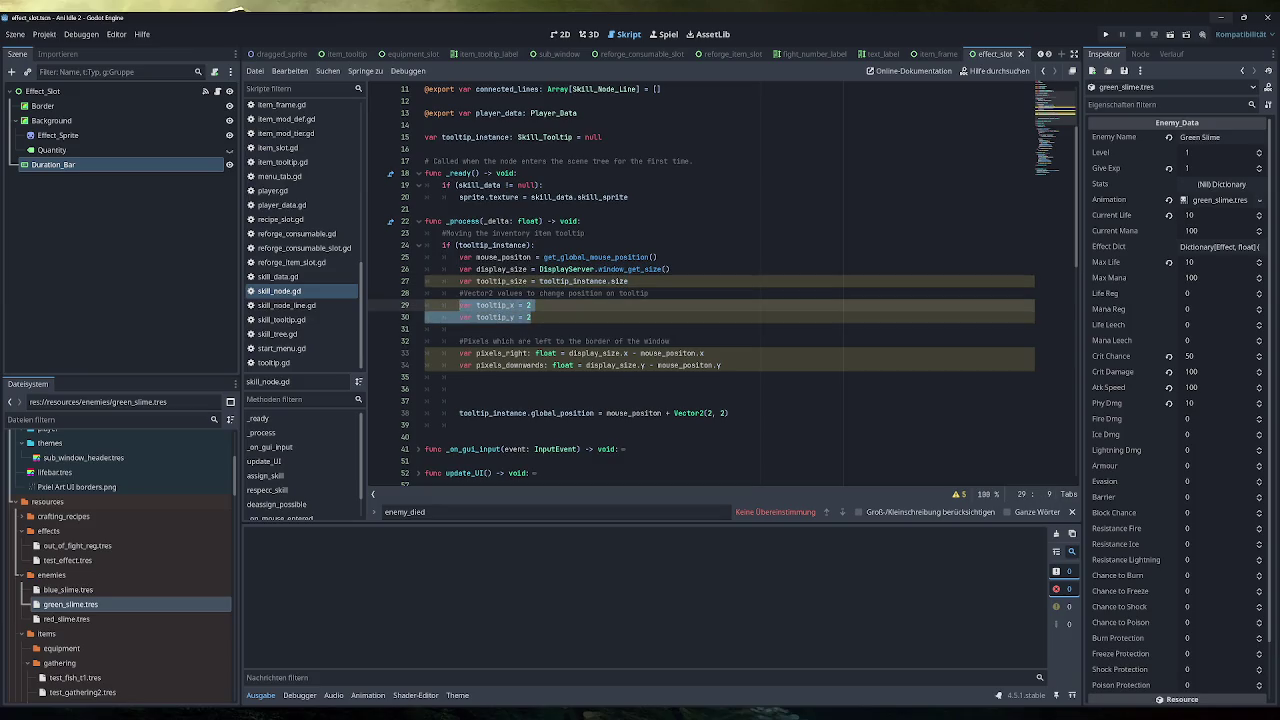
click(531, 317)
drag(728, 413, 686, 413)
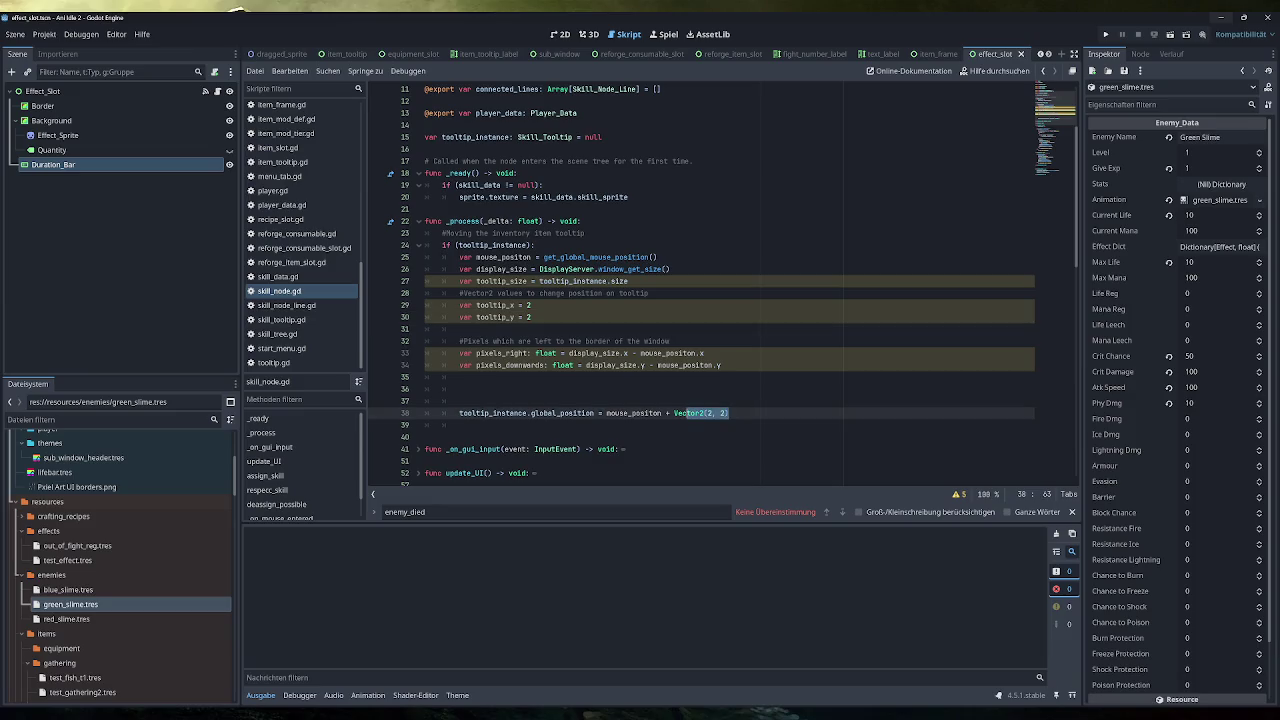
click(531, 305)
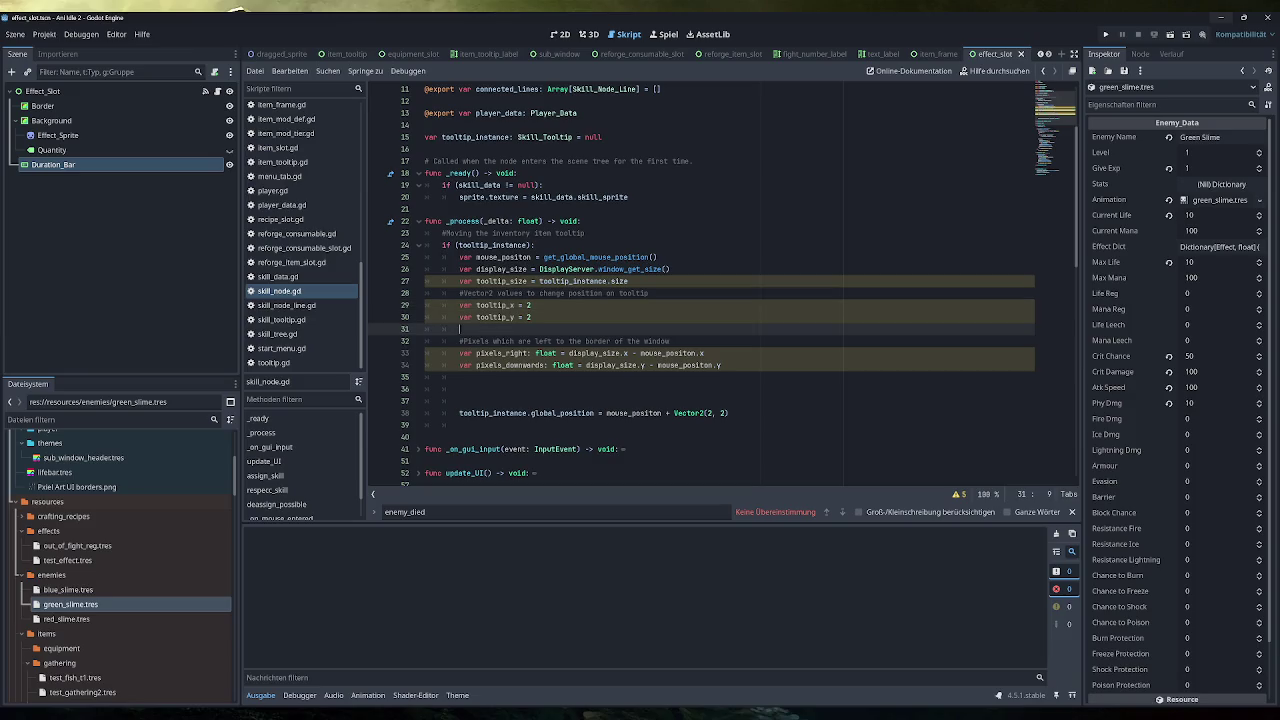
drag(669, 341, 459, 341)
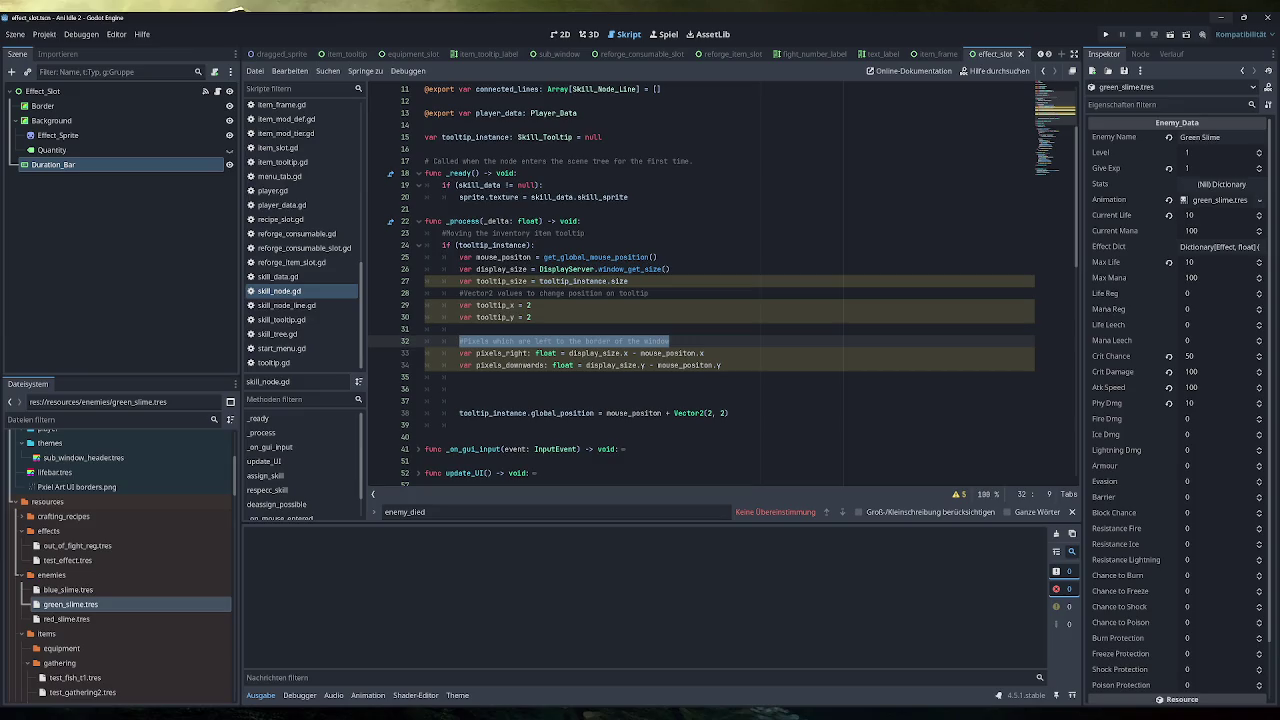
Add a right-edge check 'if (pixels_right < tooltip_size.x + 5):' above the position assignment
click(459, 377)
key(Return)
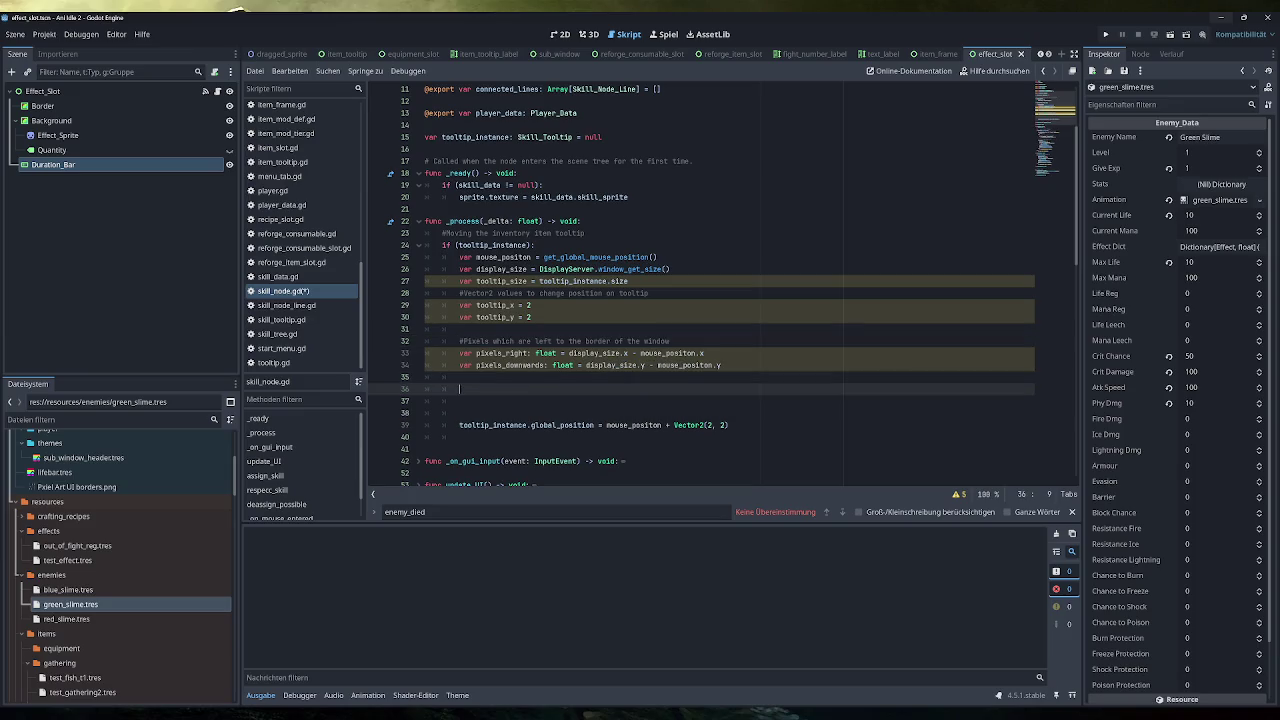
text(if ()
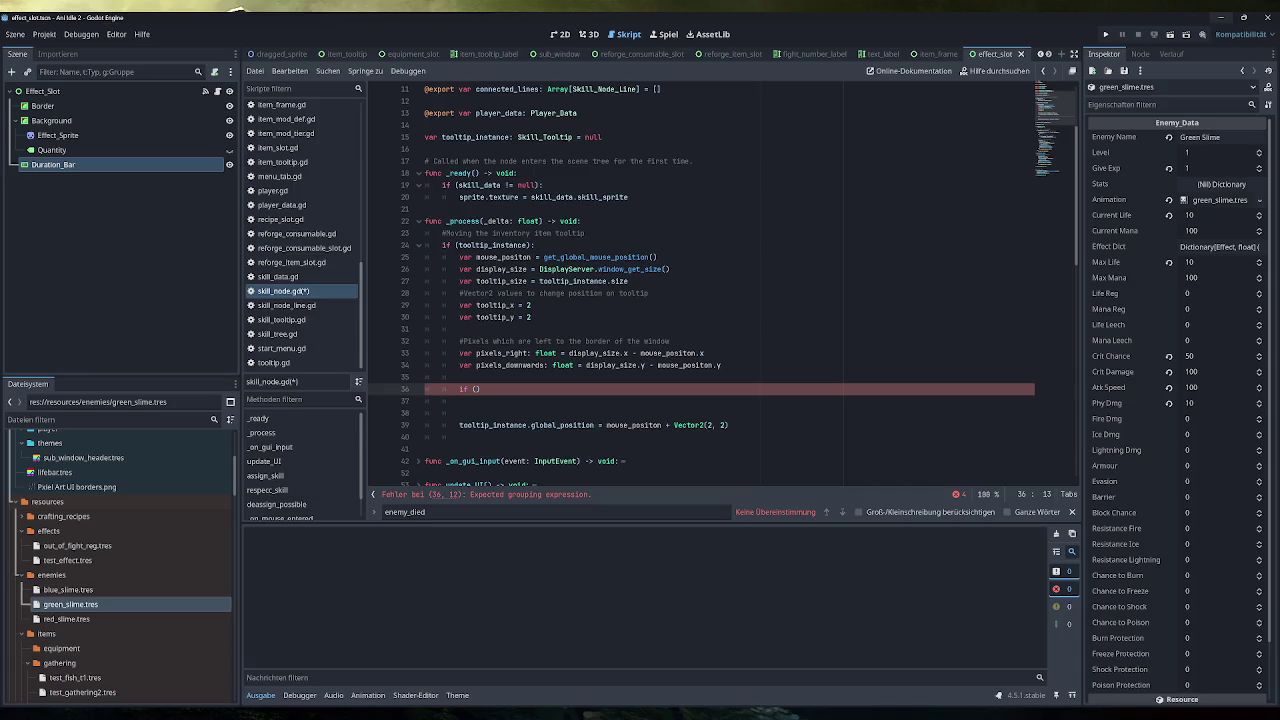
text(pixels_right)
text( <)
double_click(501, 281)
key(ctrl+c)
click(539, 389)
key(ctrl+v)
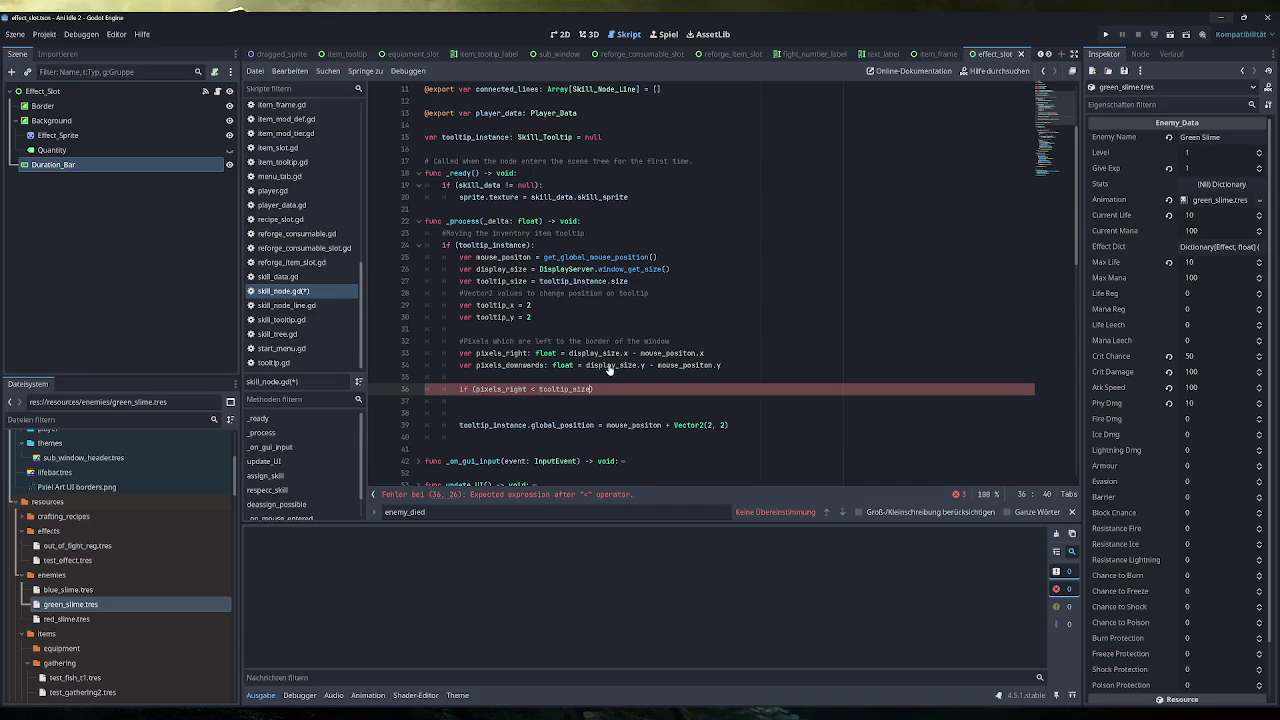
text(.x)
click(568, 341)
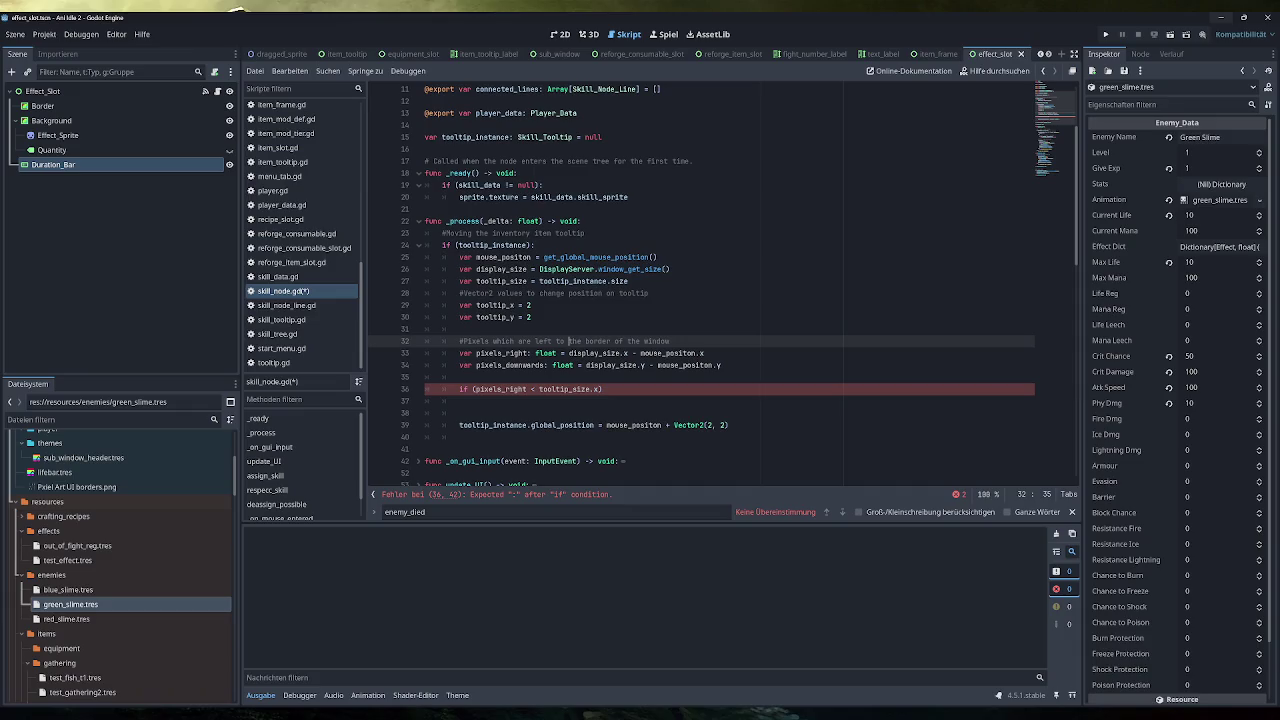
click(603, 389)
text(:)
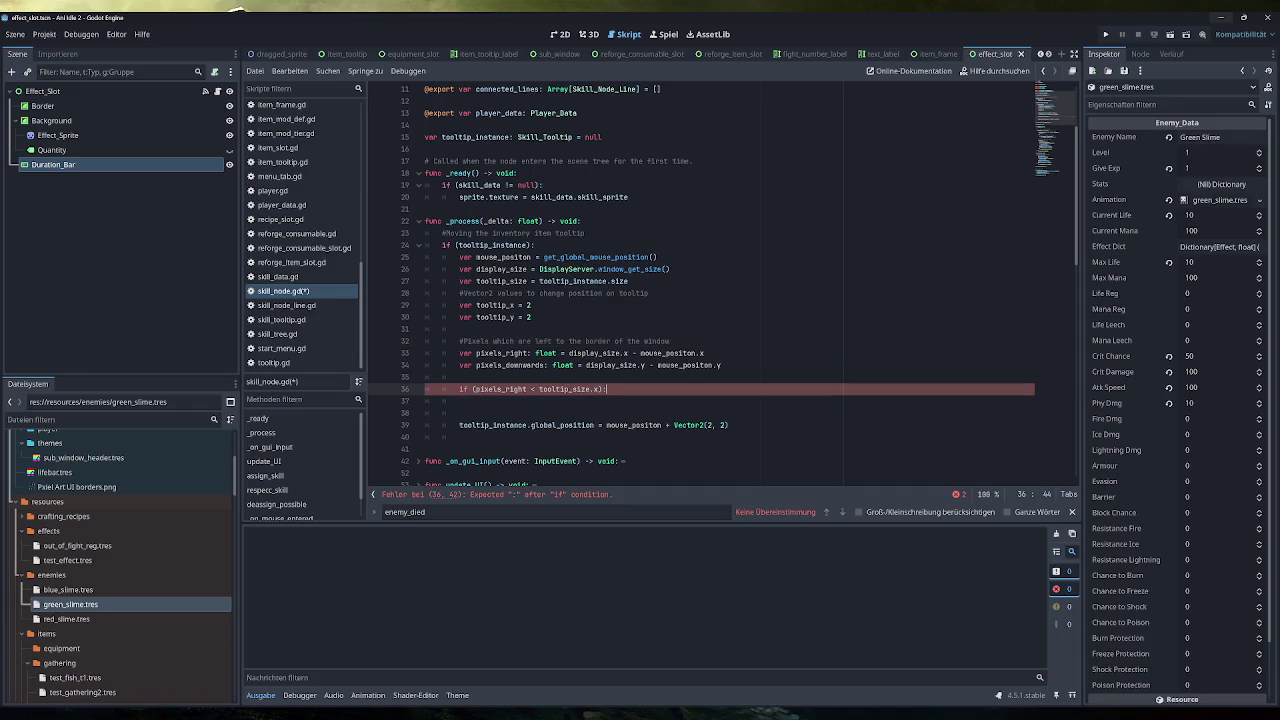
key(Return)
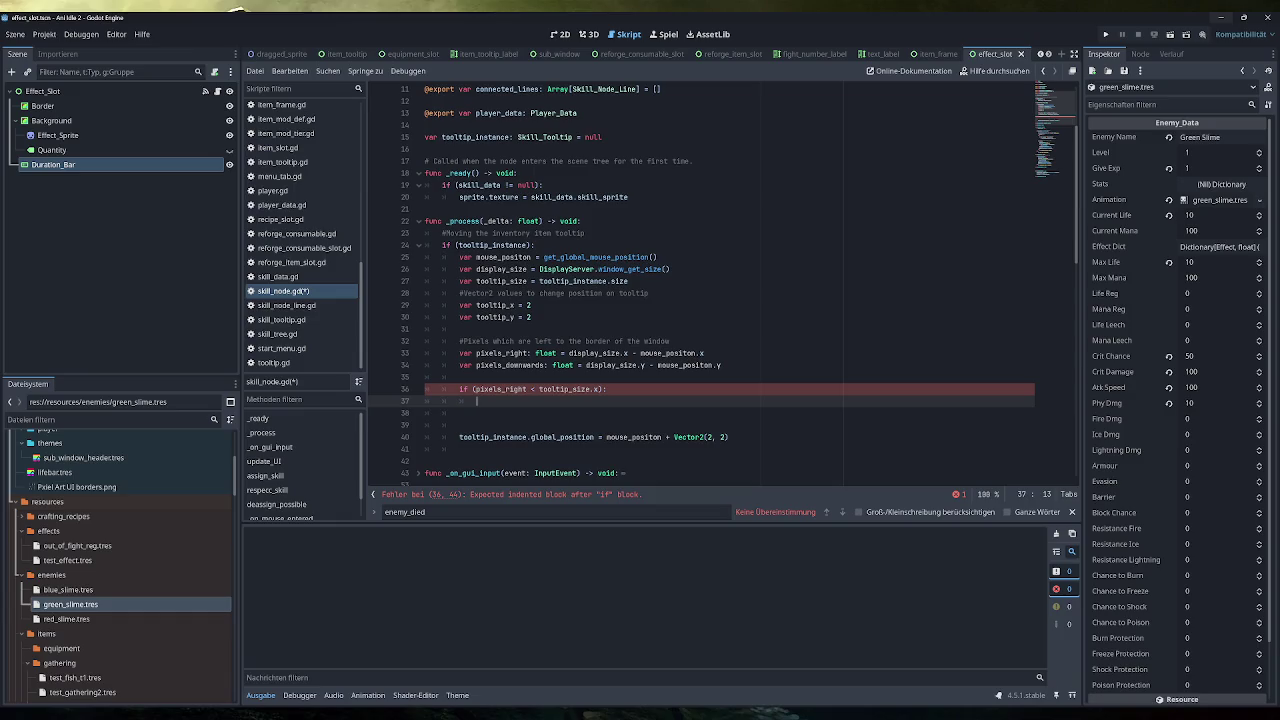
click(597, 389)
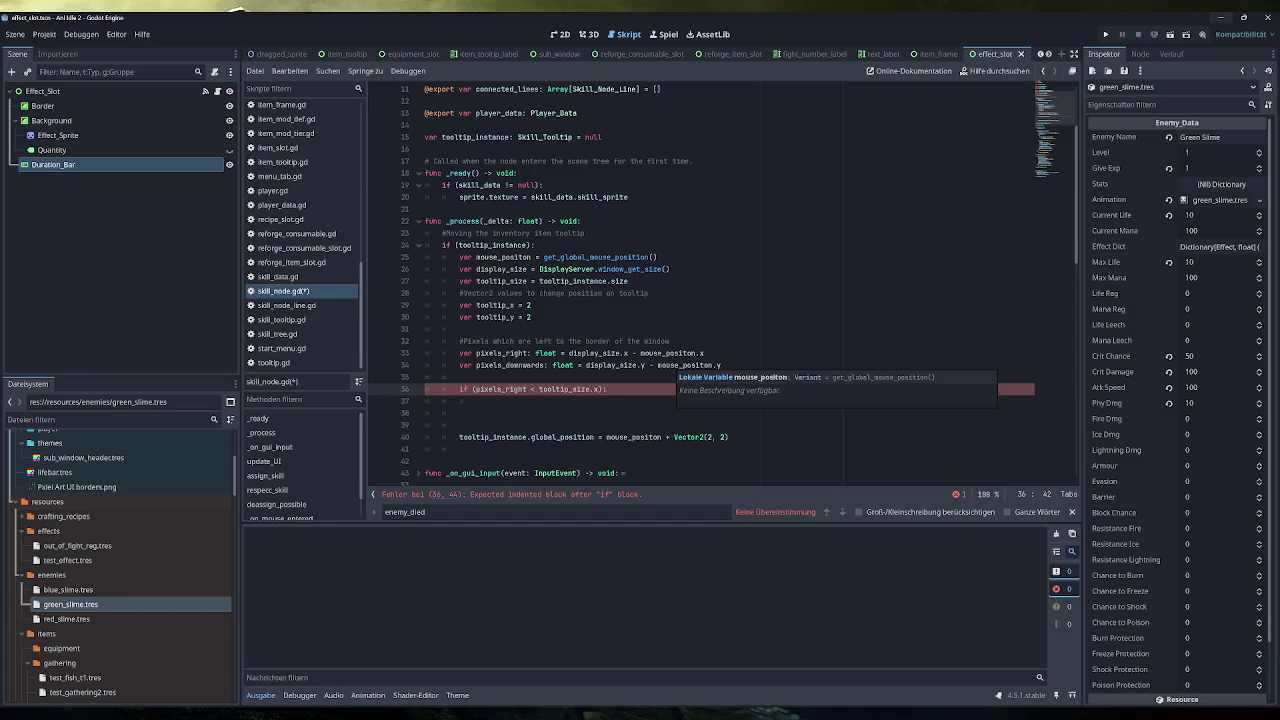
text(+ 5)
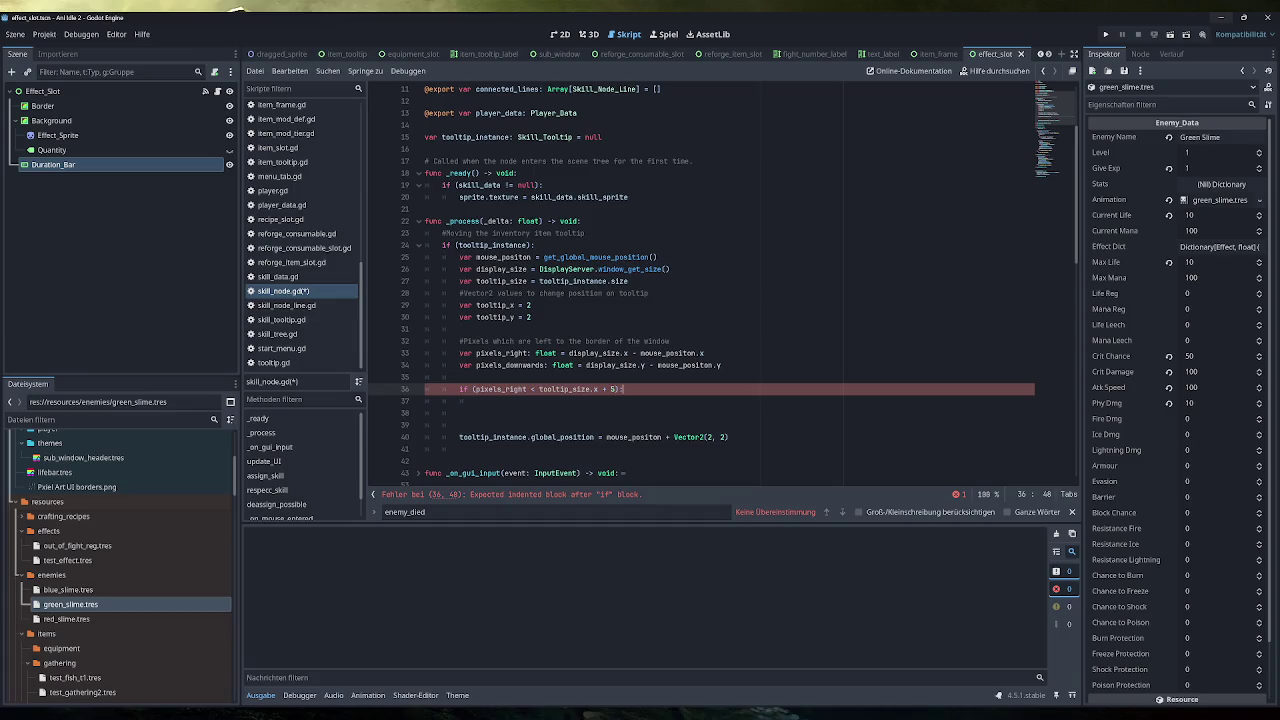
Start the check's body with 'tooltip_x =', then switch to the Excalidraw sketch
click(477, 401)
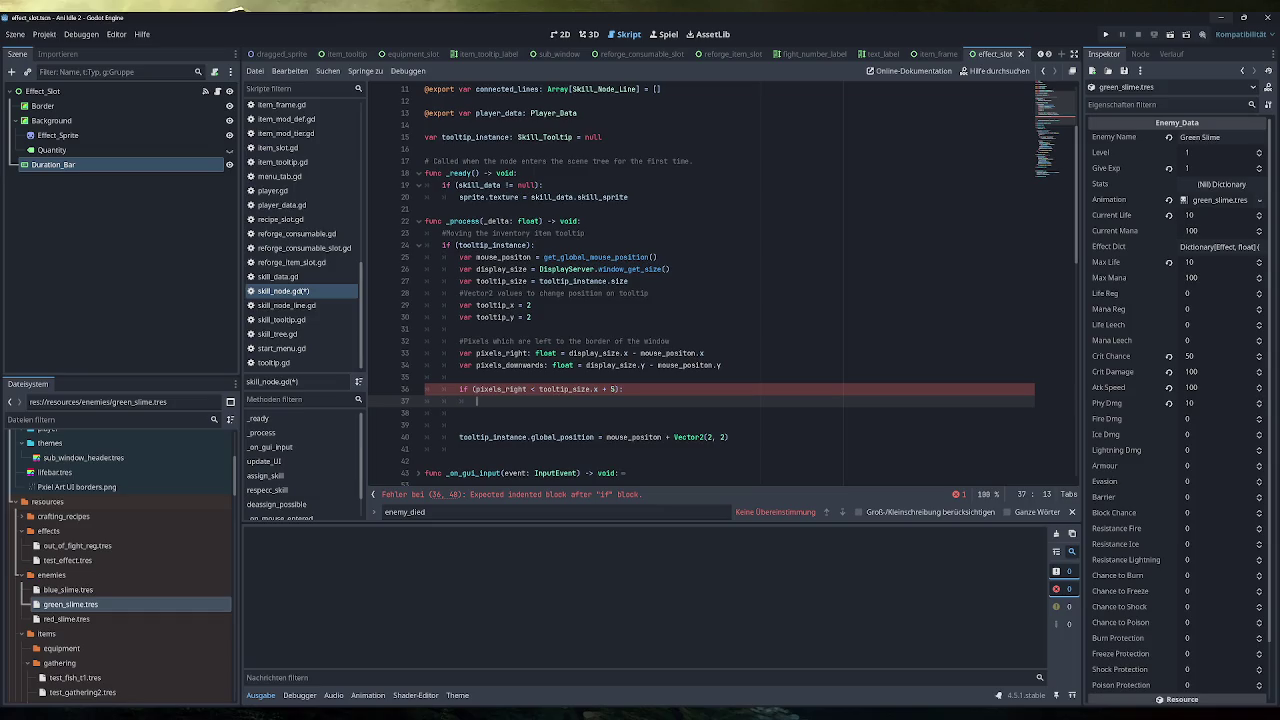
double_click(495, 305)
click(477, 401)
key(ctrl+v)
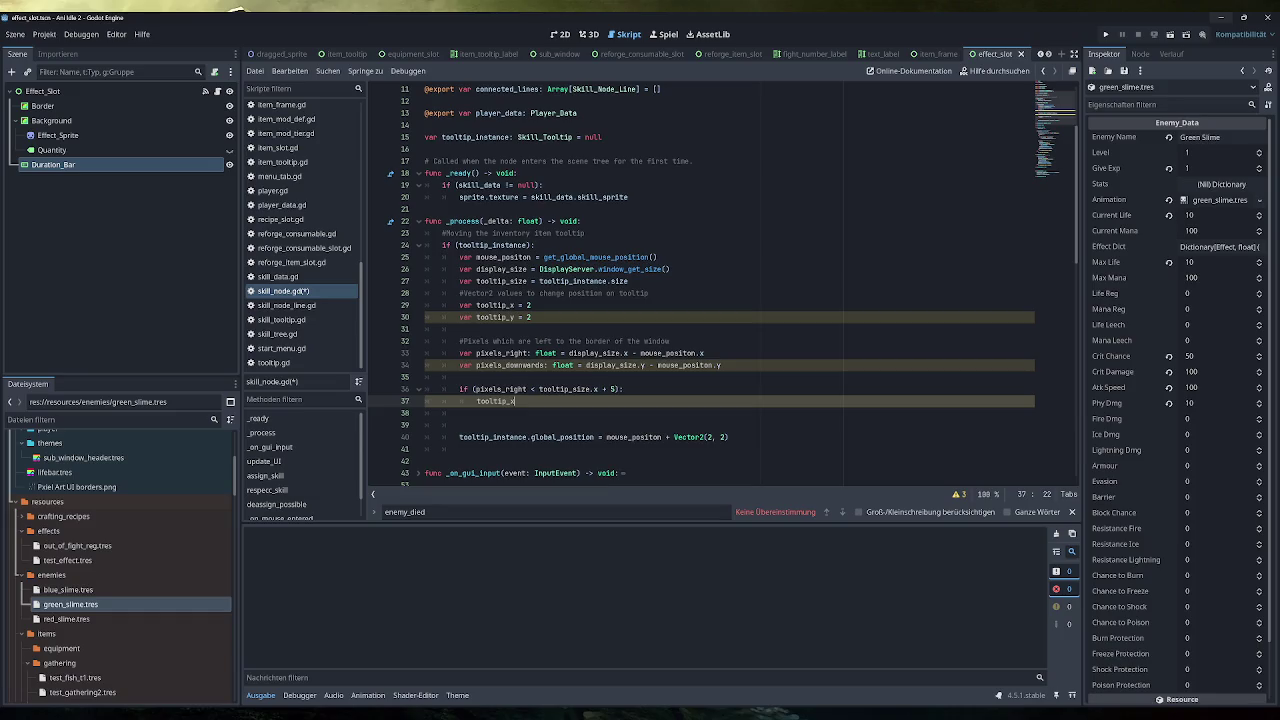
text( =)
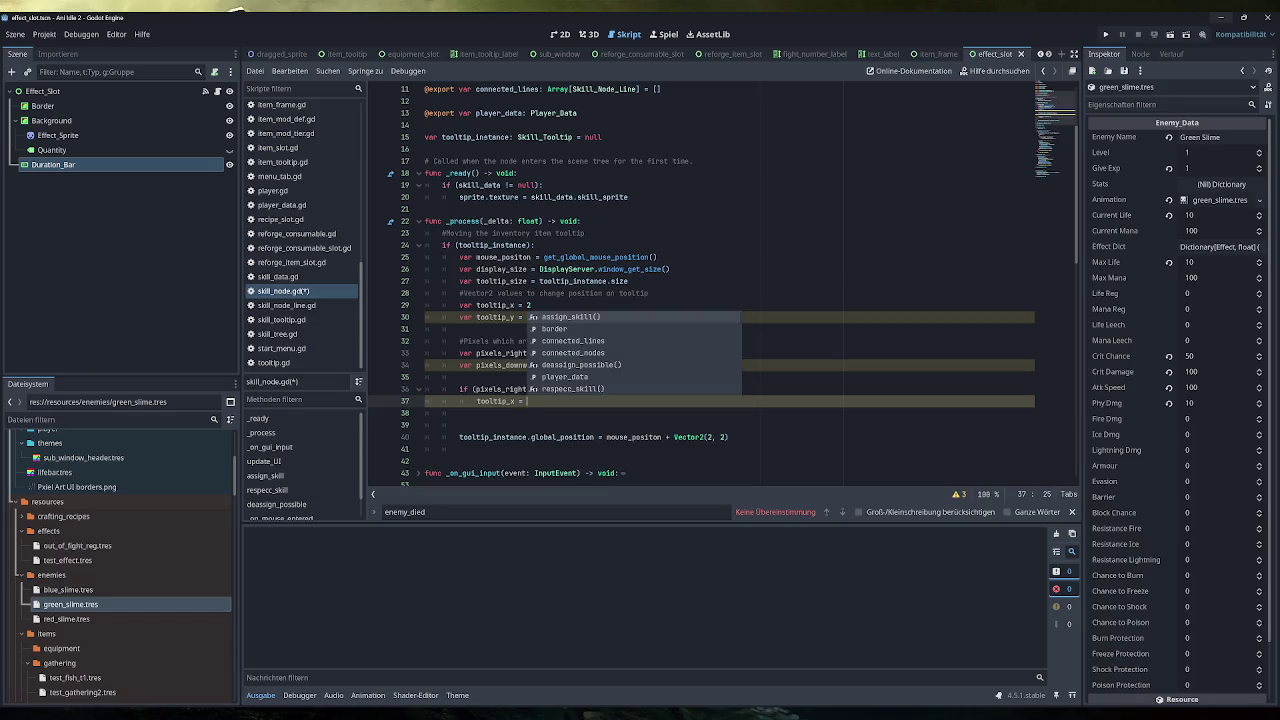
key(Escape)
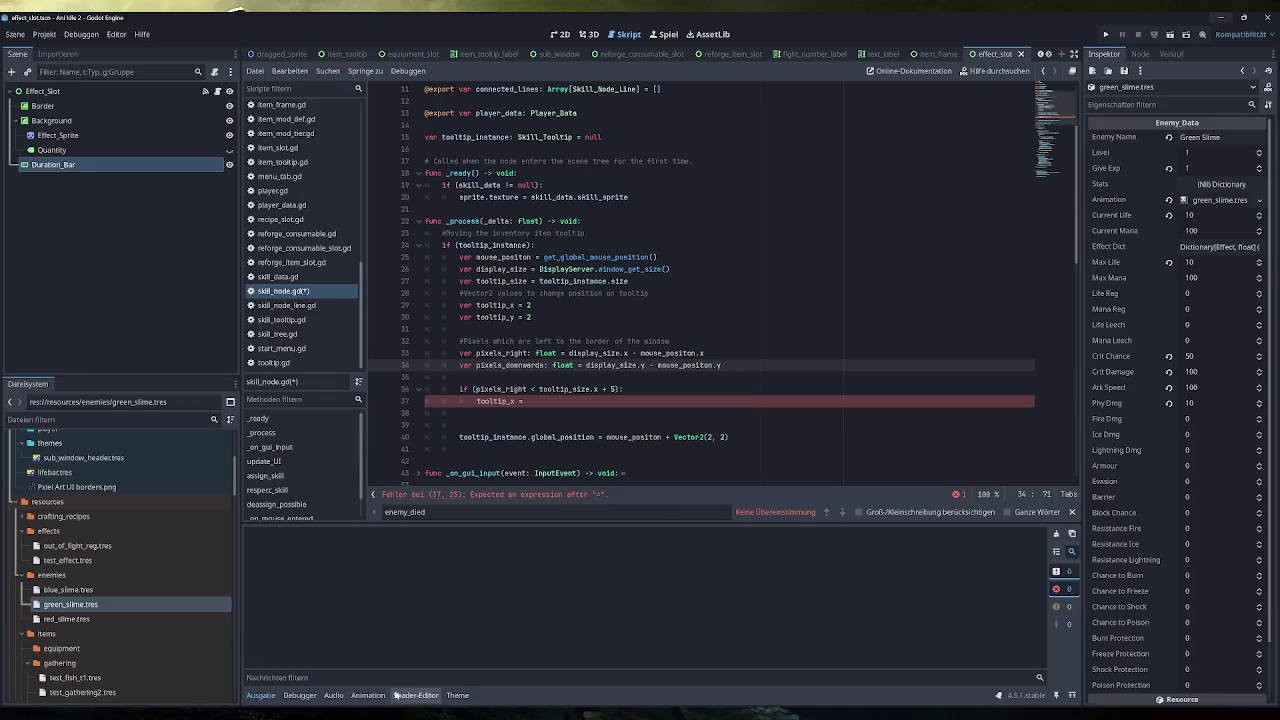
key(alt+Tab)
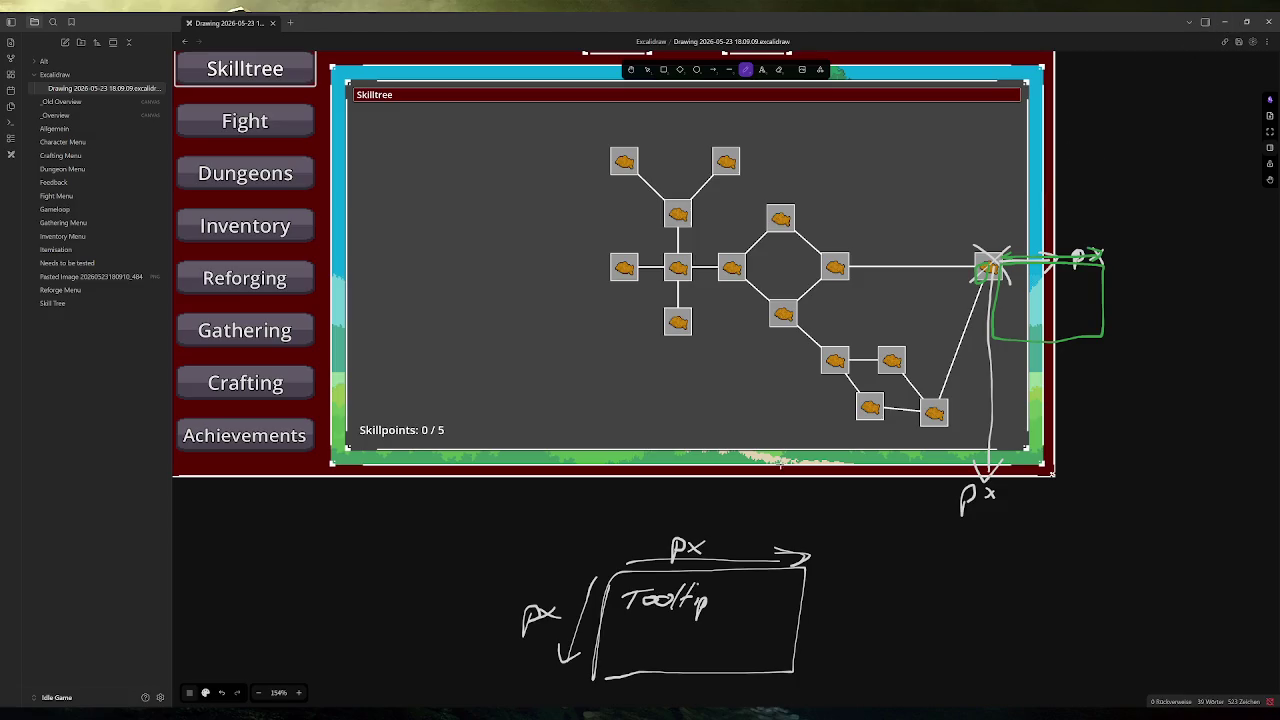
Look over the sketched tooltip pixel offsets, then return to skill_node.gd in Godot
key(alt+Tab)
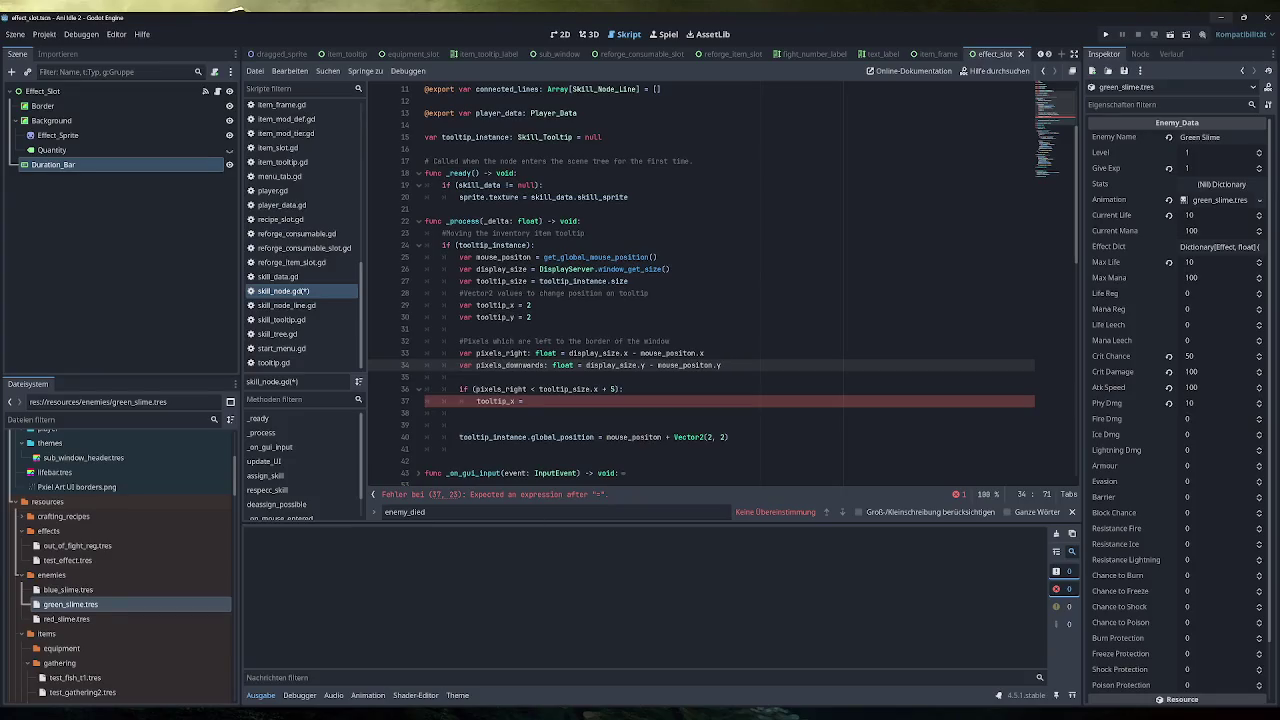
Complete line 37 as 'tooltip_x = tooltip_size.x + tooltip_x * 2', save, and add a line below
click(527, 401)
double_click(495, 401)
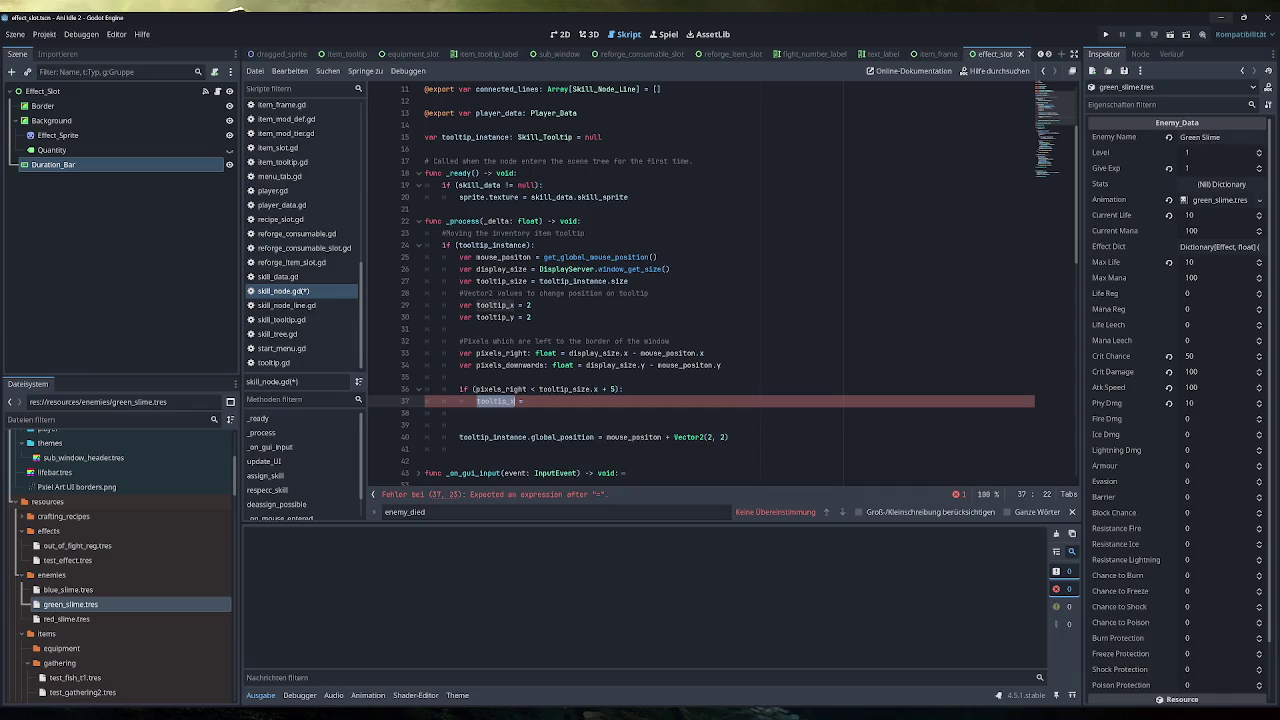
click(527, 401)
text(tooltip_size.x)
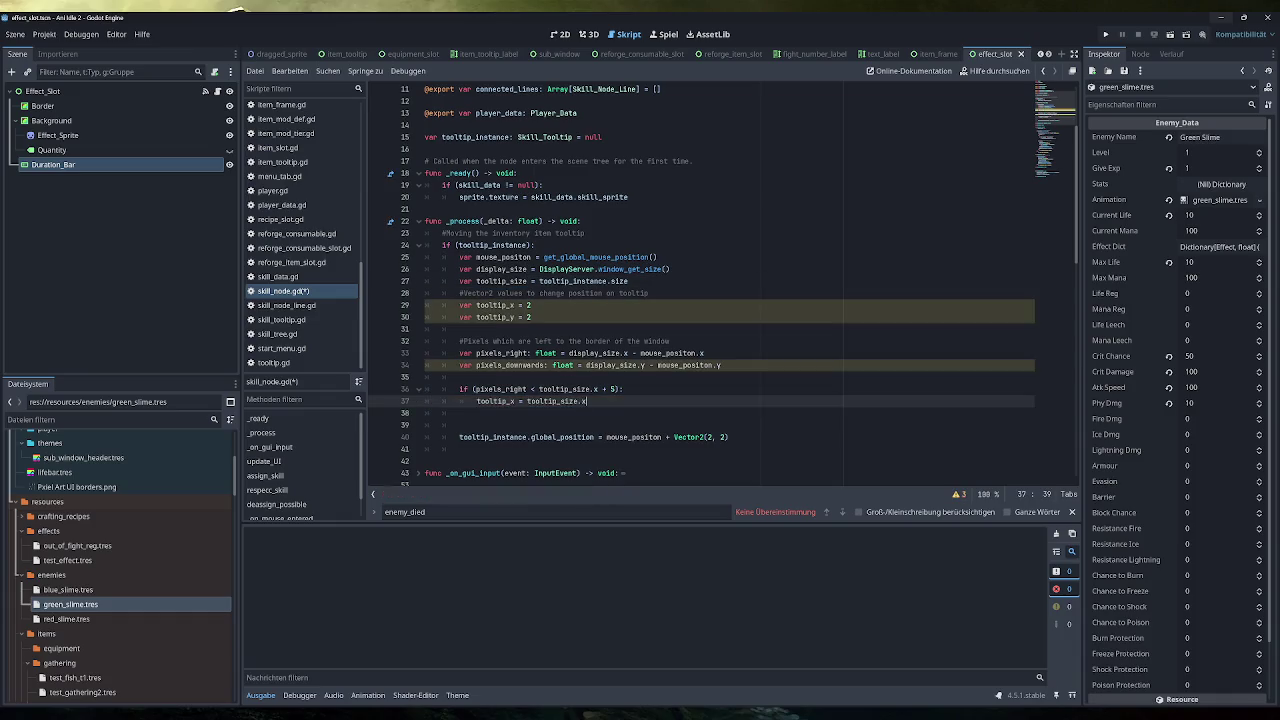
text( +)
double_click(496, 401)
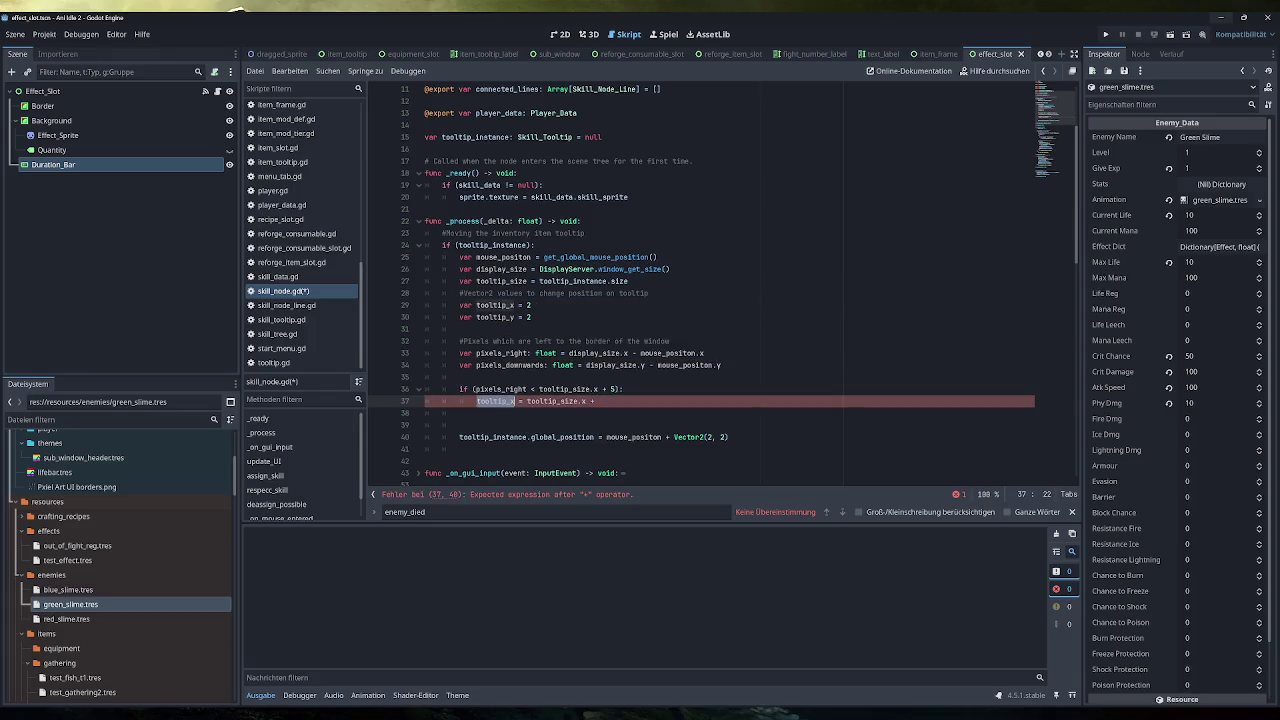
key(ctrl+c)
key(End)
key(ctrl+v)
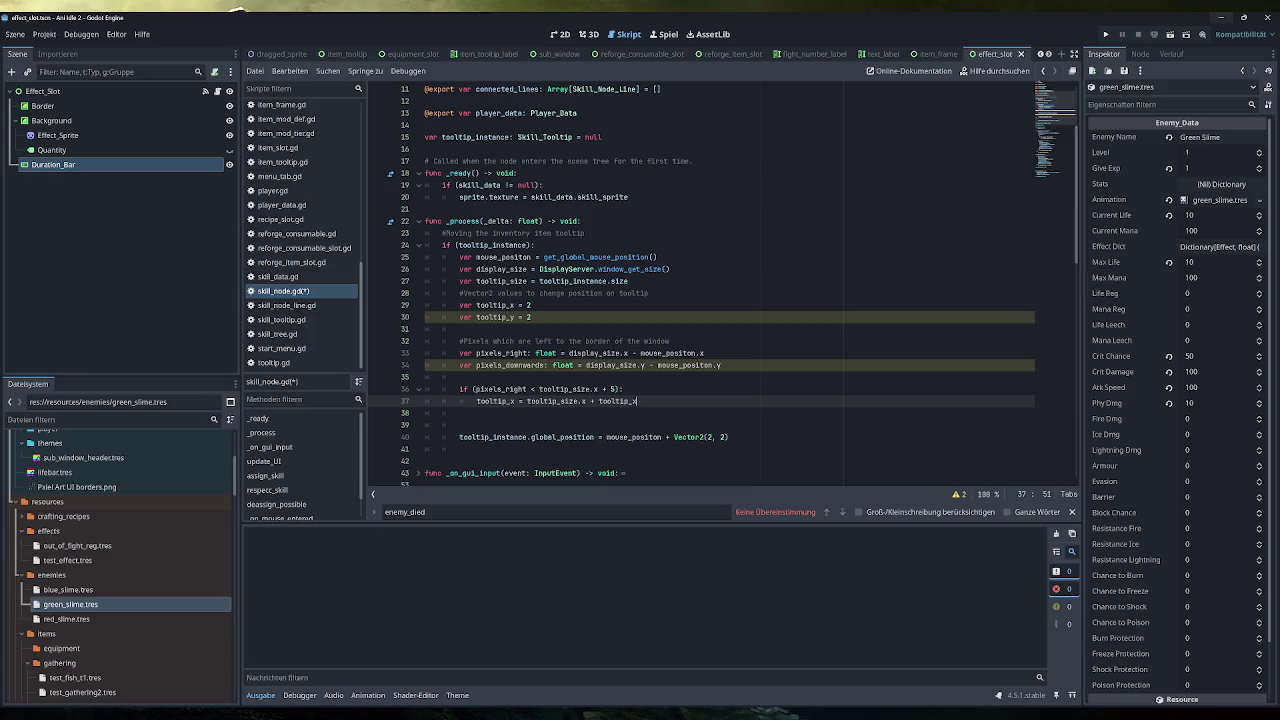
text(*2)
key(Delete)
key(Delete)
text(* 2)
key(ctrl+s)
click(459, 413)
key(Return)
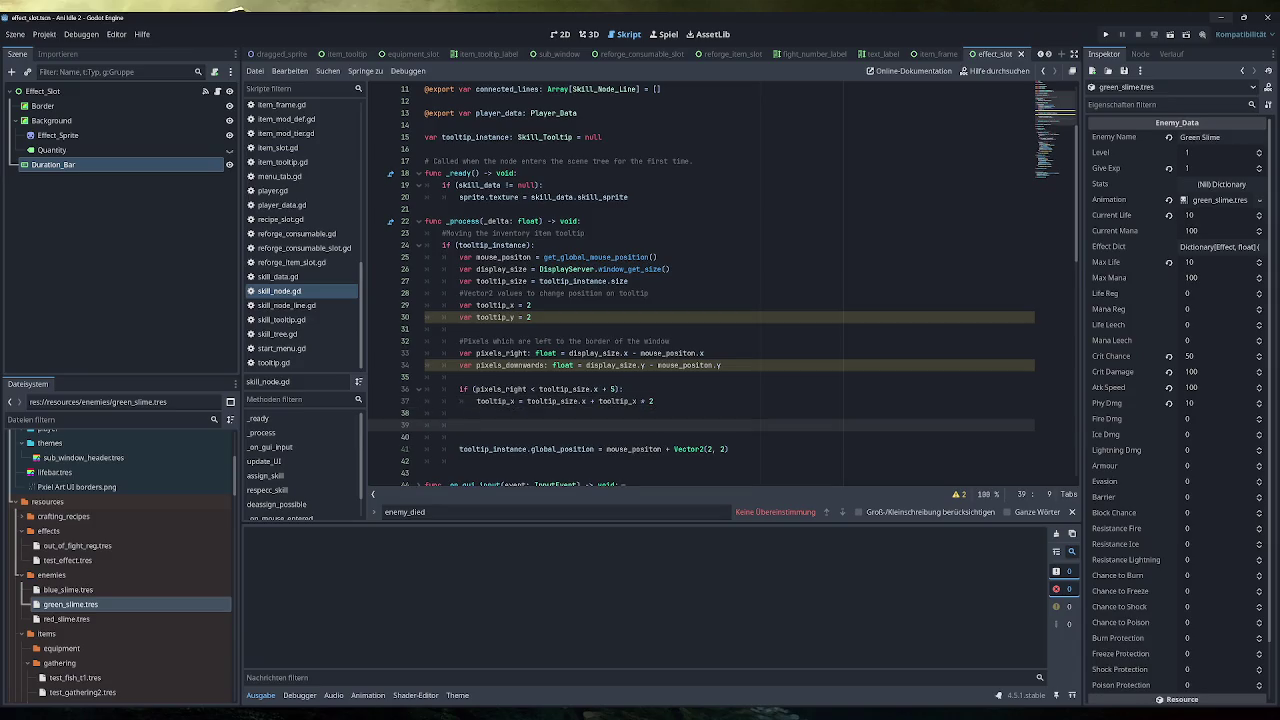
Add a bottom-edge check 'if (pixels_downwards < tooltip_size.y + 5):' on line 39
text(if ()
text(pixels_downwards)
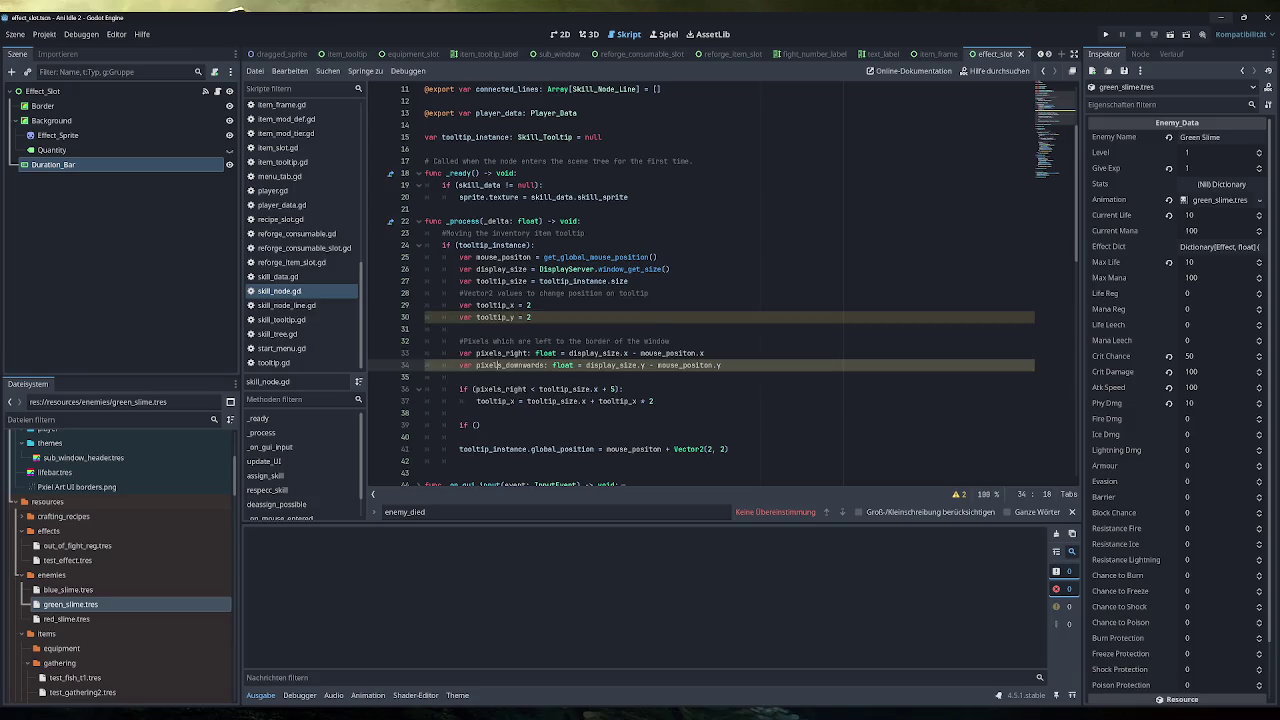
text( <)
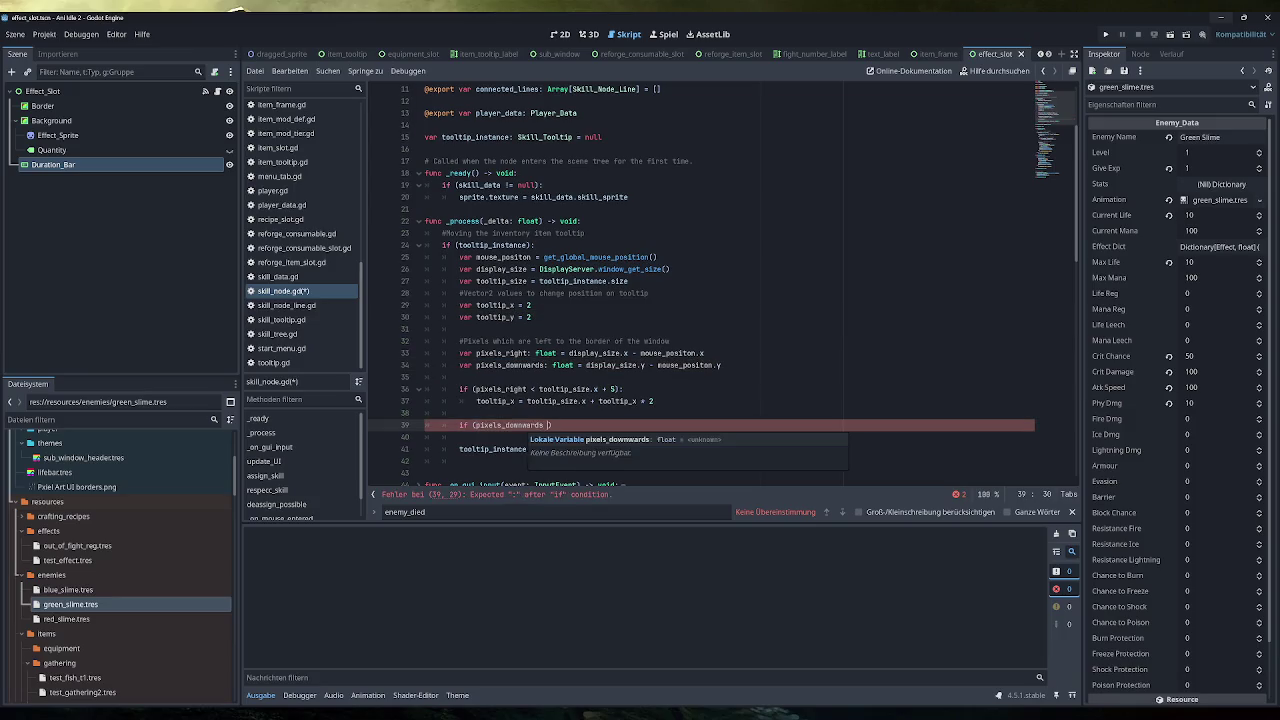
click(581, 389)
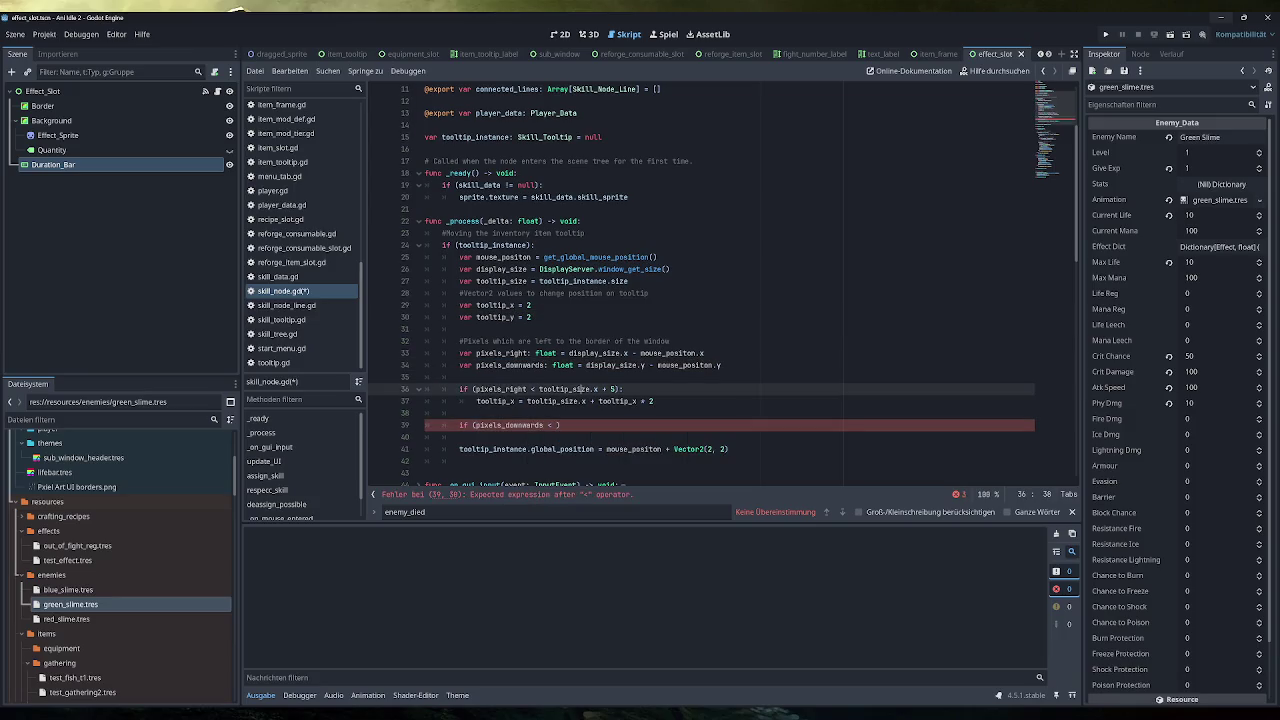
double_click(613, 389)
drag(616, 389, 539, 389)
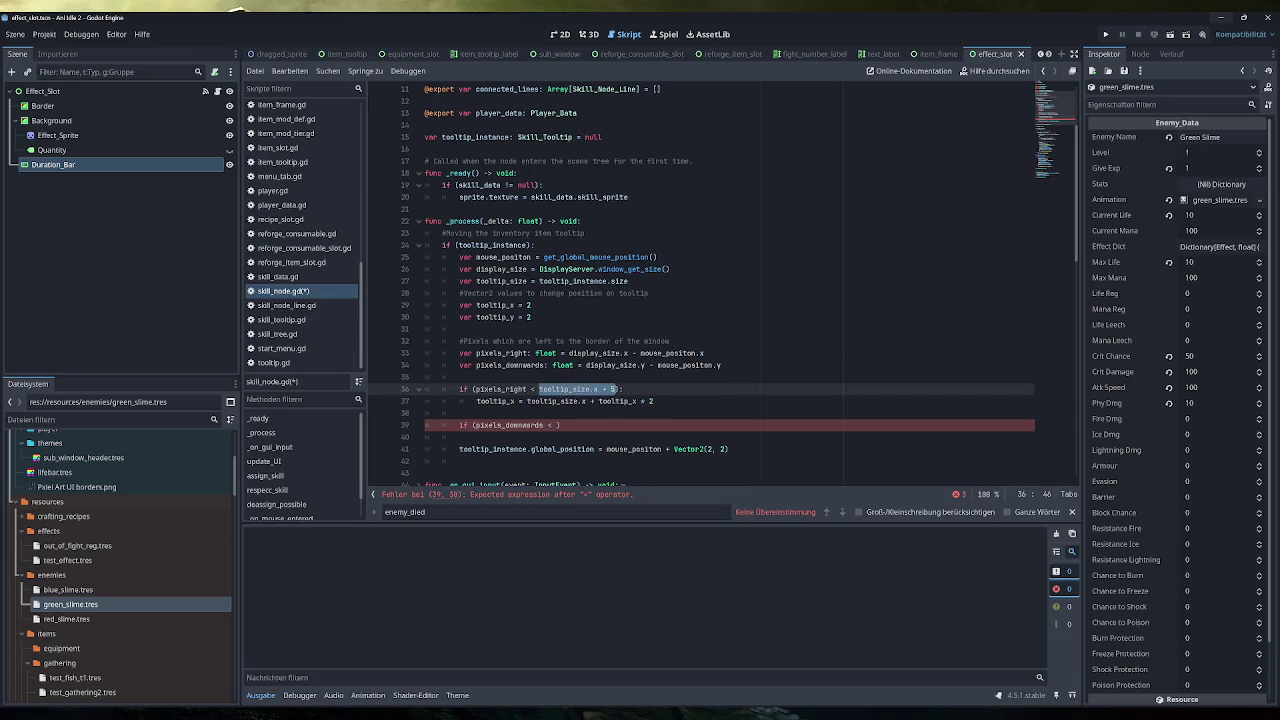
key(ctrl+c)
click(556, 425)
key(ctrl+v)
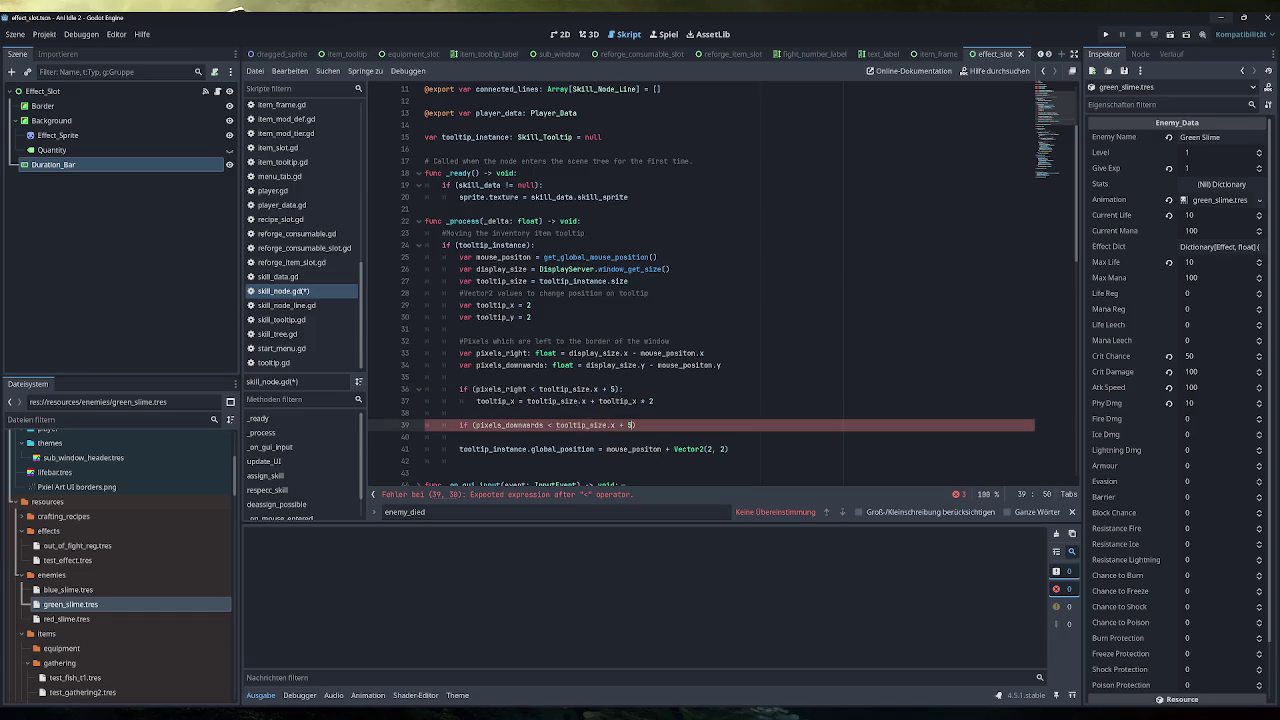
double_click(613, 425)
text(y)
key(End)
text(:)
key(Return)
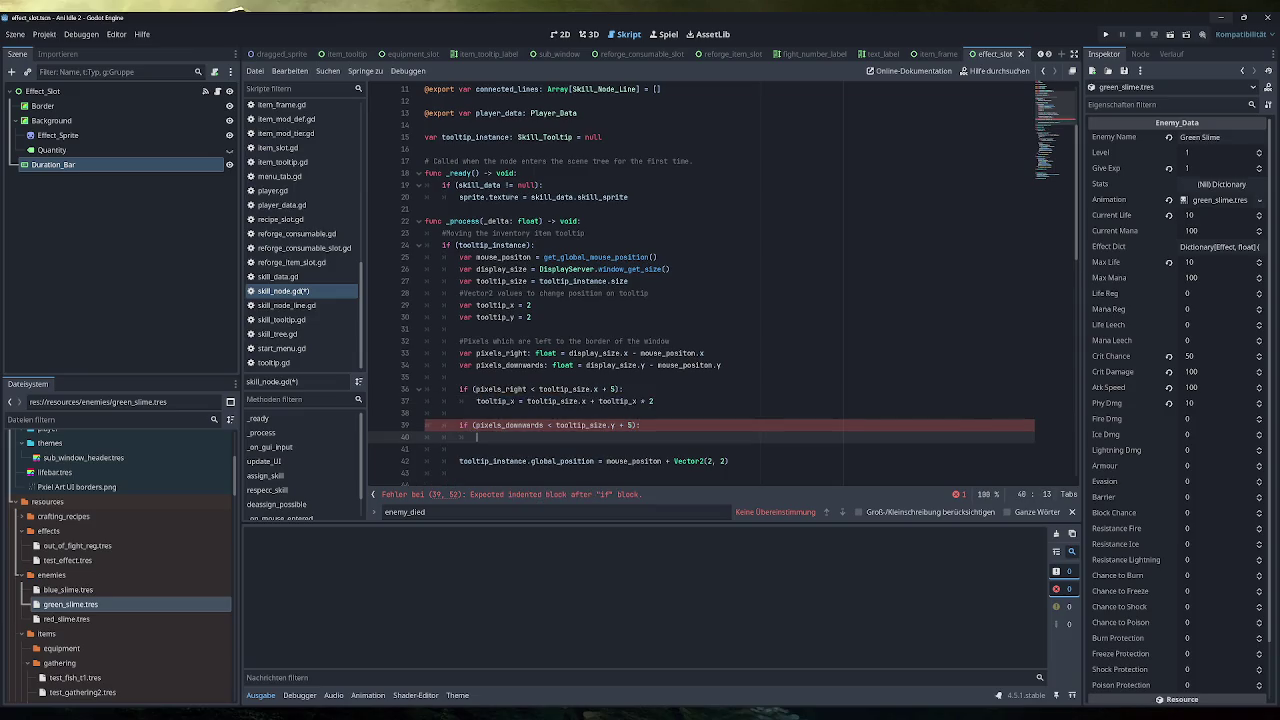
Give it the body 'tooltip_y = tooltip_size.y + tooltip_y * 2' and save skill_node.gd
key(ctrl+v)
click(512, 437)
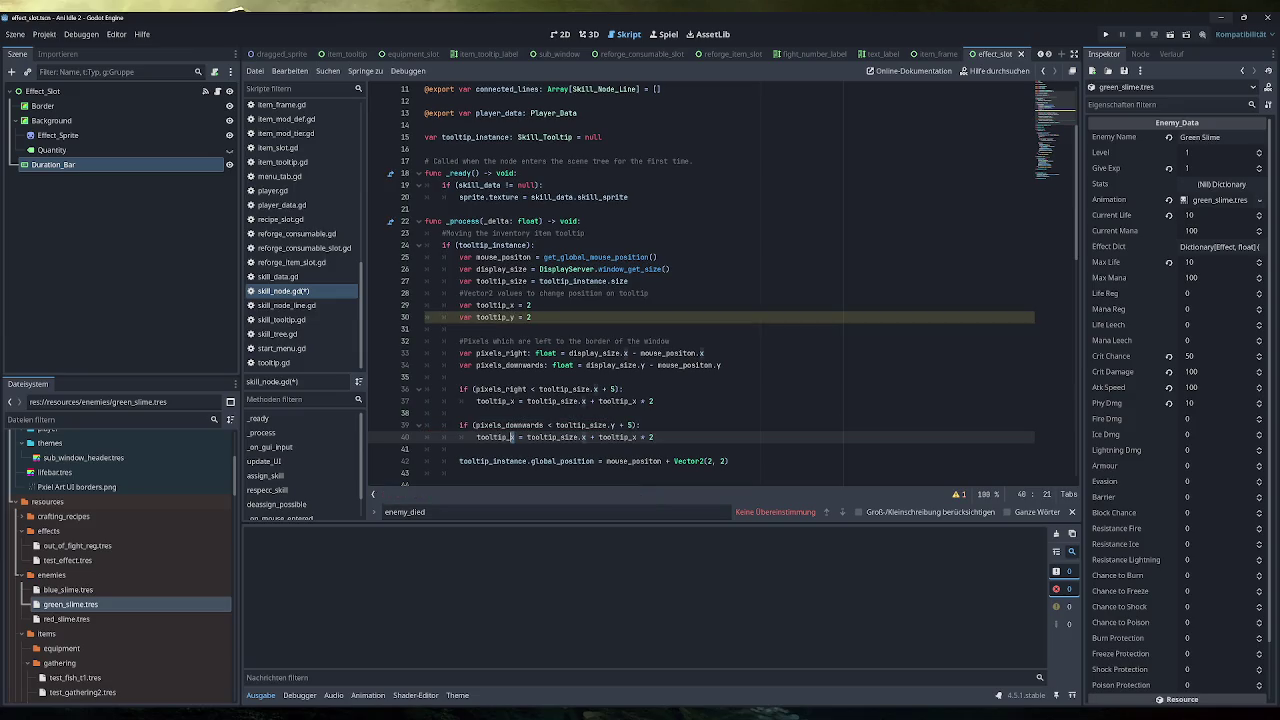
key(Delete)
text(y)
double_click(584, 437)
text(y)
click(636, 437)
key(BackSpace)
text(y)
key(ctrl+s)
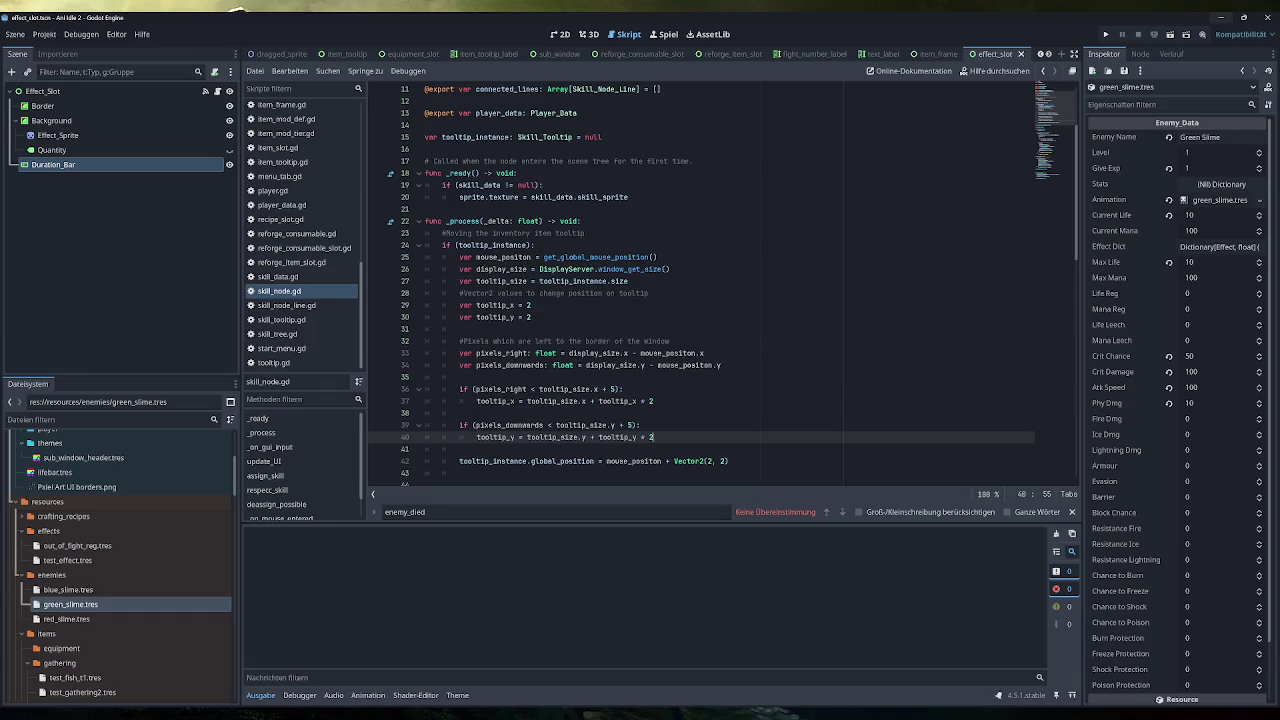
Change the position offset from Vector2(2, 2) to Vector2(tooltip_x, tooltip_y) and save
double_click(495, 305)
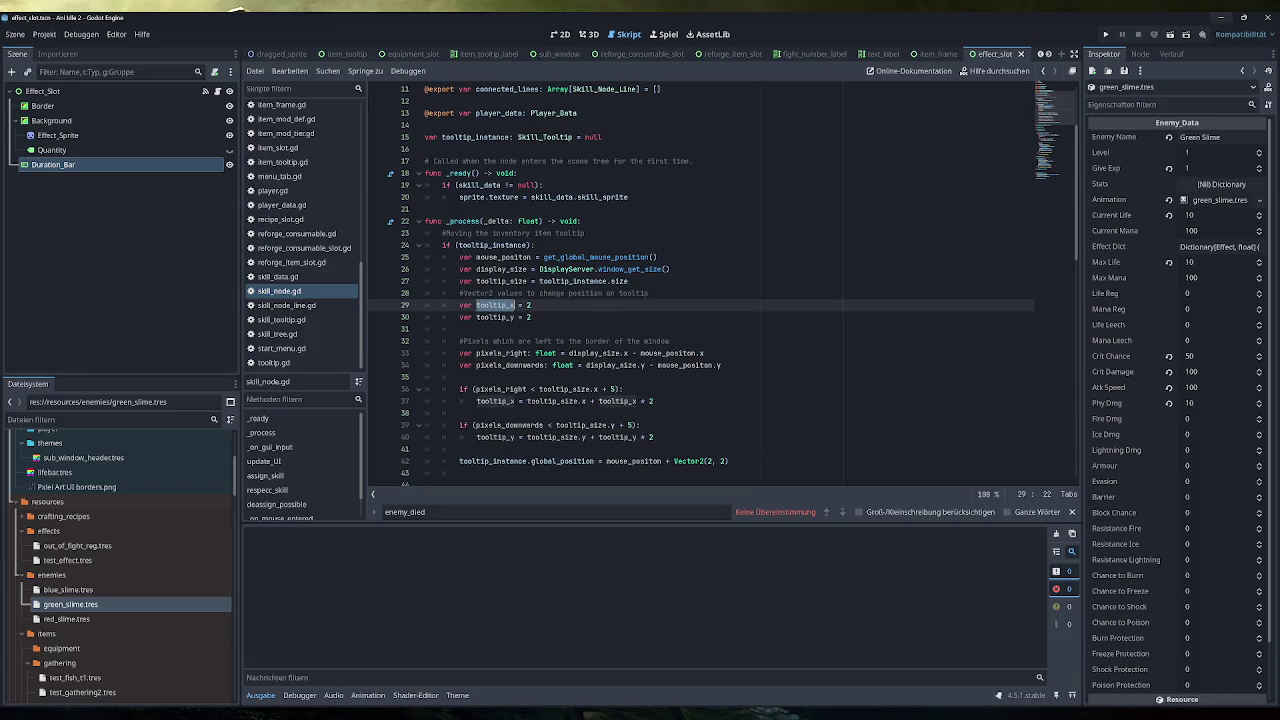
double_click(717, 461)
key(ctrl+v)
double_click(495, 317)
key(ctrl+c)
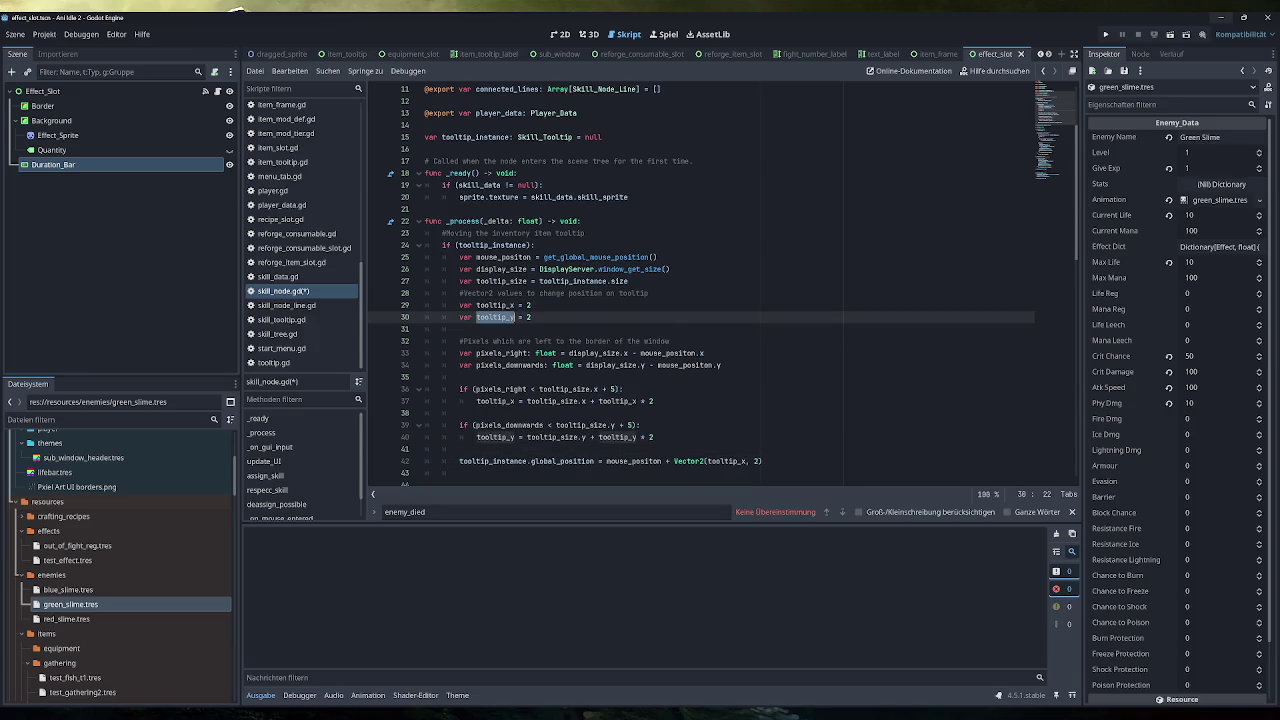
double_click(757, 461)
key(ctrl+v)
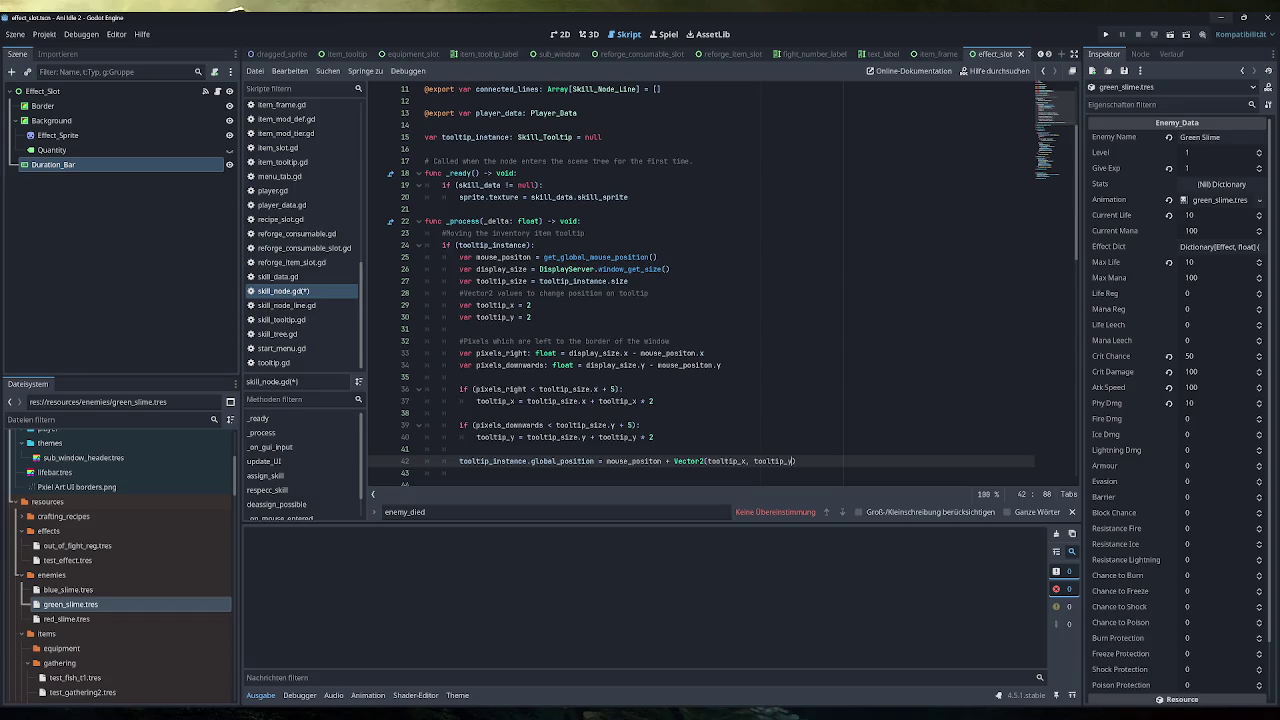
key(ctrl+s)
Wrap the right sides of lines 37 and 40 in parentheses with '* -1' appended, then save
click(556, 401)
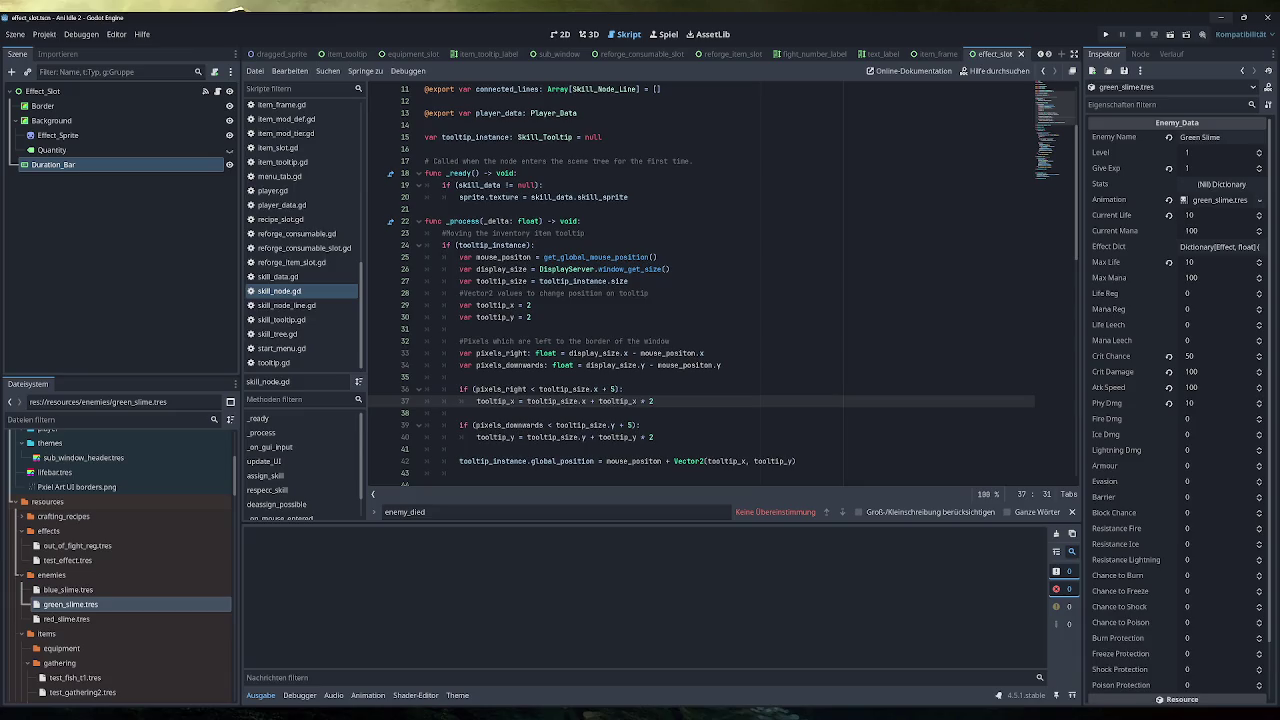
click(527, 401)
text(()
key(End)
text() * -1)
click(529, 437)
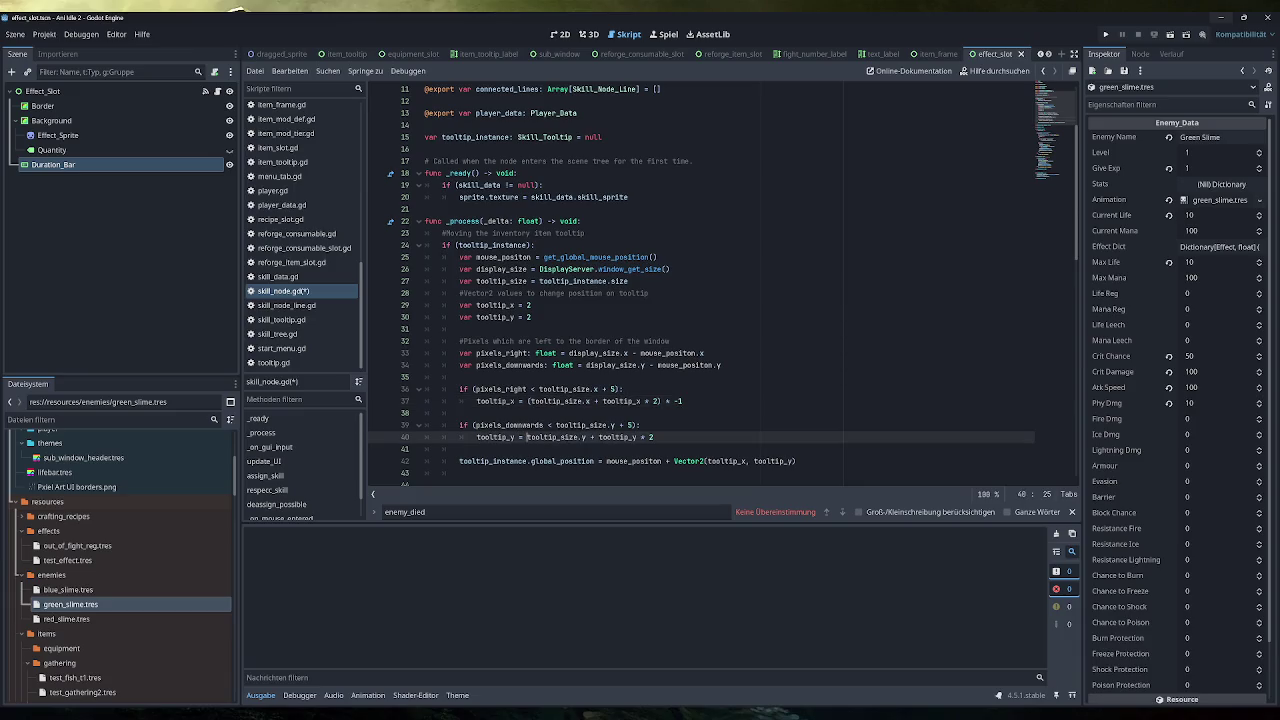
text(()
text())
text(* -1)
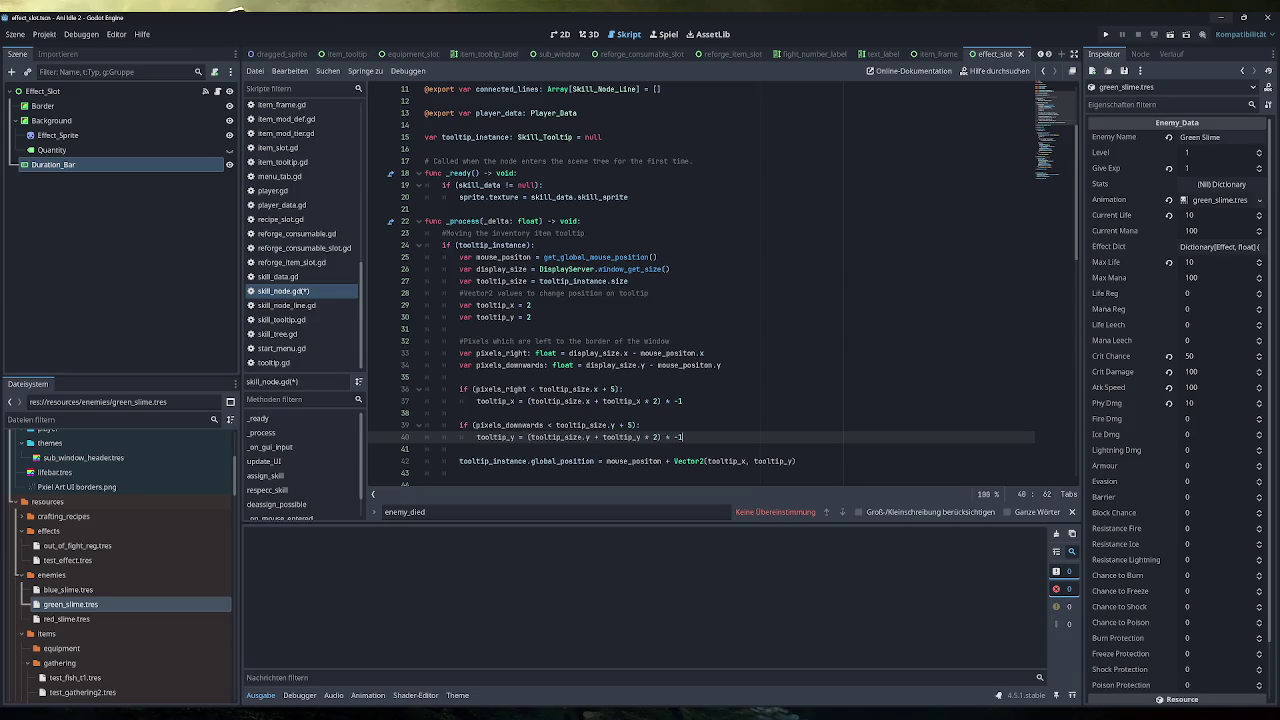
key(ctrl+s)
Run the project, hover a skill node to check its tooltip, and close the game
click(1102, 37)
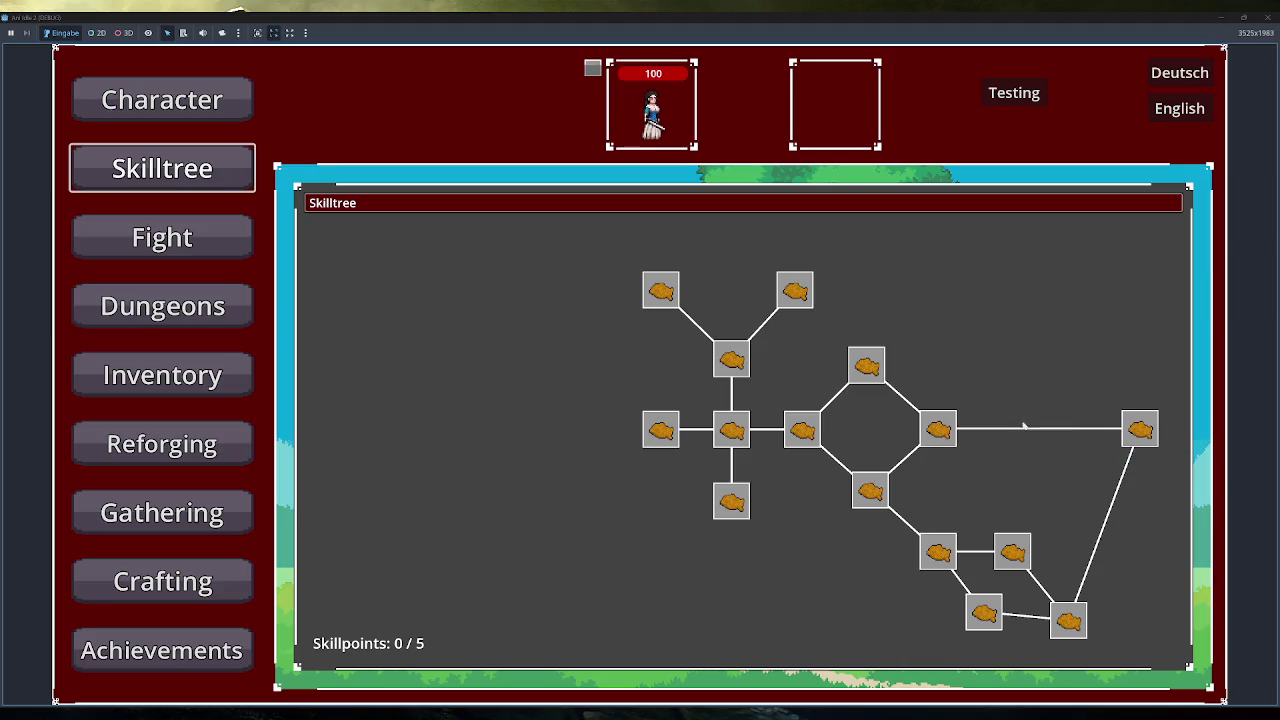
mouse_move(1087, 622)
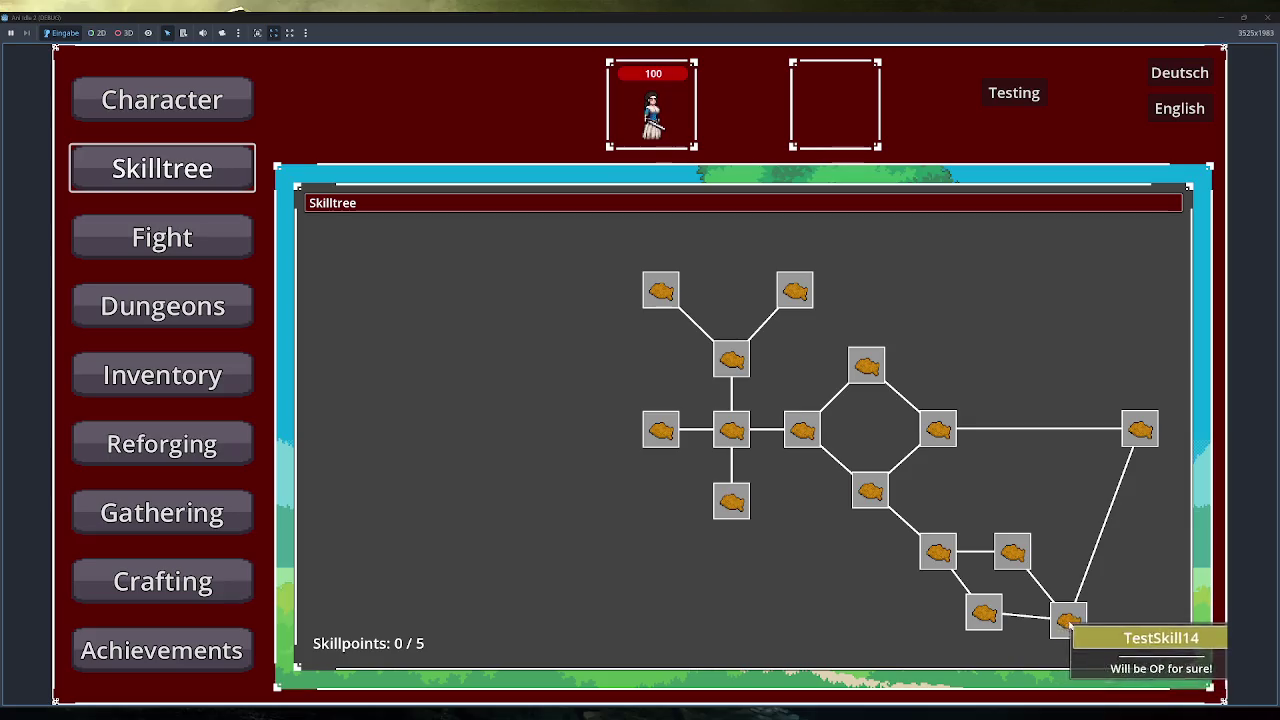
click(1266, 18)
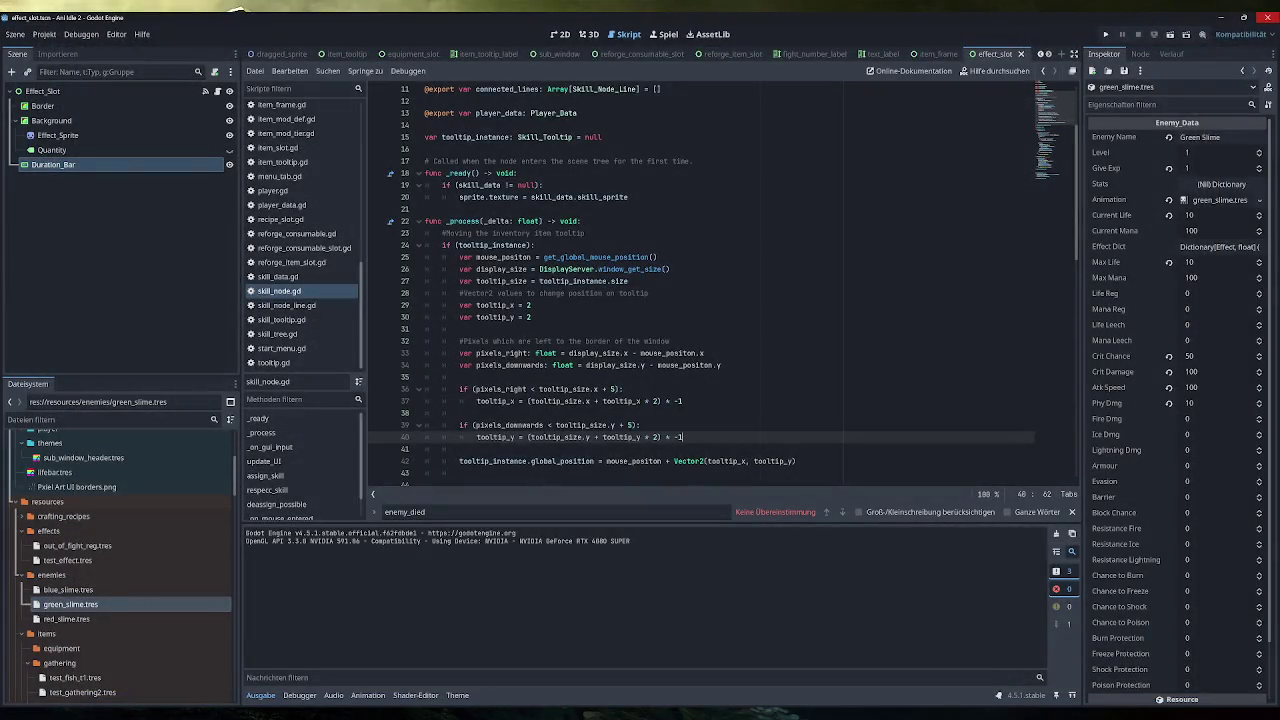
Scroll through skill_node.gd, highlighting tooltip_instance uses and inspecting the tooltip_size and pixels_right lines
scroll(723, 286, down, 1)
scroll(702, 284, down, 20)
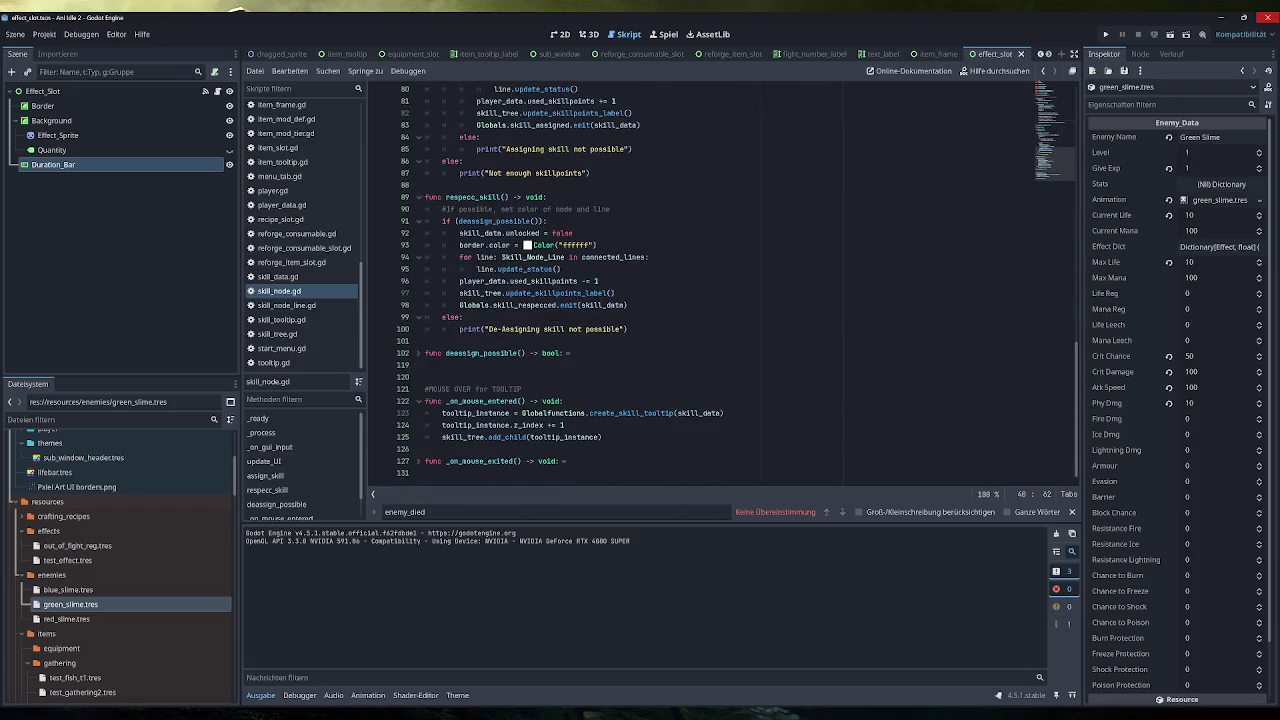
scroll(700, 280, up, 5)
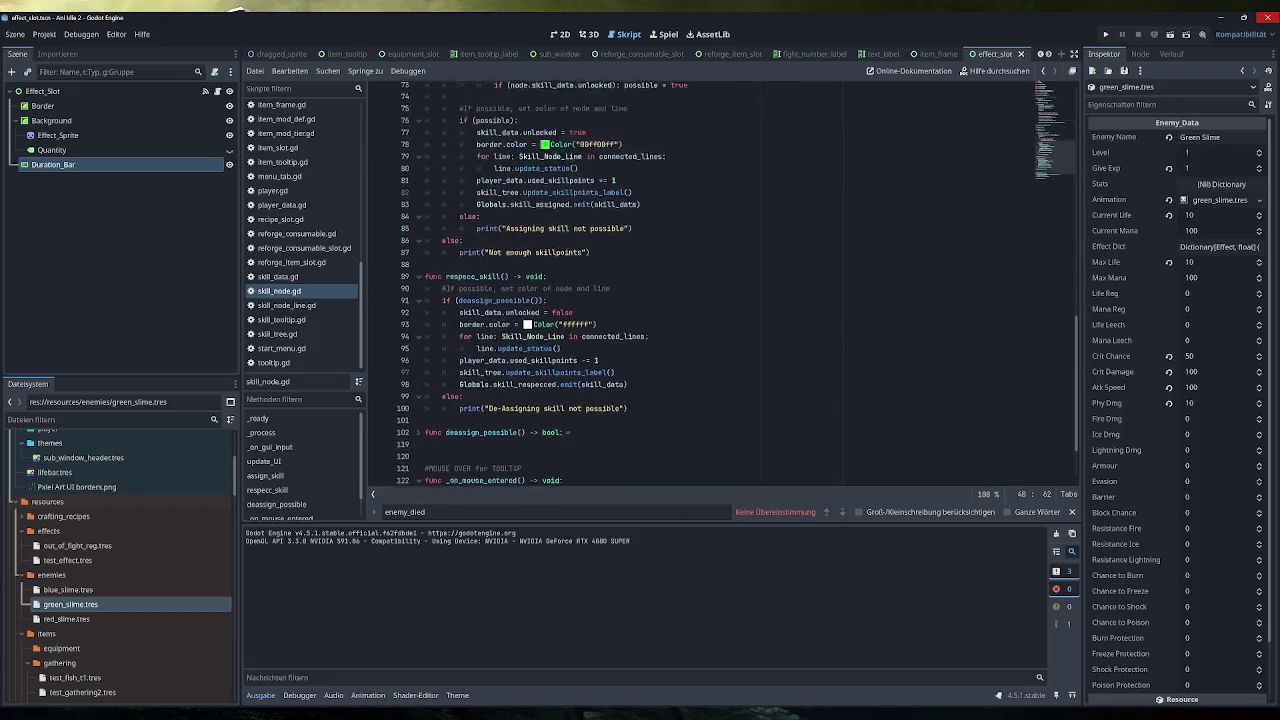
scroll(700, 280, down, 5)
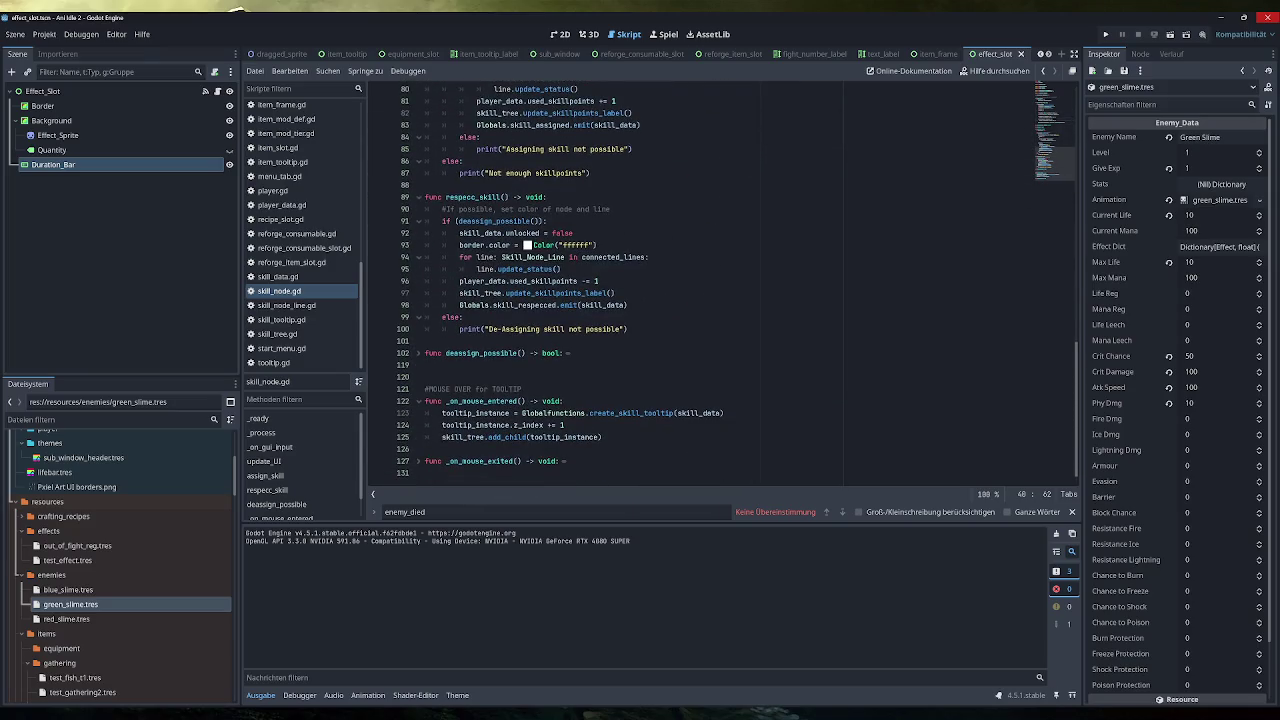
scroll(700, 405, up, 12)
scroll(700, 285, up, 3)
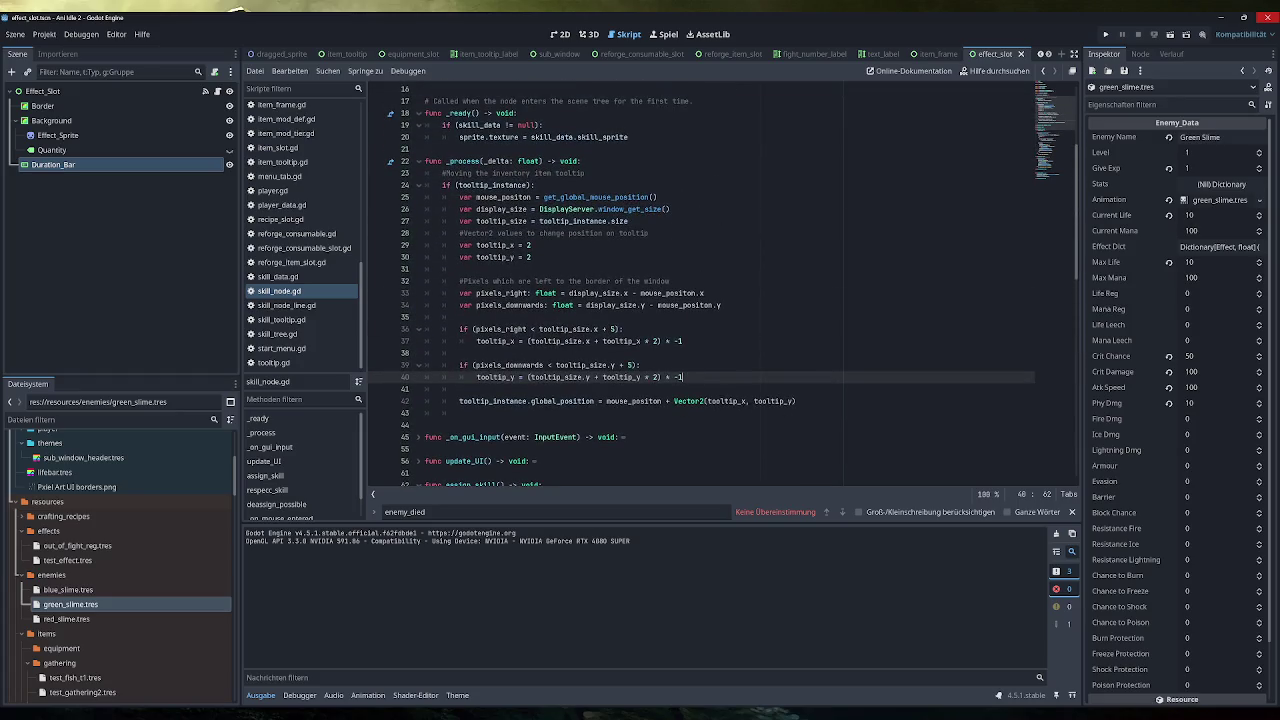
double_click(492, 185)
click(650, 233)
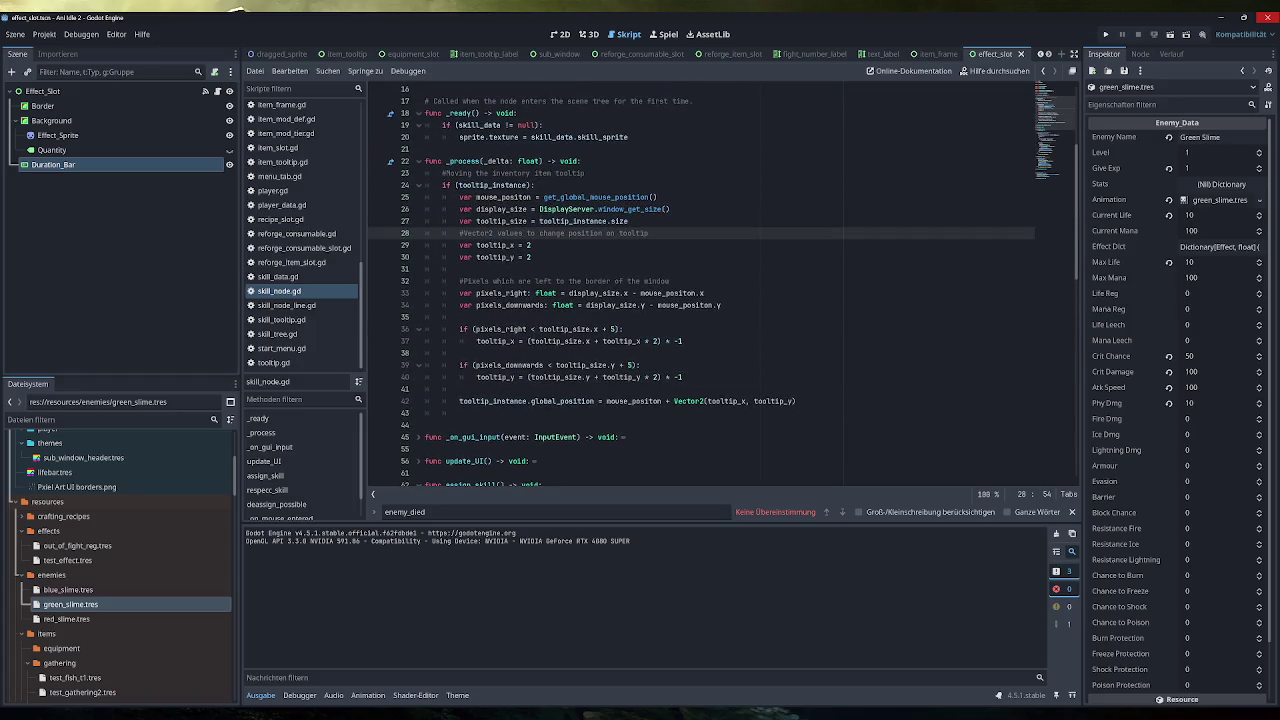
click(629, 221)
click(650, 233)
click(524, 329)
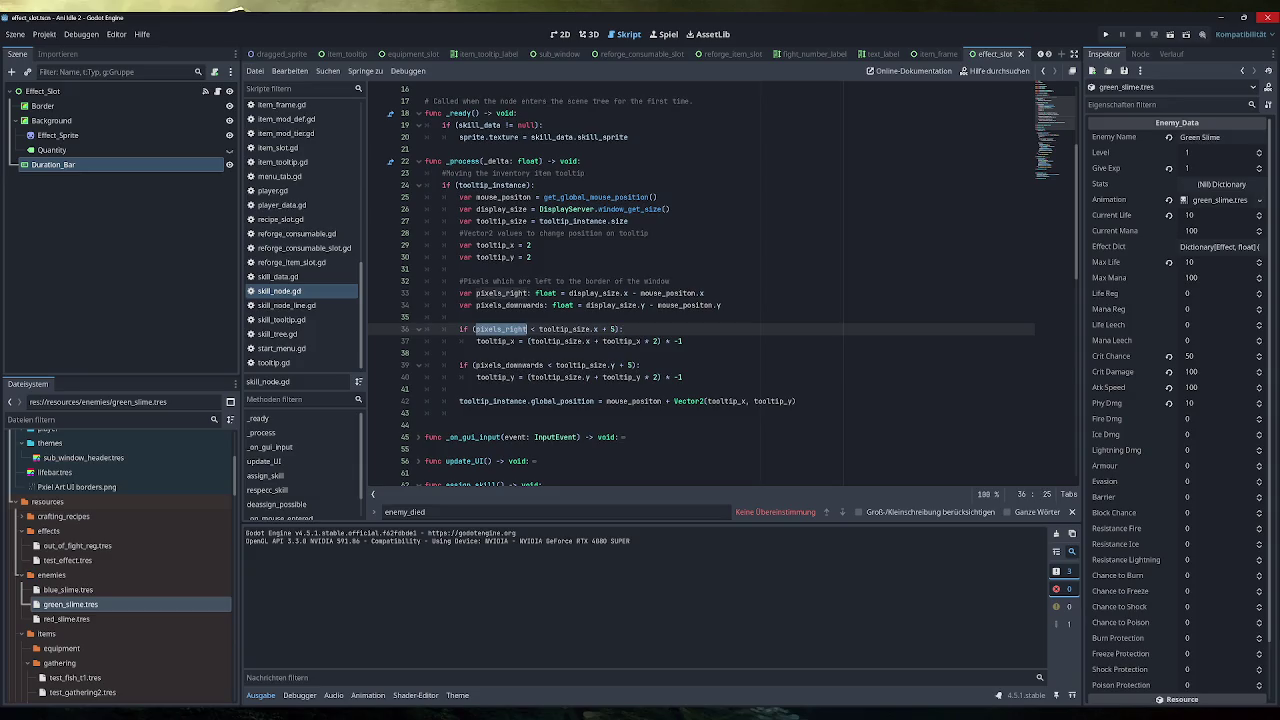
Add a print("hi") line inside the pixels_right check and test it by hovering a skill node
click(625, 329)
key(Return)
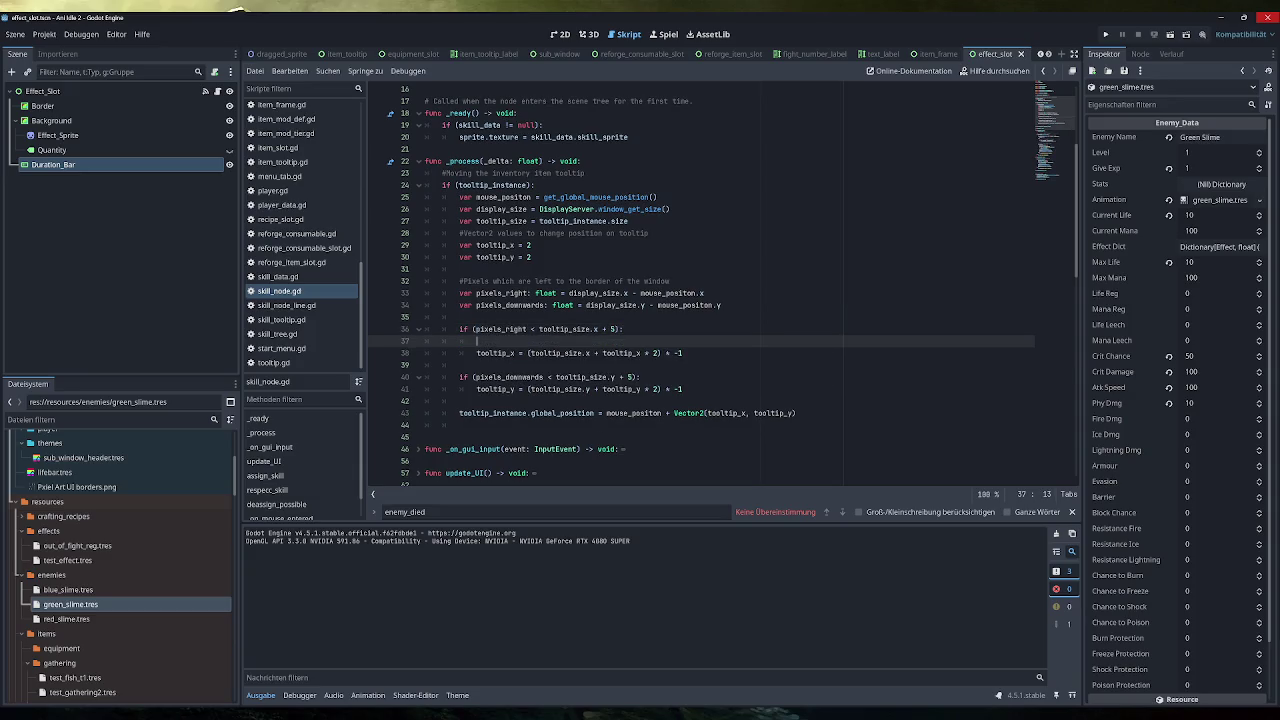
text(print("hi)
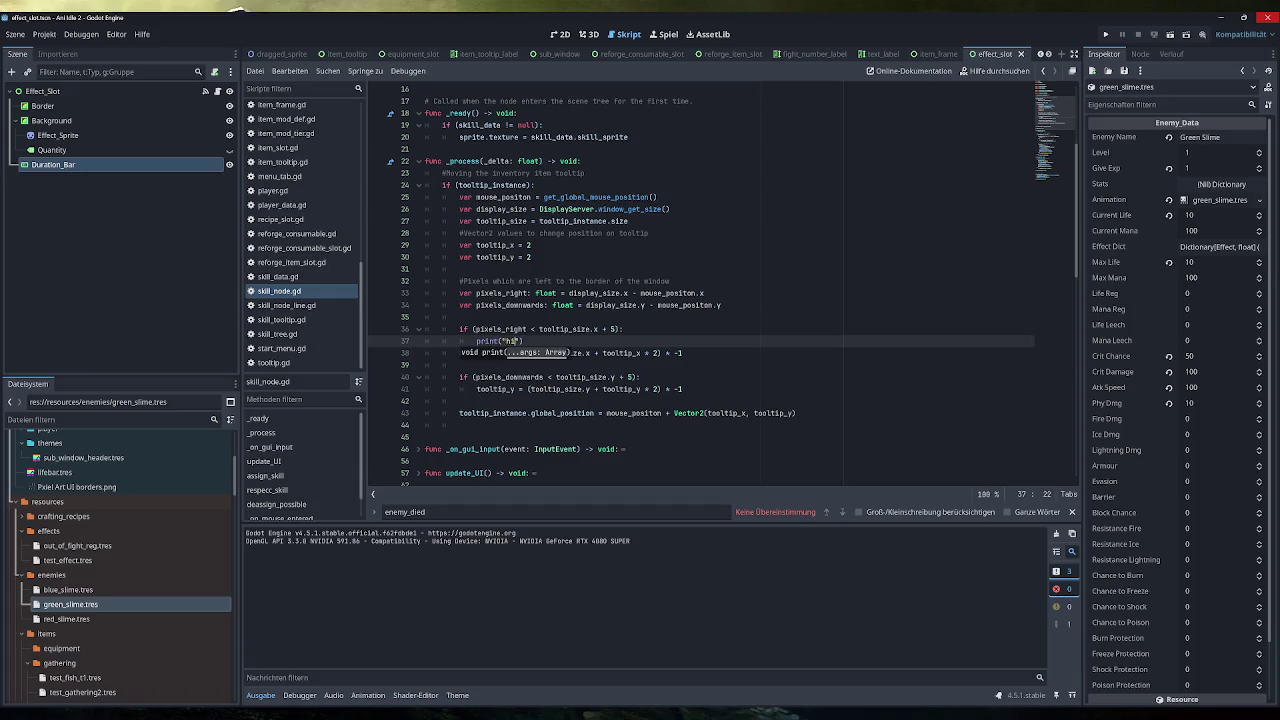
click(1105, 34)
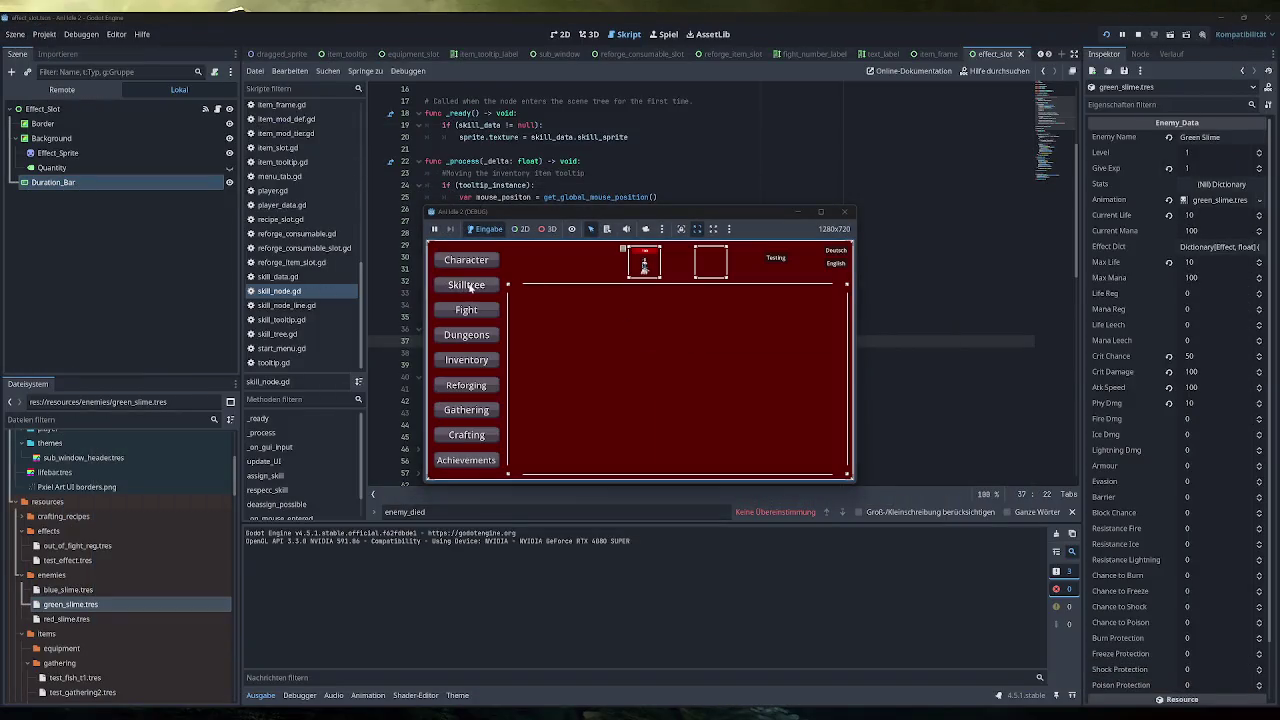
click(466, 285)
mouse_move(821, 381)
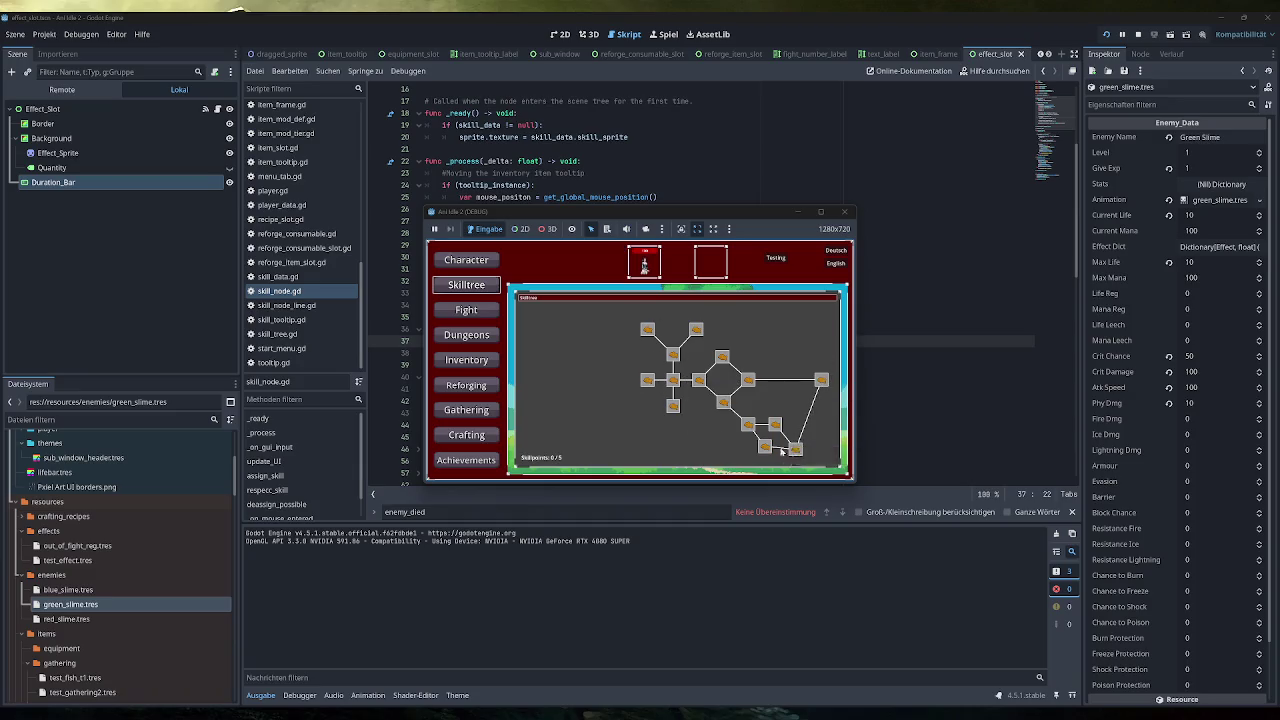
click(846, 213)
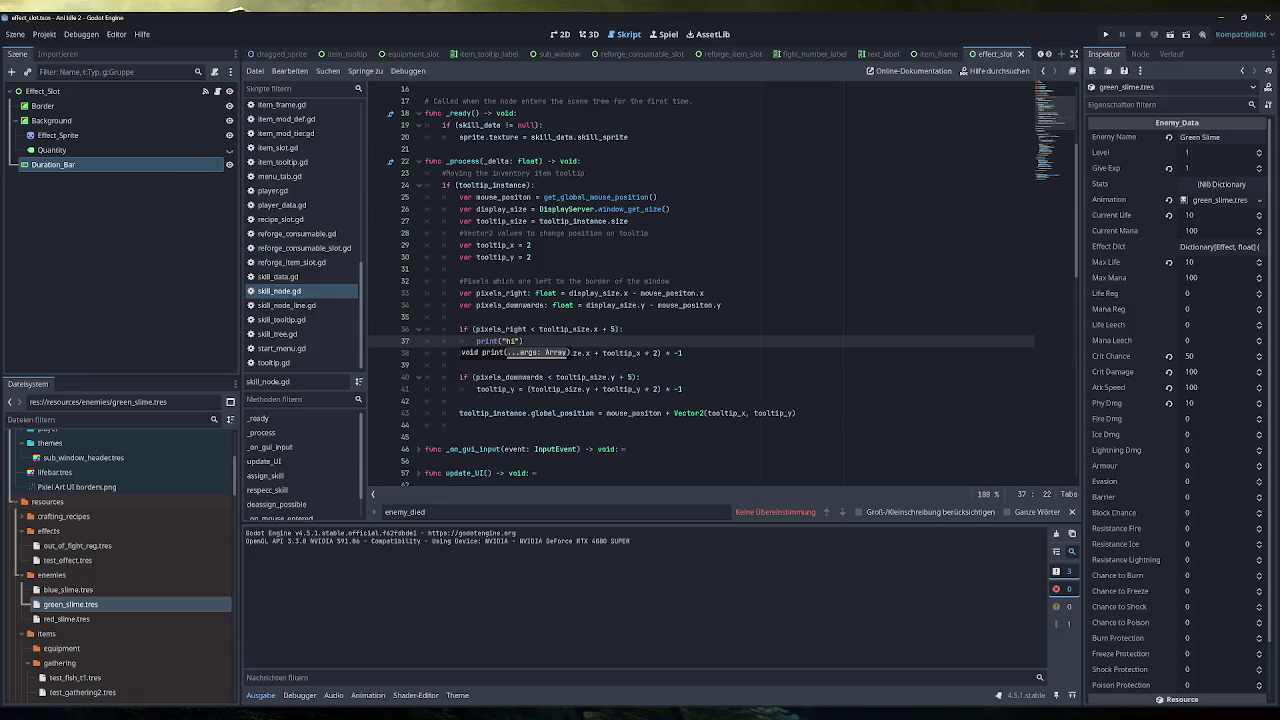
Remove the print("hi") debug line from the pixels_right check
text("))
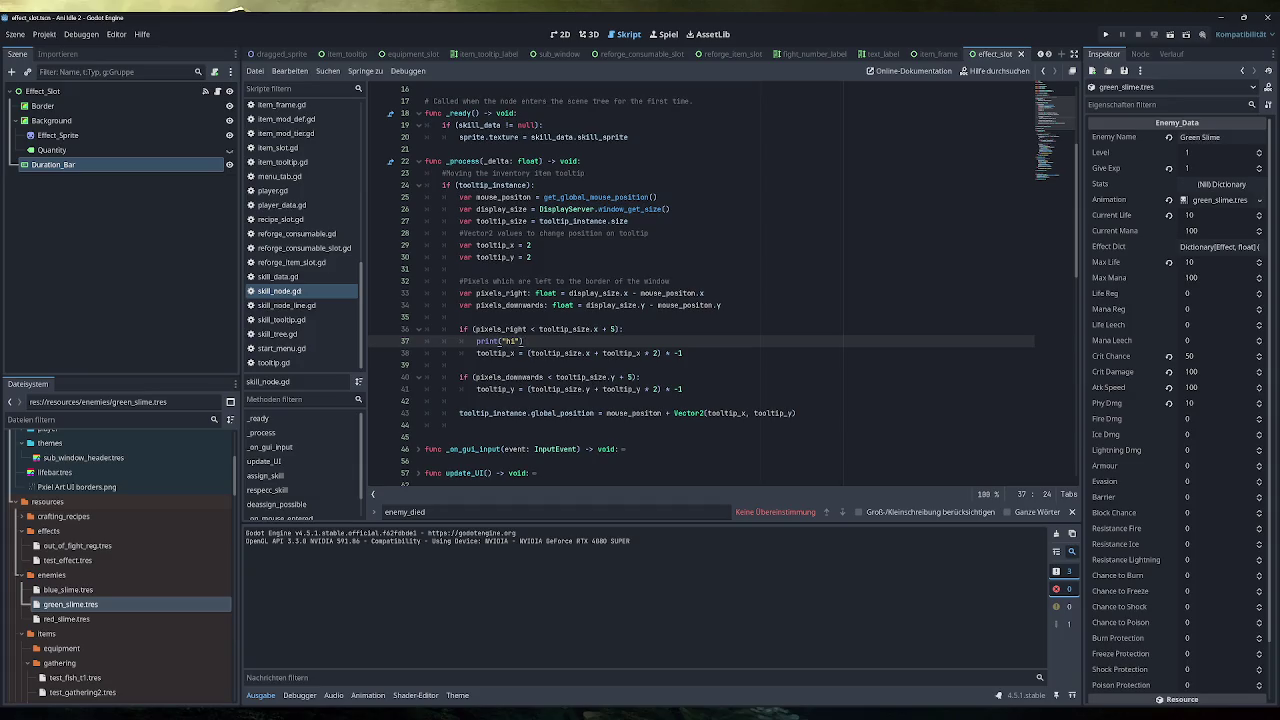
drag(640, 293, 704, 293)
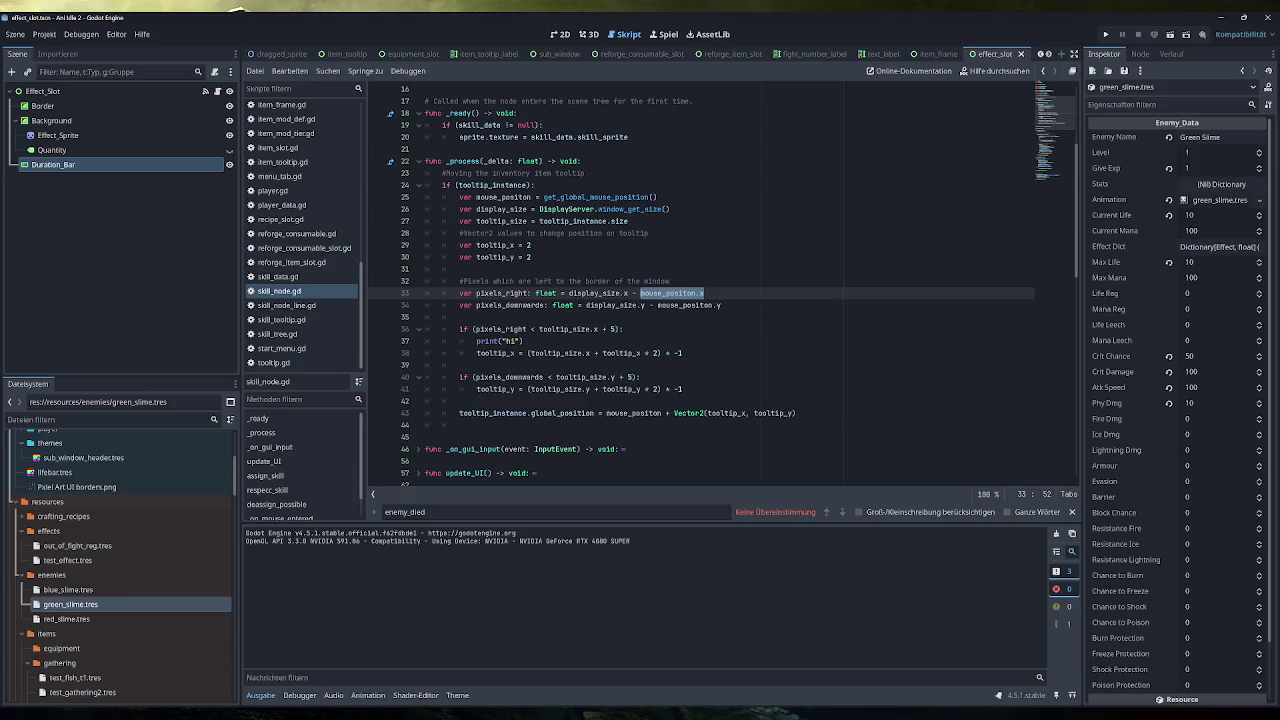
click(571, 329)
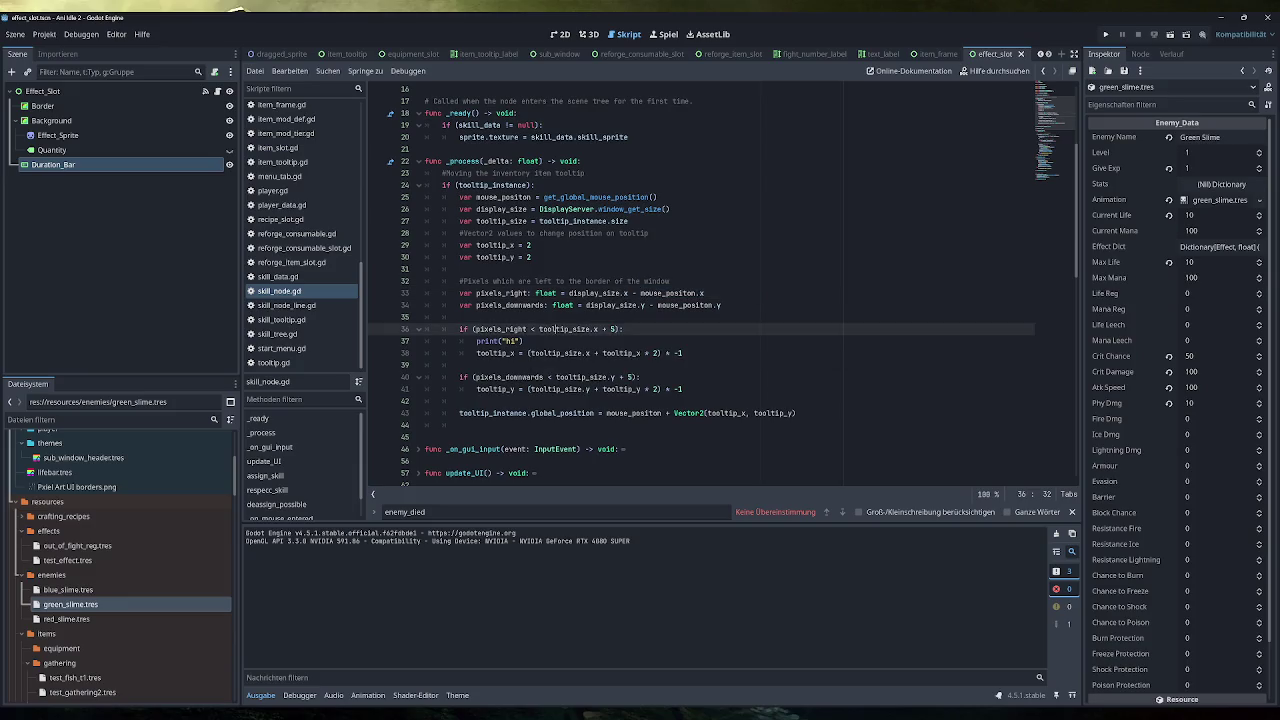
drag(597, 329, 539, 329)
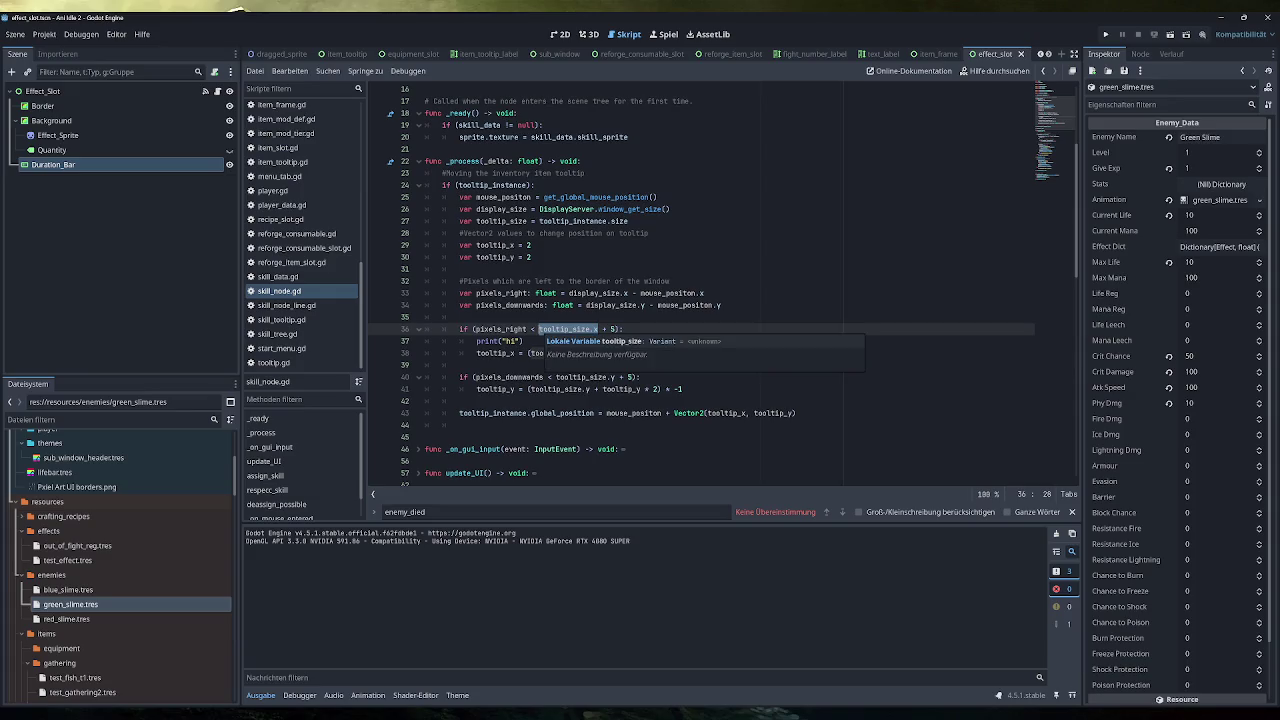
drag(523, 341, 477, 341)
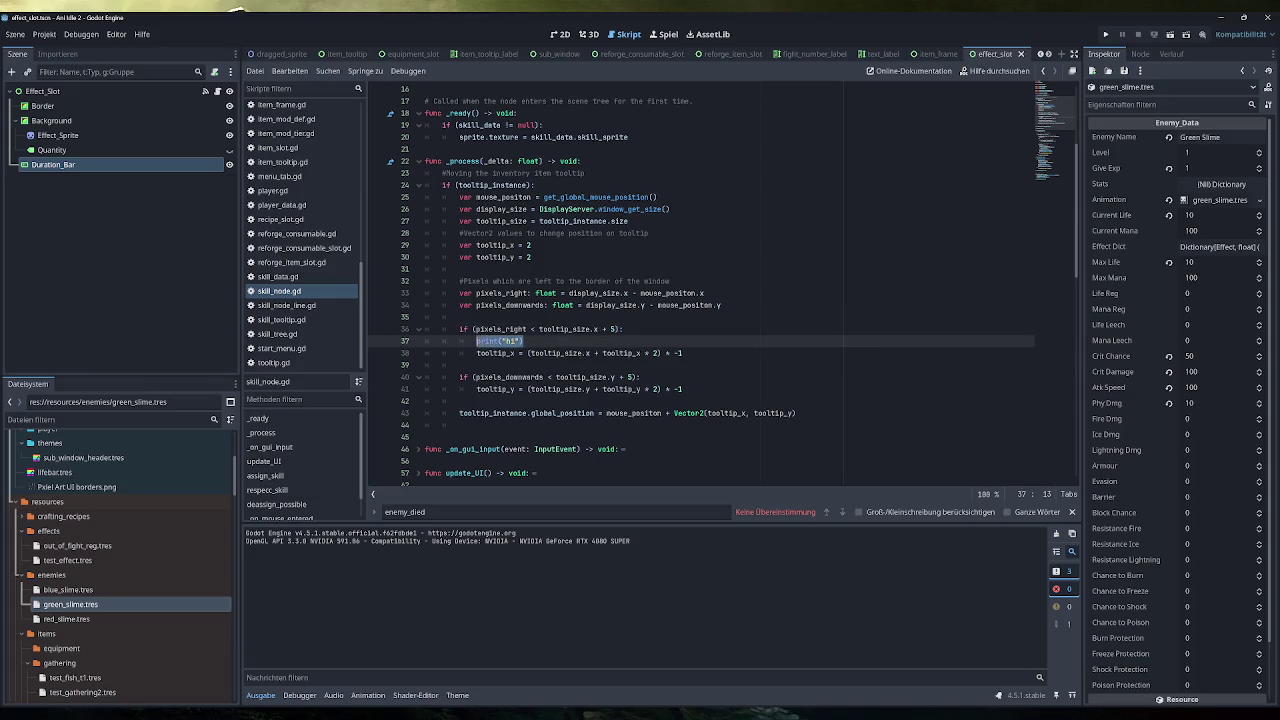
key(BackSpace)
key(BackSpace)
key(BackSpace)
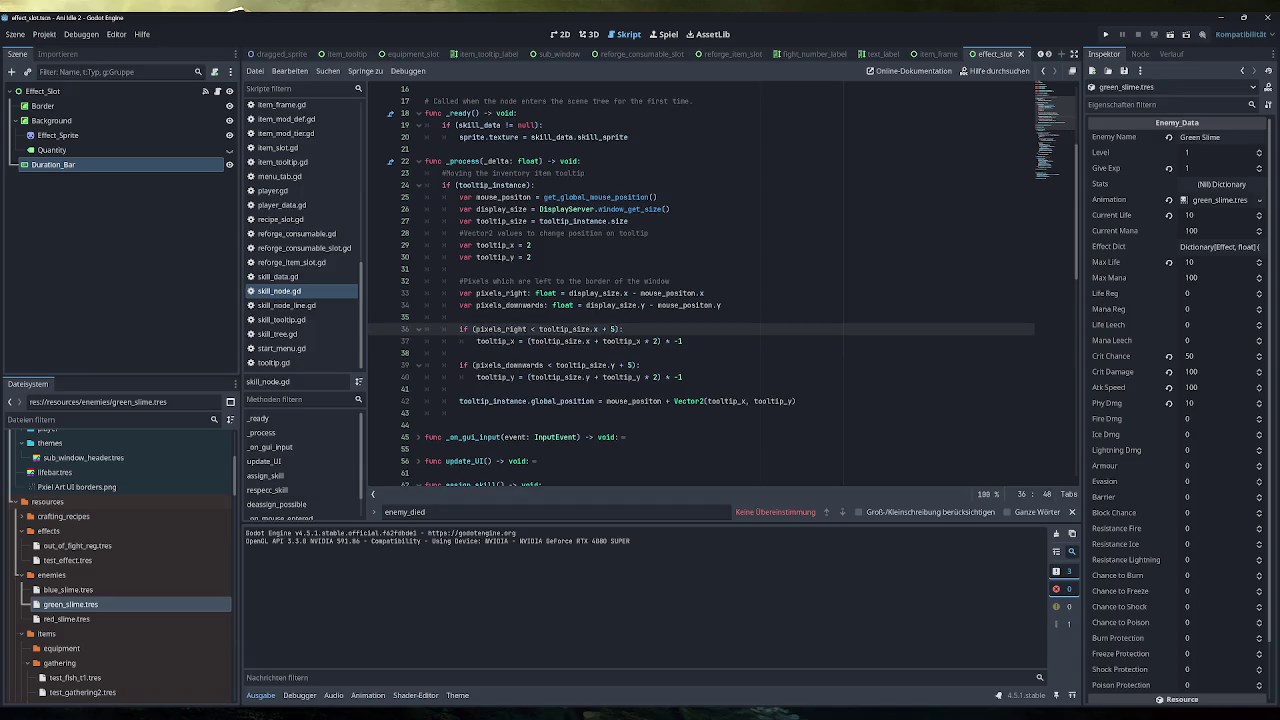
Insert print(mouse_positon) above the edge checks and duplicate that line twice
key(ctrl+shift+Return)
key(ctrl+shift+Return)
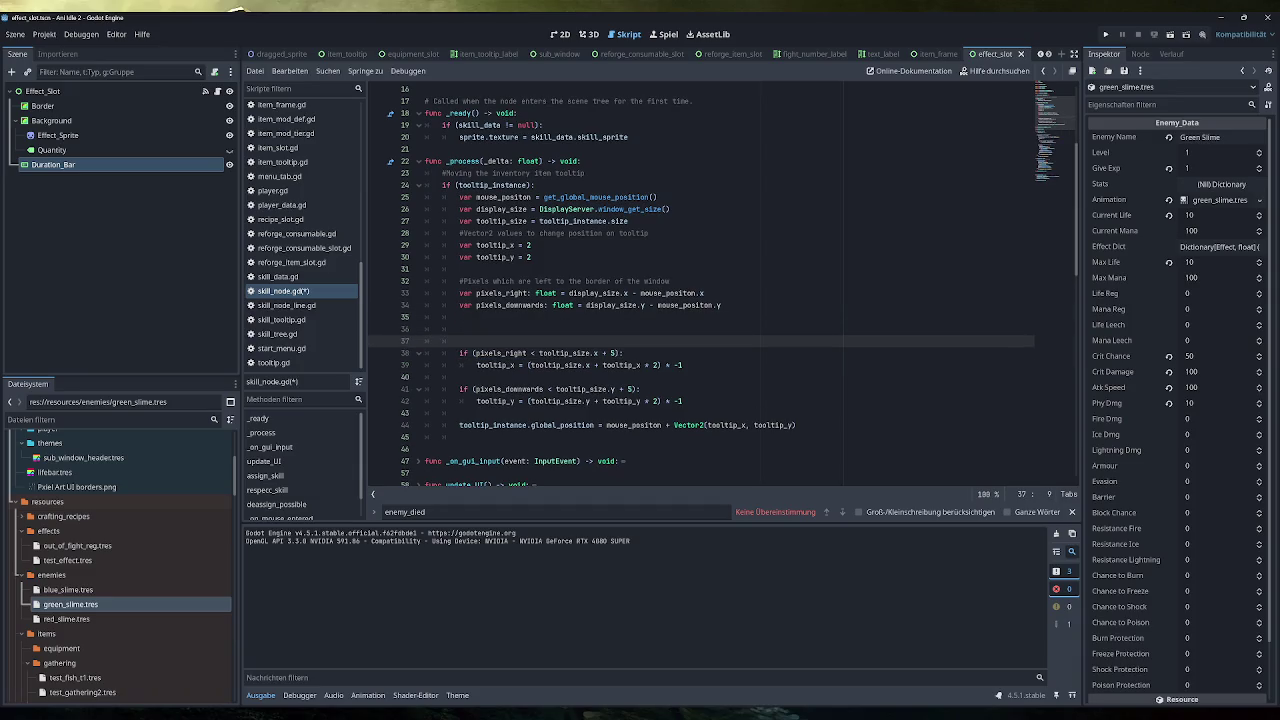
text(print()
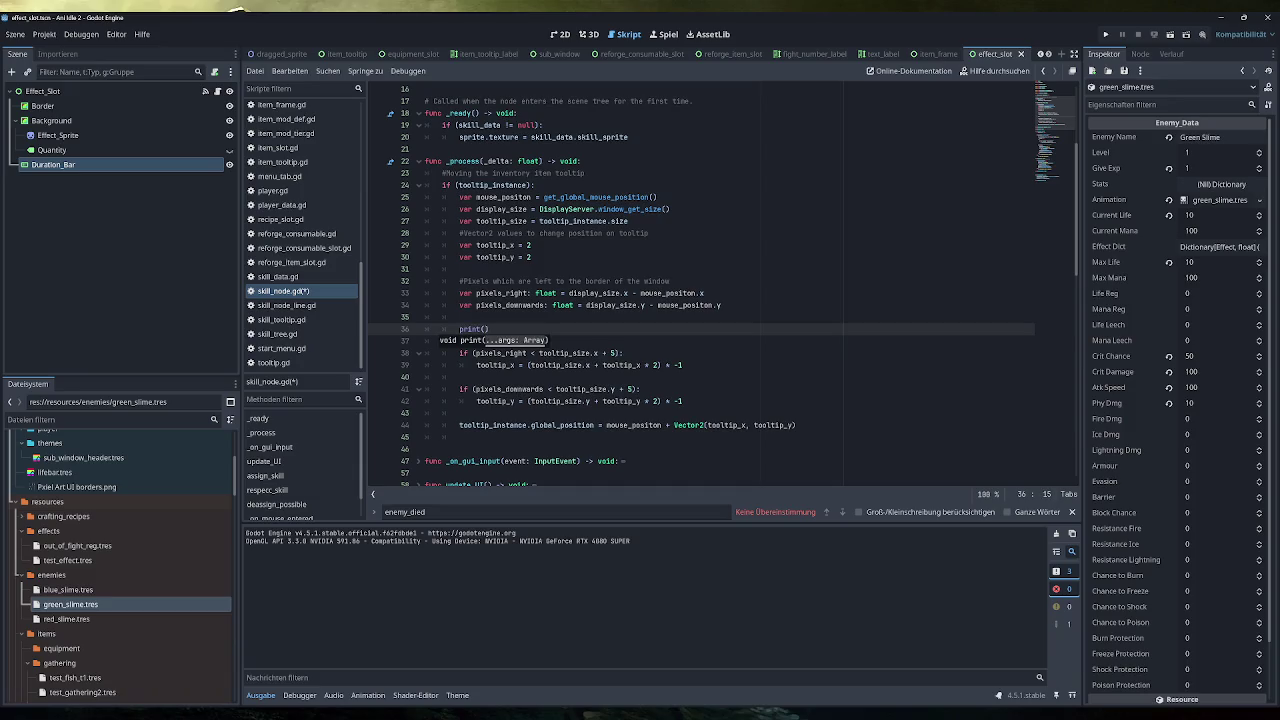
double_click(503, 197)
key(ctrl+c)
click(485, 329)
key(ctrl+v)
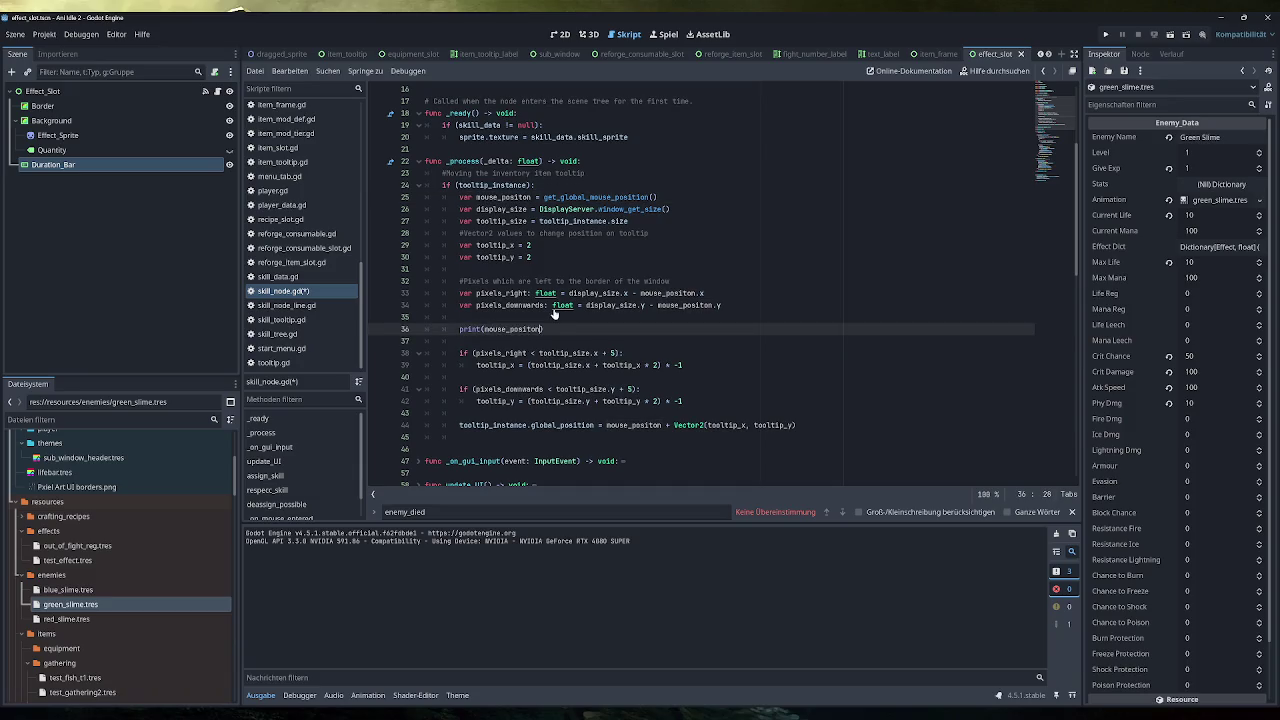
drag(544, 329, 463, 329)
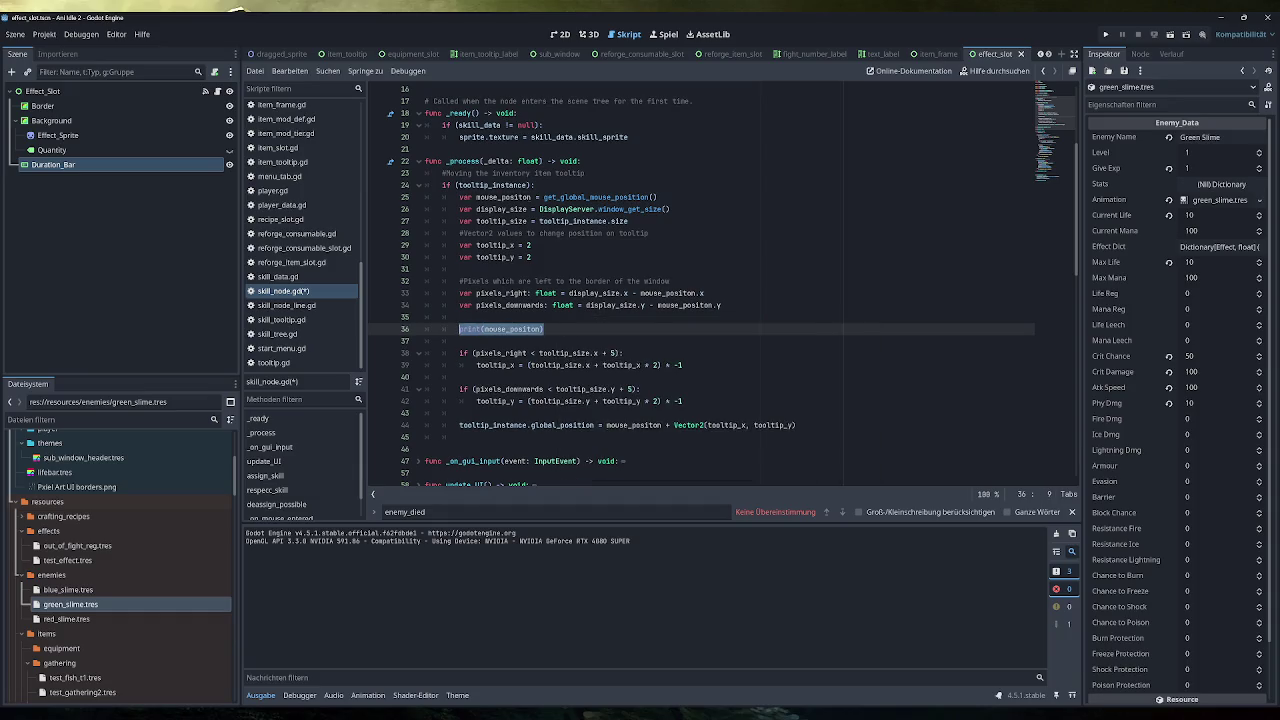
key(End)
key(ctrl+shift+d)
key(ctrl+shift+d)
Change the copies to print display_size and tooltip_size, save, and launch the game
double_click(502, 209)
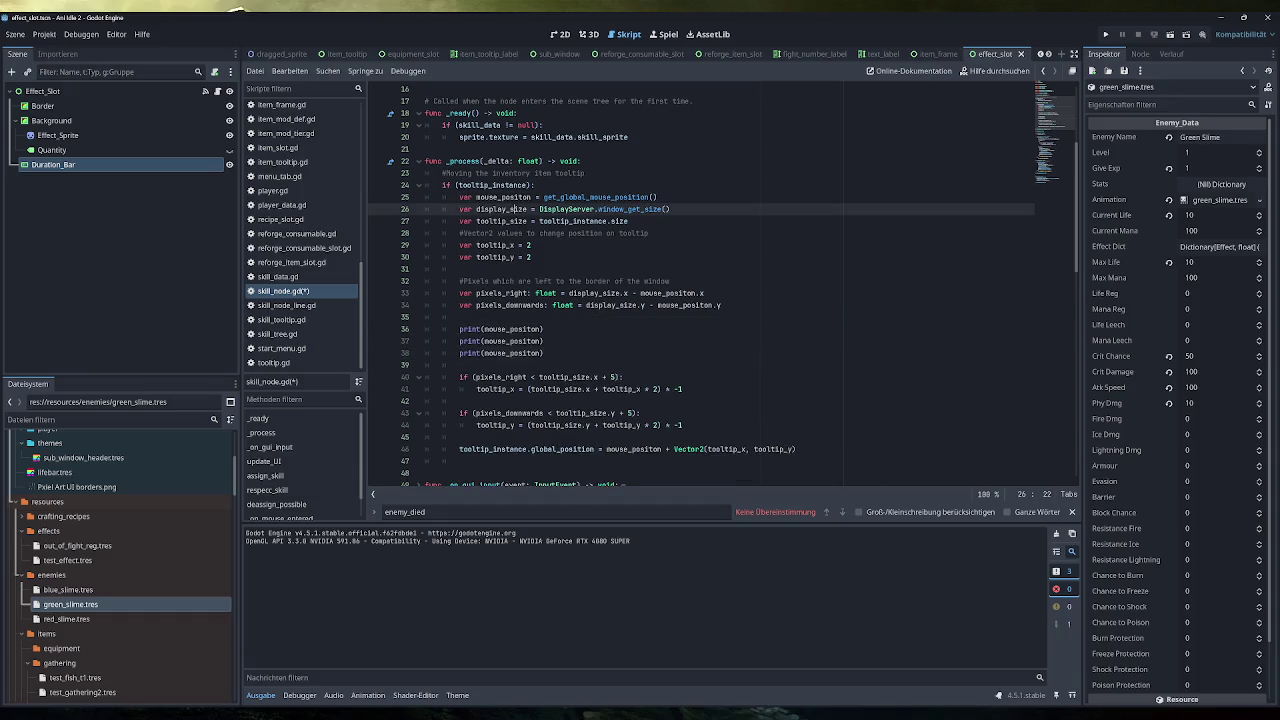
key(ctrl+c)
double_click(510, 341)
key(ctrl+v)
double_click(502, 221)
key(ctrl+c)
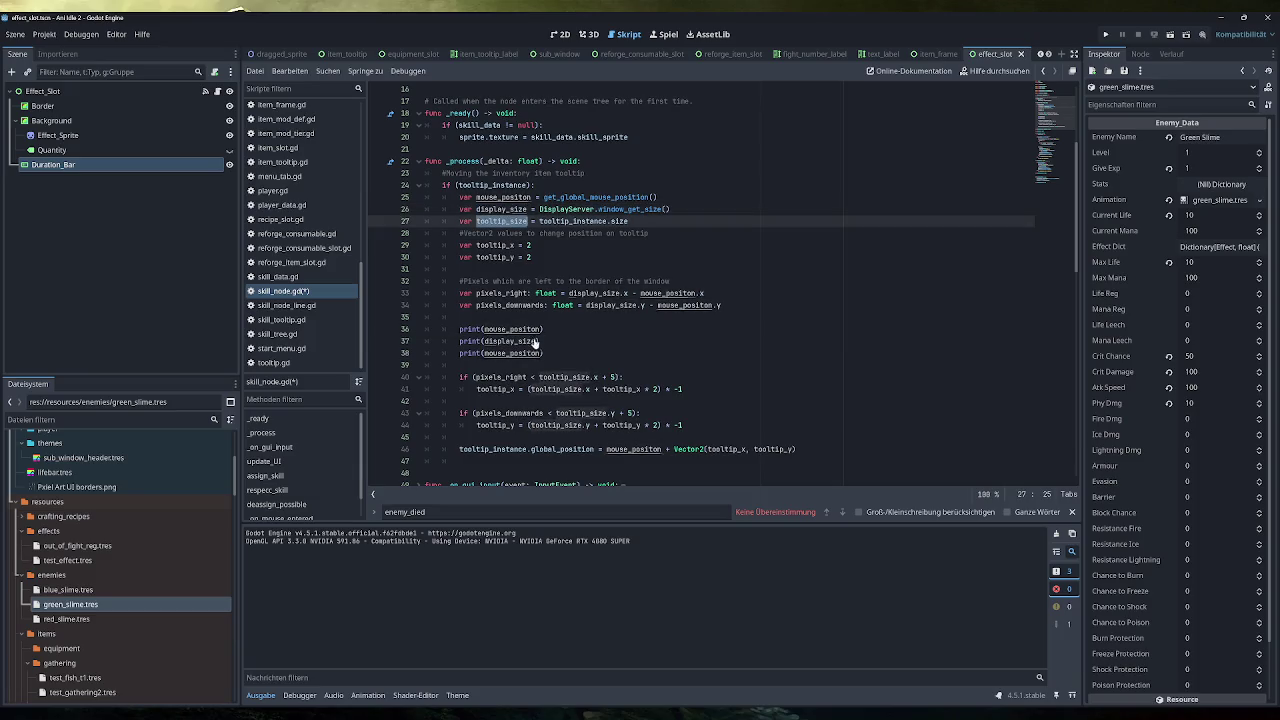
double_click(510, 353)
key(ctrl+v)
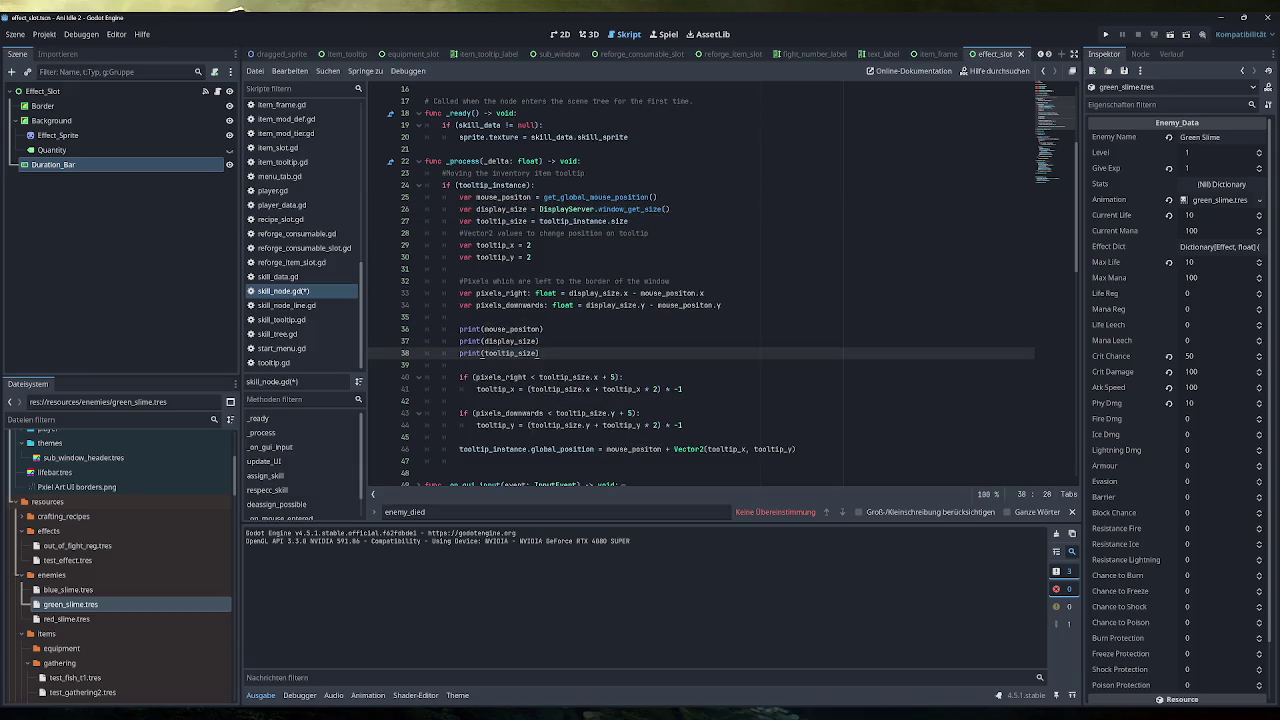
key(ctrl+s)
click(1105, 36)
Hover a skill node to log a (0.0, 0.0) tooltip size, then set a line 40 breakpoint
click(1105, 34)
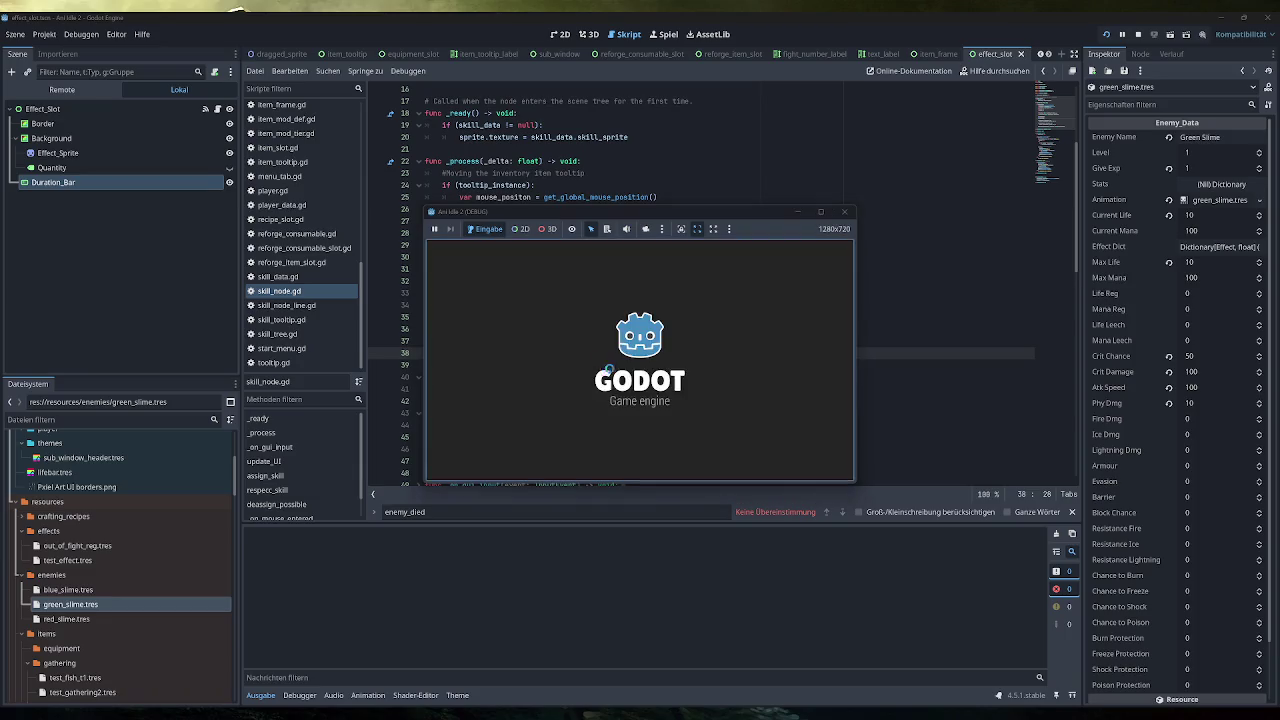
click(475, 286)
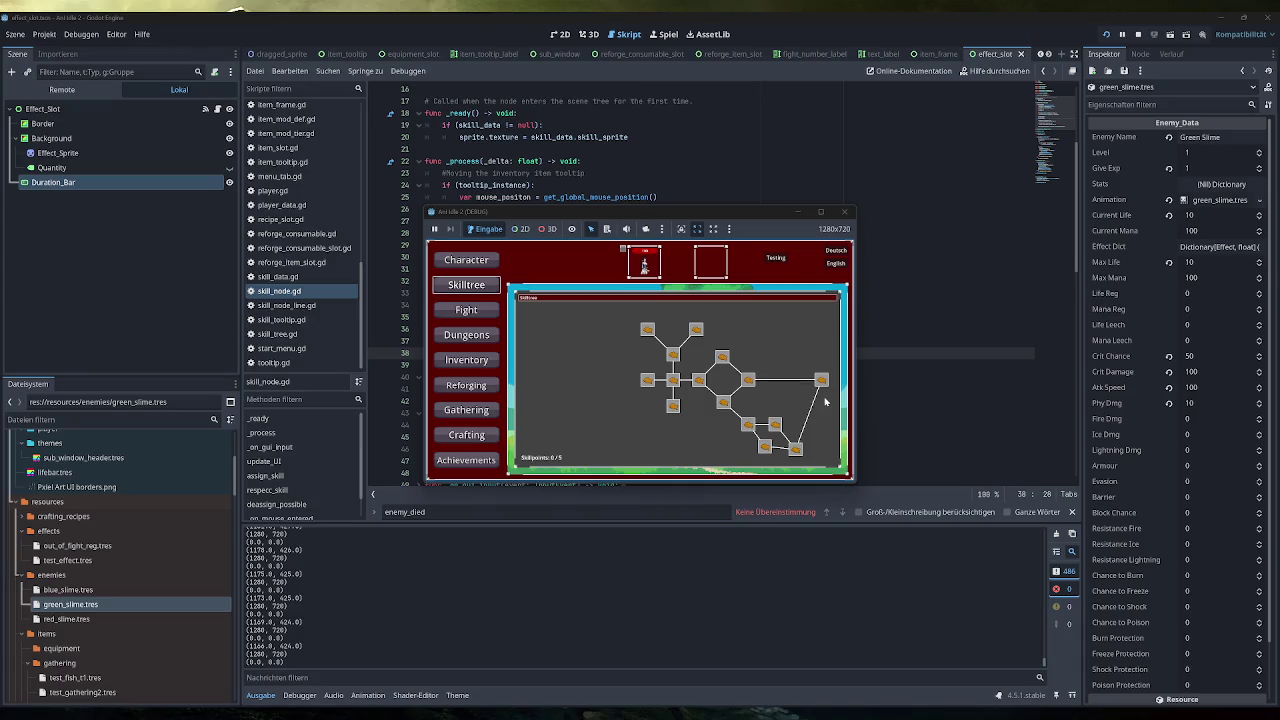
mouse_move(824, 384)
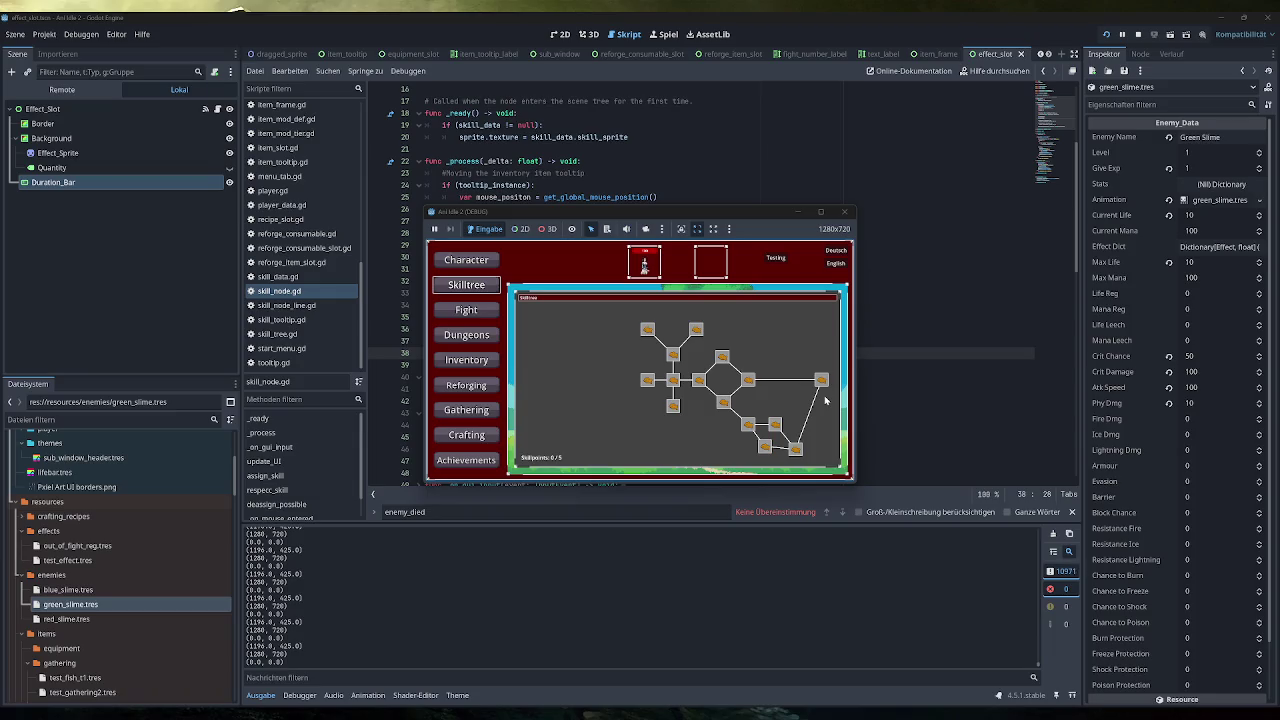
click(845, 212)
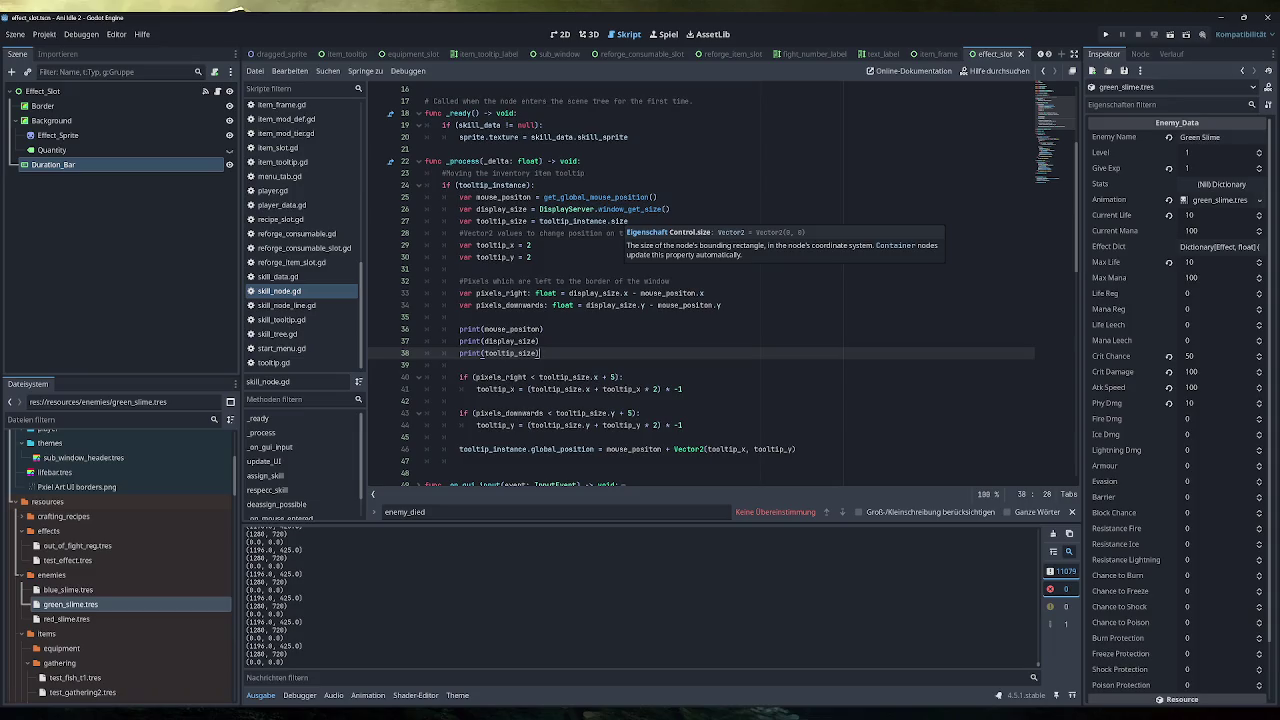
click(378, 377)
Rerun the game to hit the line 40 breakpoint, restart the session, and open Skilltree
key(F5)
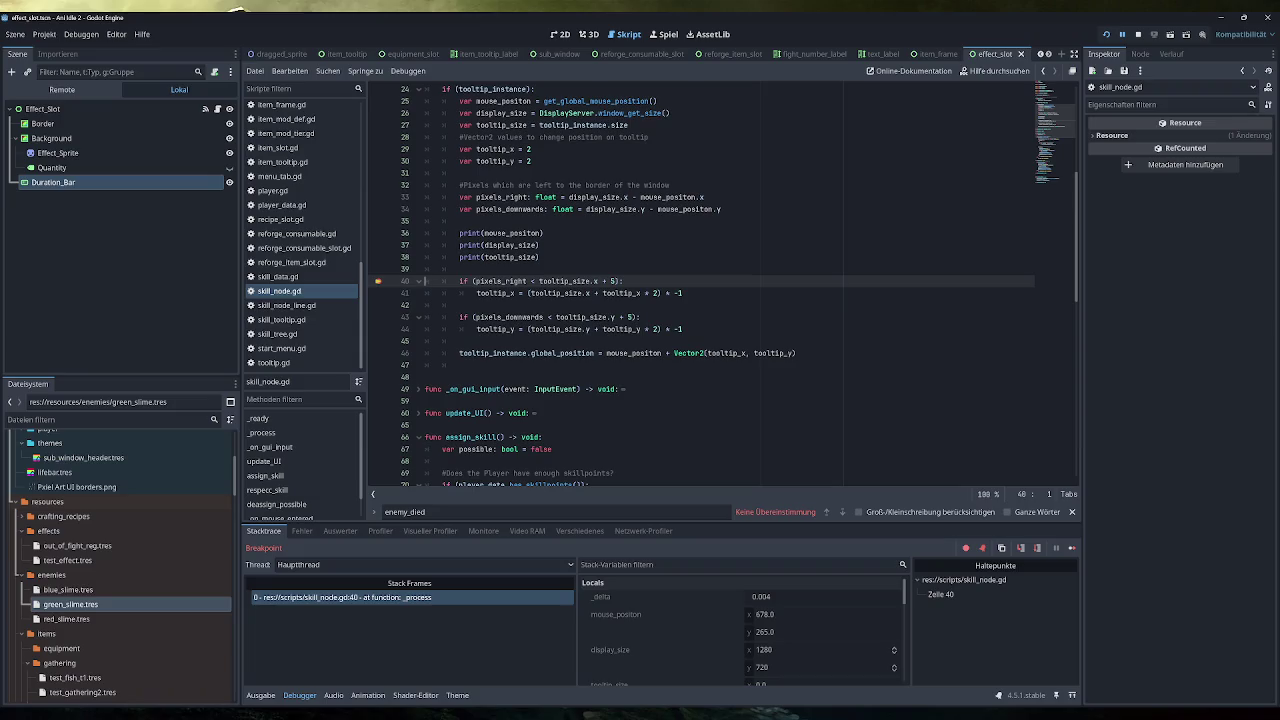
click(1072, 548)
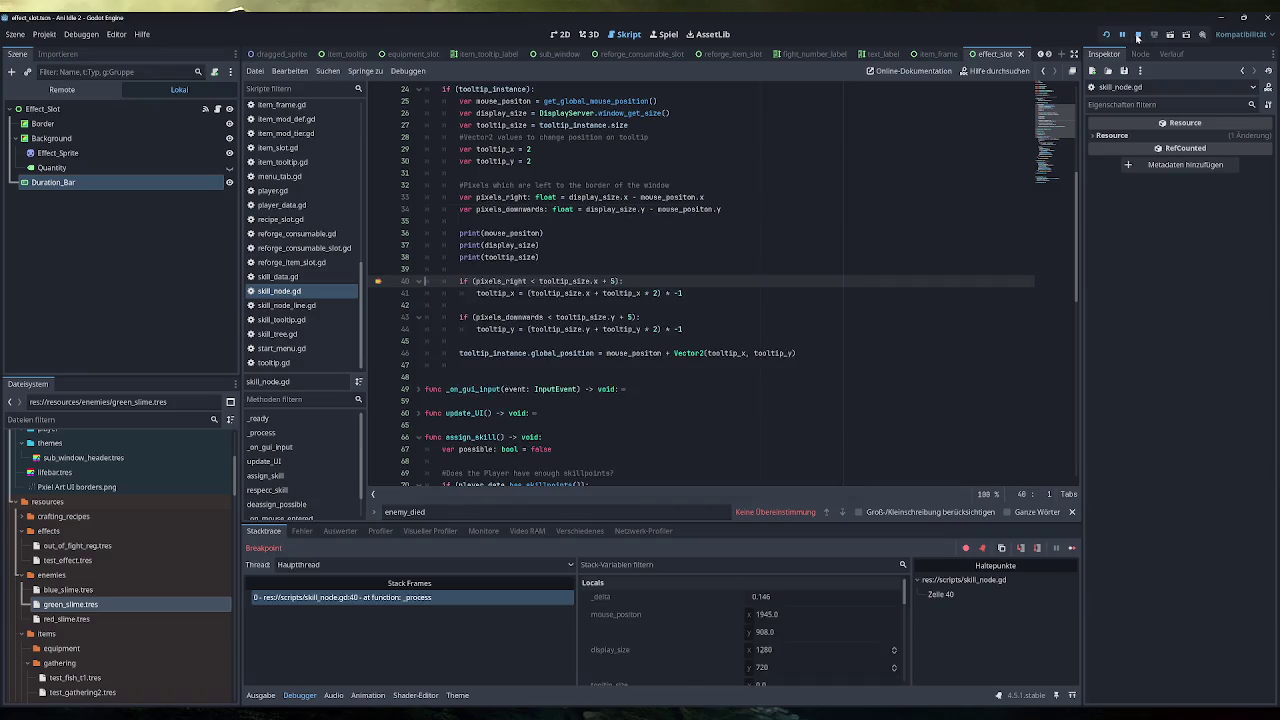
click(1107, 35)
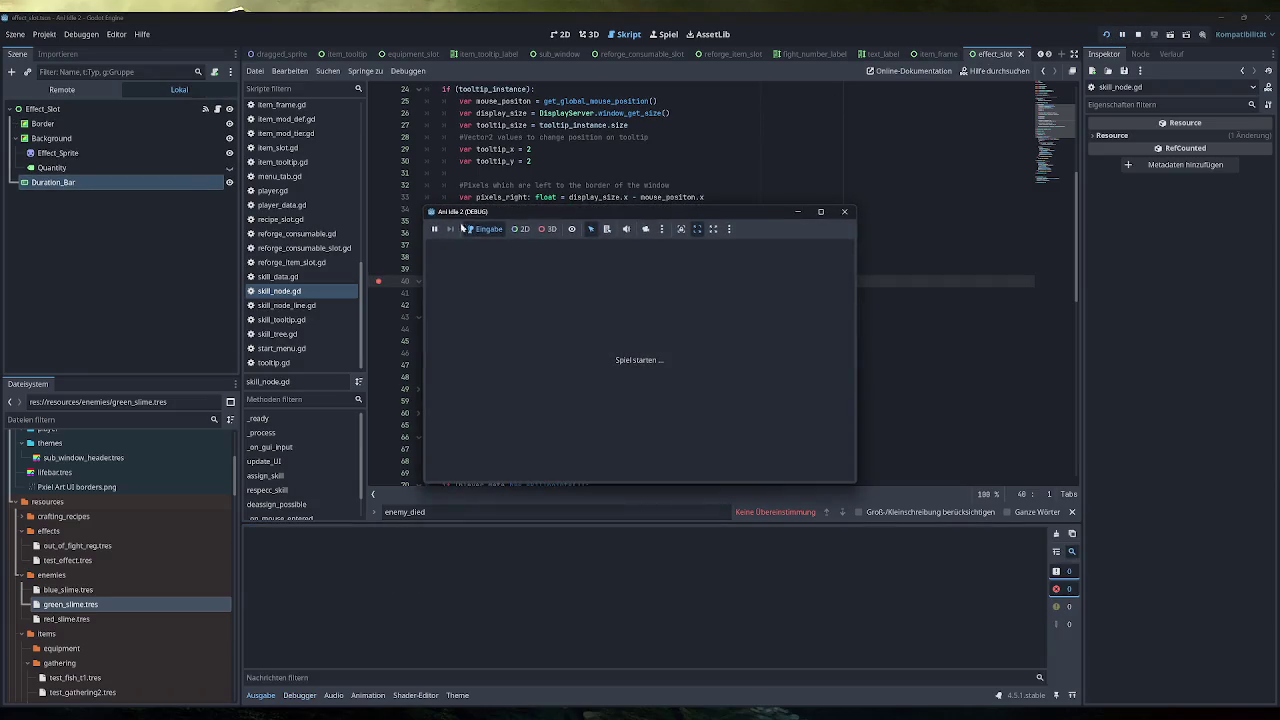
click(464, 287)
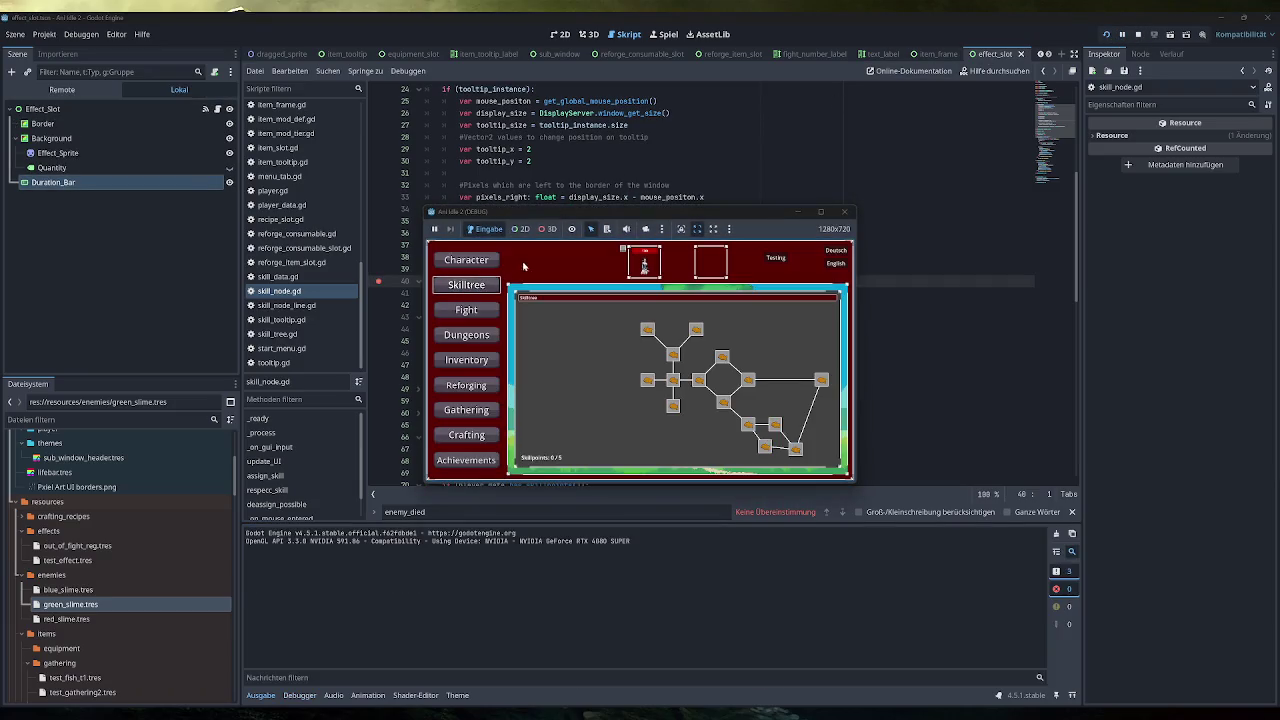
Show the live Remote scene tree and select Skill_Tooltip under Game > Sub_Menu > Skill_Tree
mouse_move(822, 381)
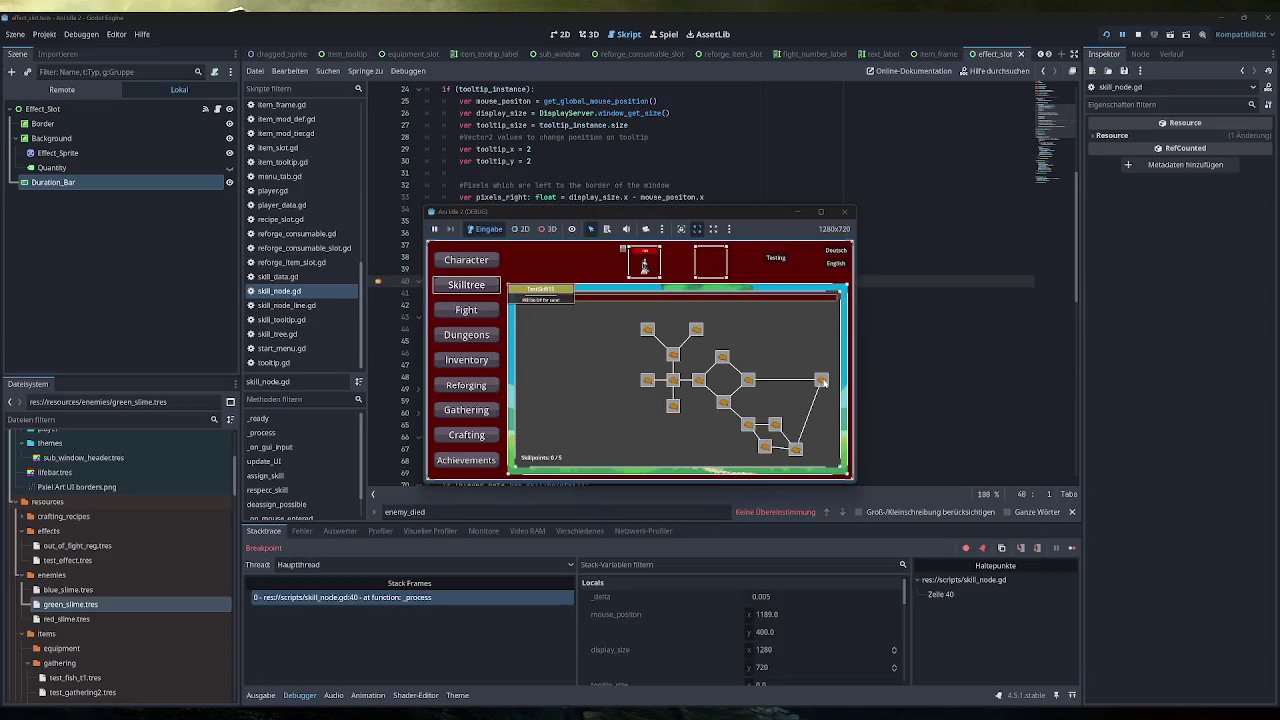
click(62, 89)
click(42, 143)
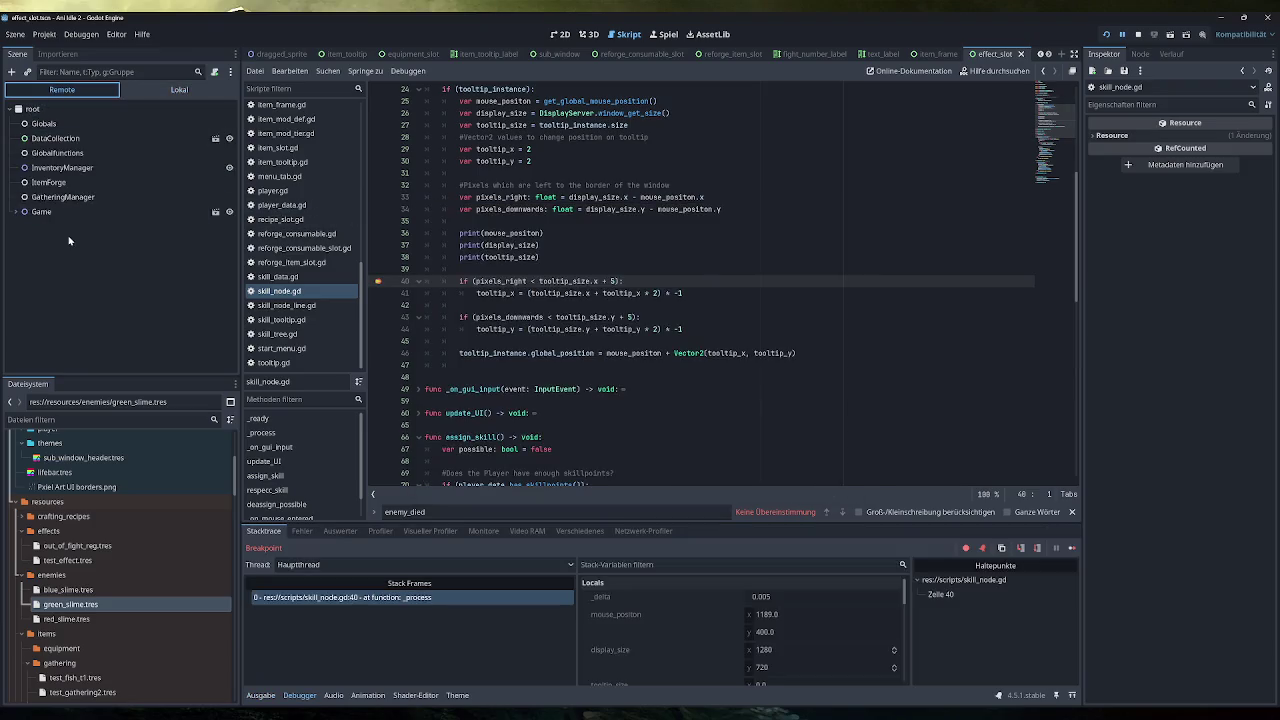
click(60, 334)
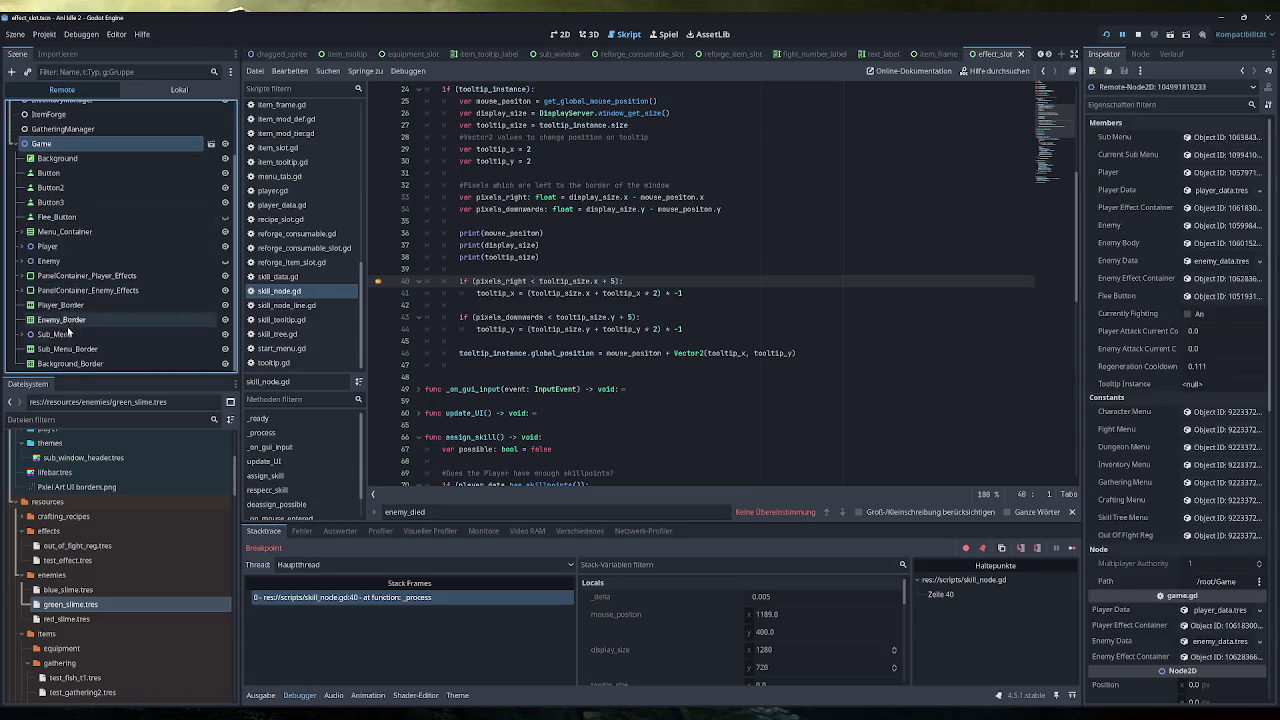
click(58, 334)
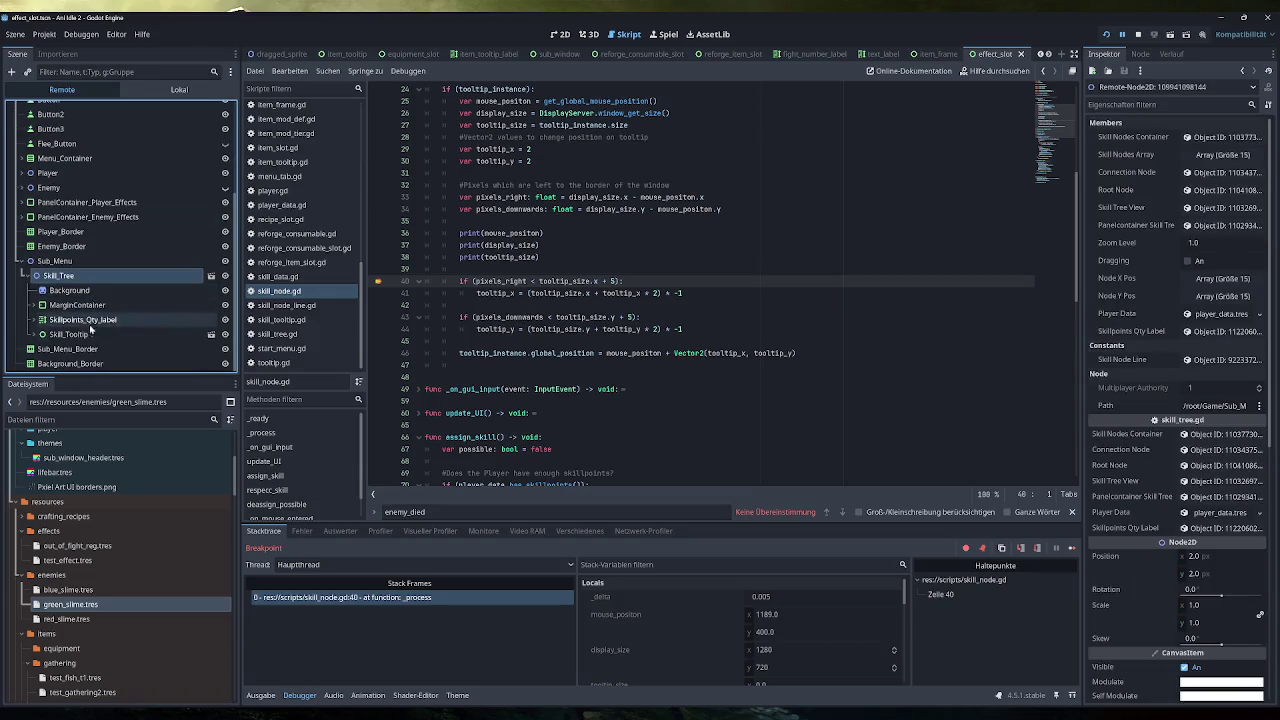
click(86, 338)
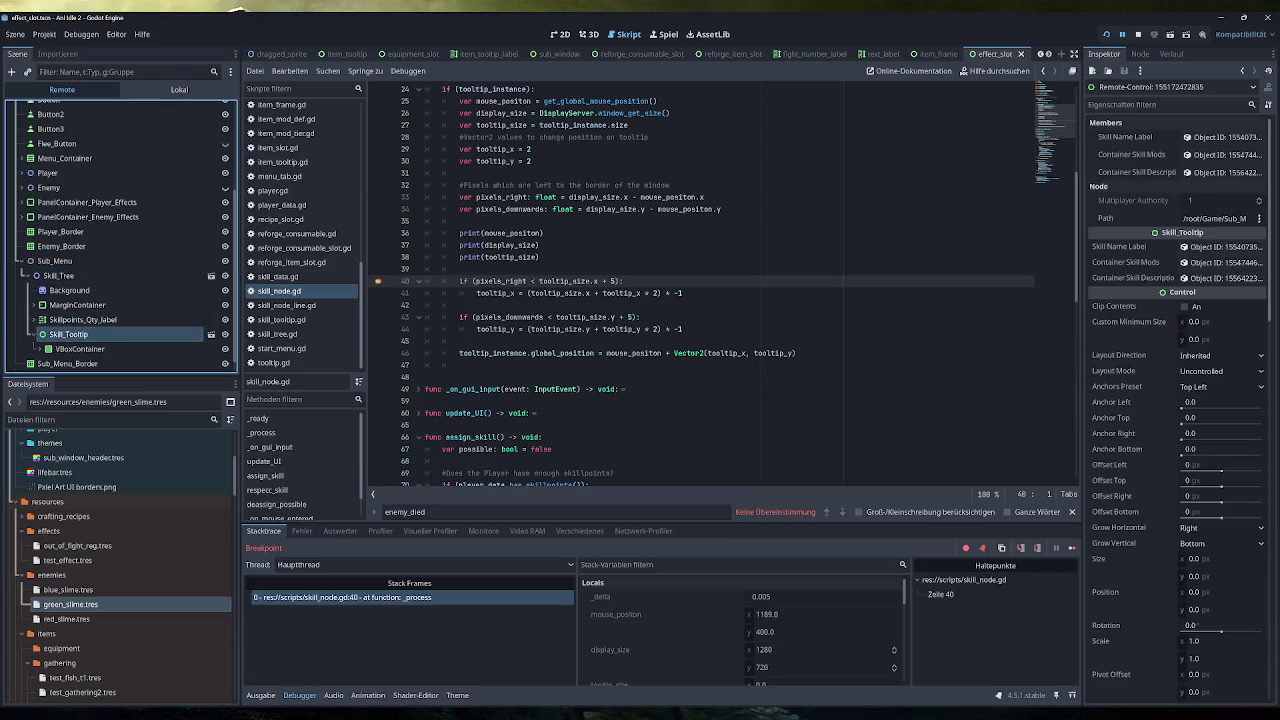
Compare Skill_Tooltip's 0×0 size with its VBoxContainer's 200×61, then stop the debug session
scroll(1173, 343, down, 5)
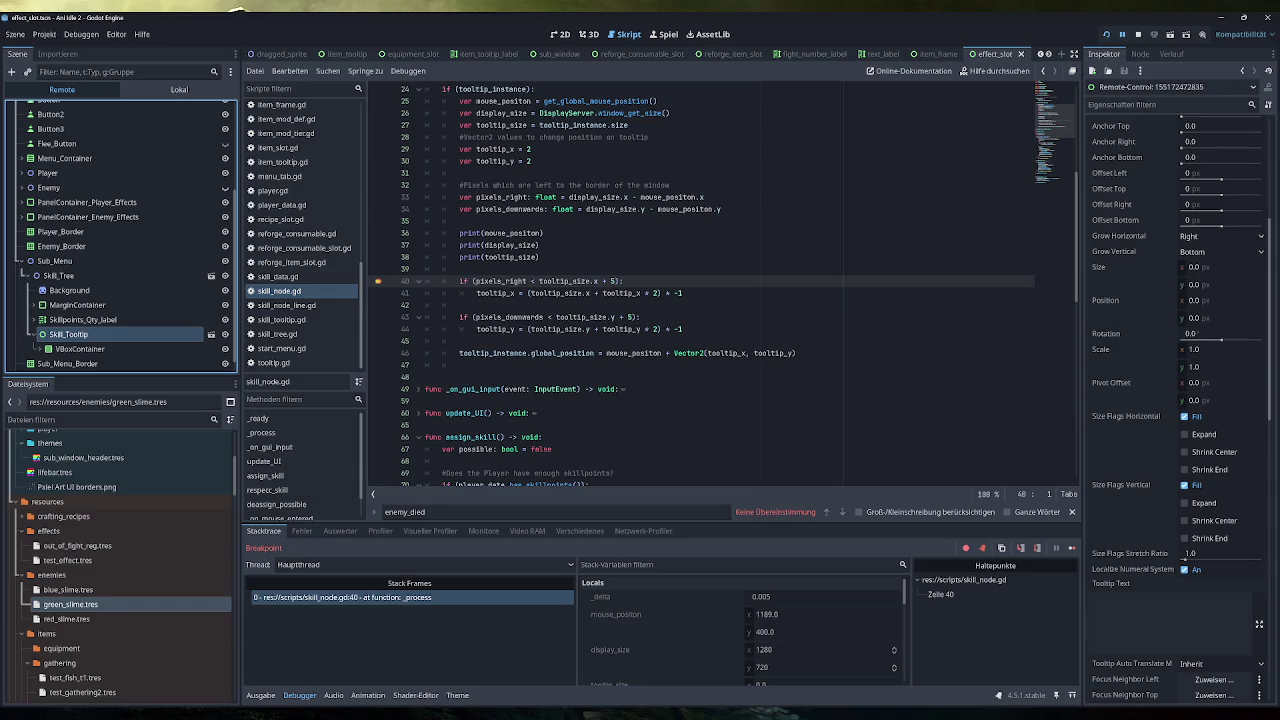
click(88, 349)
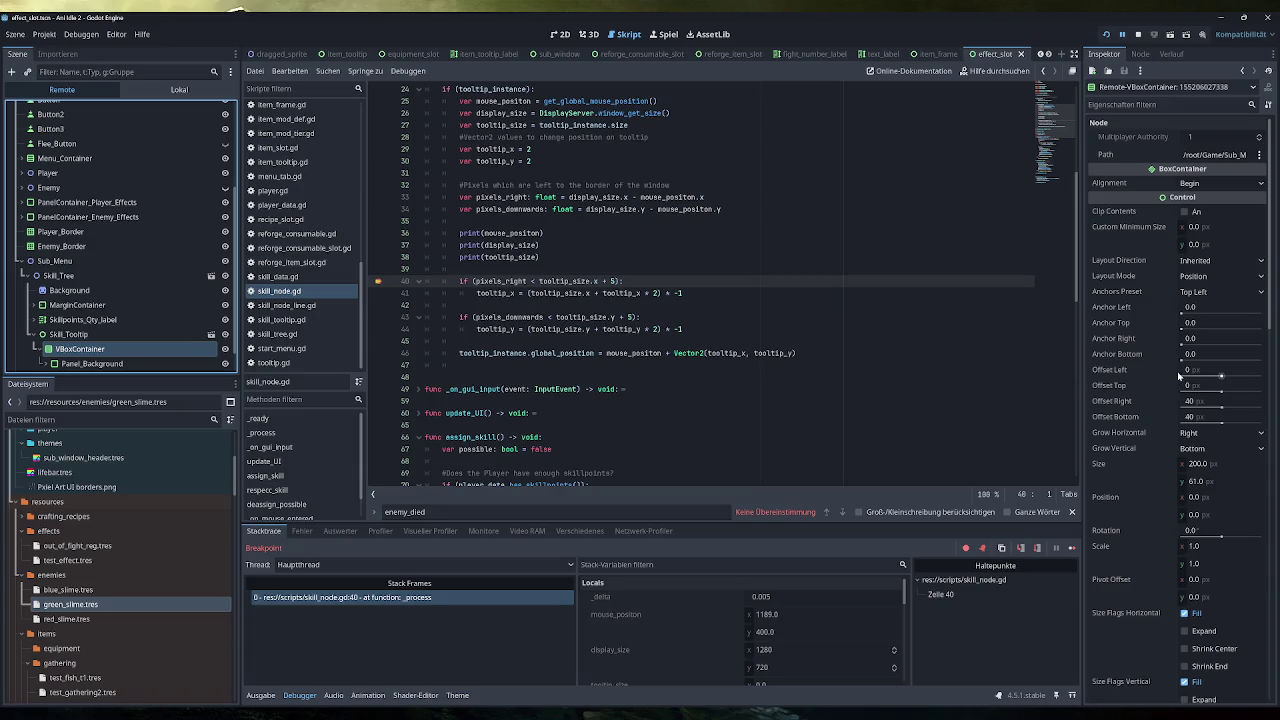
scroll(145, 278, down, 1)
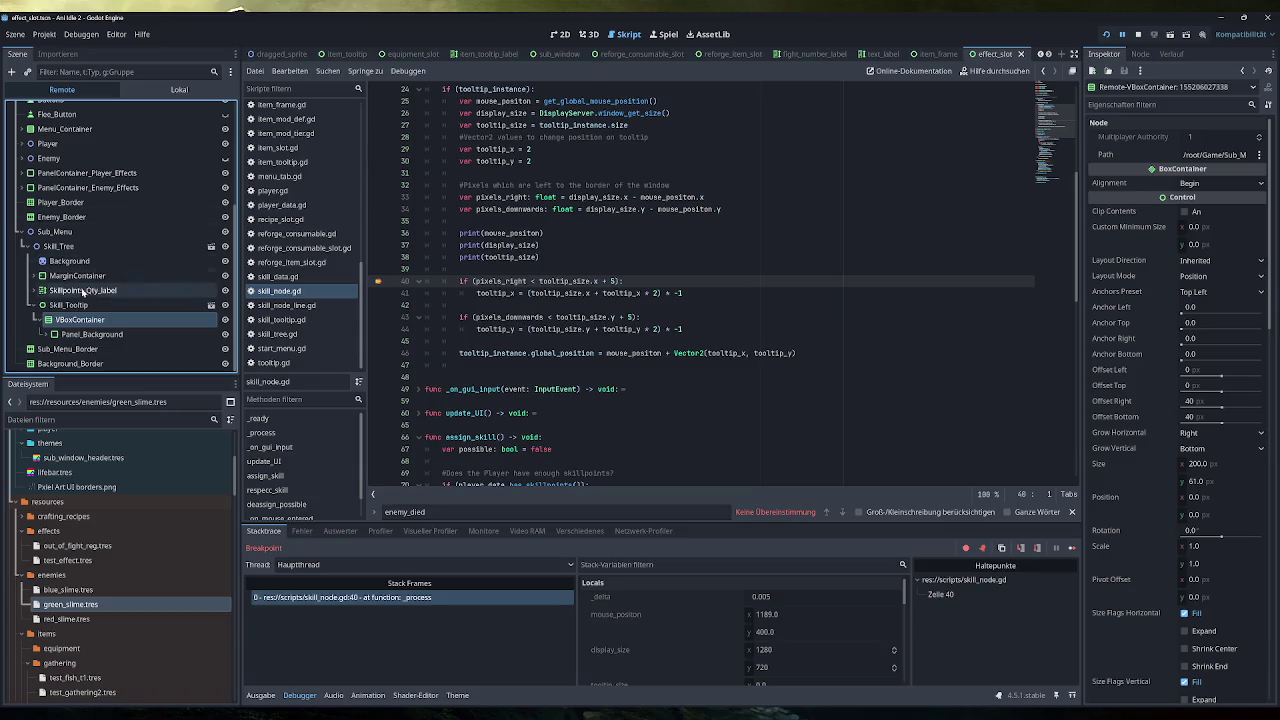
click(90, 335)
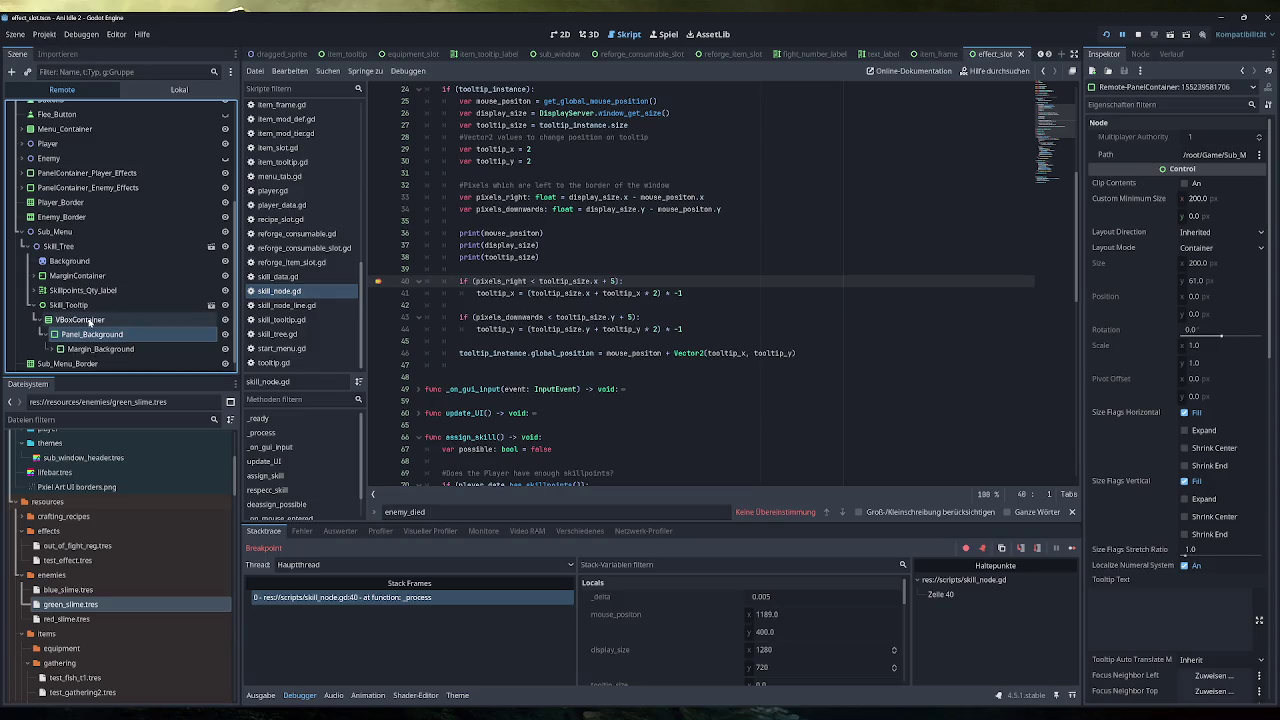
click(88, 320)
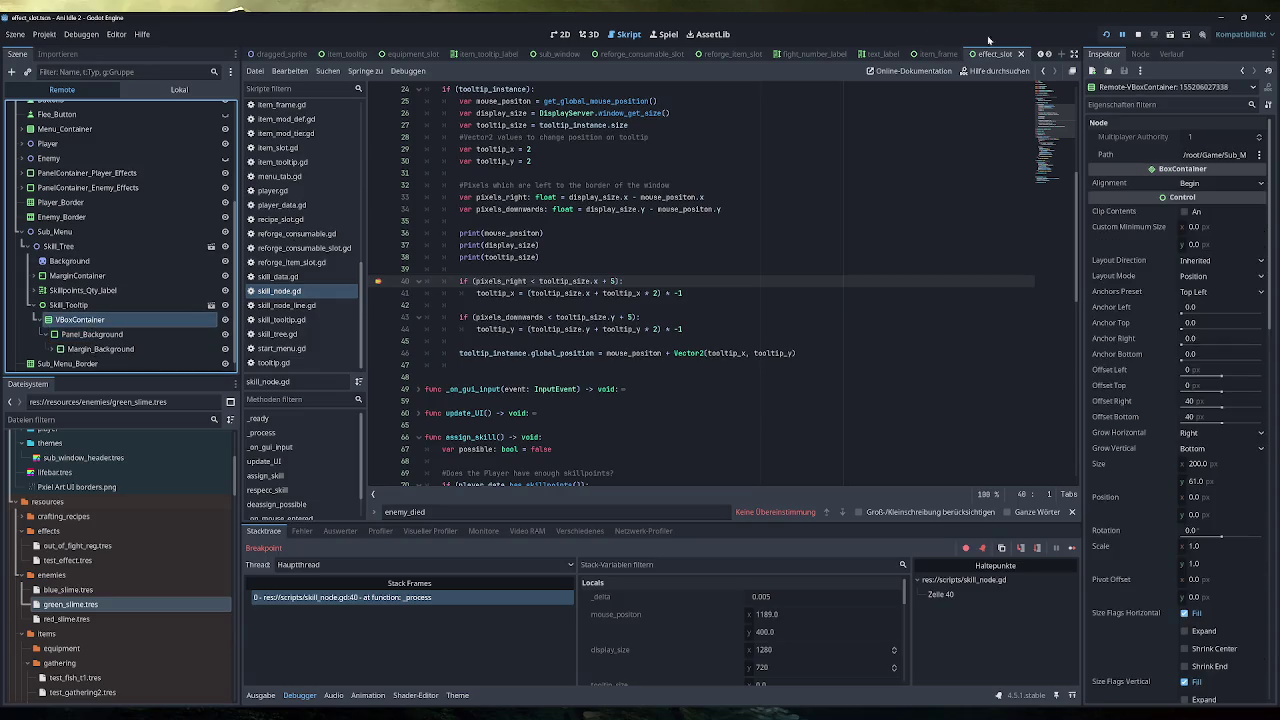
click(1138, 34)
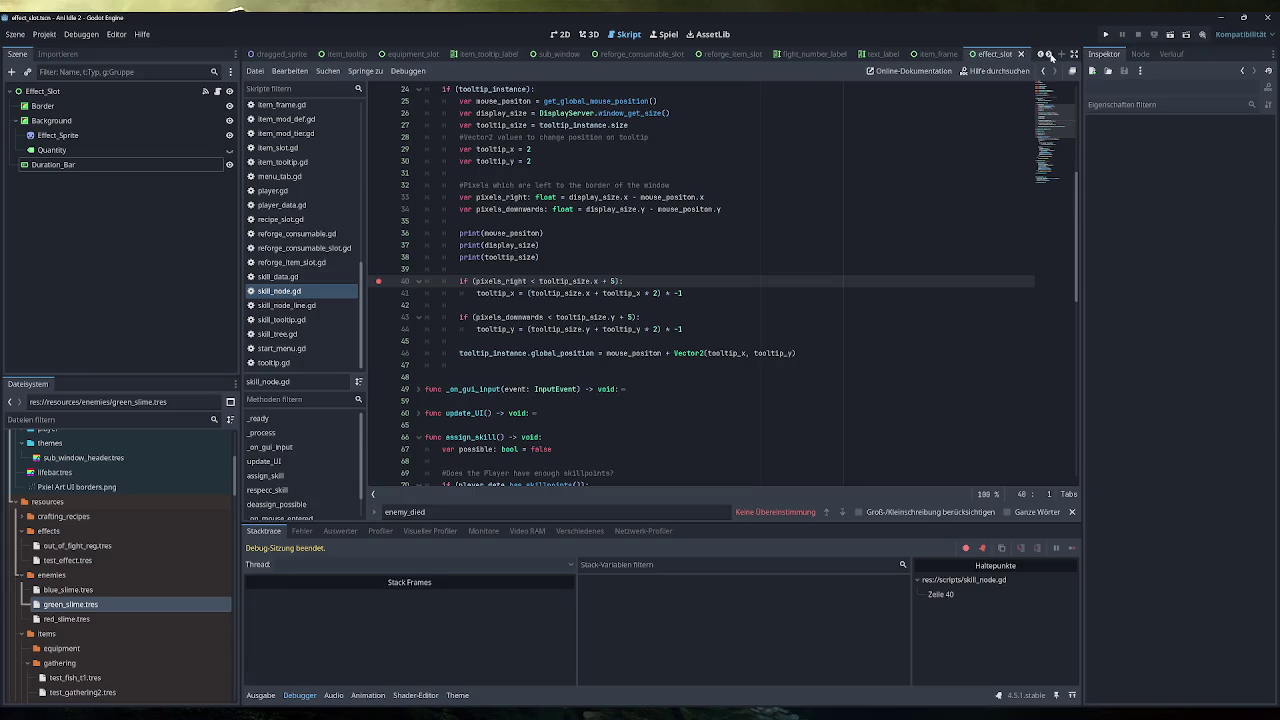
Scroll through the open script tabs and place the cursor at the end of line 39
click(1049, 55)
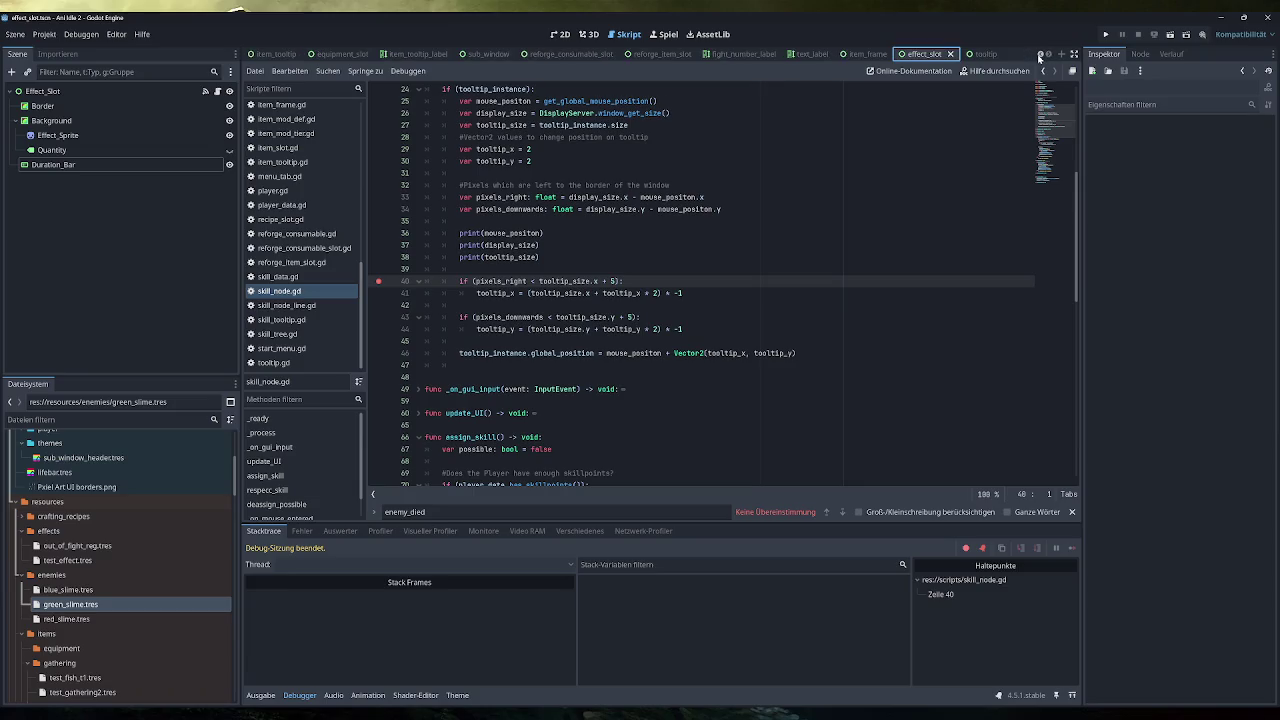
click(1040, 56)
click(1040, 56)
click(1040, 56)
click(1040, 56)
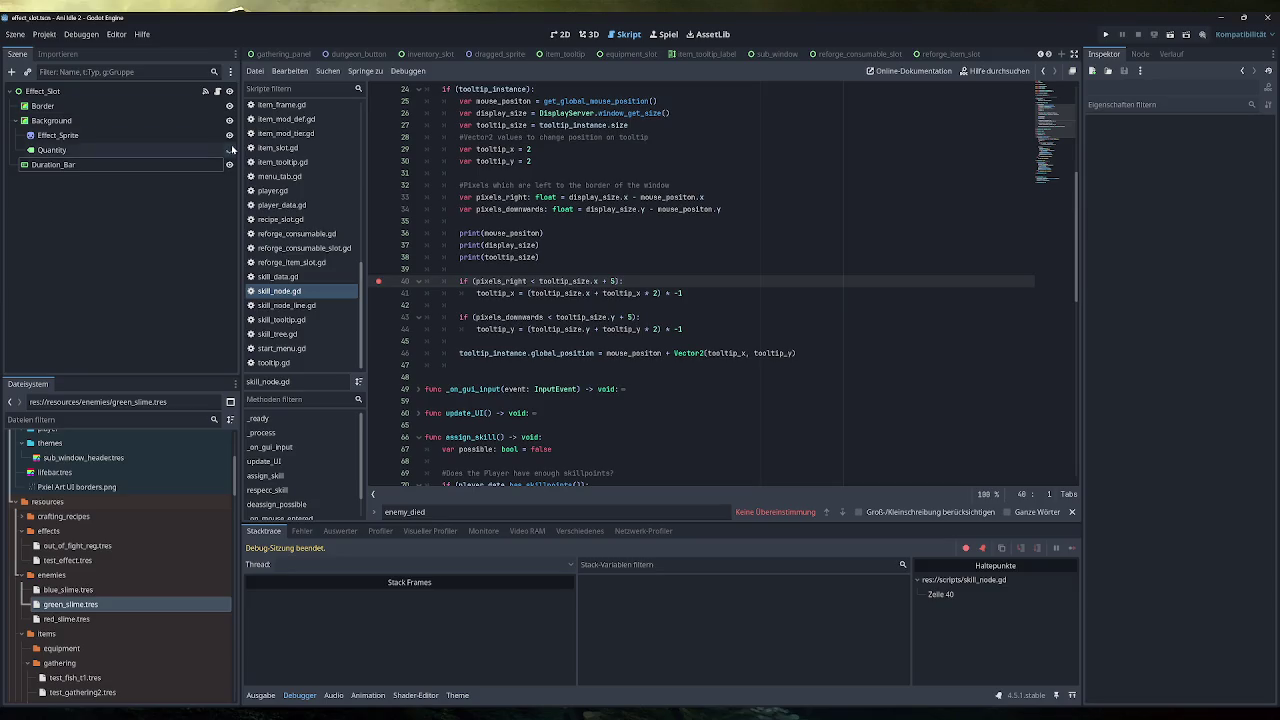
click(460, 269)
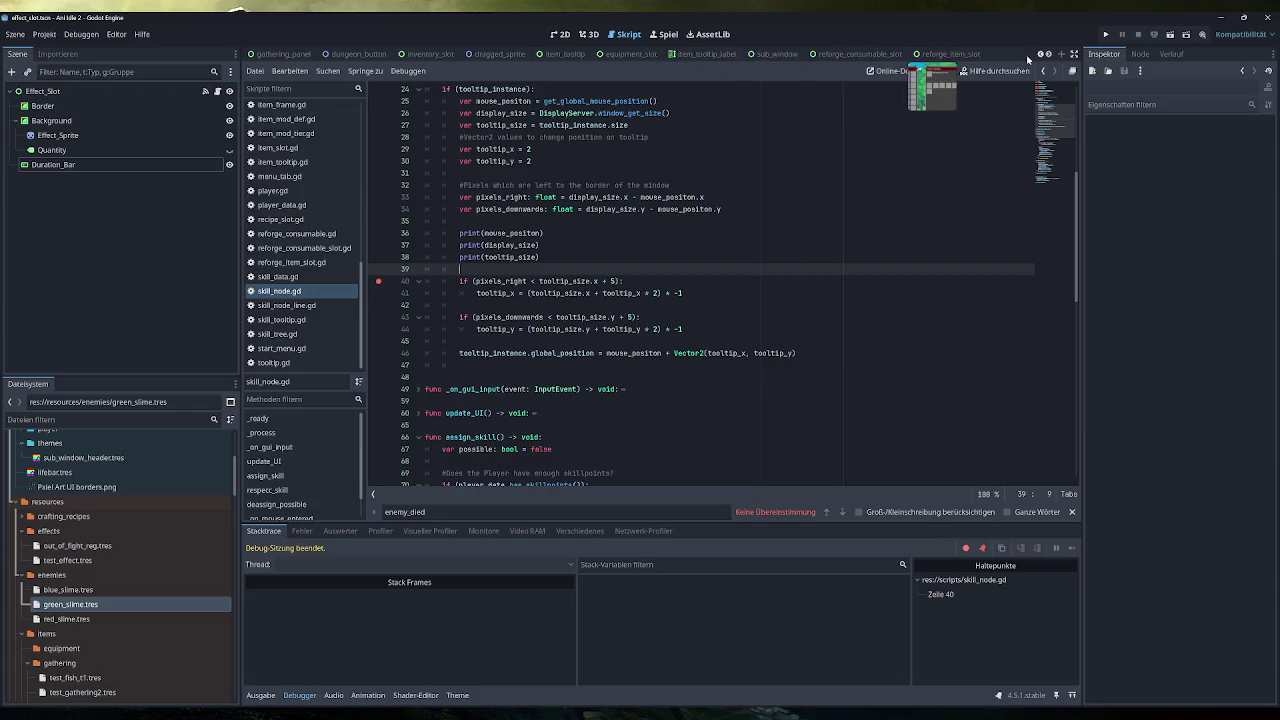
click(1047, 54)
click(1047, 54)
click(1047, 54)
click(1047, 54)
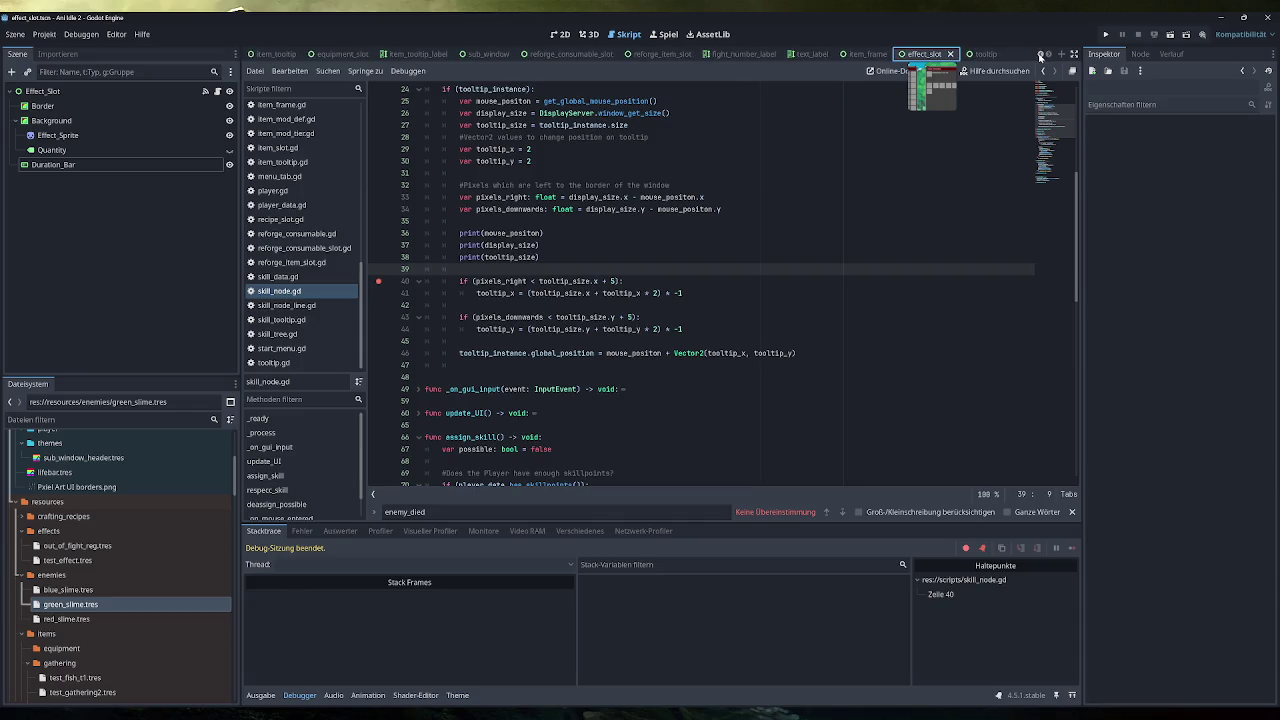
Open skill_tooltip.tscn in the 2D workspace and select its VBoxContainer
scroll(105, 583, down, 8)
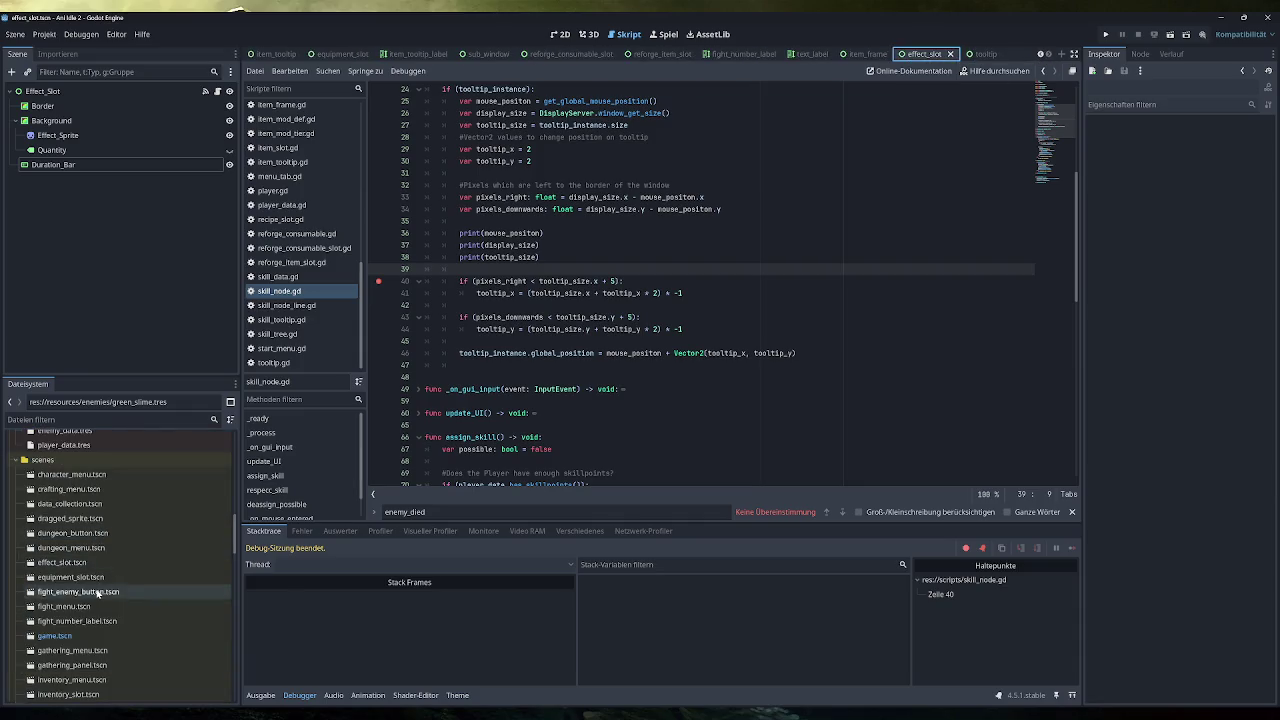
scroll(88, 609, down, 5)
double_click(70, 623)
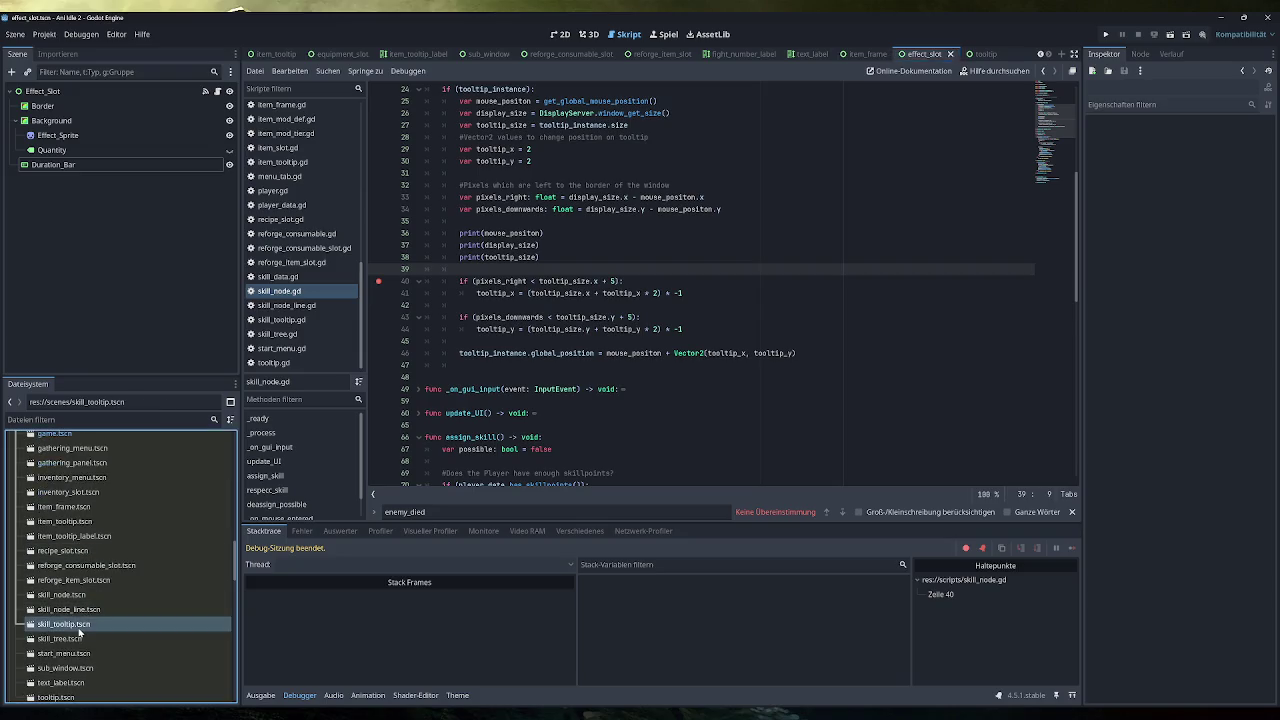
click(560, 34)
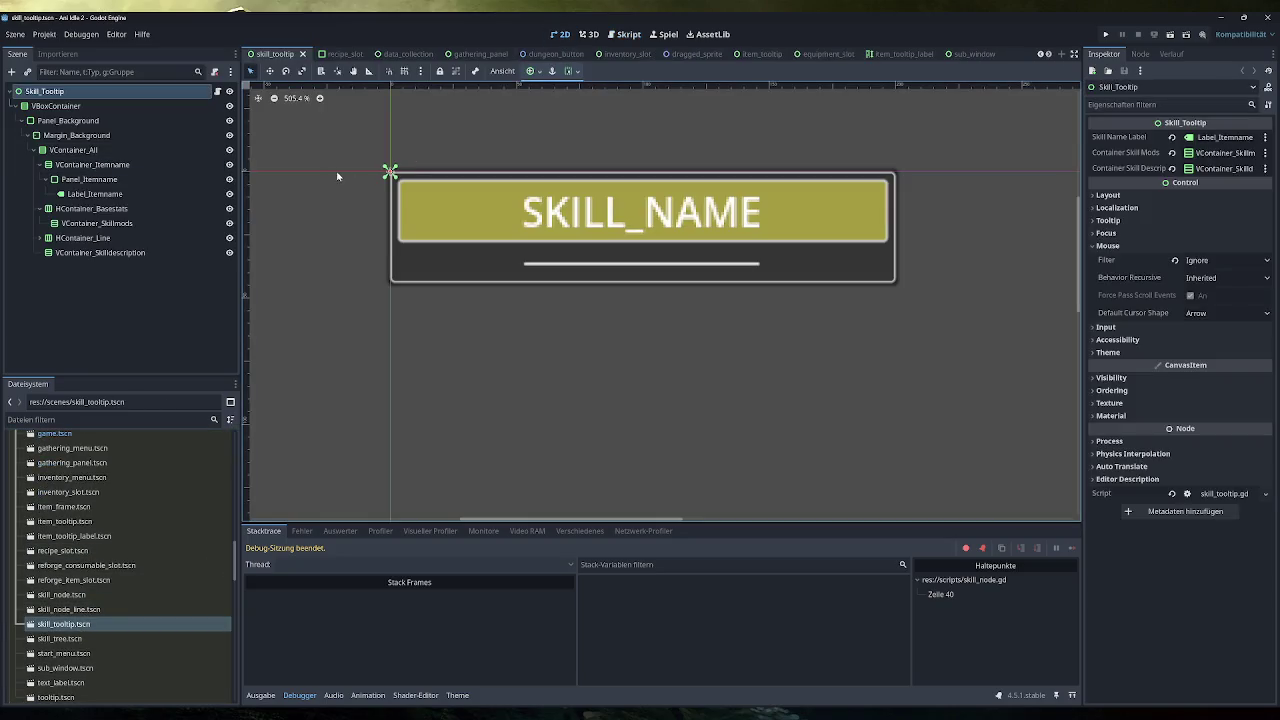
click(72, 106)
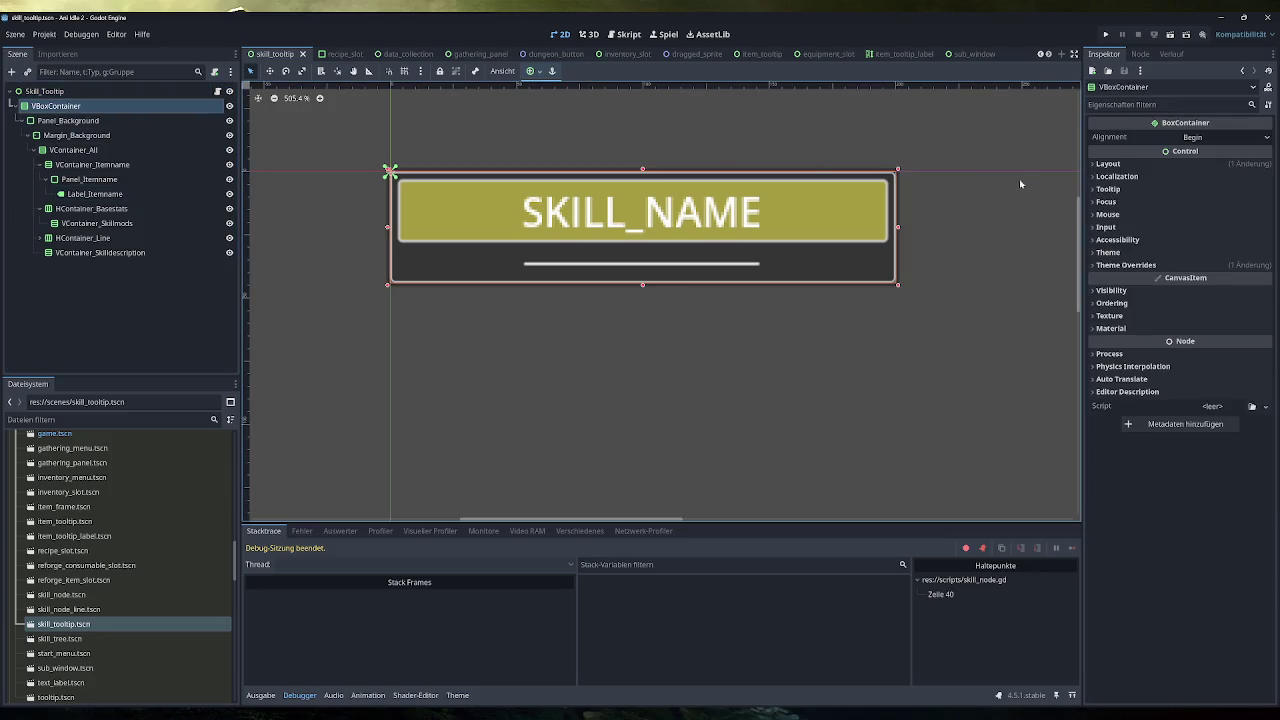
click(1128, 164)
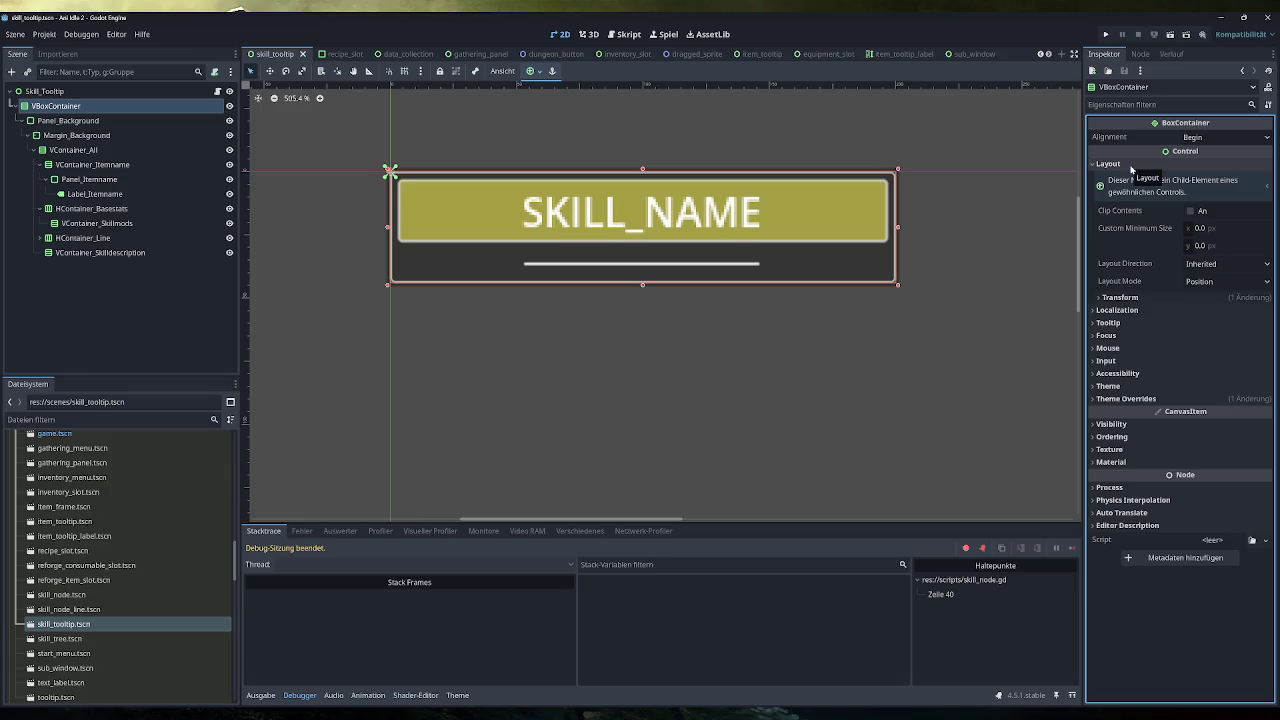
click(1140, 297)
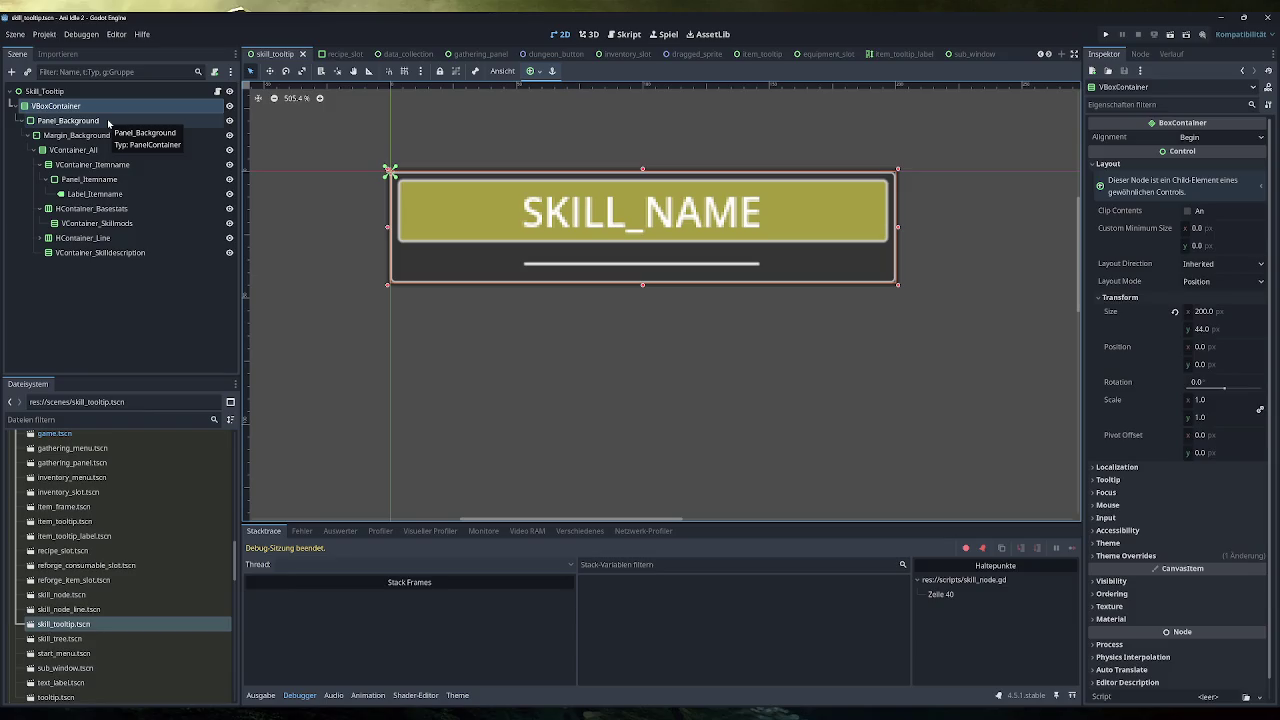
click(108, 121)
click(108, 106)
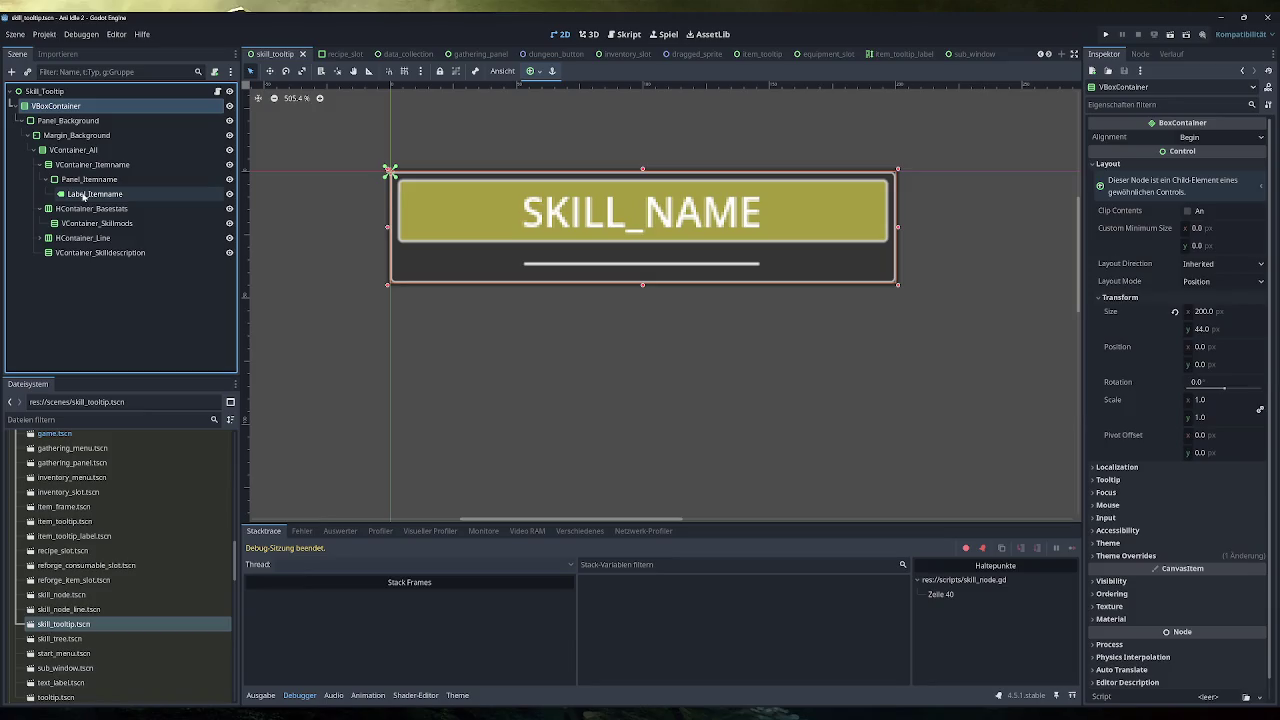
click(84, 195)
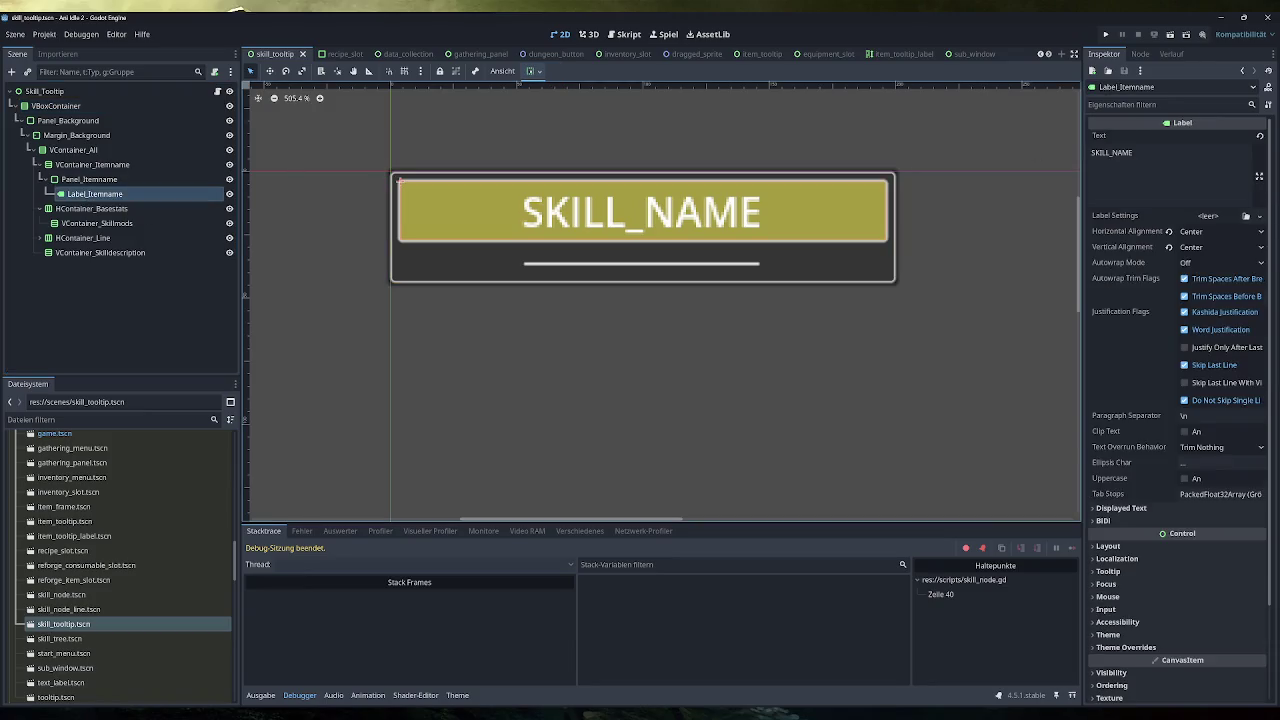
click(1150, 160)
text(sssssssss)
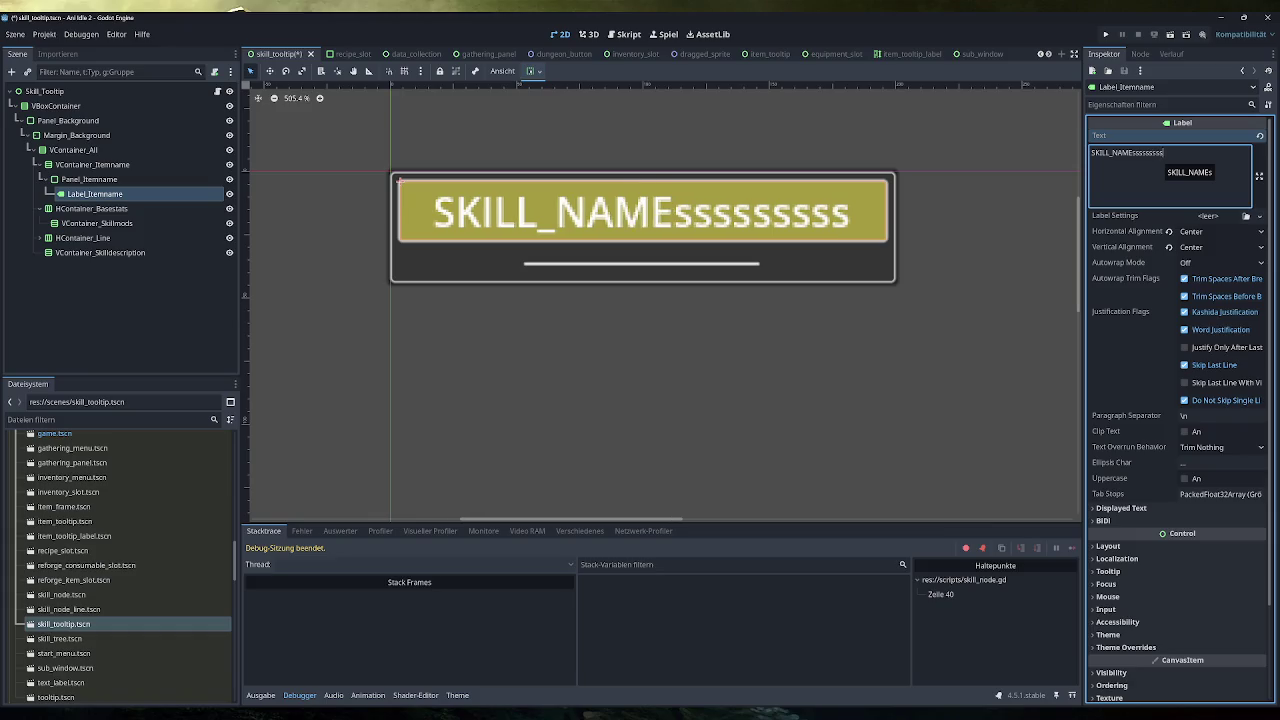
text(ssssssss)
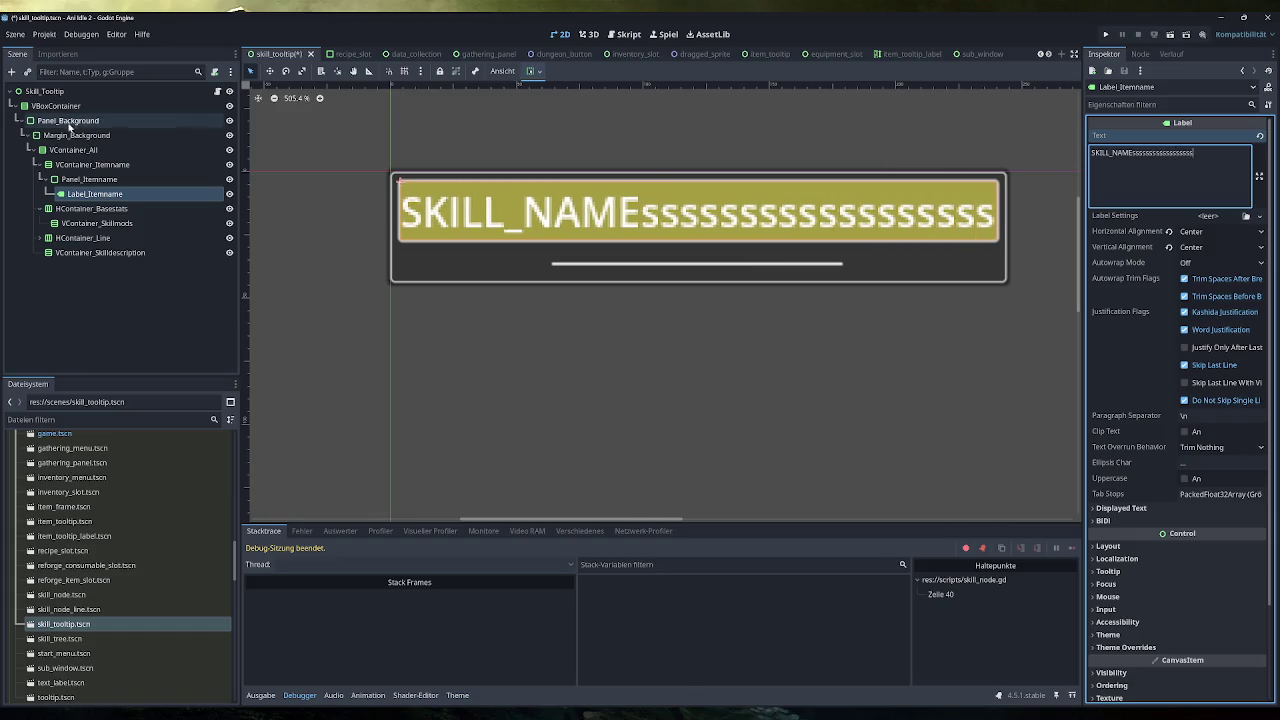
click(74, 107)
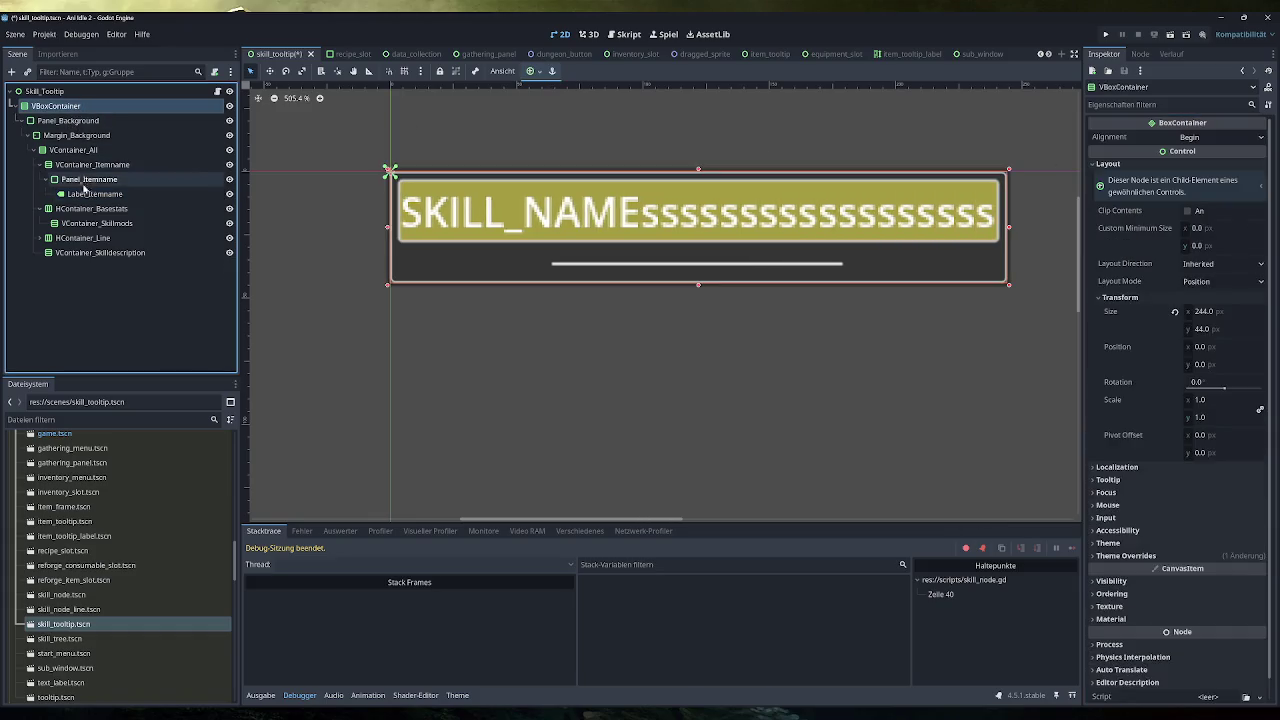
click(95, 193)
click(1193, 153)
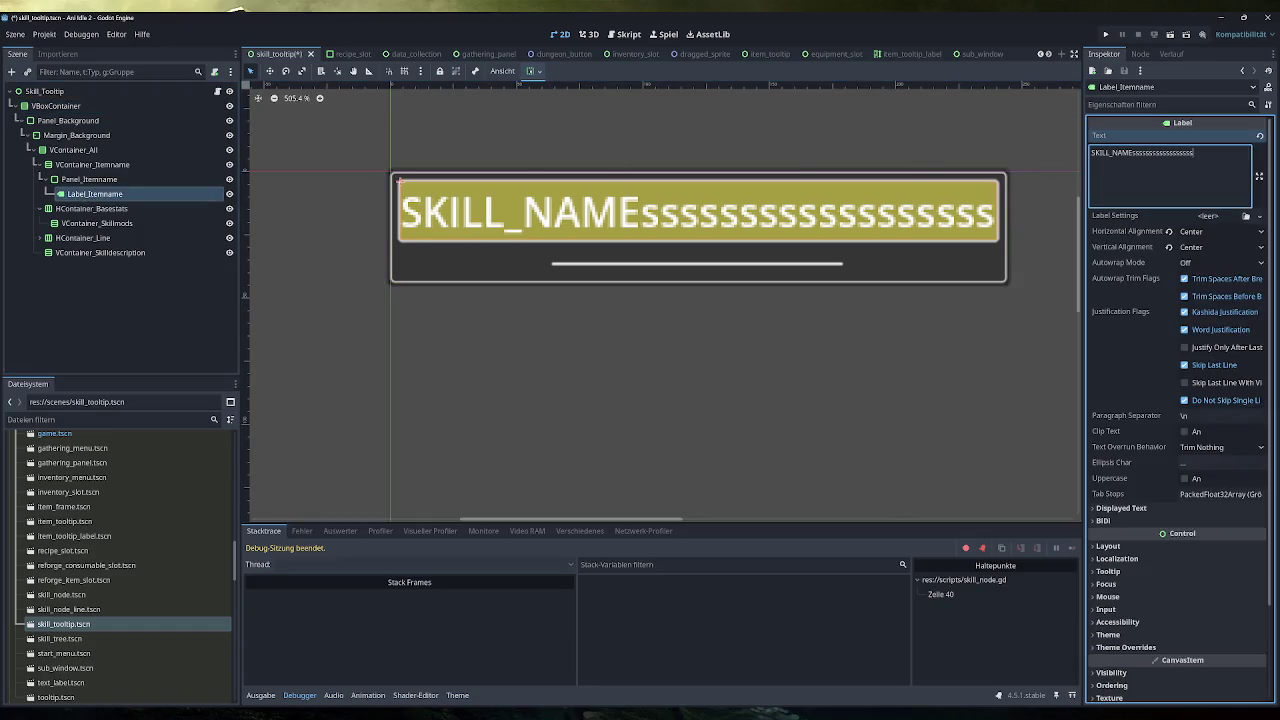
key(BackSpace)
key(BackSpace)
key(BackSpace)
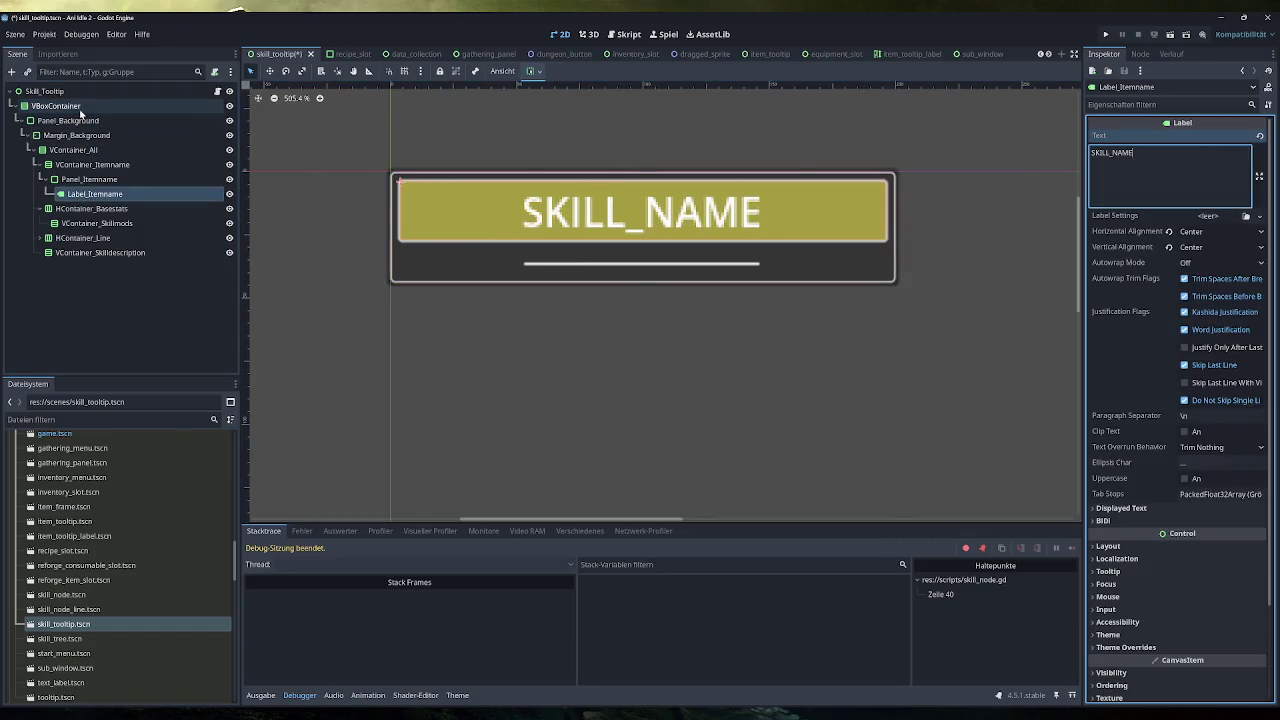
click(80, 108)
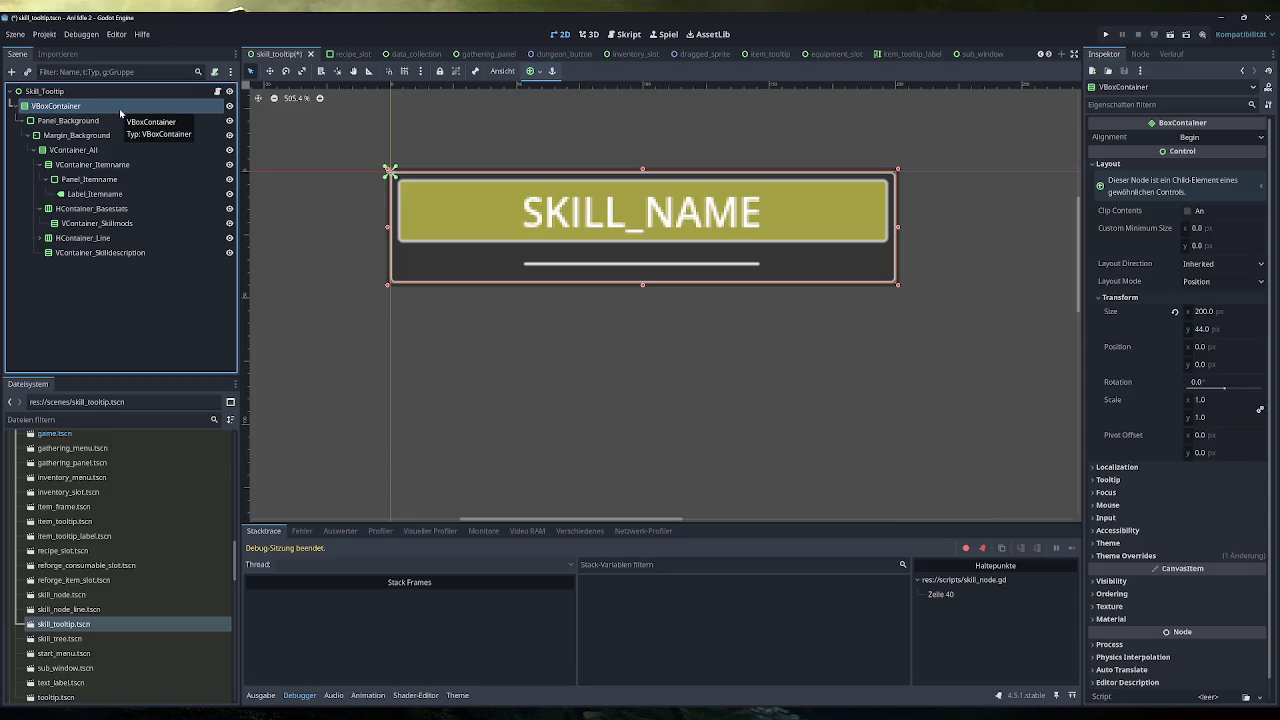
click(98, 92)
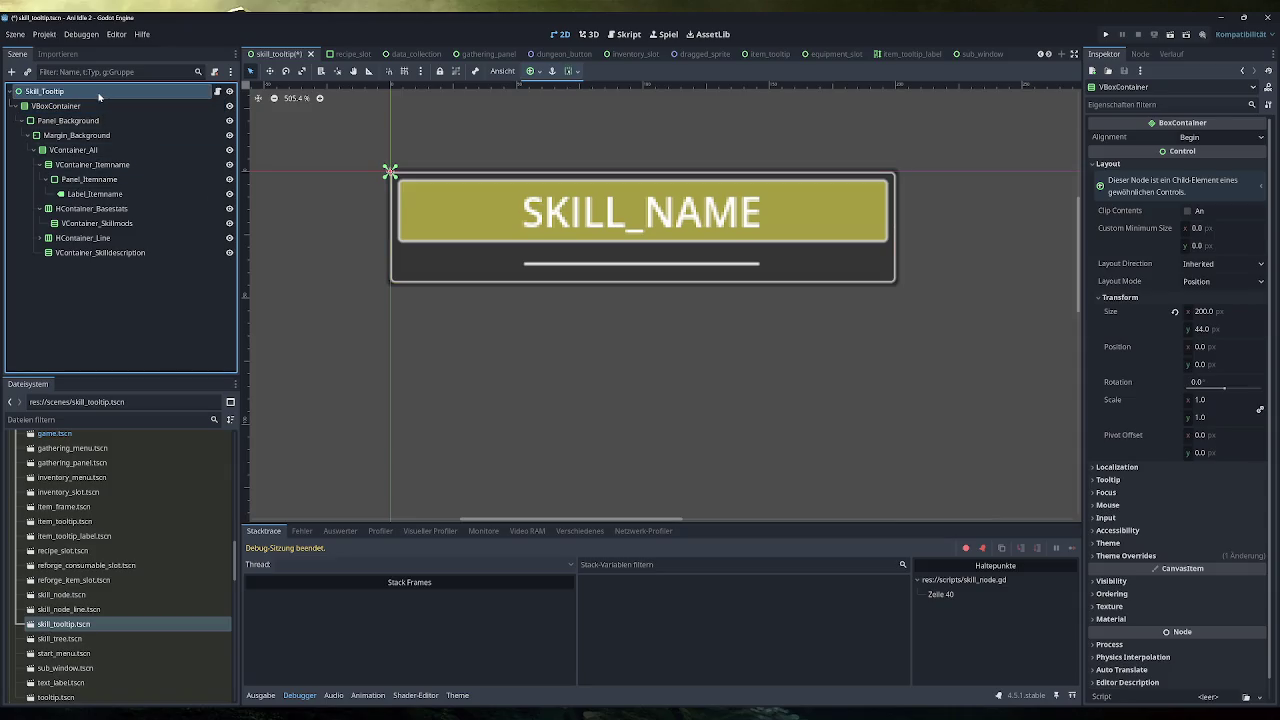
click(60, 106)
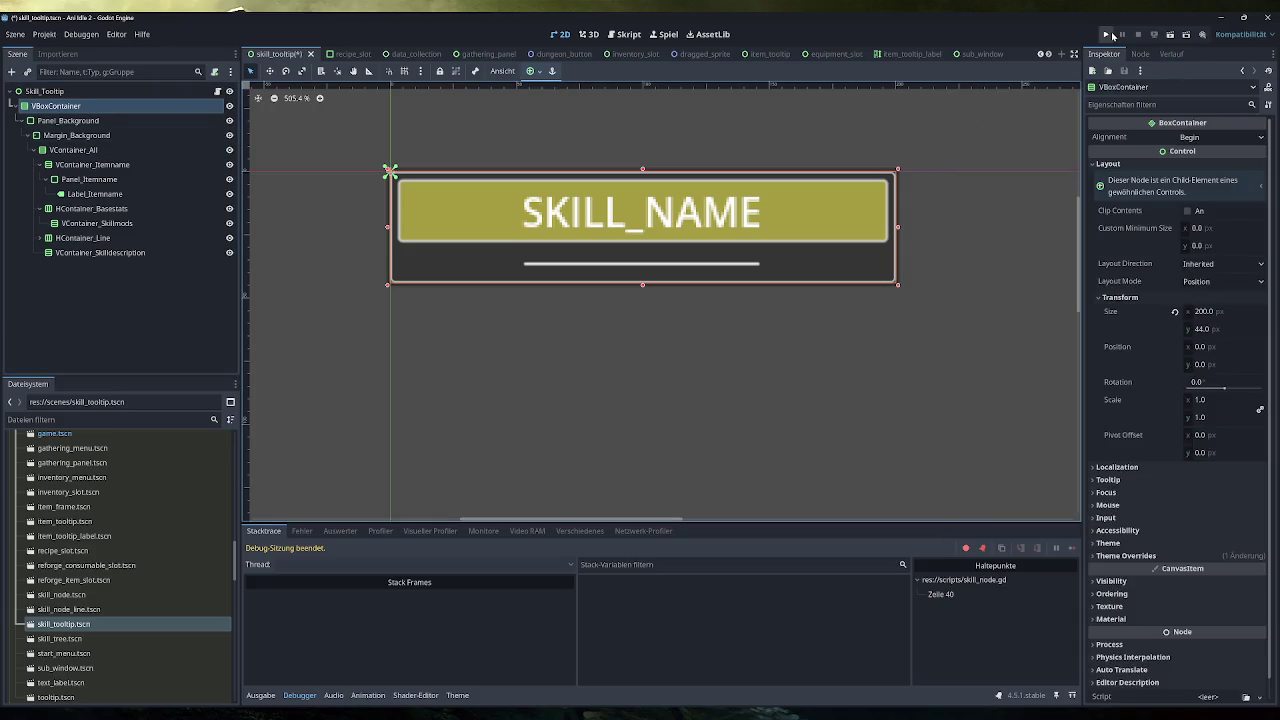
On line 27 of skill_node.gd, read tooltip_size from tooltip_instance.get_child(0).size, save, and run the game
click(627, 34)
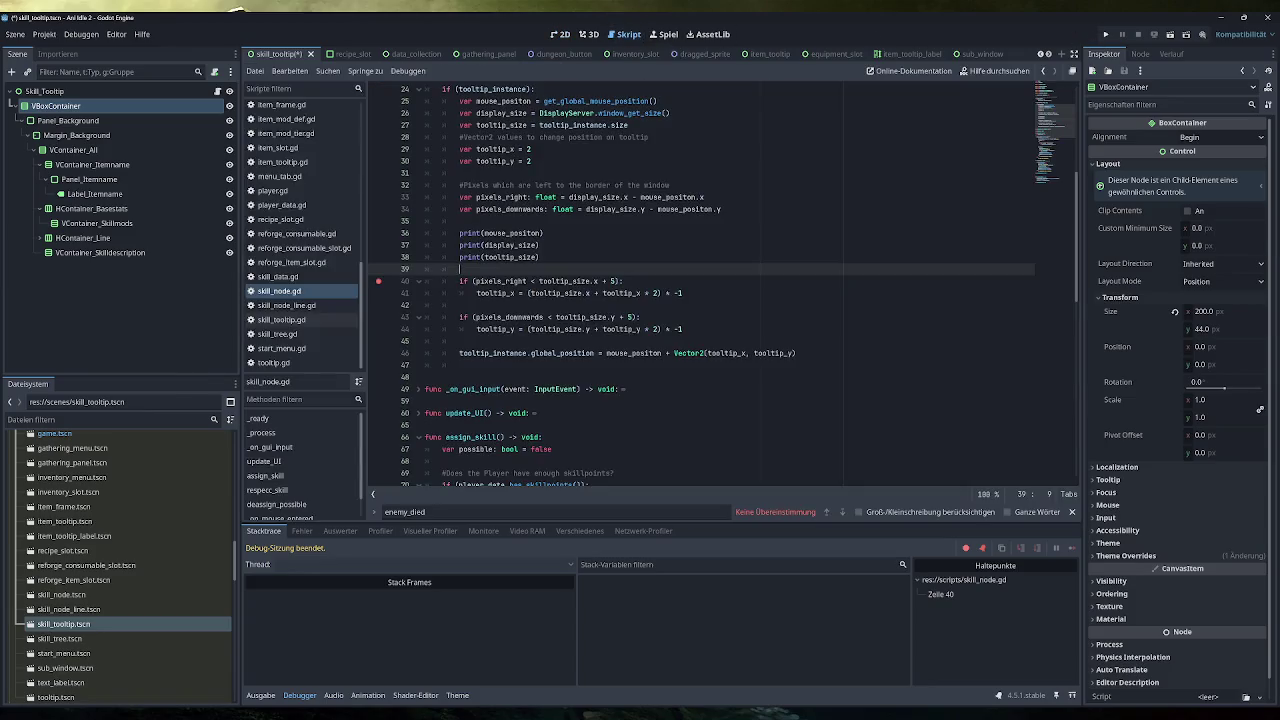
scroll(720, 284, up, 2)
click(628, 197)
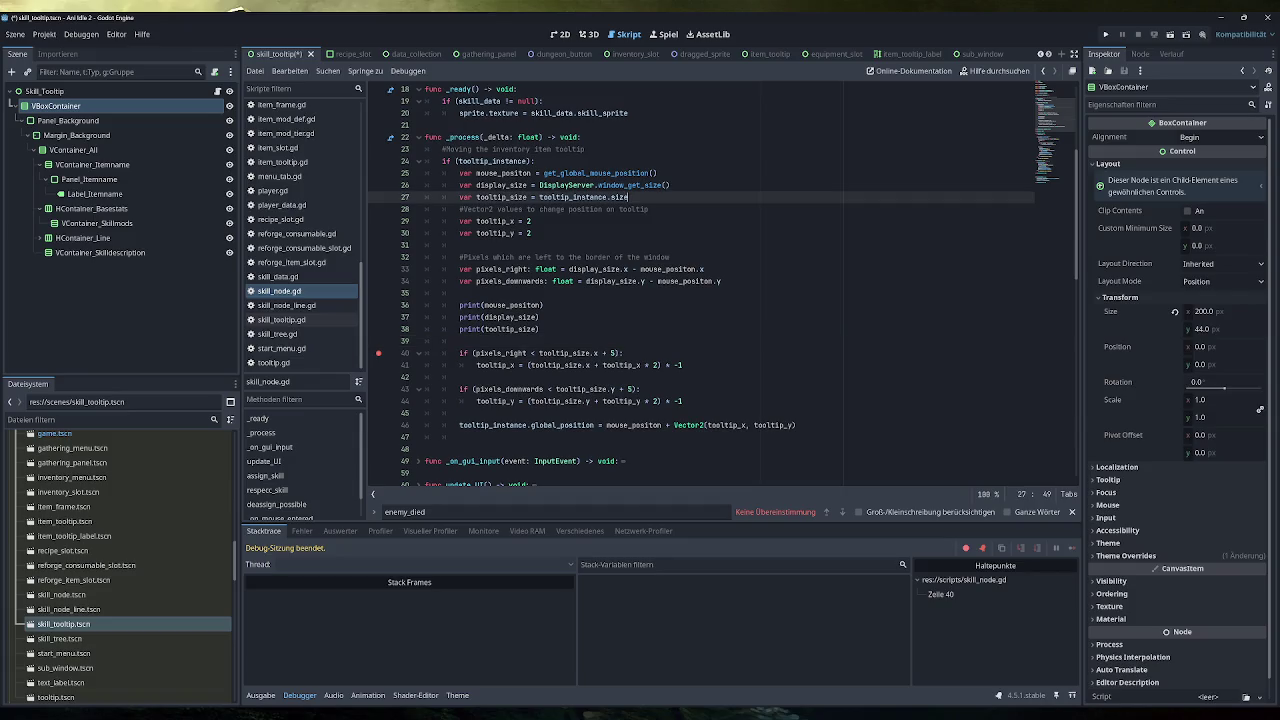
double_click(620, 197)
text(get)
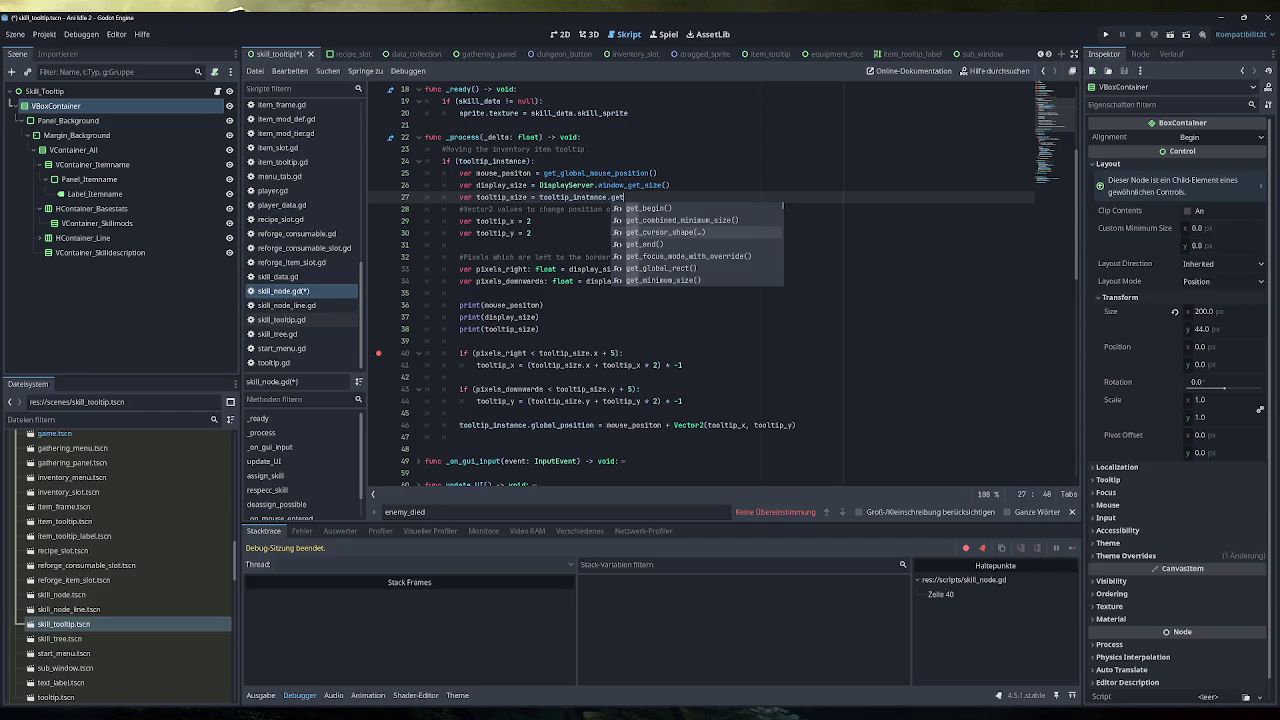
text(_child()
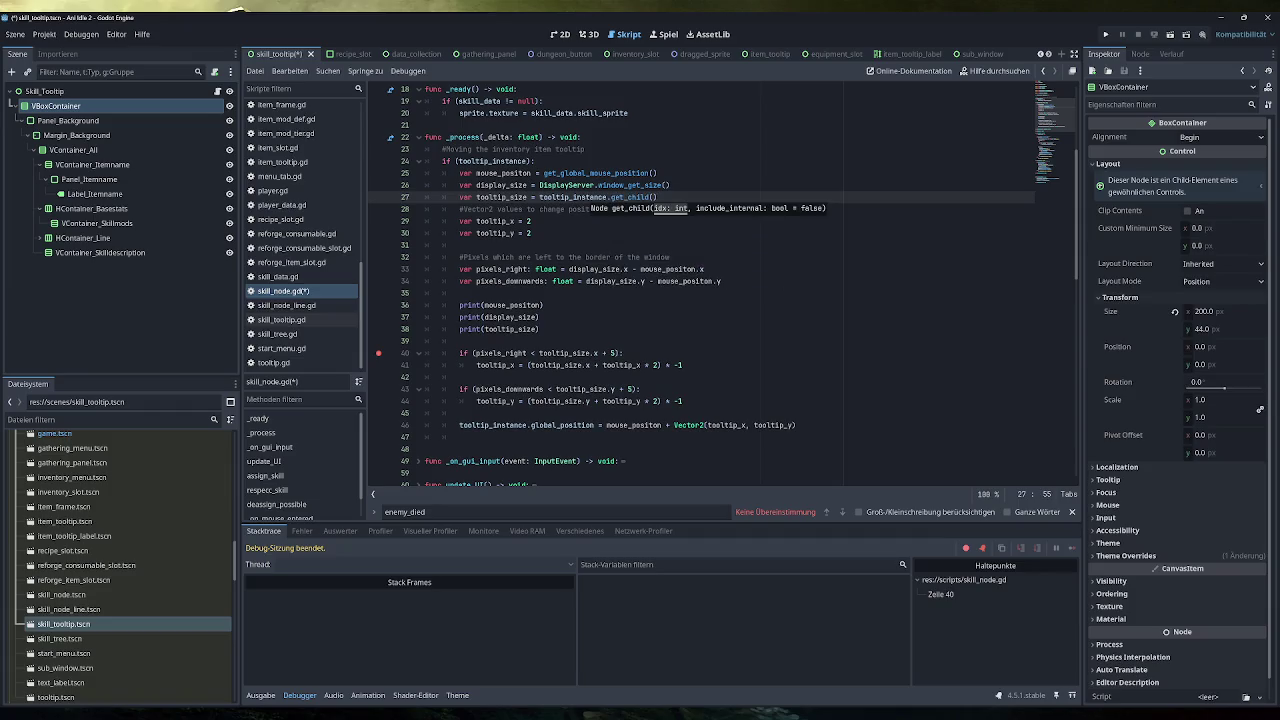
text(0)
text().size)
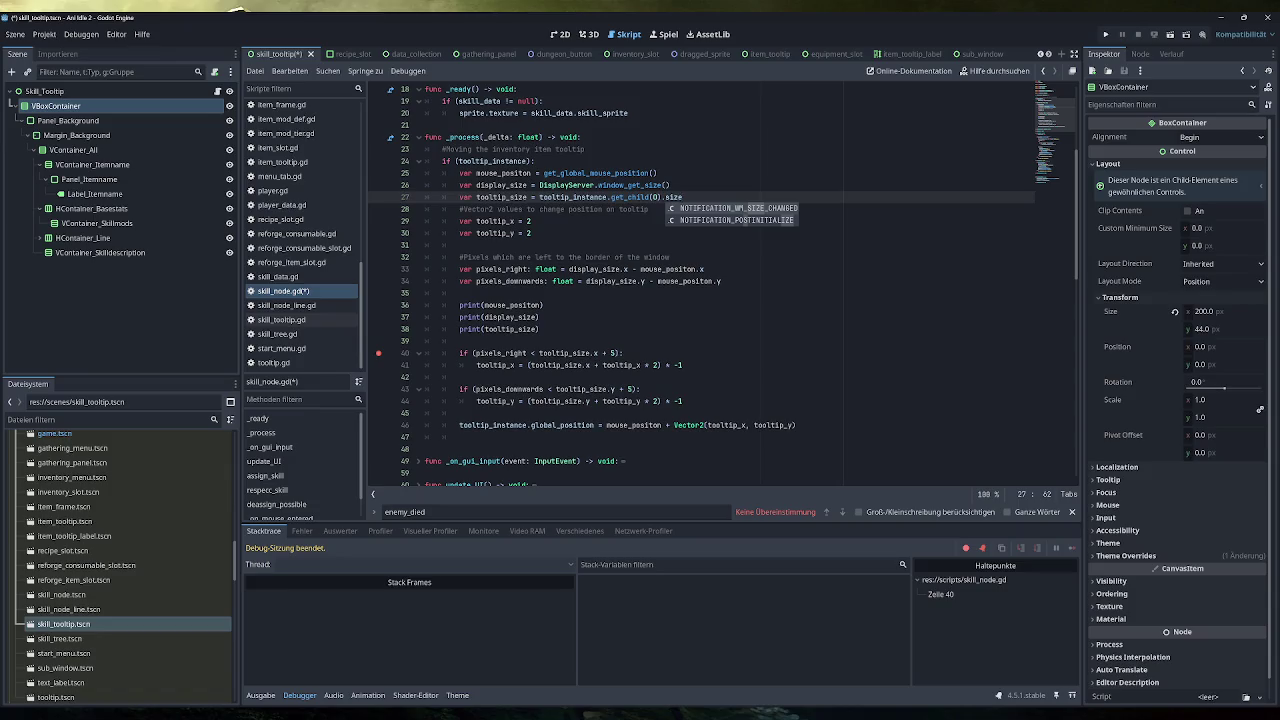
key(Escape)
key(ctrl+shift+Left)
key(BackSpace)
key(BackSpace)
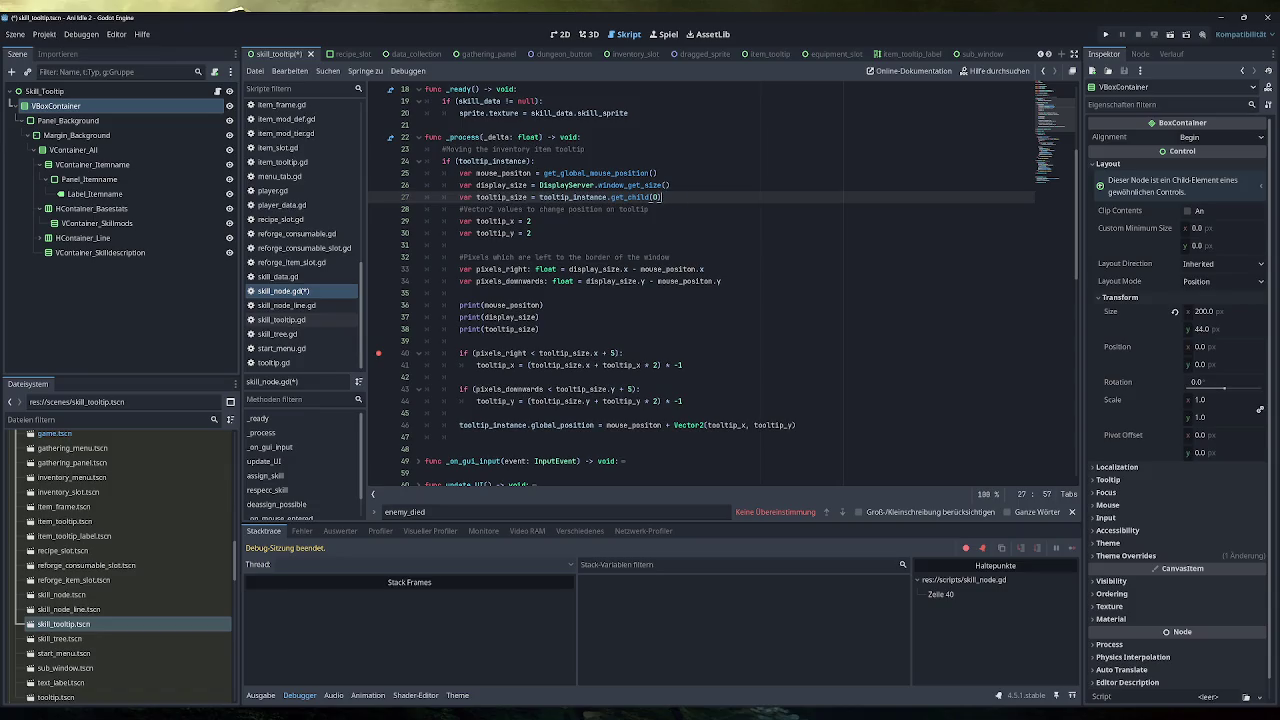
text(.si)
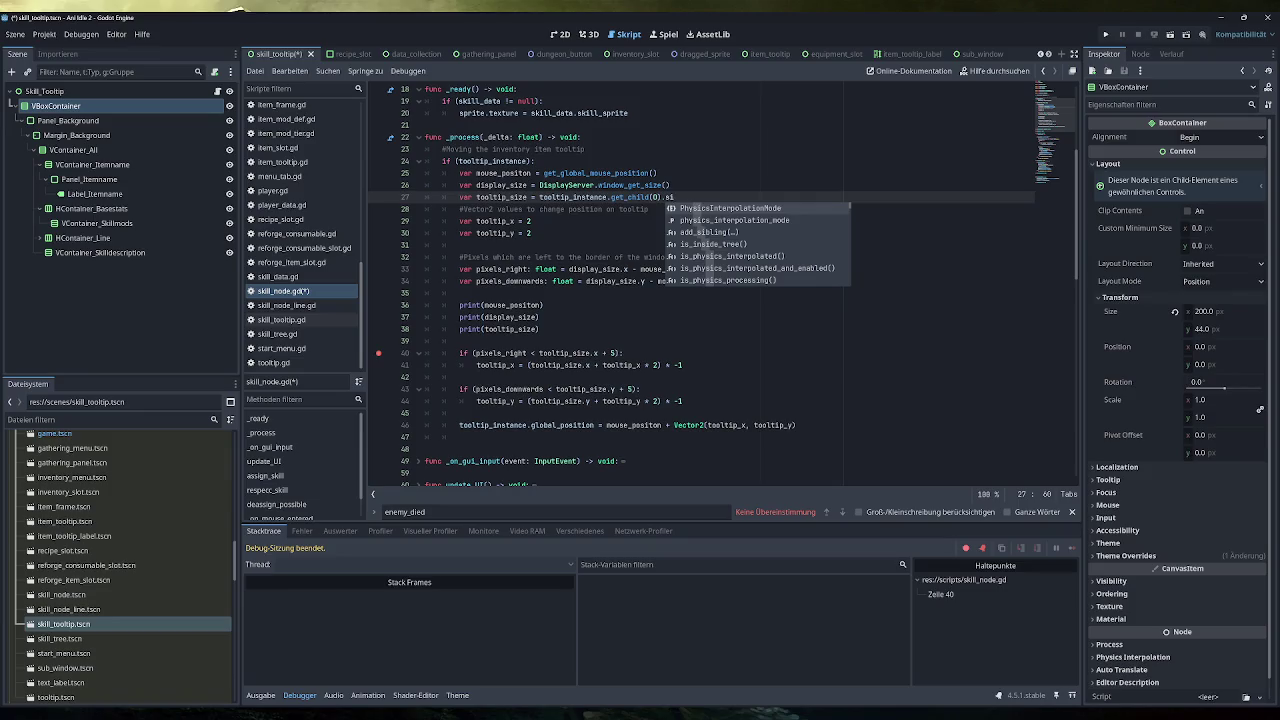
text(ze)
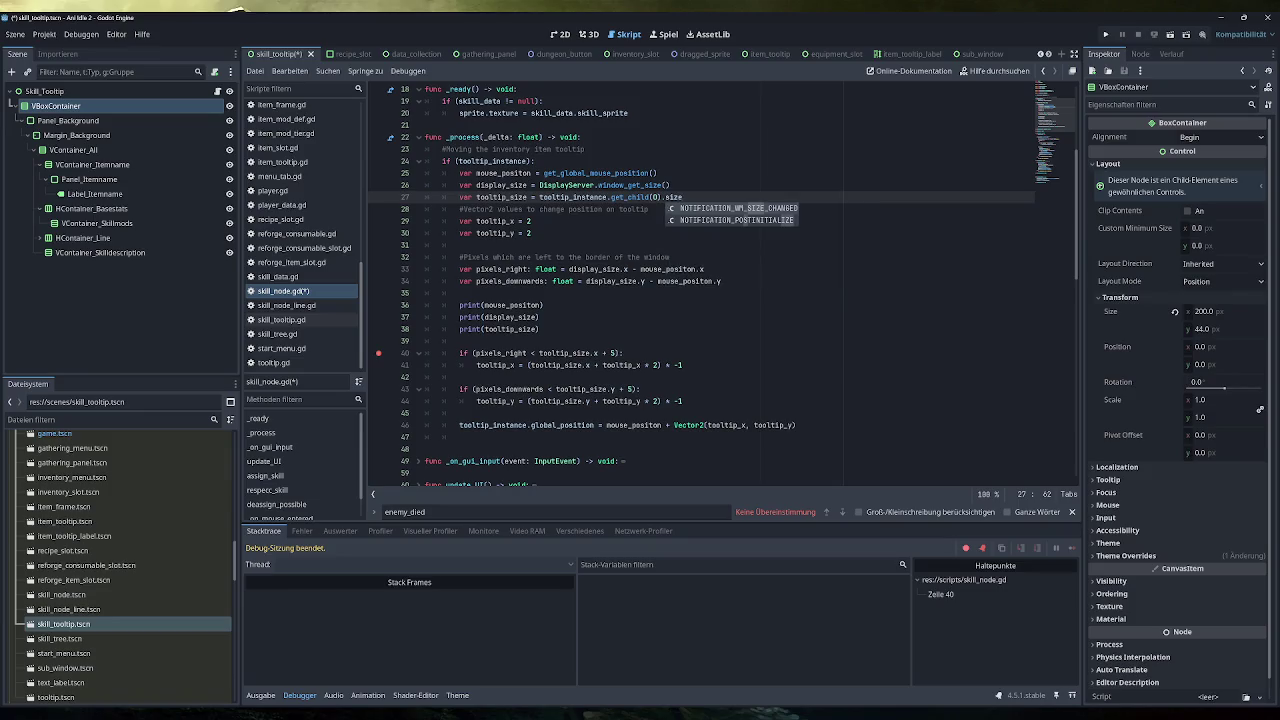
key(Escape)
click(1105, 34)
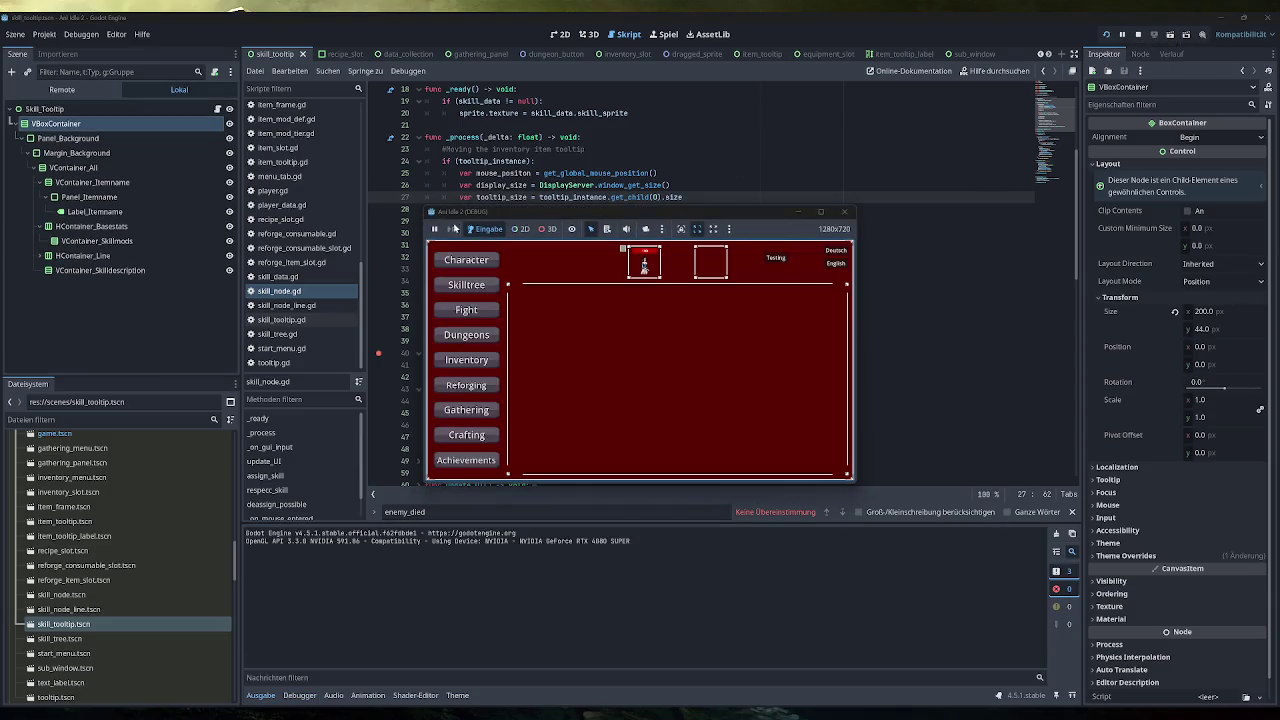
Open the skill tree in the game, read the printed tooltip size, and stop the game
click(455, 287)
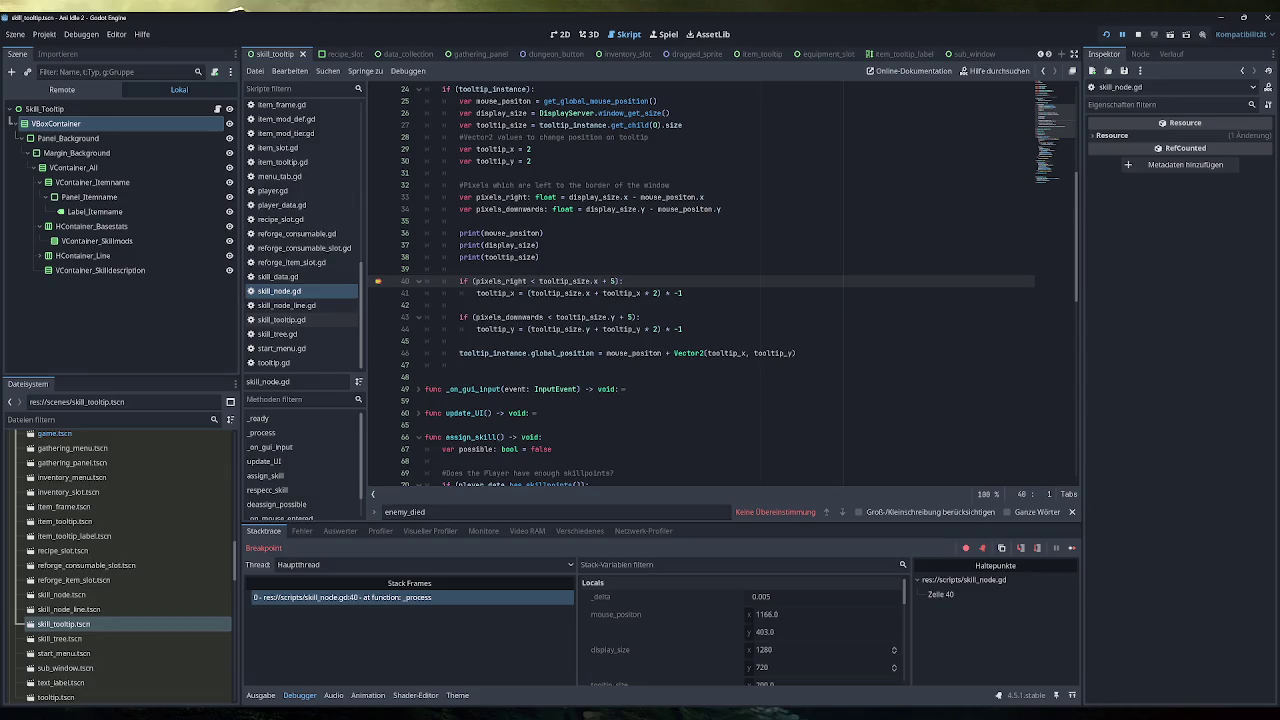
click(262, 695)
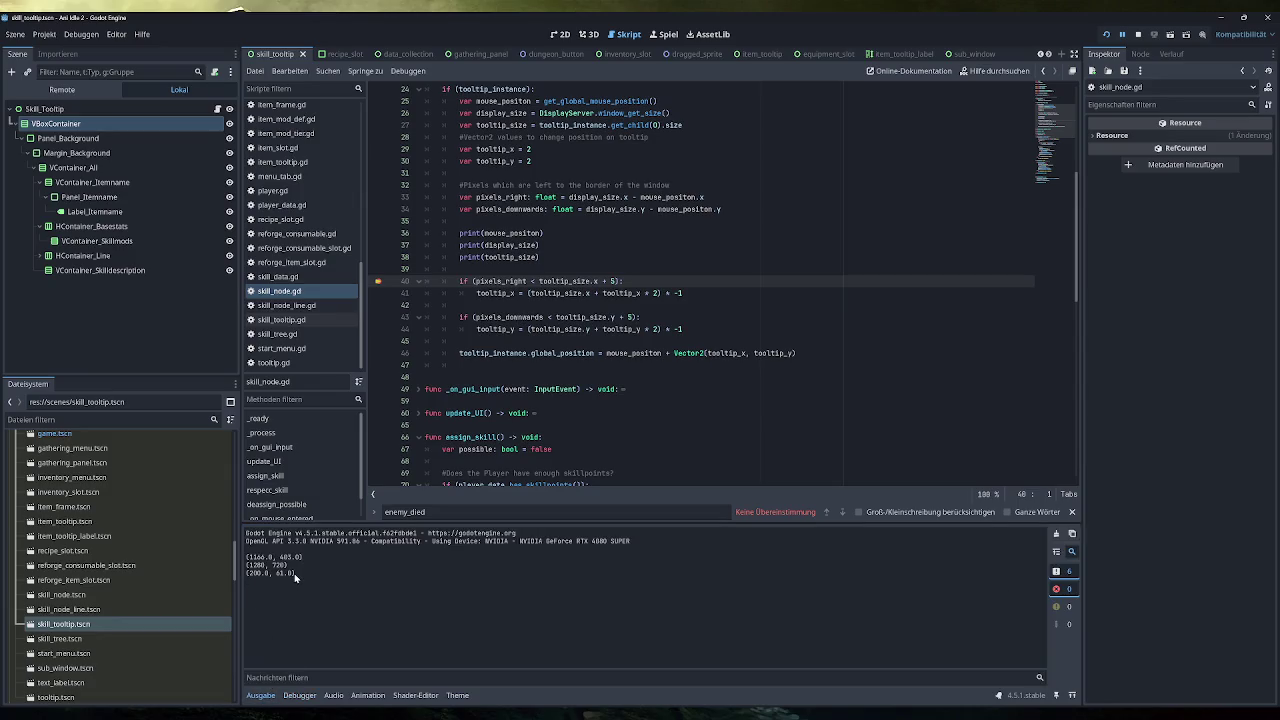
key(F8)
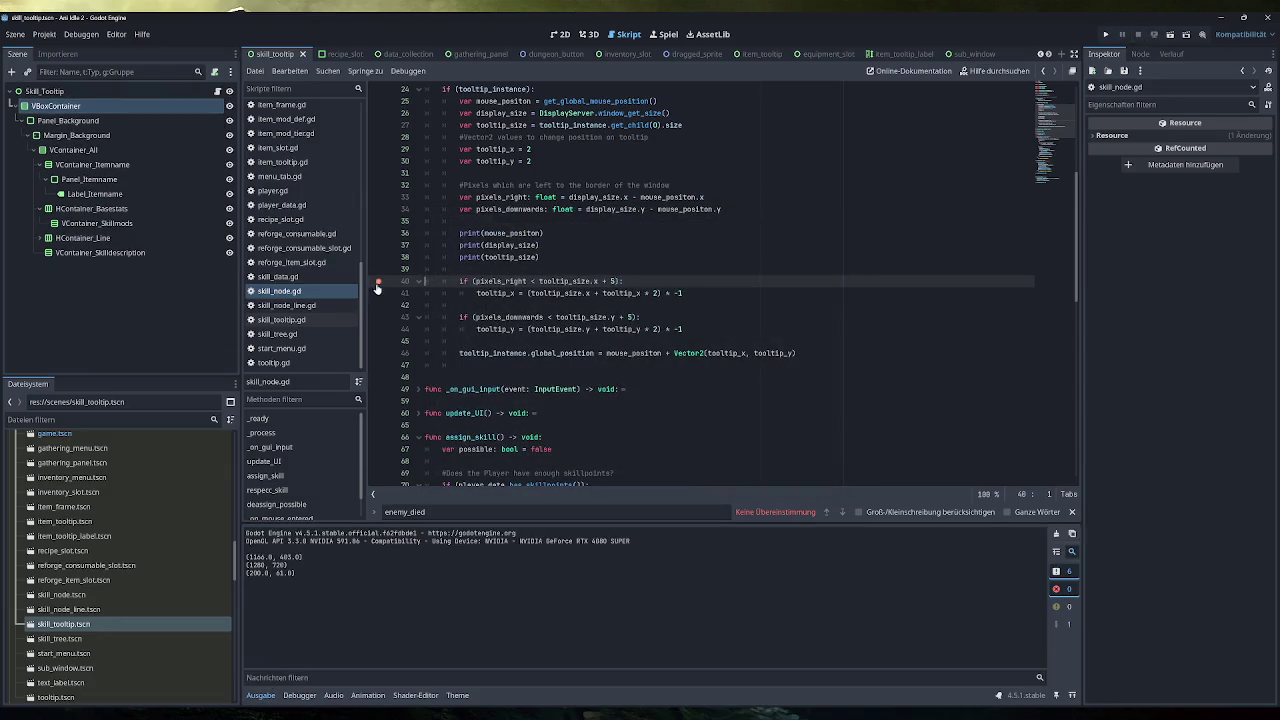
Remove the breakpoint on line 40 and relaunch the game
click(377, 284)
click(760, 293)
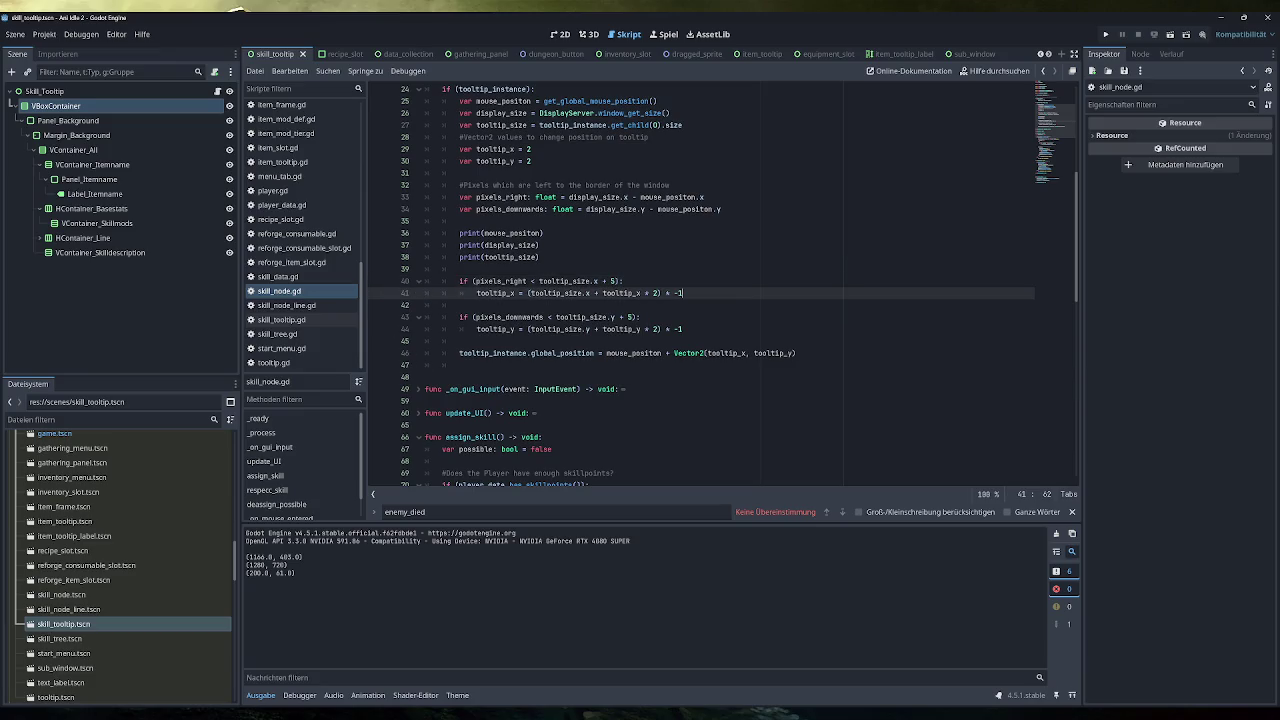
click(1105, 34)
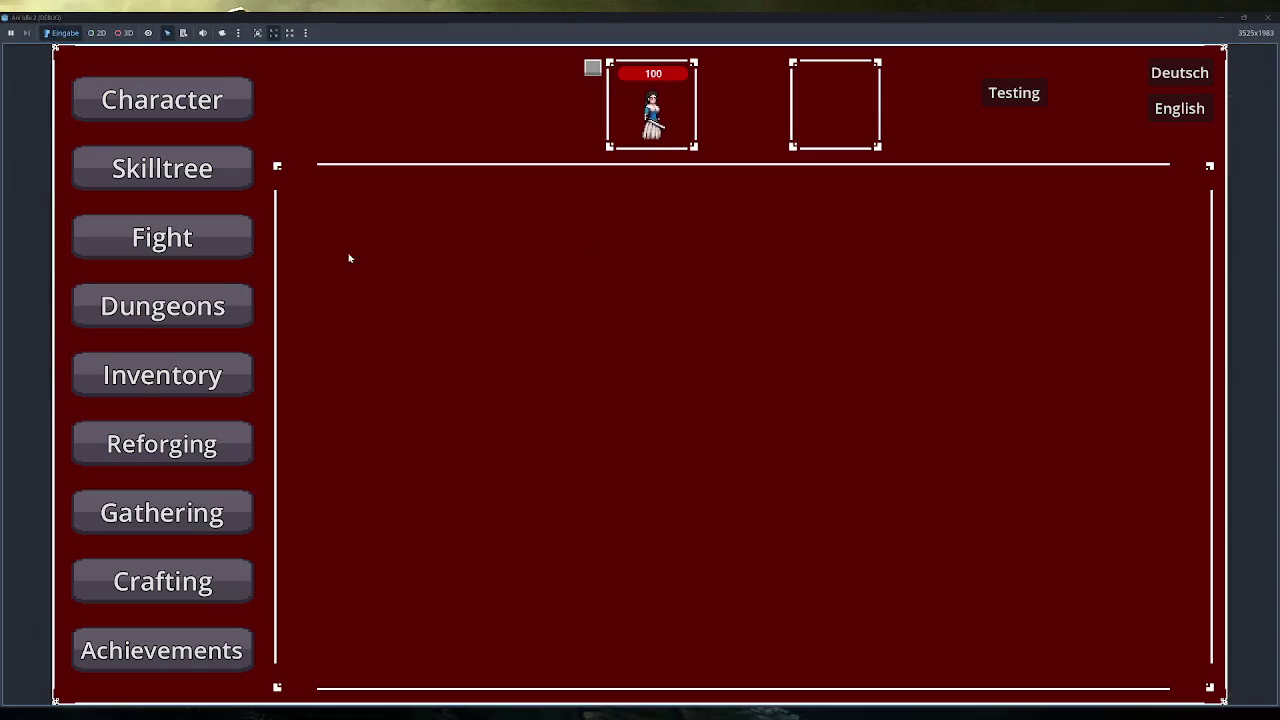
Hover a skill in the skill tree, close the game, and highlight a logged position showing tooltip size (200.0, 41.0)
click(162, 168)
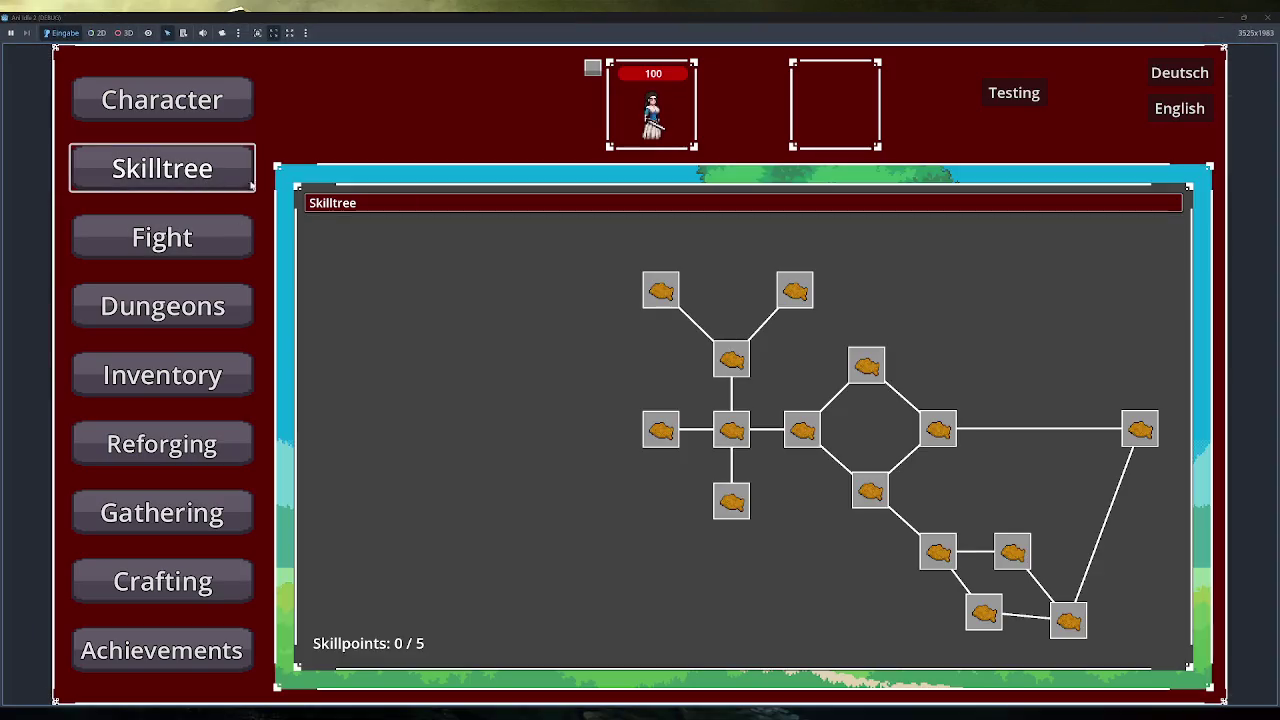
mouse_move(1150, 430)
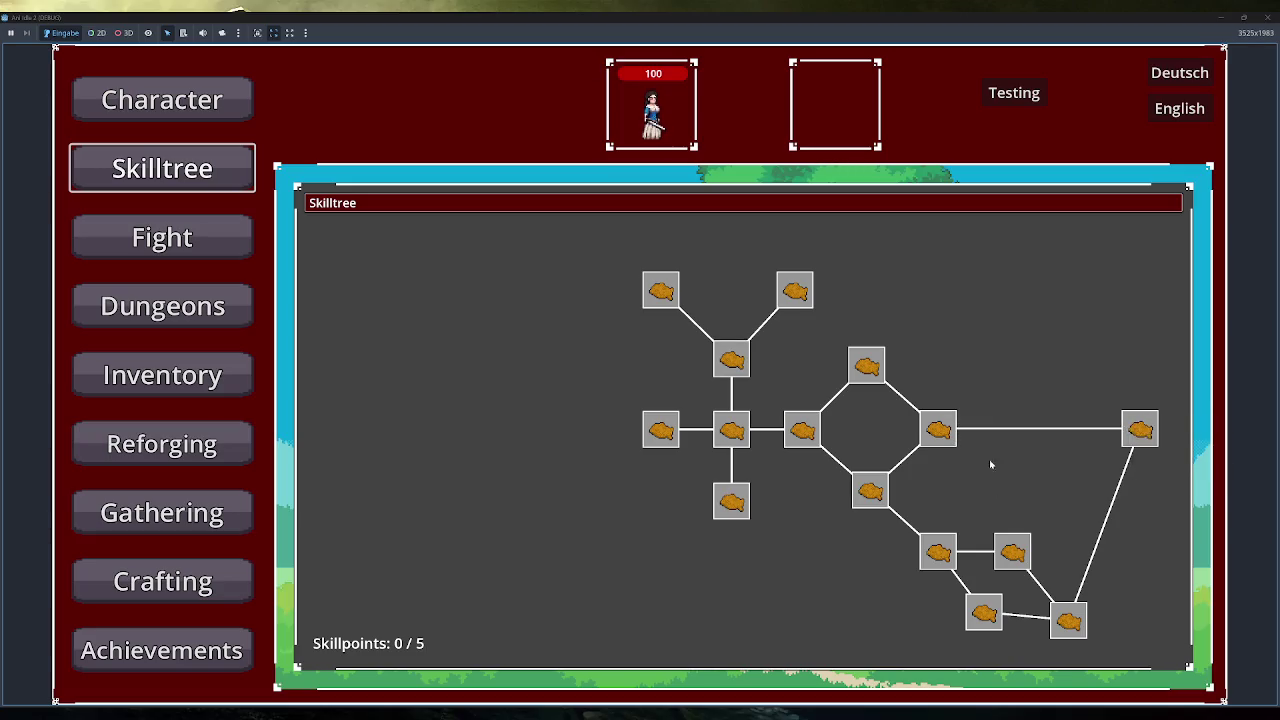
click(1263, 25)
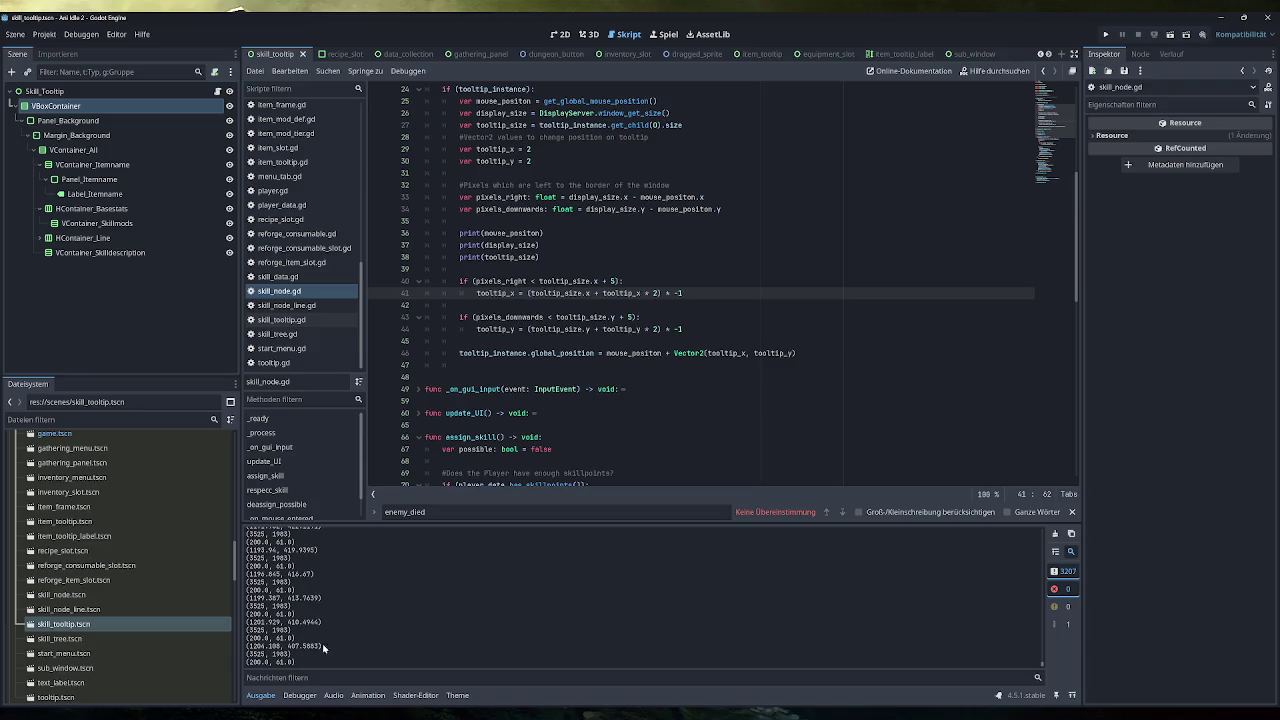
drag(323, 647, 246, 647)
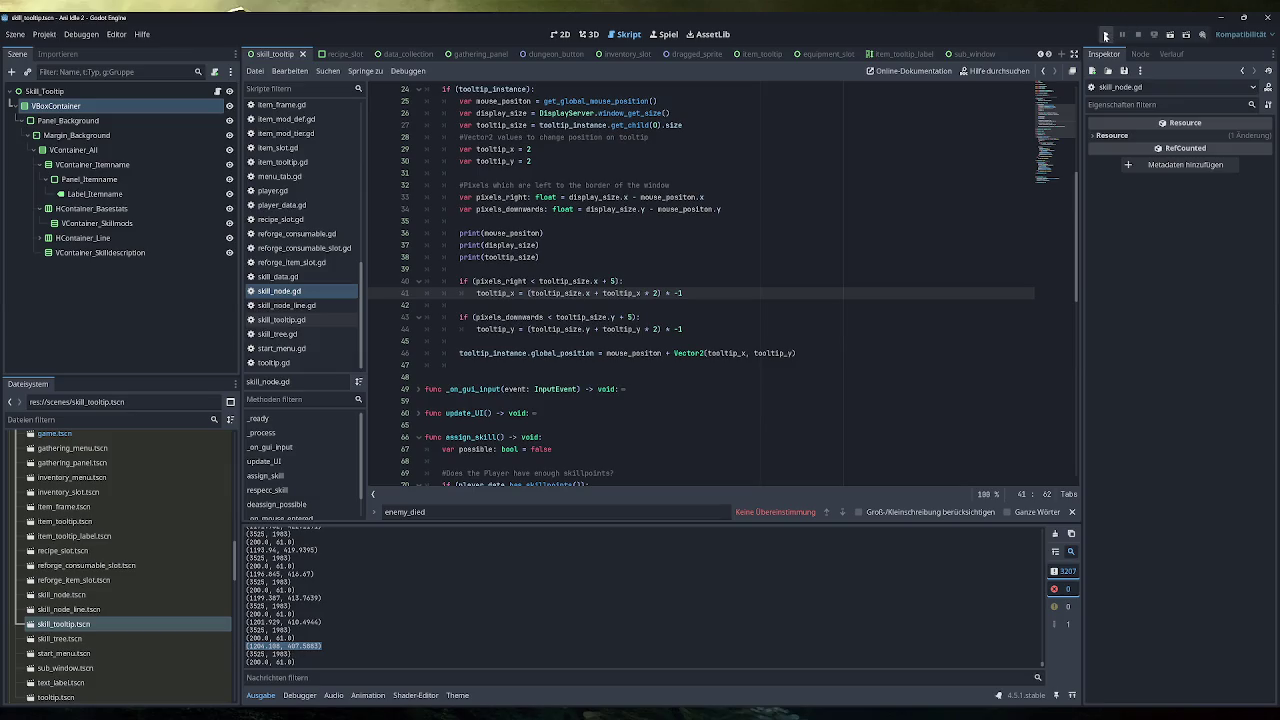
Relaunch the game, hover a skill to show its tooltip, maximise then minimise the window, and stop
click(1105, 34)
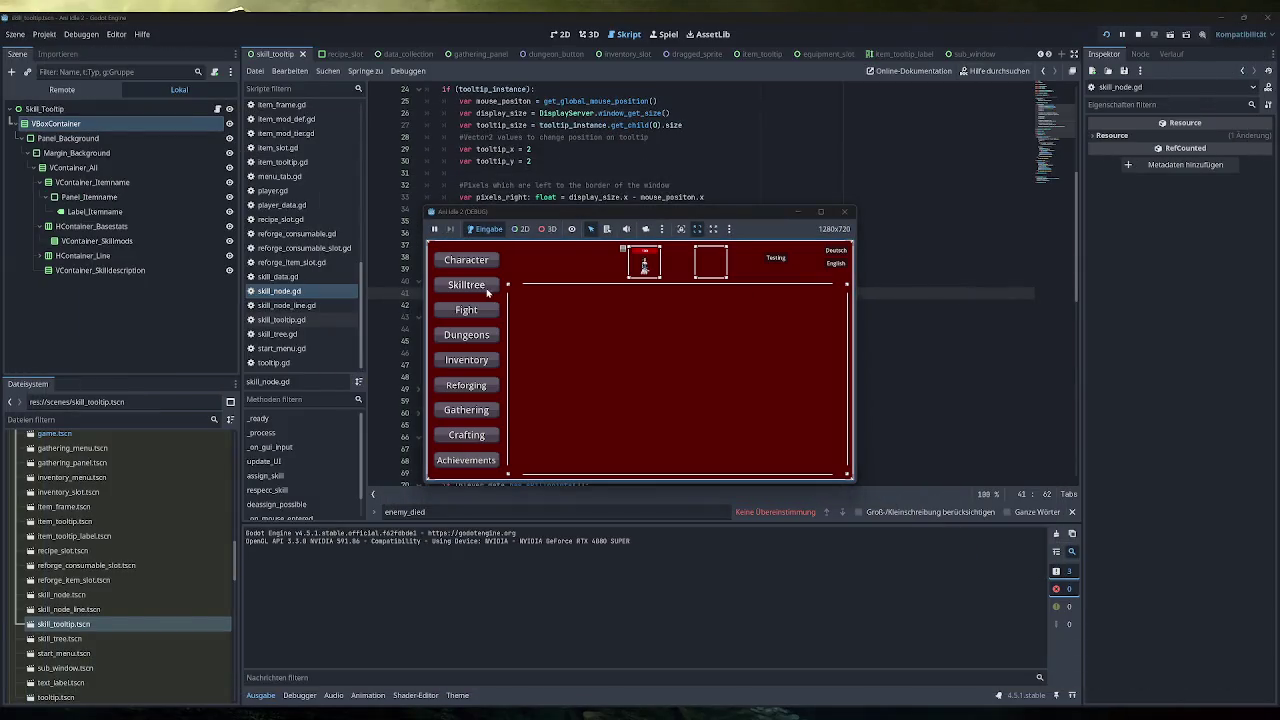
click(478, 285)
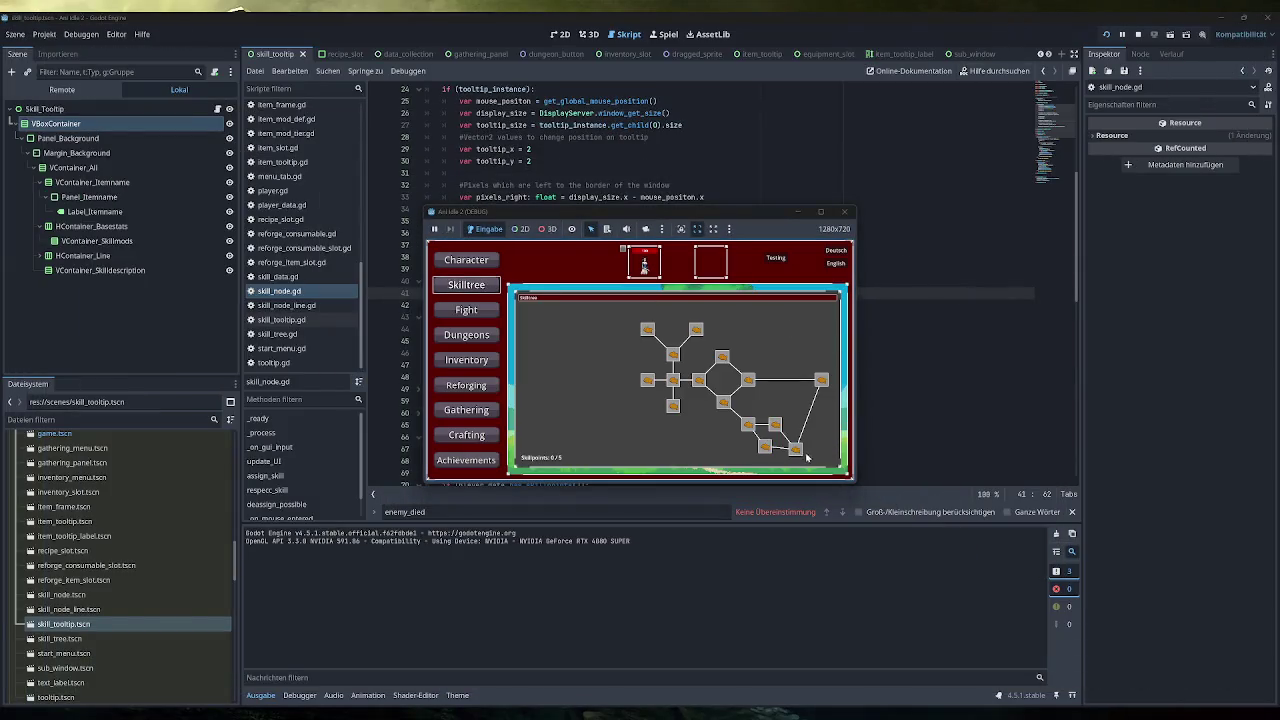
mouse_move(796, 454)
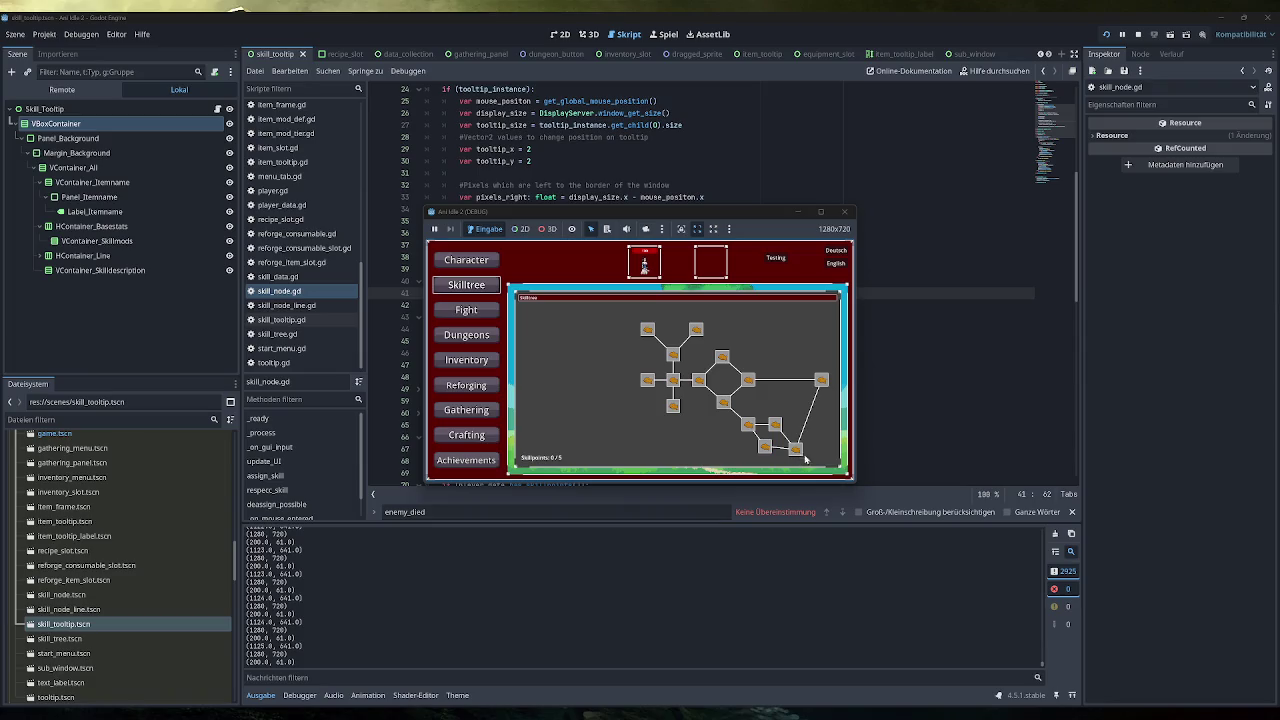
click(820, 211)
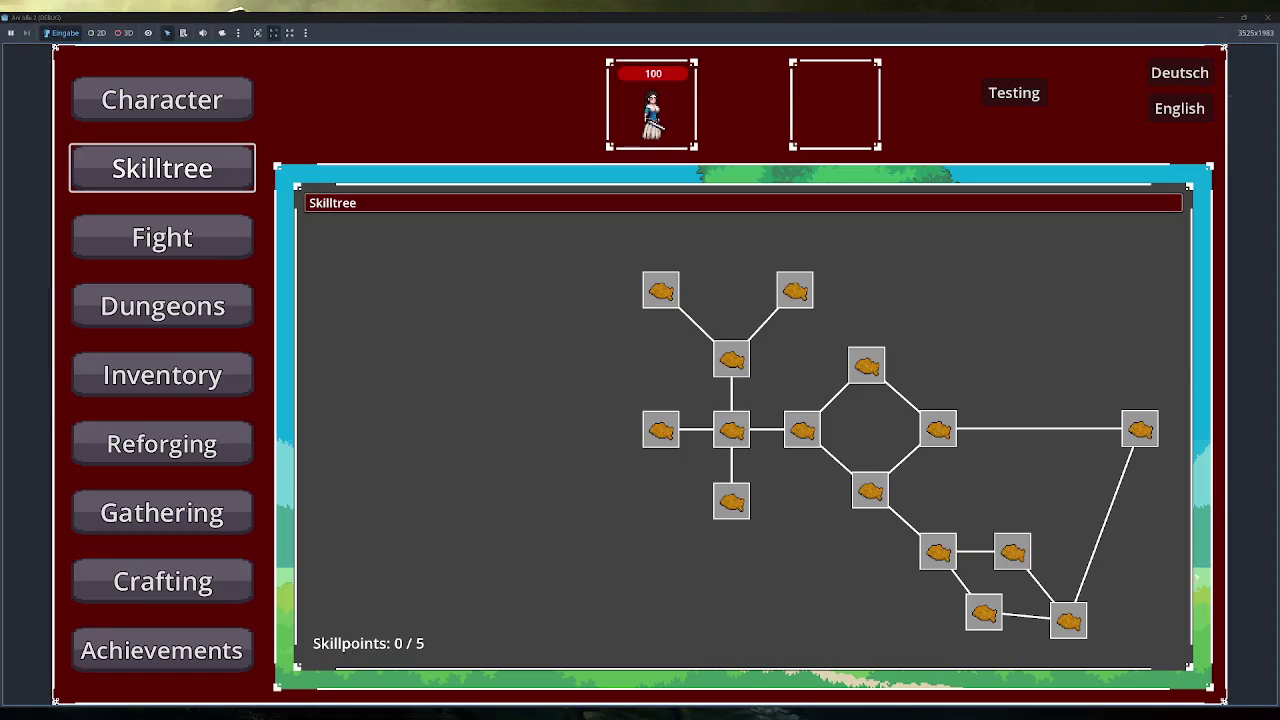
click(1227, 18)
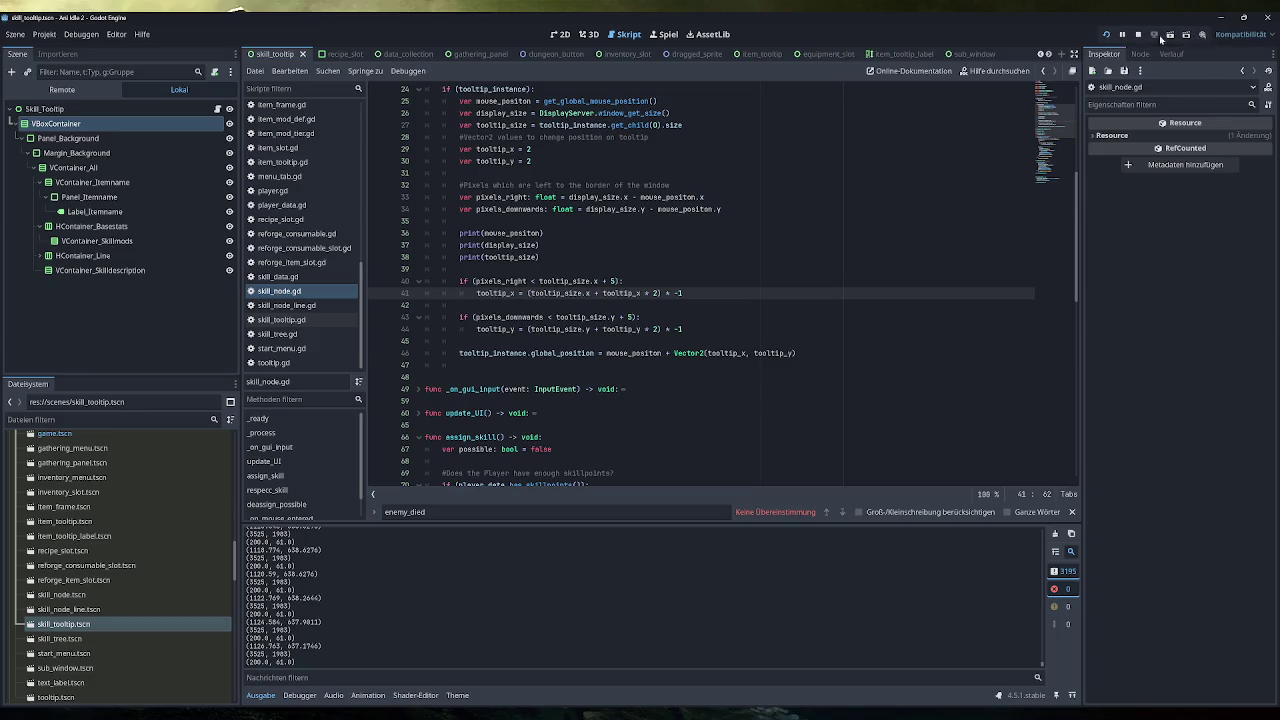
click(1138, 34)
mouse_move(774, 353)
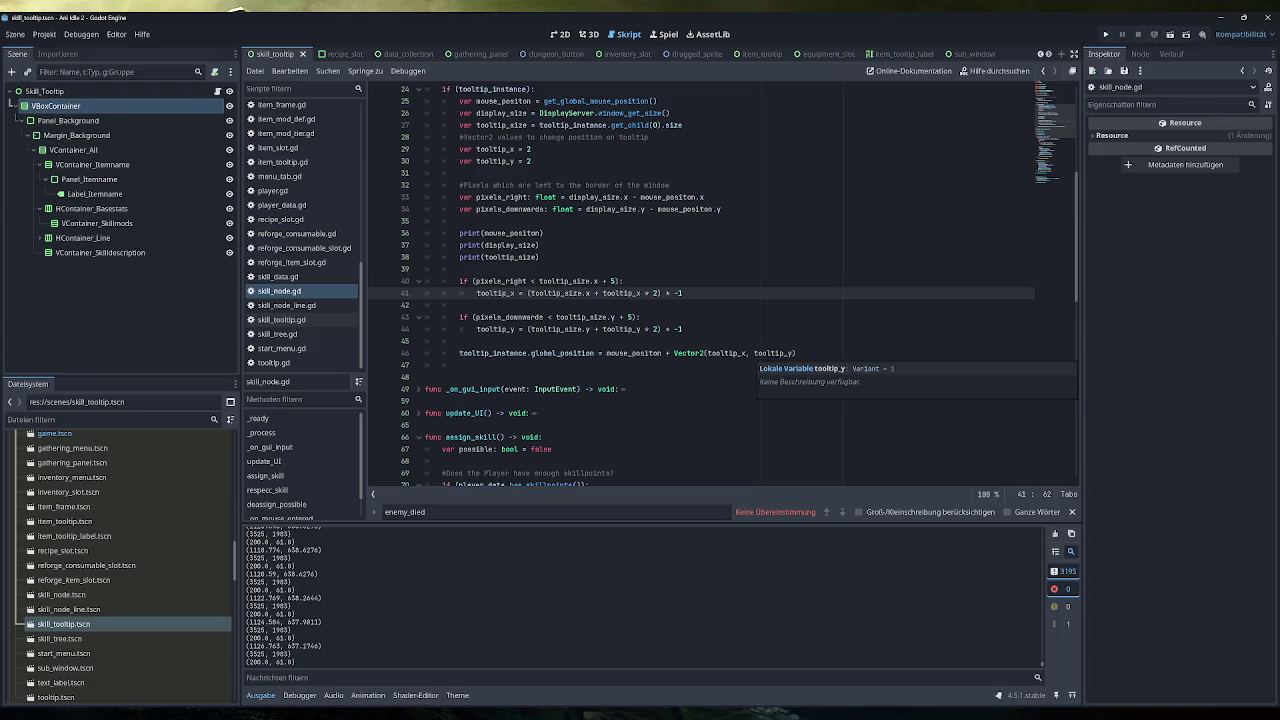
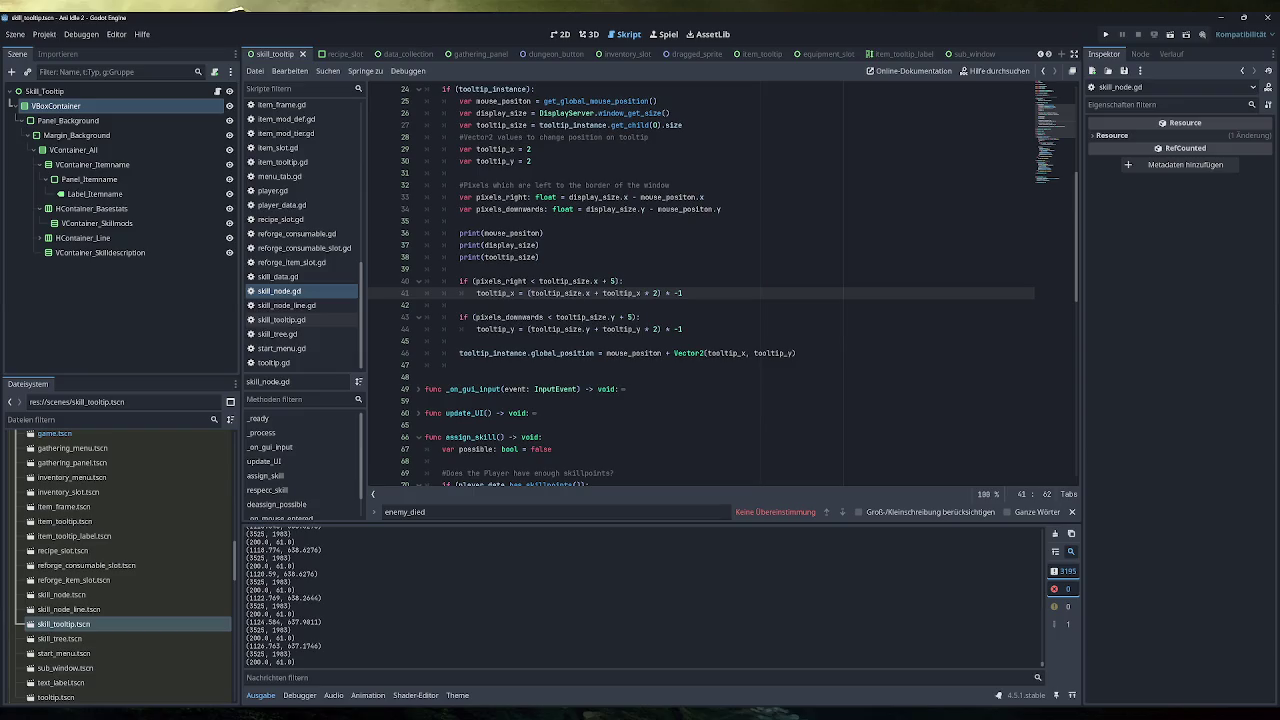
Try a mouse-position call on a new line 36 after the pixel calculations, then remove it
click(460, 221)
key(Return)
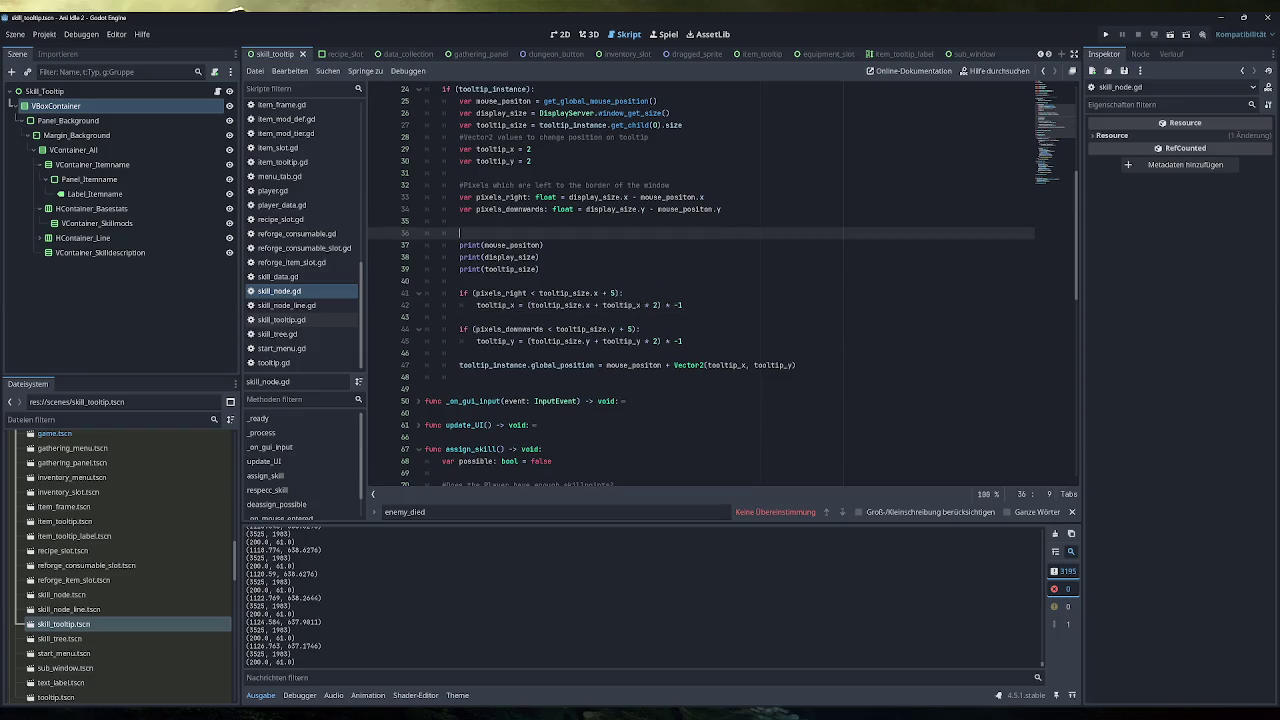
text(mouse)
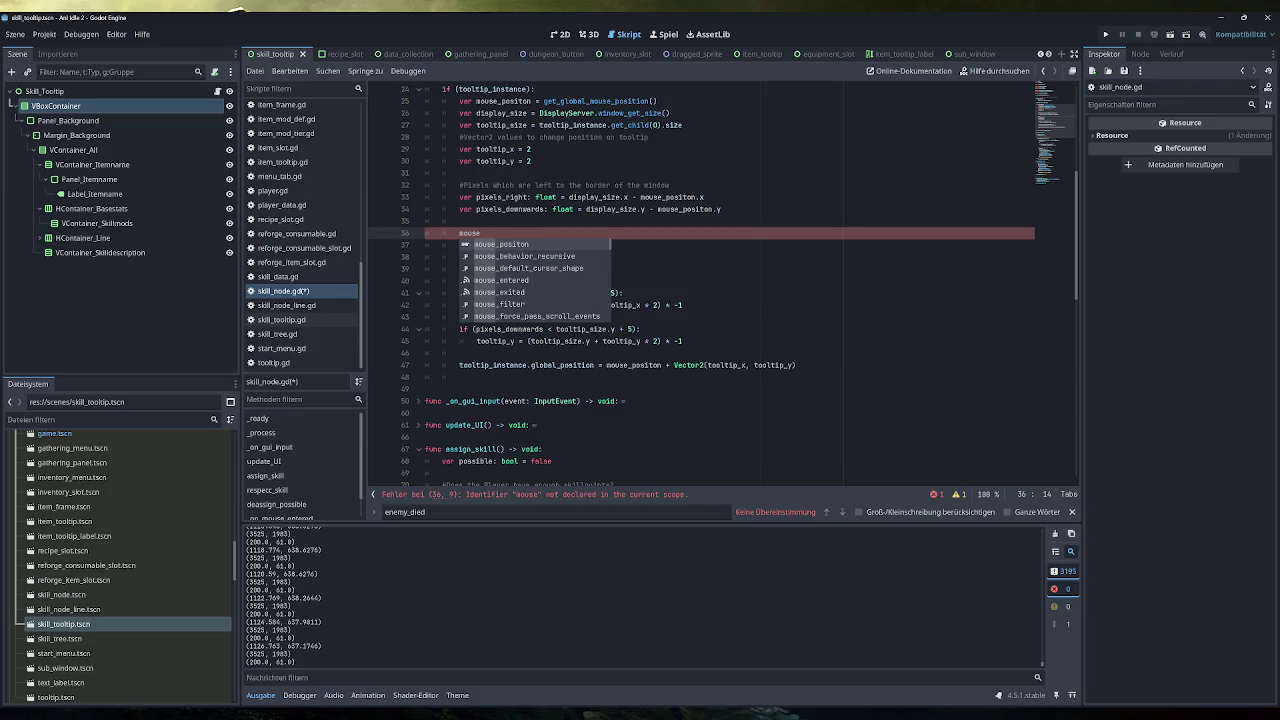
key(Down)
key(Down)
key(Down)
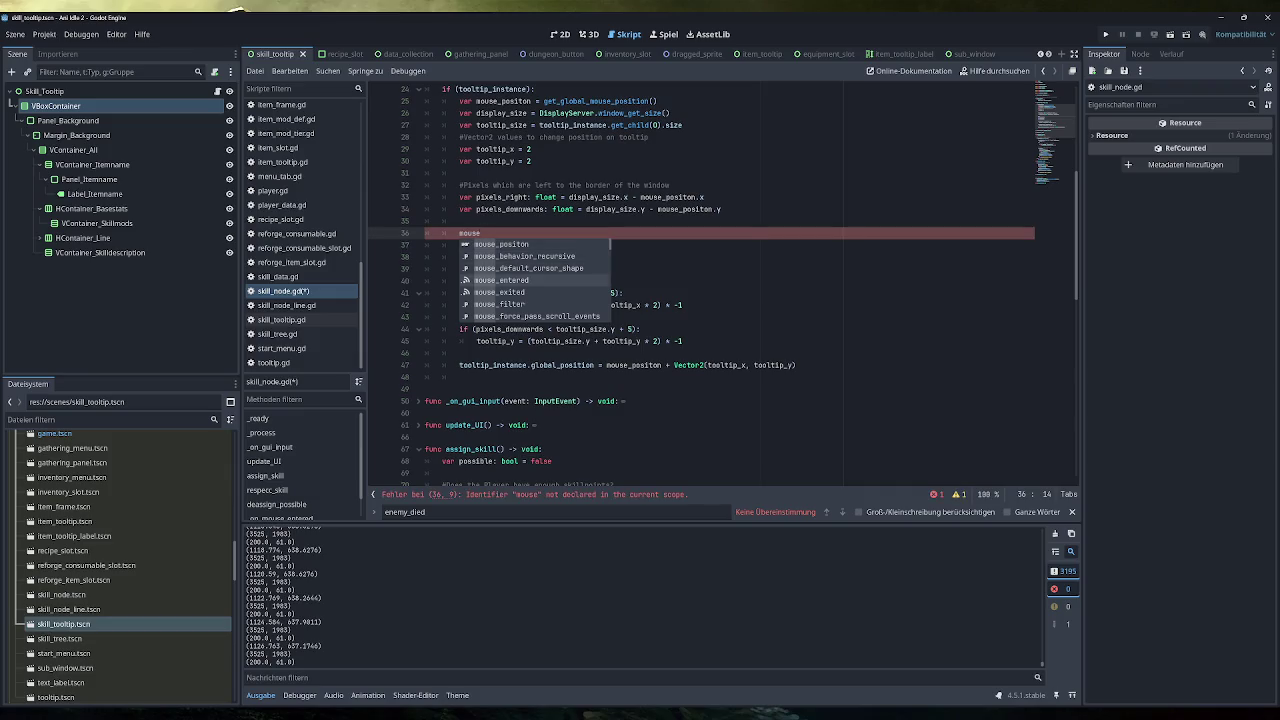
key(Down)
key(Down)
key(Down)
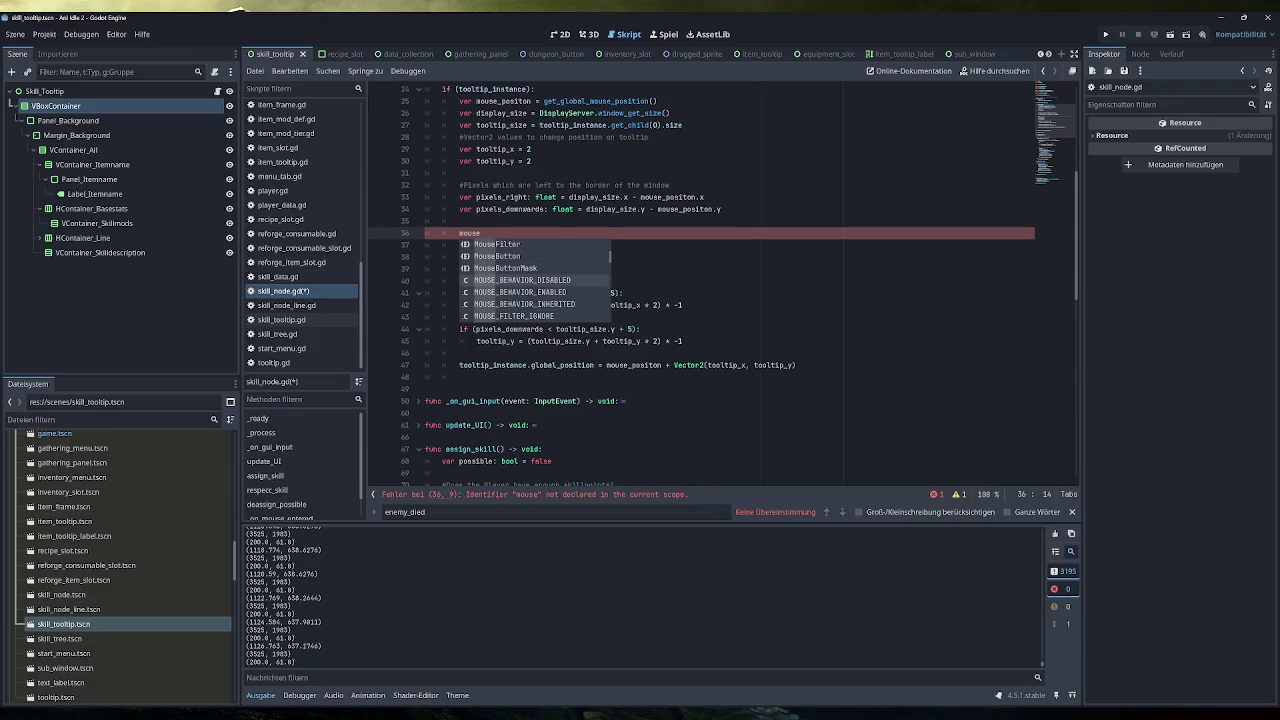
key(BackSpace)
key(BackSpace)
key(BackSpace)
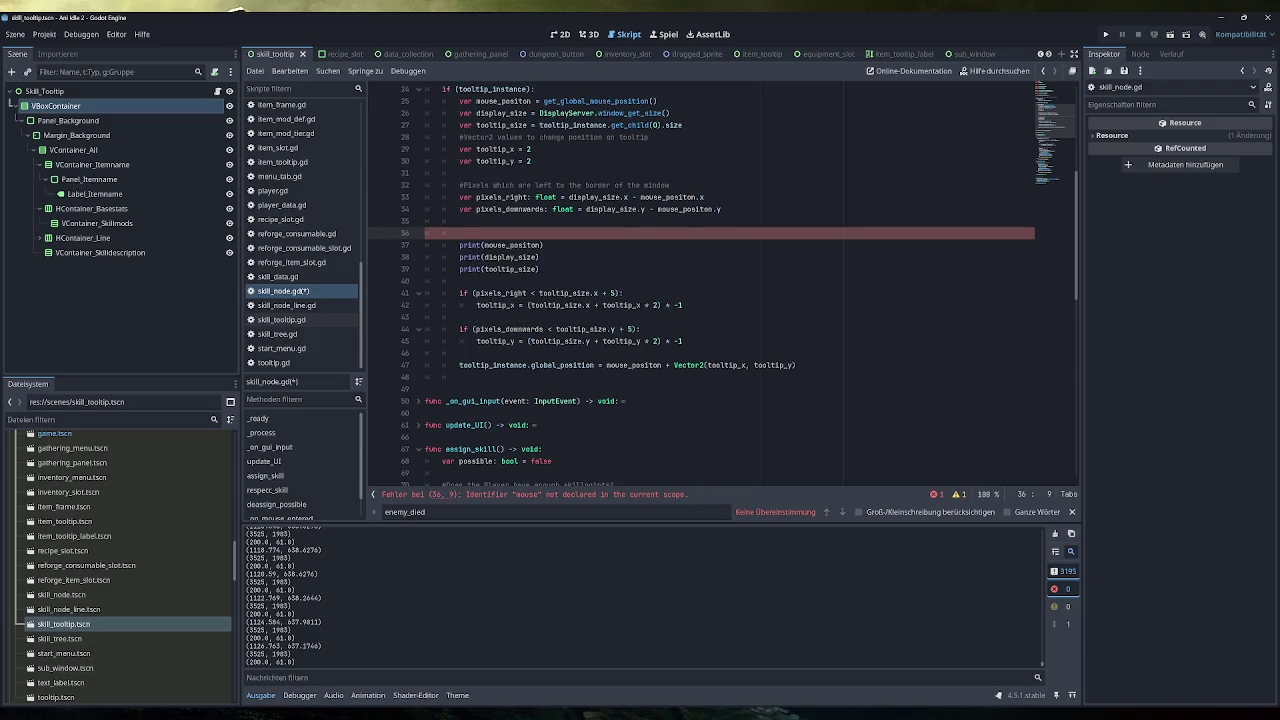
text(get)
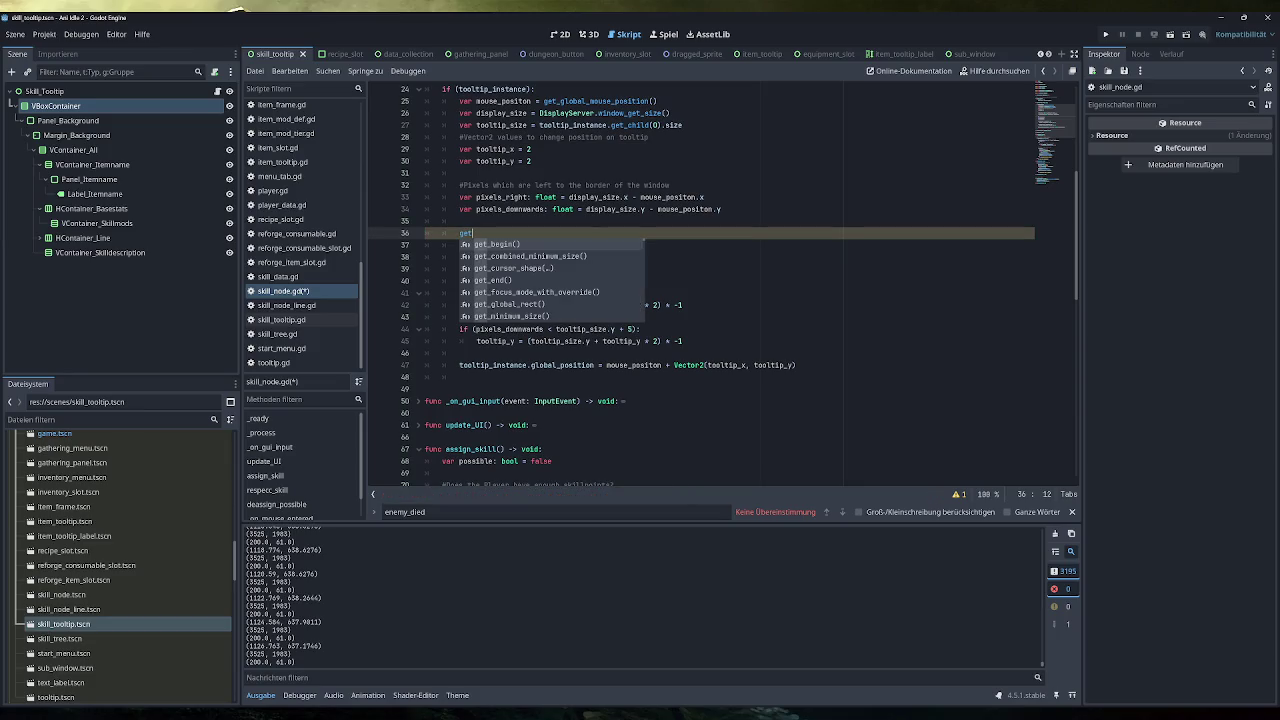
text(_mou)
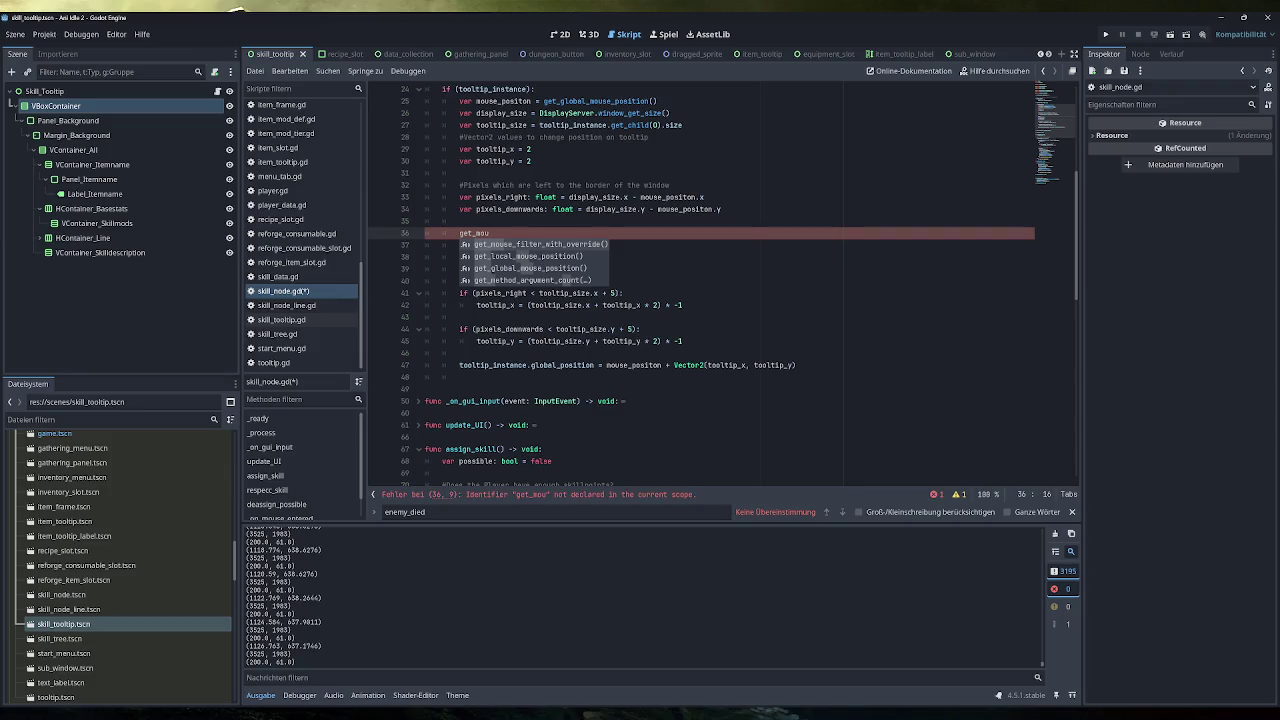
key(BackSpace)
key(BackSpace)
key(BackSpace)
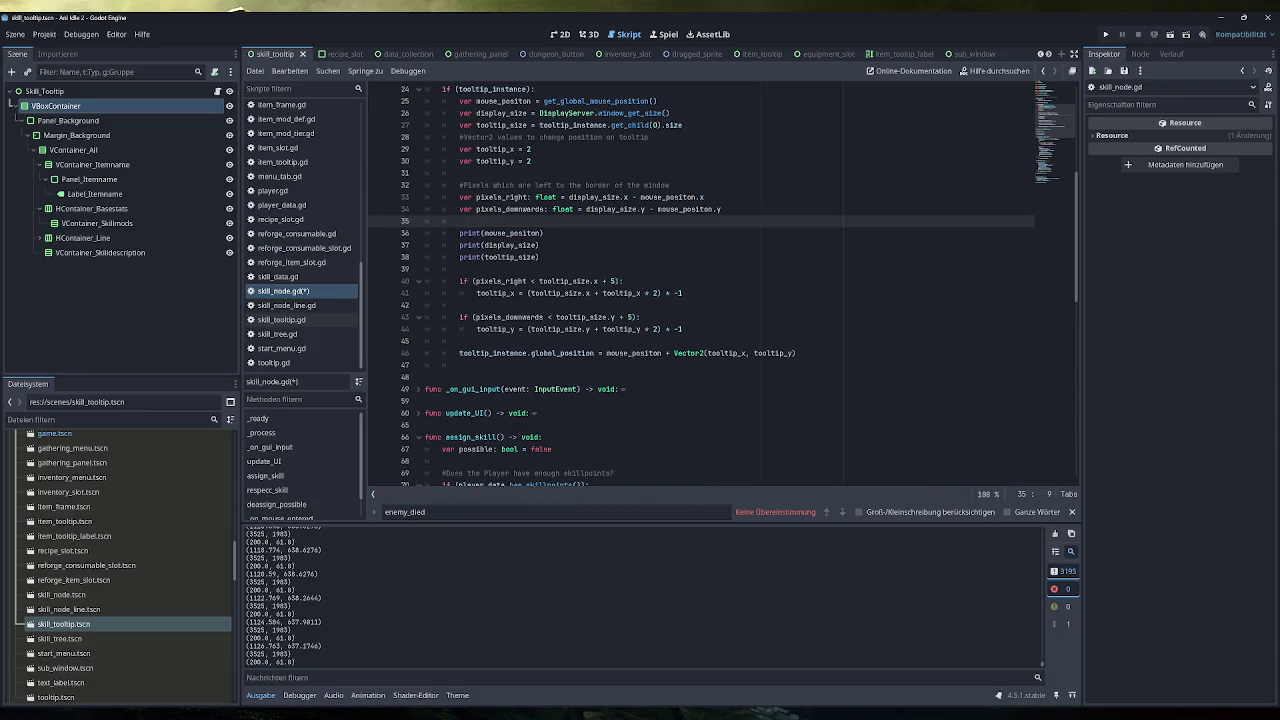
Swap line 25's get_global_mouse_position() for DisplayServer.mouse_get_position(), save, and run the game
mouse_move(600, 101)
drag(657, 101, 543, 101)
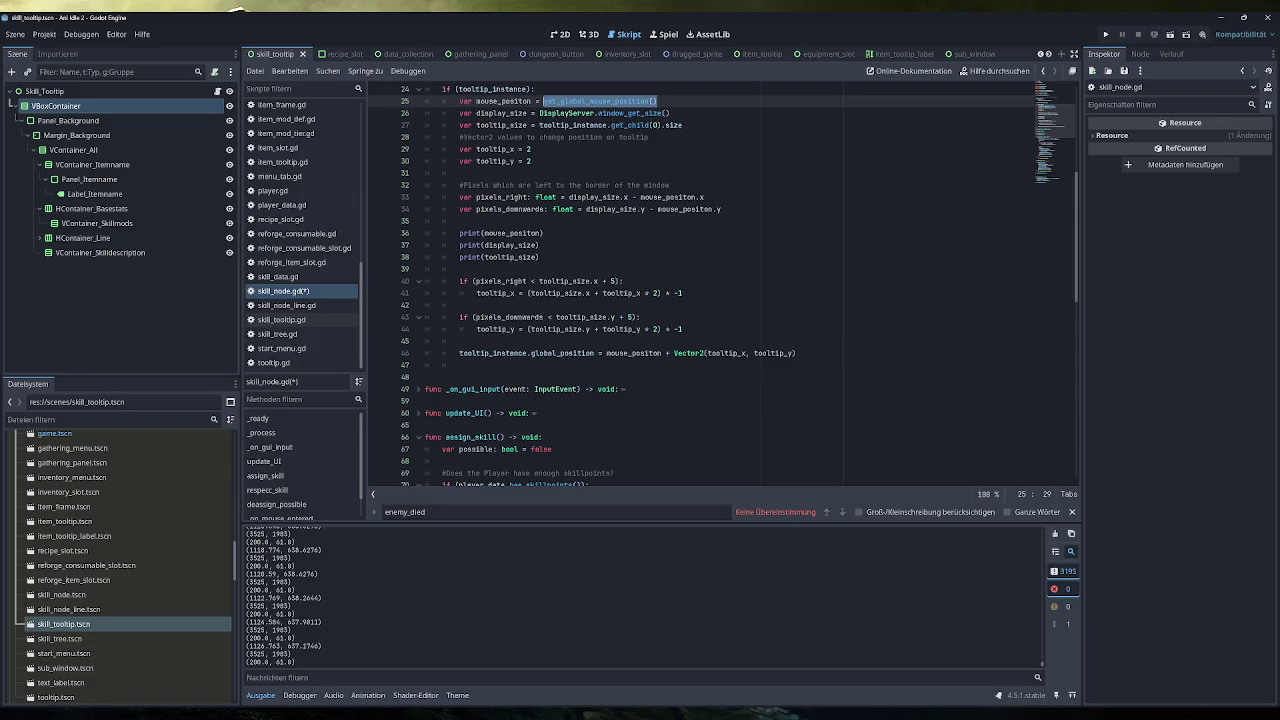
text(DisplayS)
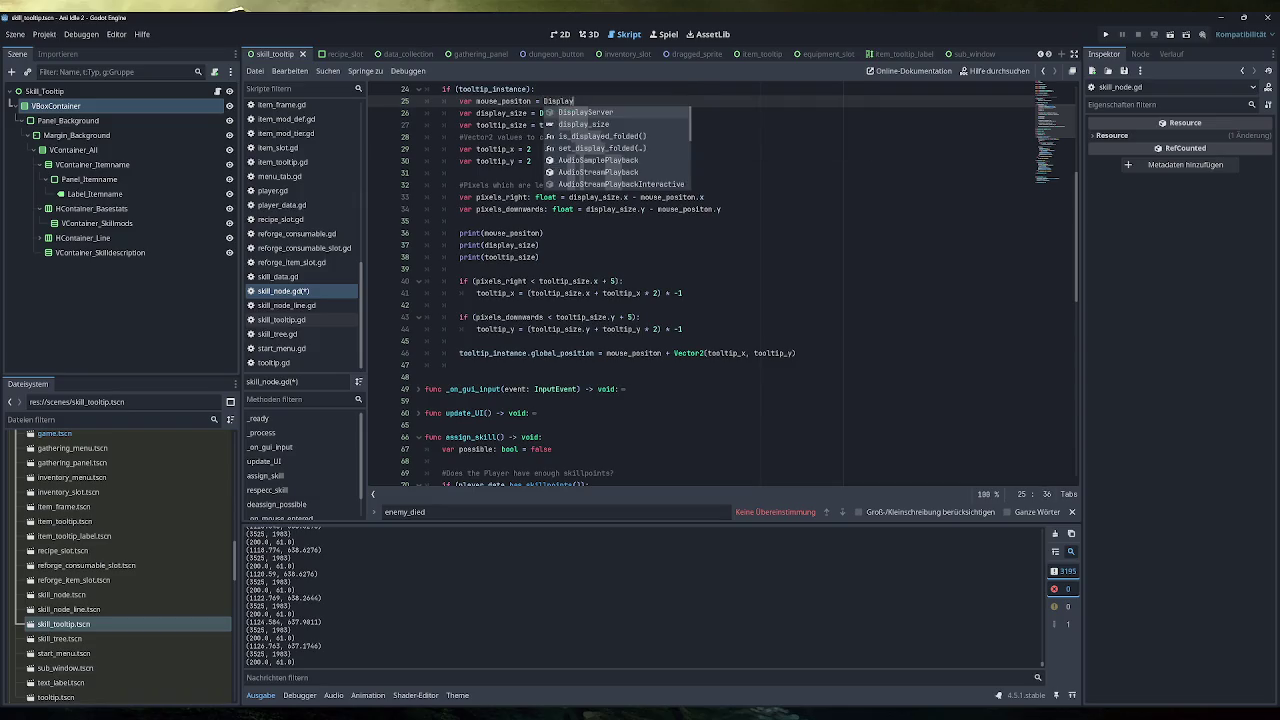
key(Return)
text(.get)
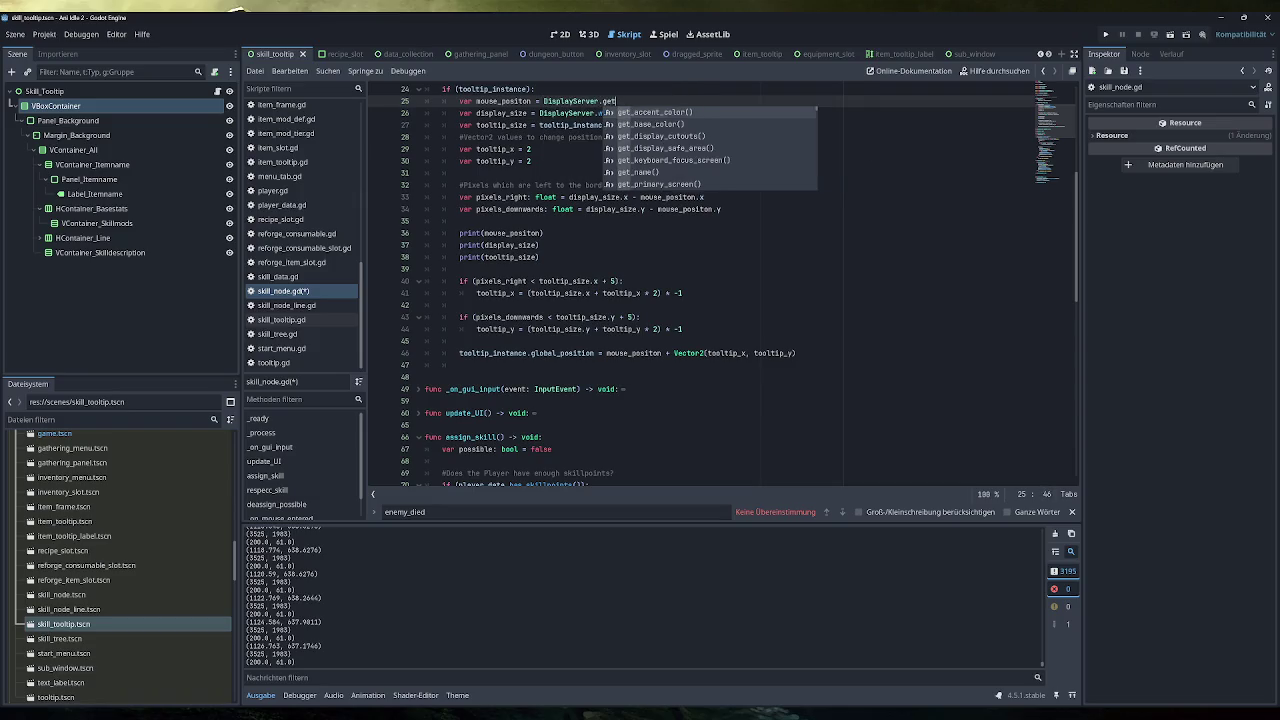
text(_mou)
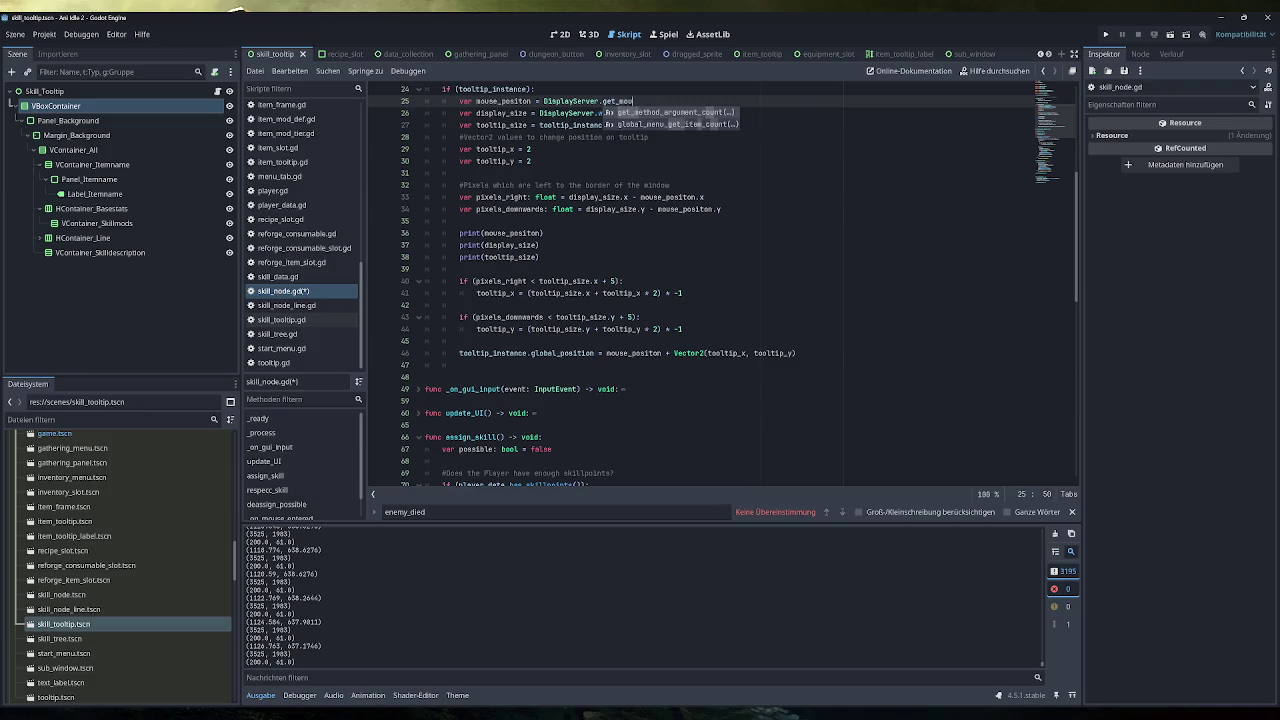
key(BackSpace)
key(BackSpace)
key(BackSpace)
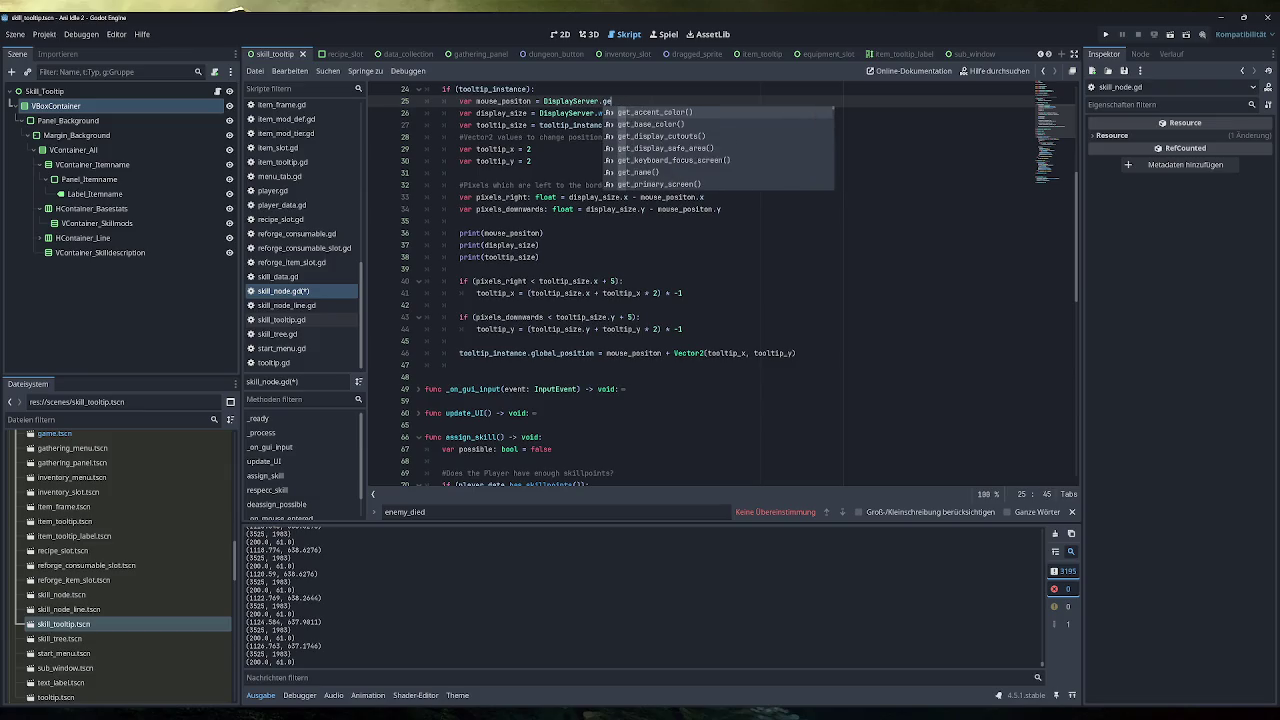
key(BackSpace)
key(BackSpace)
text(mouse)
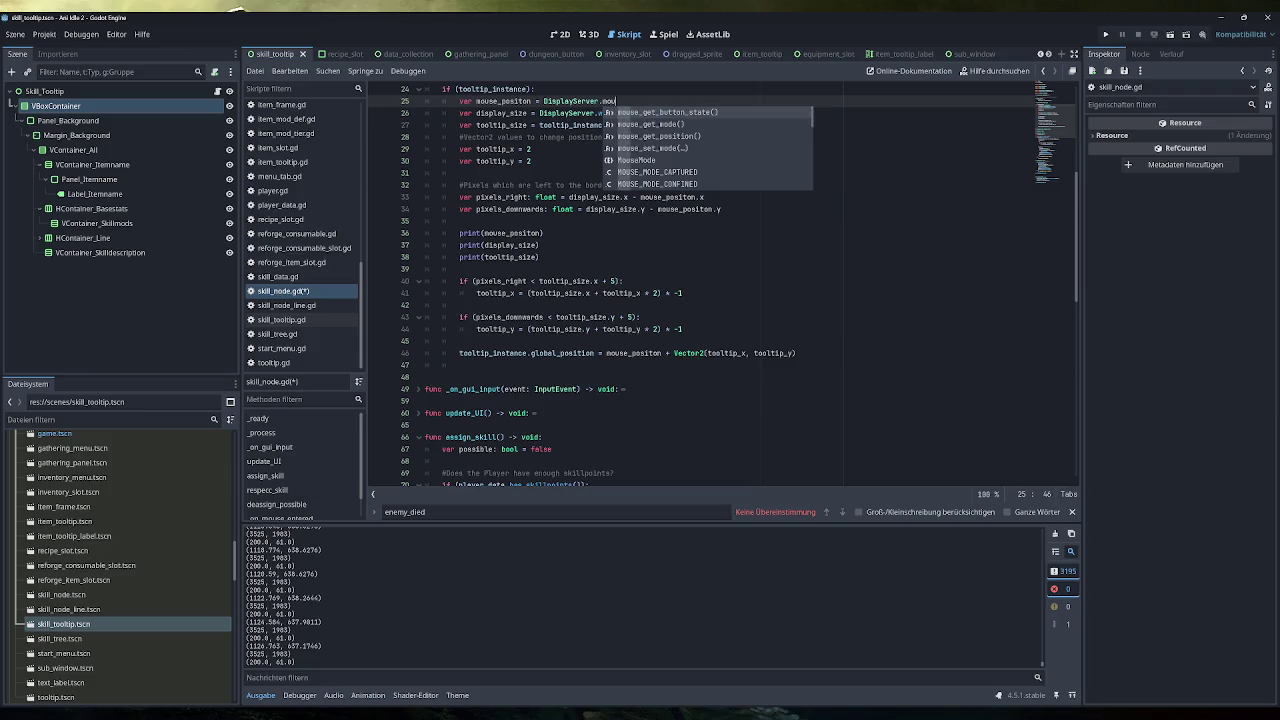
key(Down)
key(Down)
key(Return)
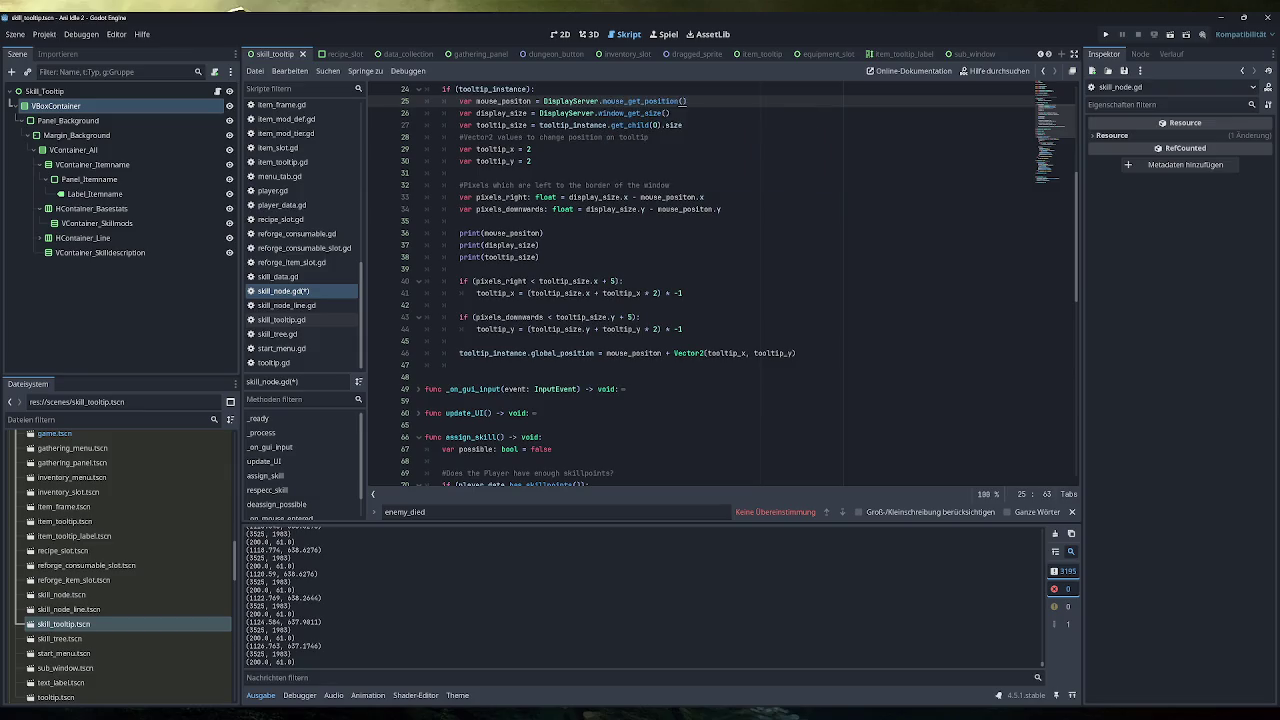
key(ctrl+s)
click(1105, 34)
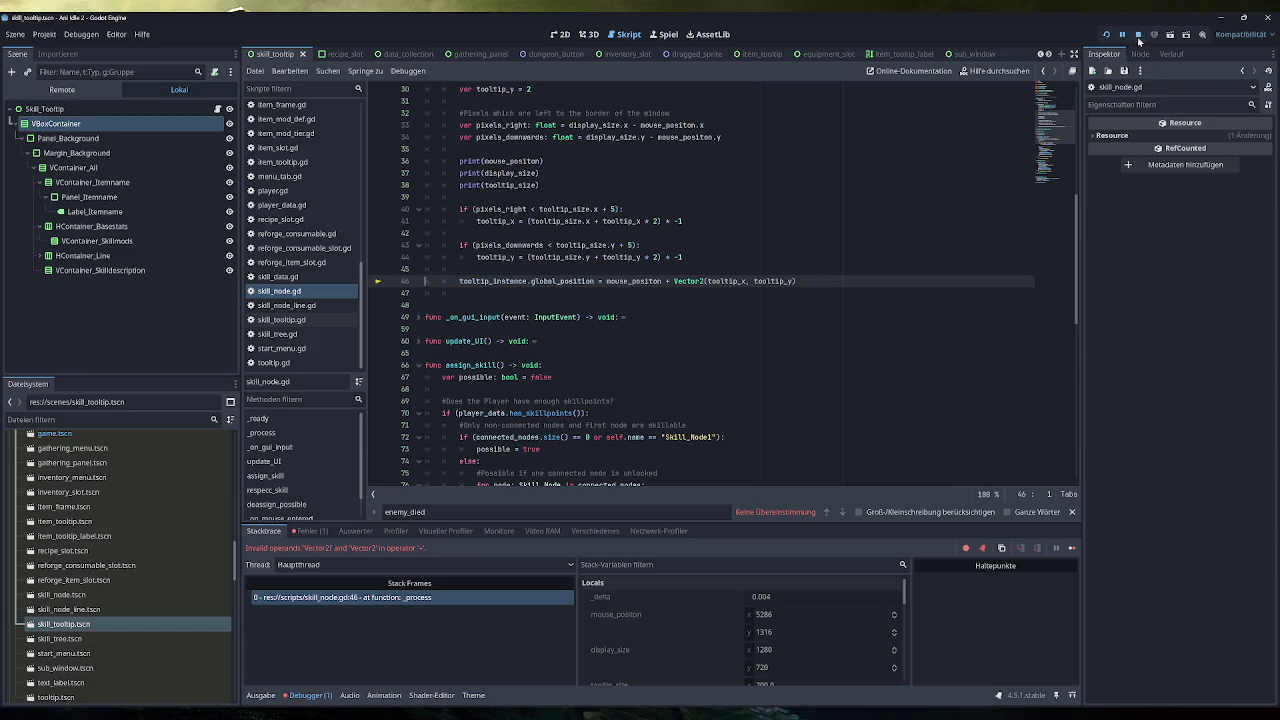
Stop the running game and scroll back up through skill_node.gd
click(1138, 34)
scroll(1073, 105, up, 1)
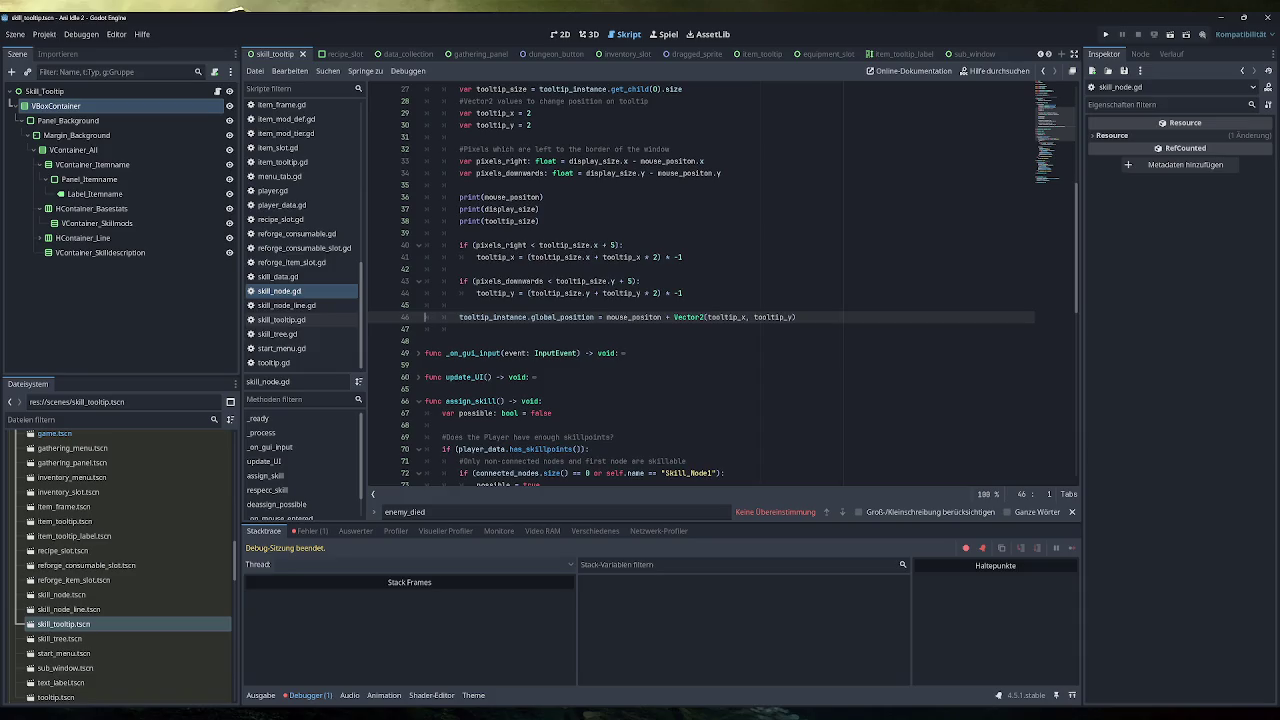
scroll(724, 286, up, 2)
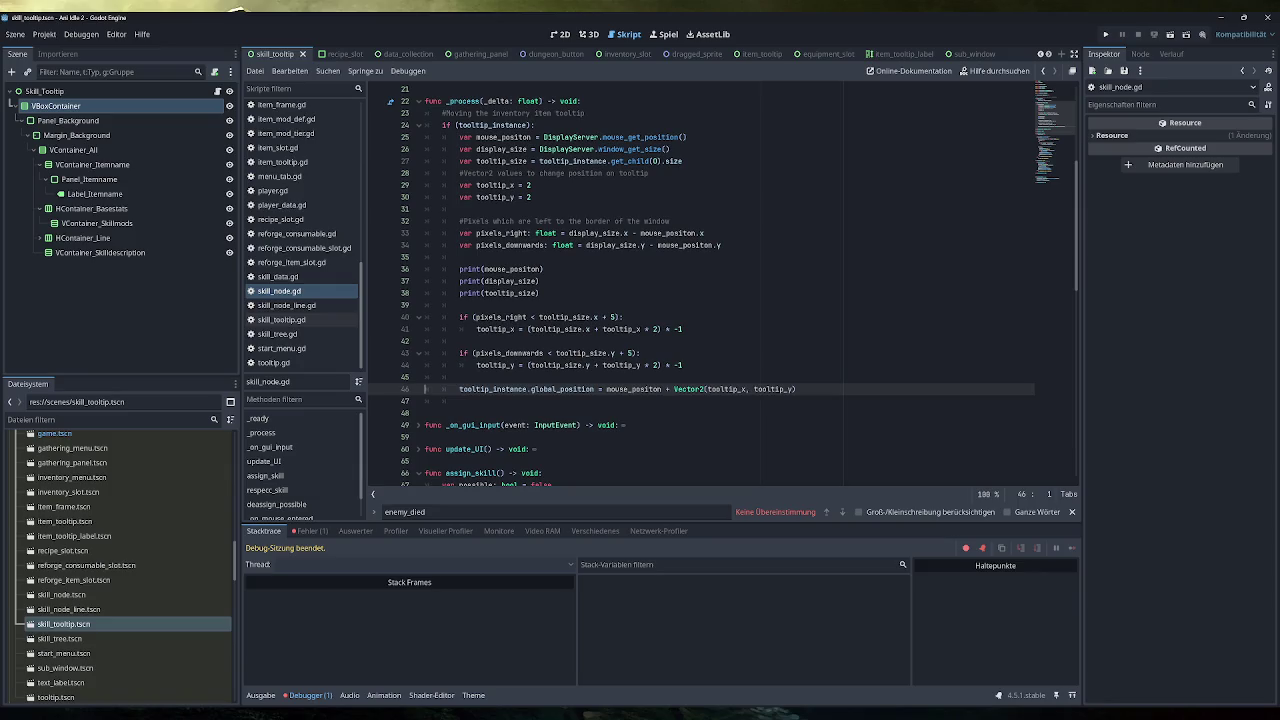
mouse_move(565, 149)
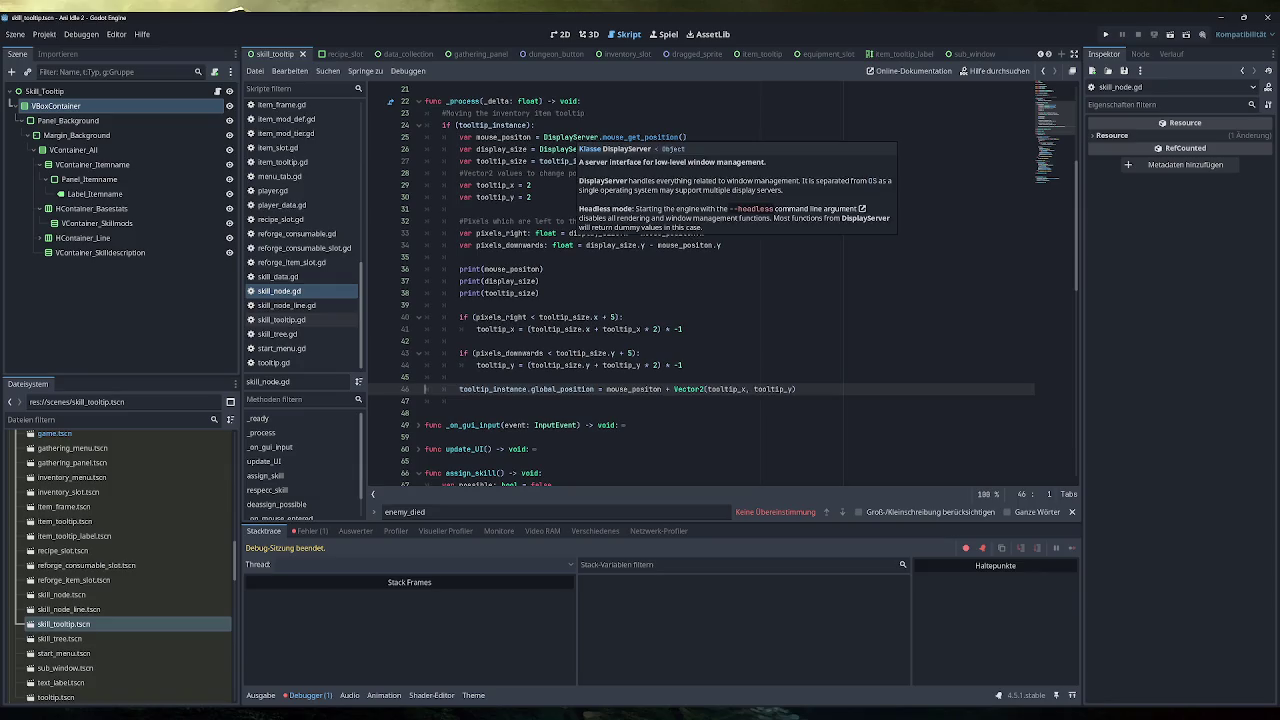
mouse_move(655, 137)
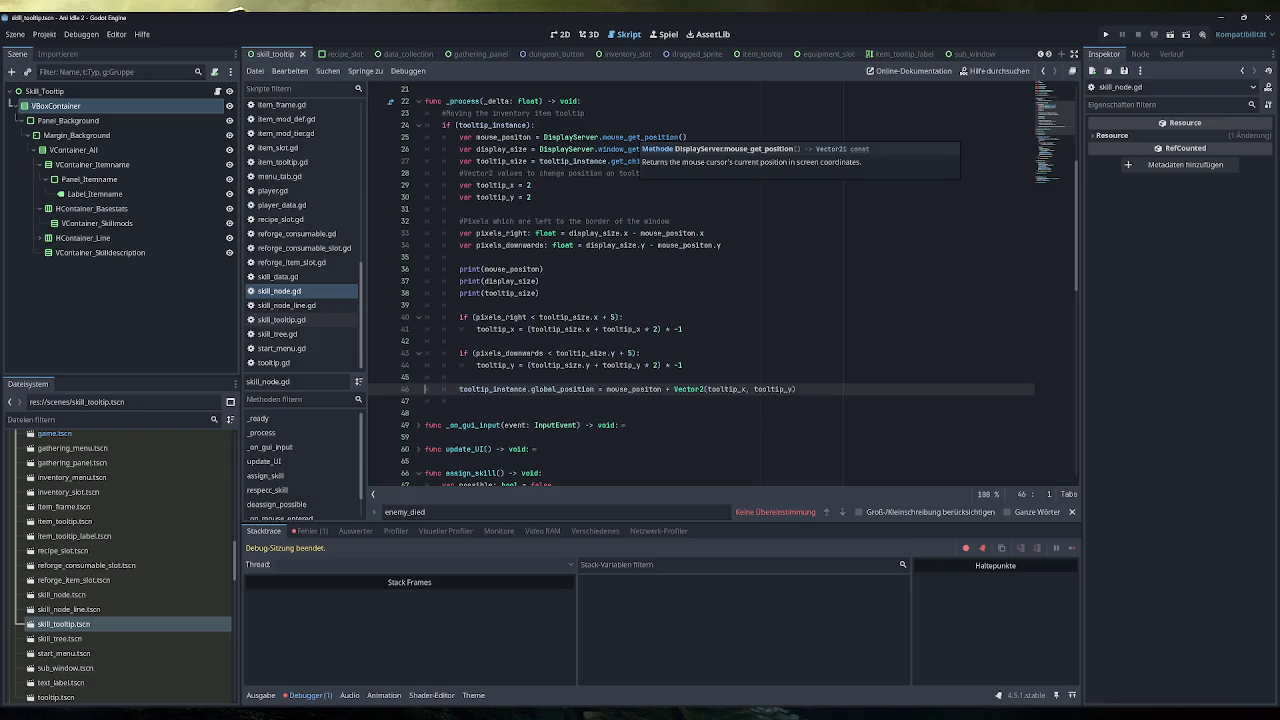
Replace mouse_positon on line 46 with get_global_mouse_position() and save the script
double_click(633, 389)
text(g)
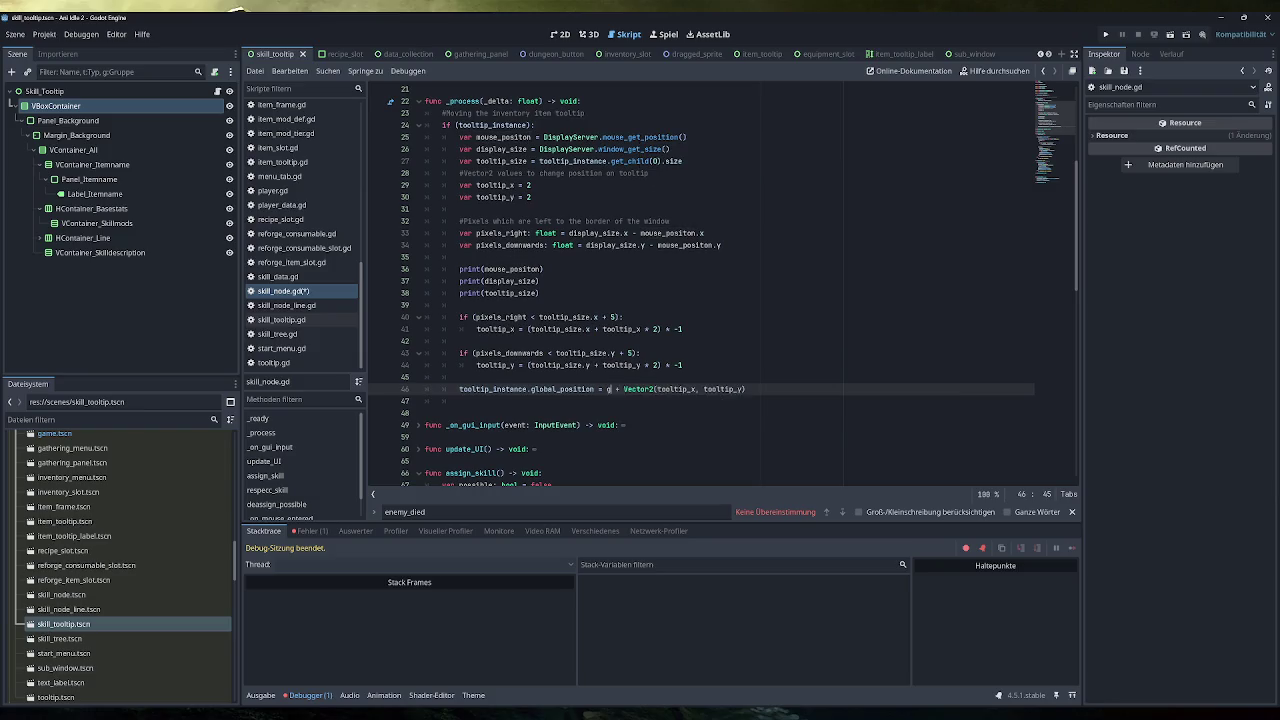
text(et_global)
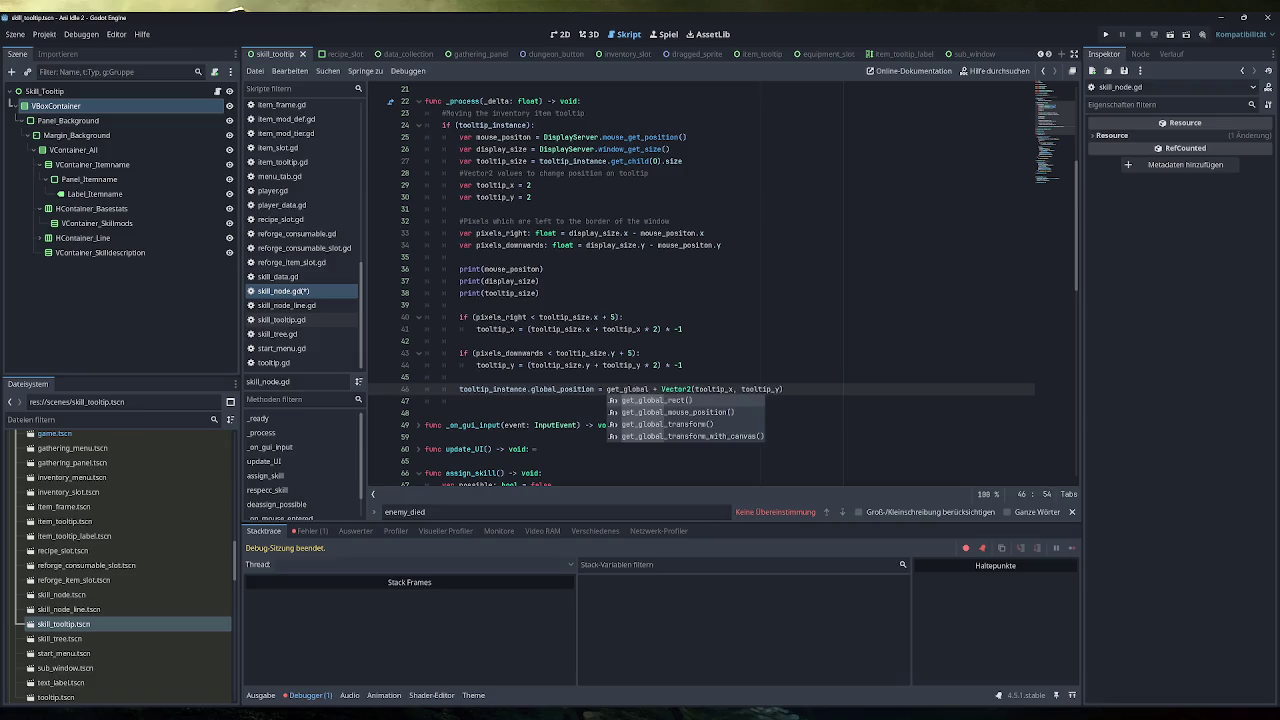
text(_m)
key(Return)
key(ctrl+s)
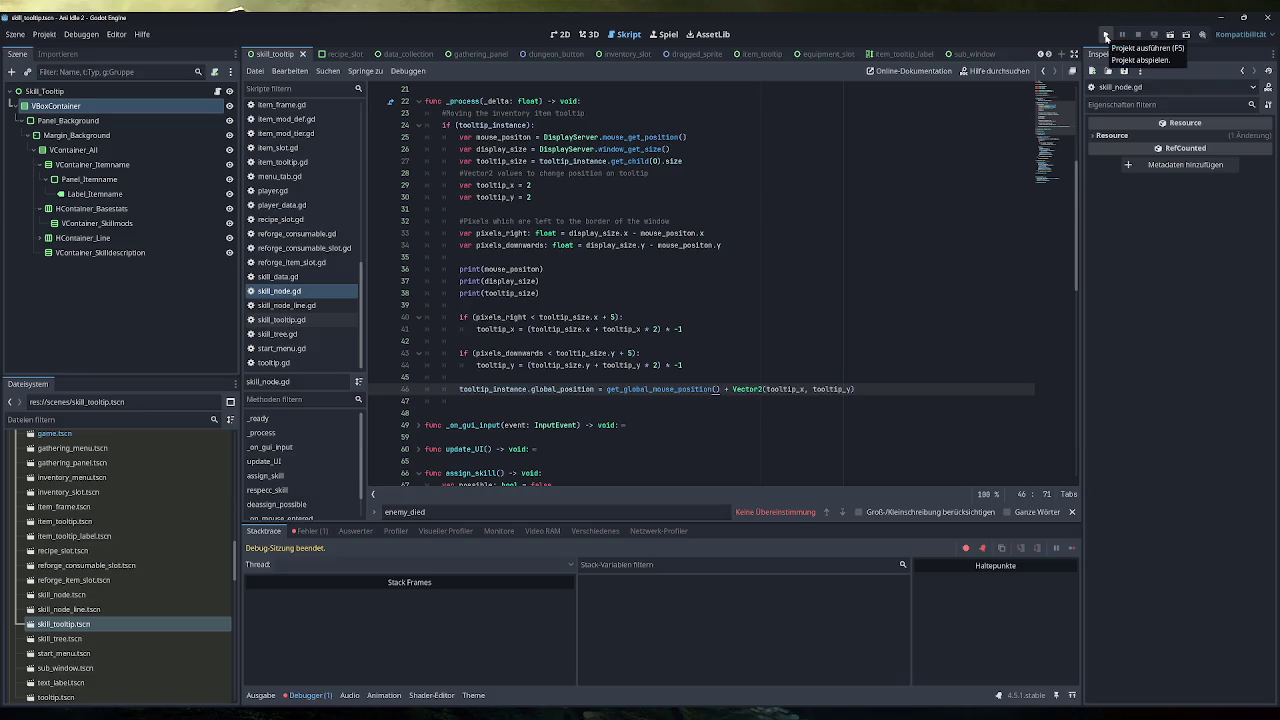
click(1106, 36)
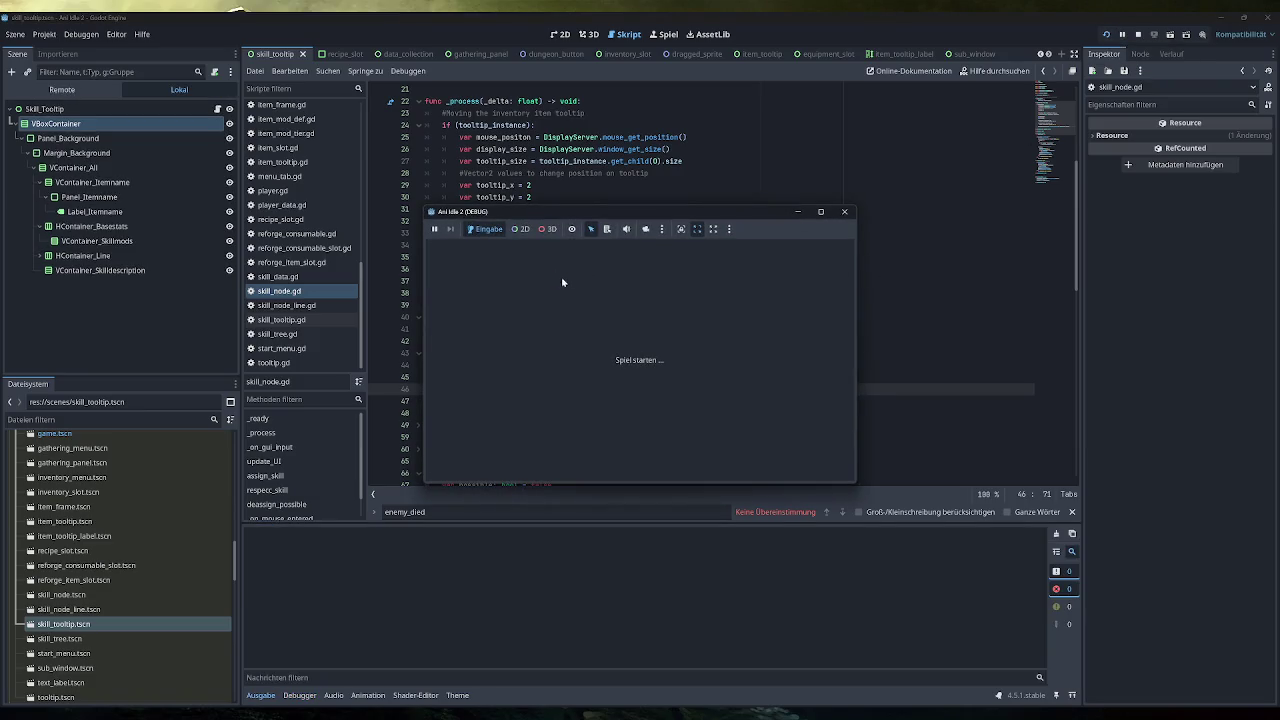
mouse_move(797, 452)
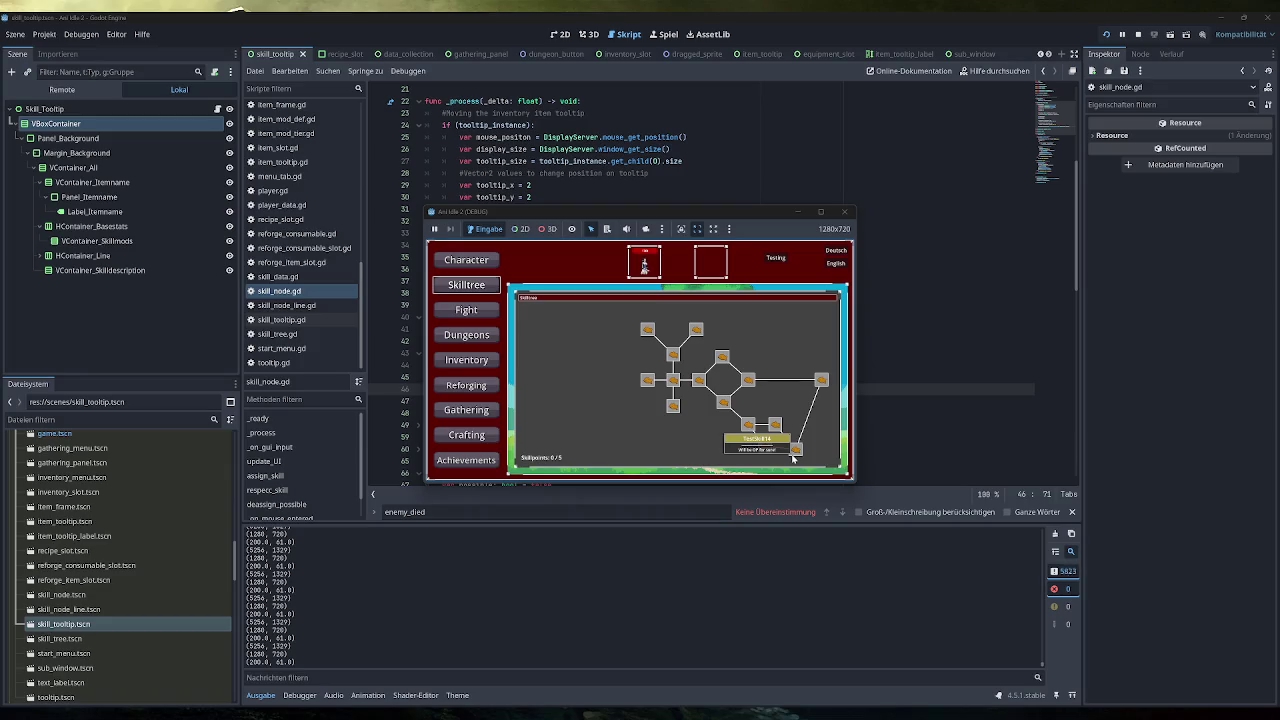
mouse_move(646, 329)
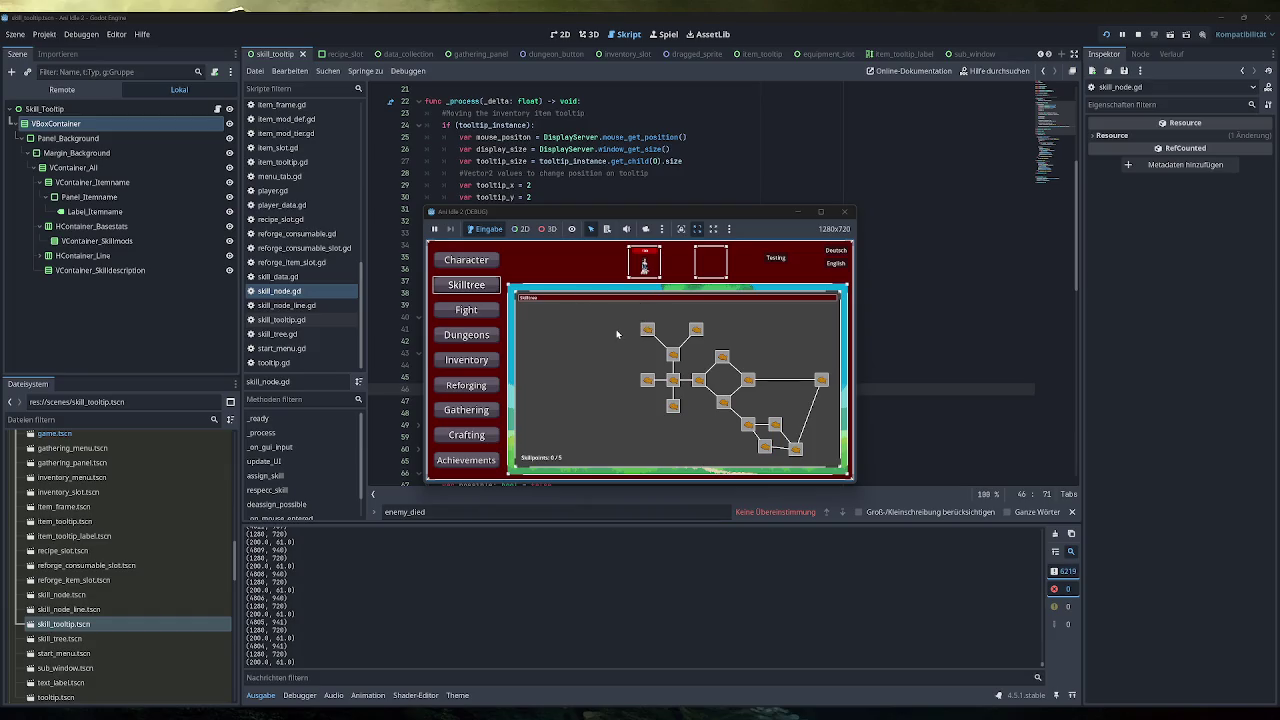
mouse_move(797, 449)
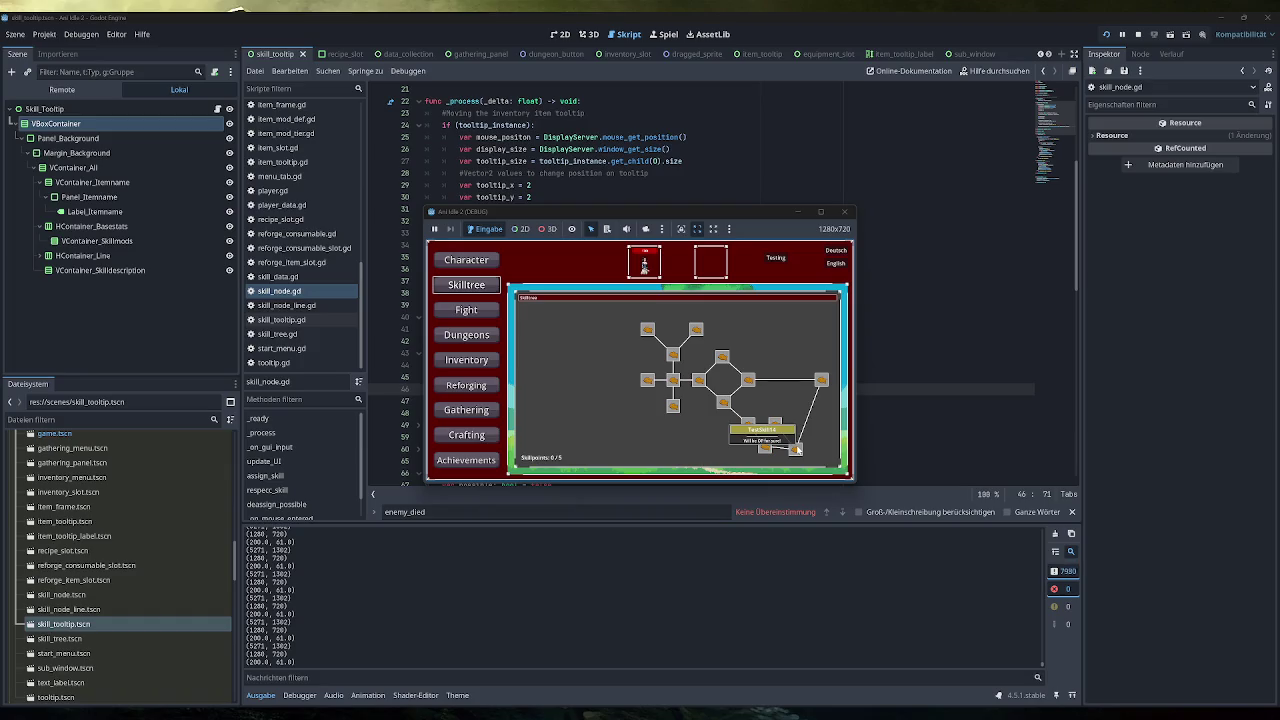
click(844, 212)
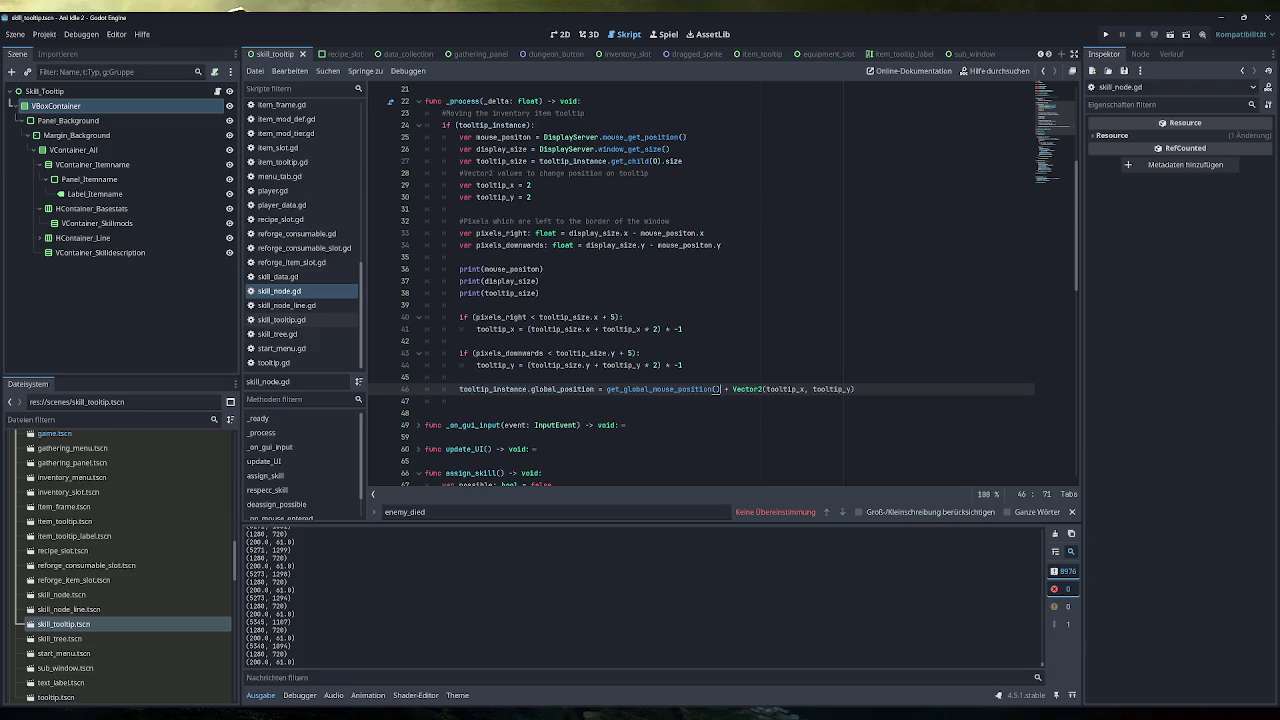
Replace DisplayServer.mouse_get_position() on line 25 with get_local_mouse_position(), save, and run the game
drag(686, 137, 543, 137)
key(BackSpace)
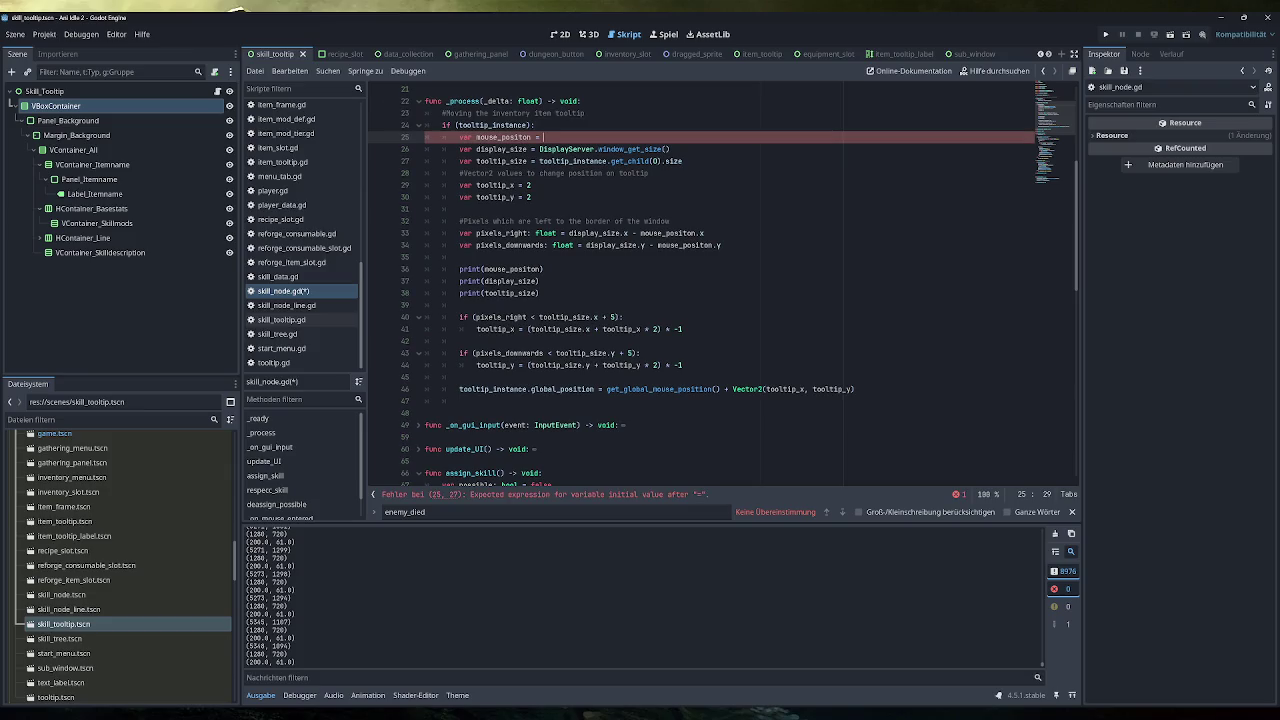
text(get_)
text(local_mouse_position()
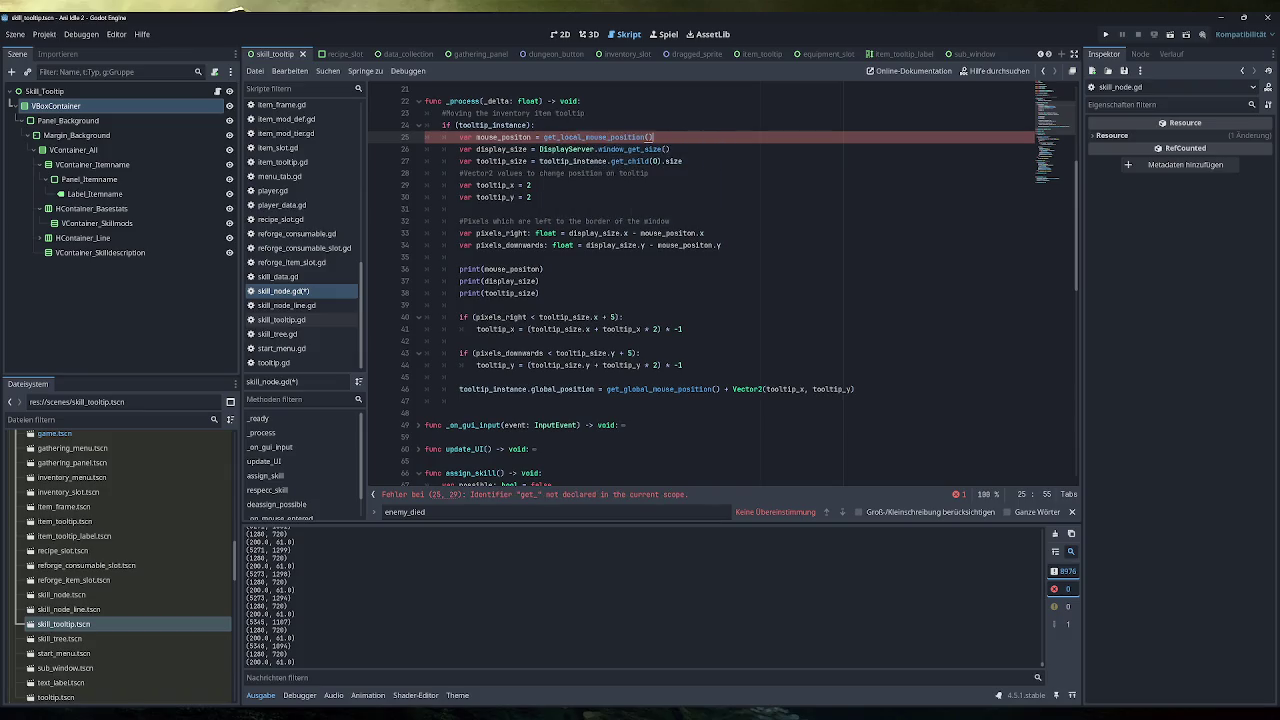
key(Return)
key(ctrl+s)
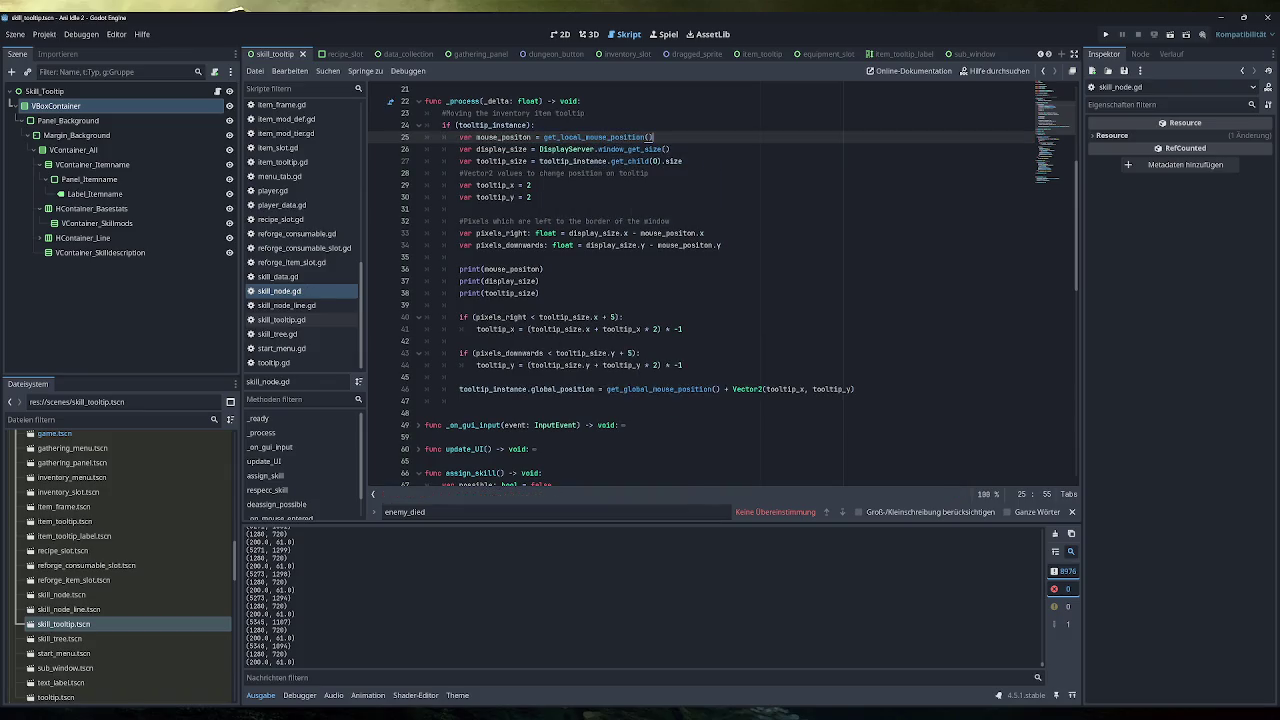
click(1105, 34)
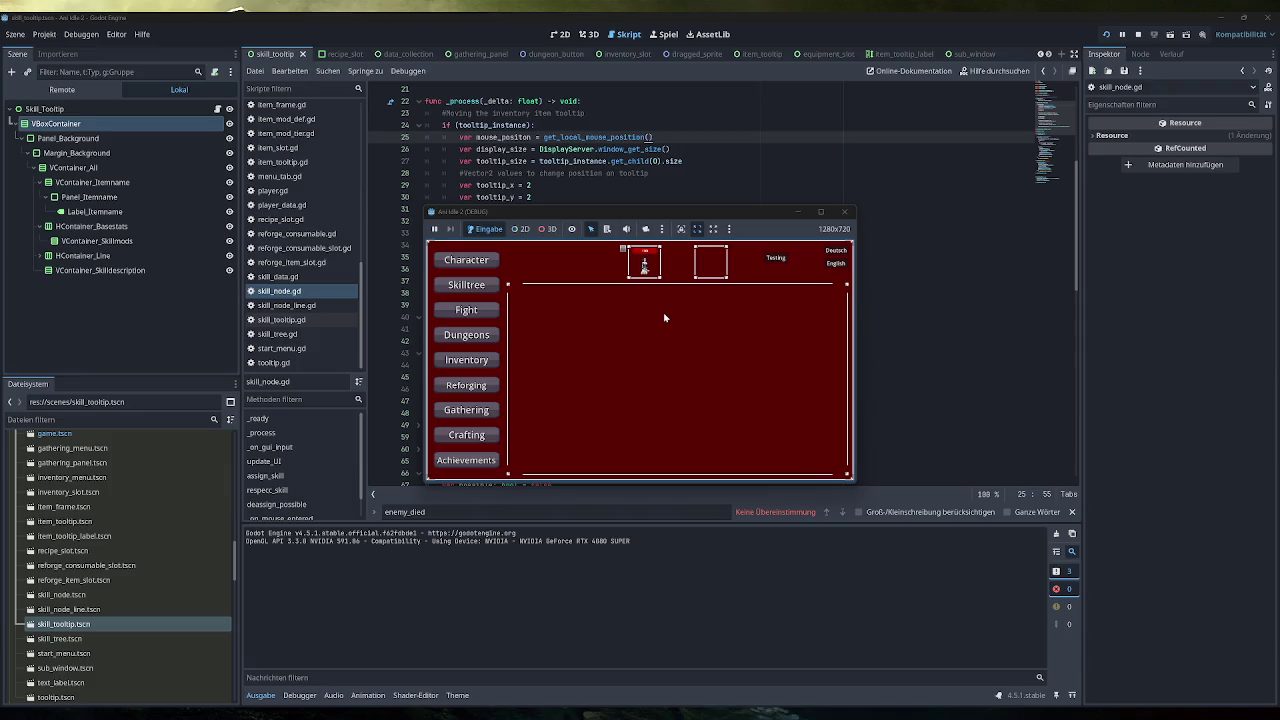
Go to Fight, then Skilltree, view a skill node's tooltip, and close the game window
click(487, 307)
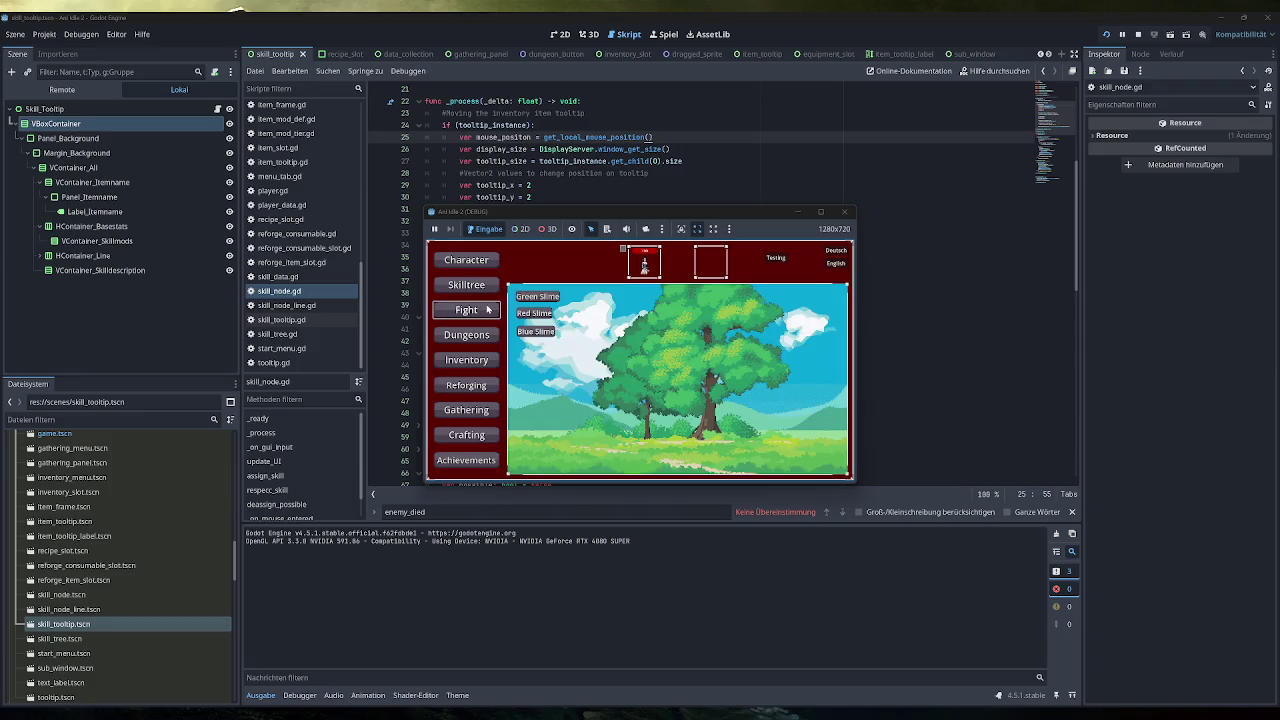
click(490, 288)
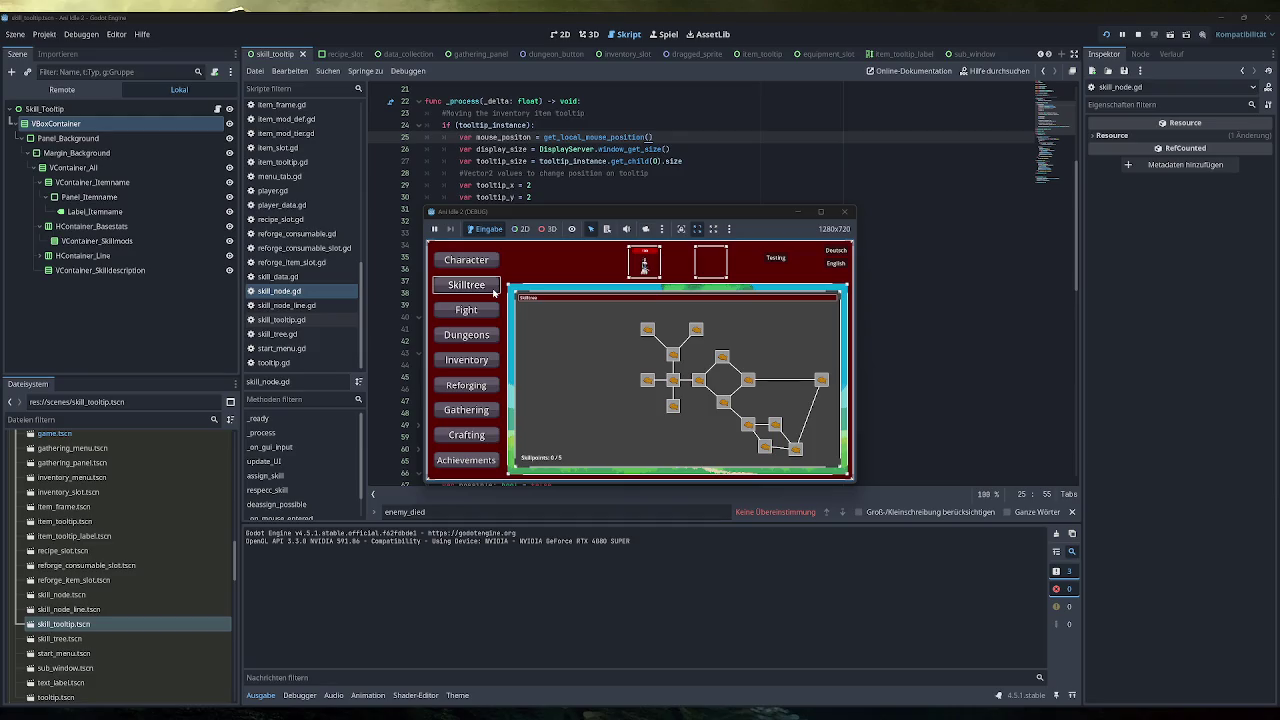
mouse_move(824, 384)
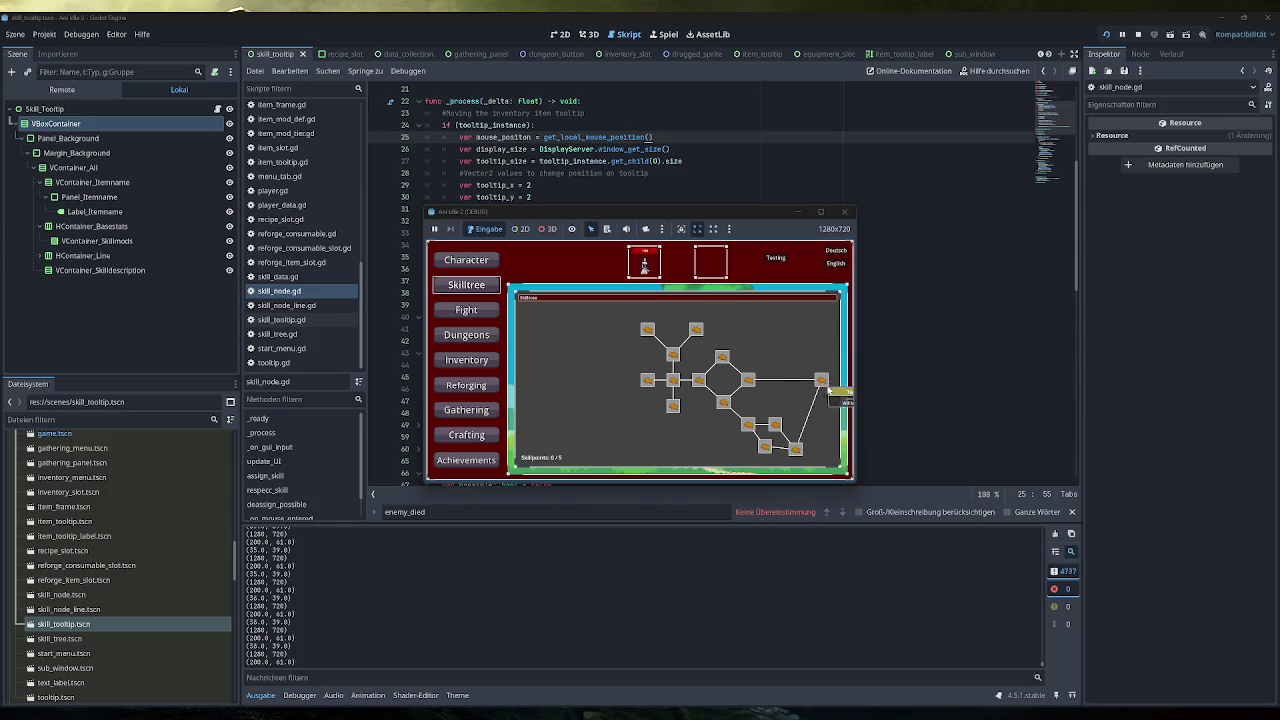
click(845, 212)
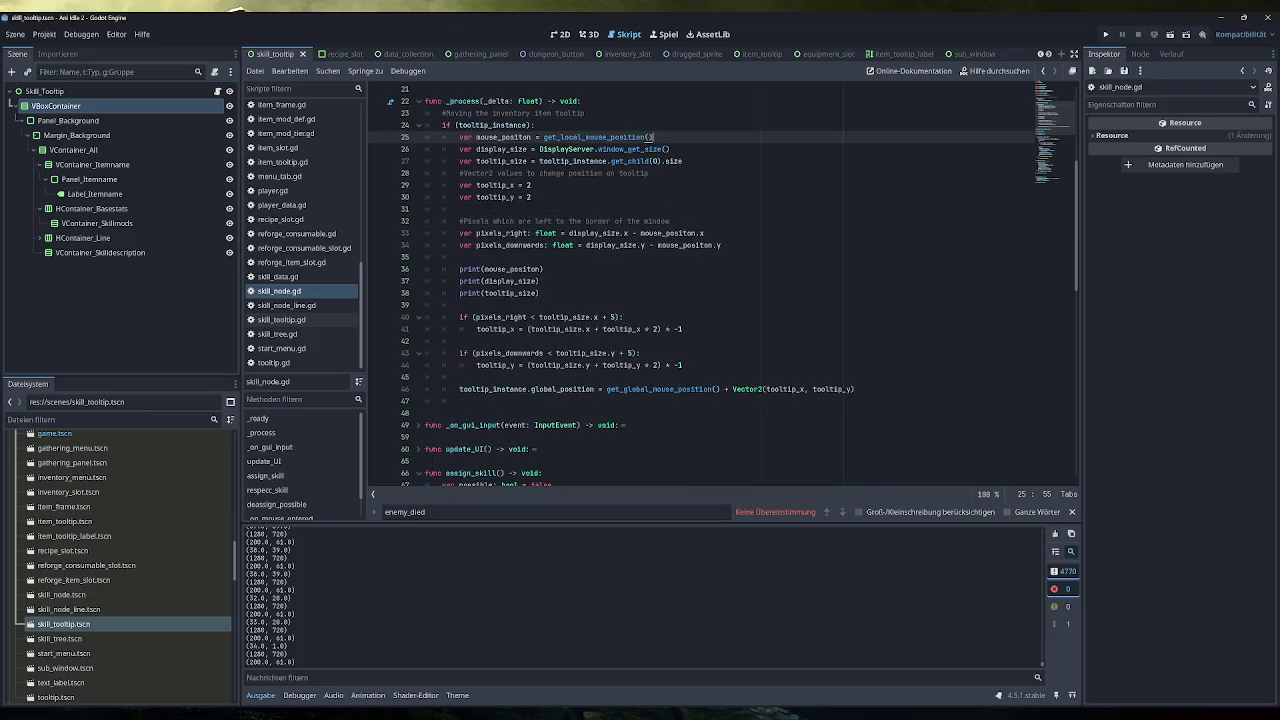
Change line 25 back to get_global_mouse_position() and run the project with F5
drag(584, 137, 559, 137)
text(global)
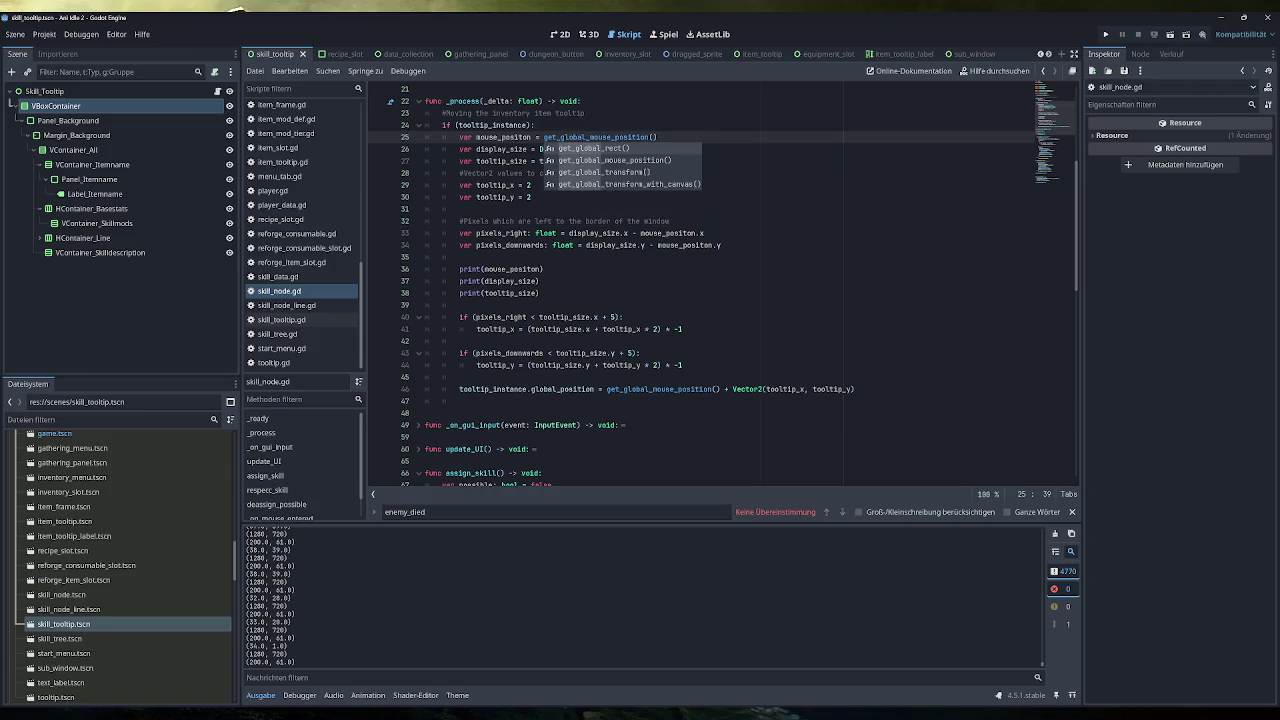
key(End)
key(F5)
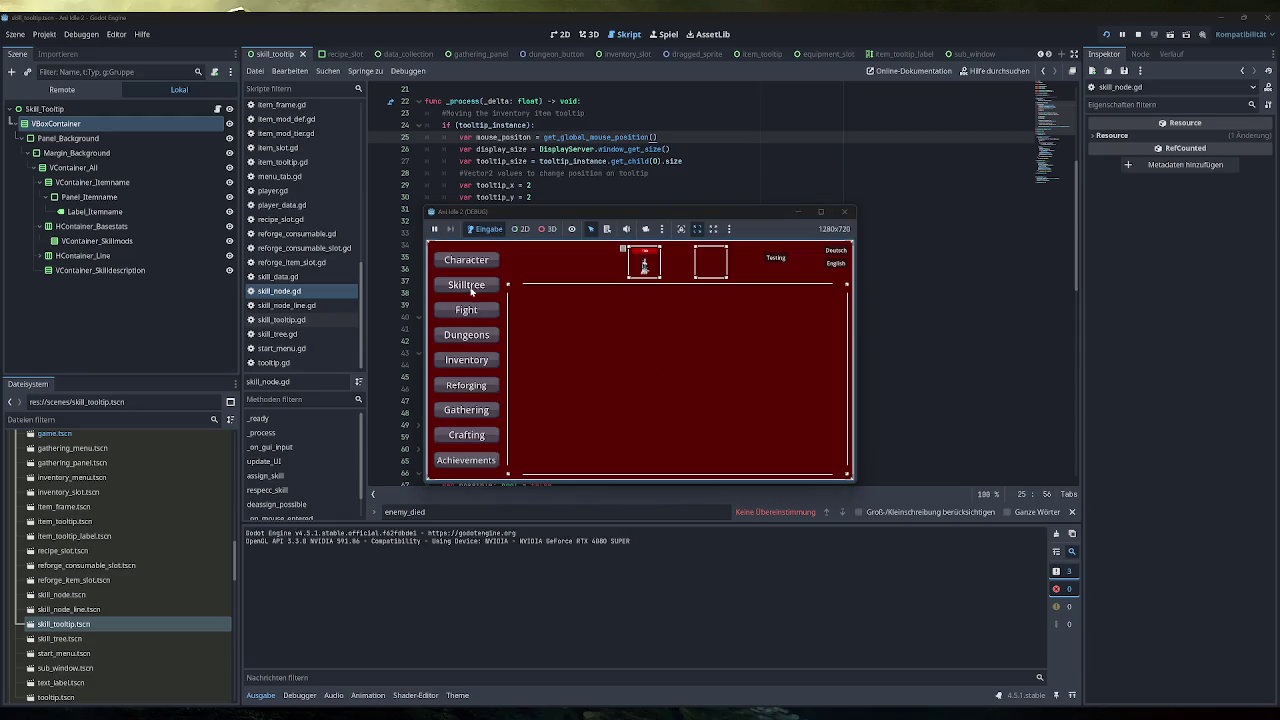
Check the Skilltree tooltip with the game windowed and maximized, then close the game
click(466, 286)
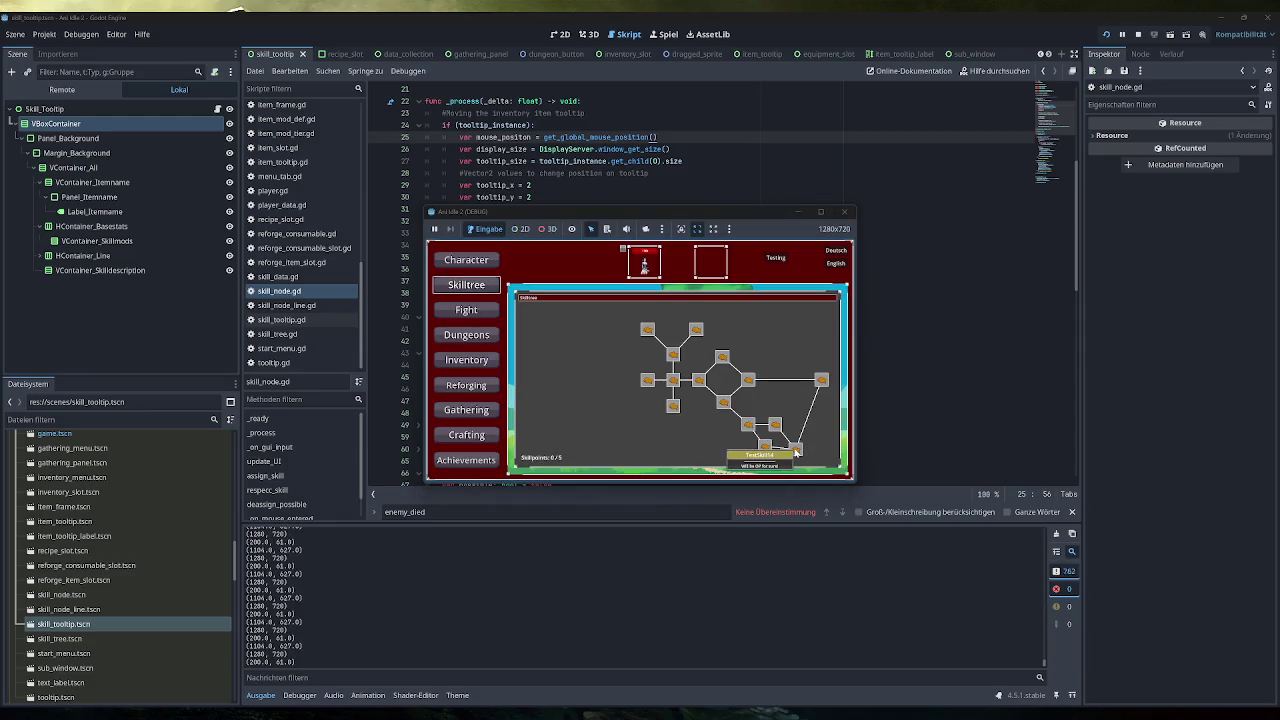
mouse_move(801, 456)
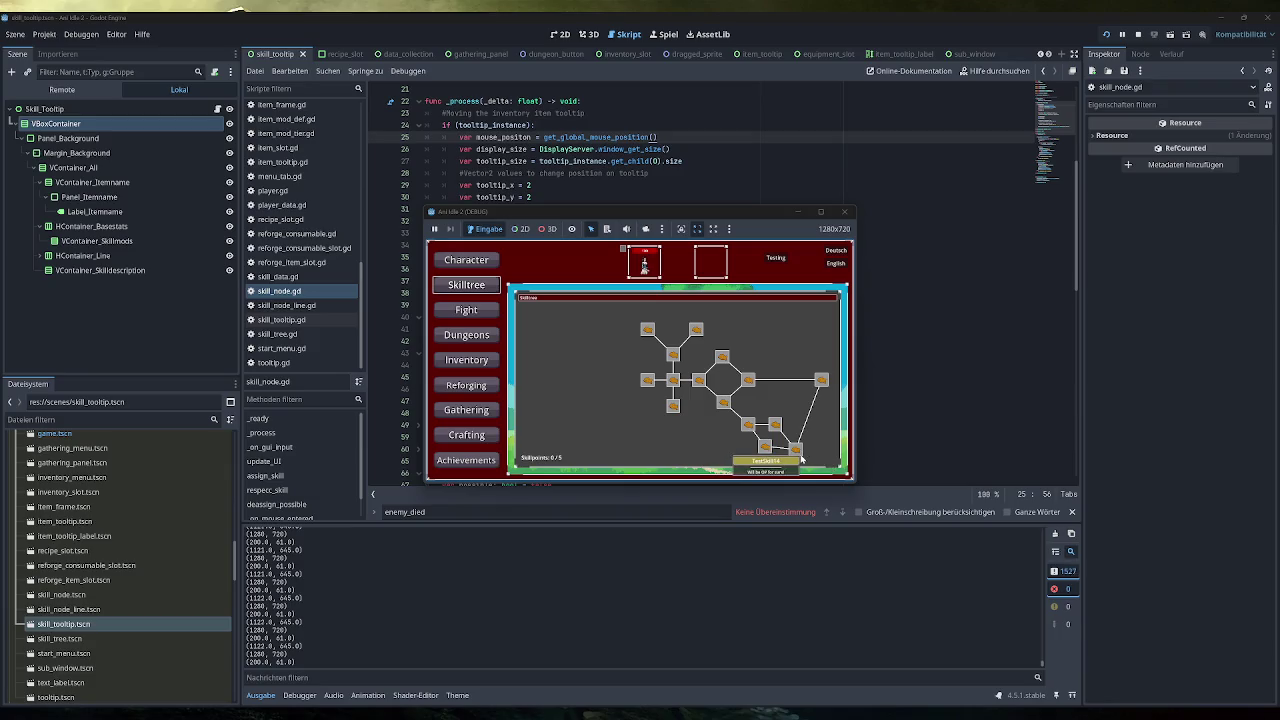
click(820, 212)
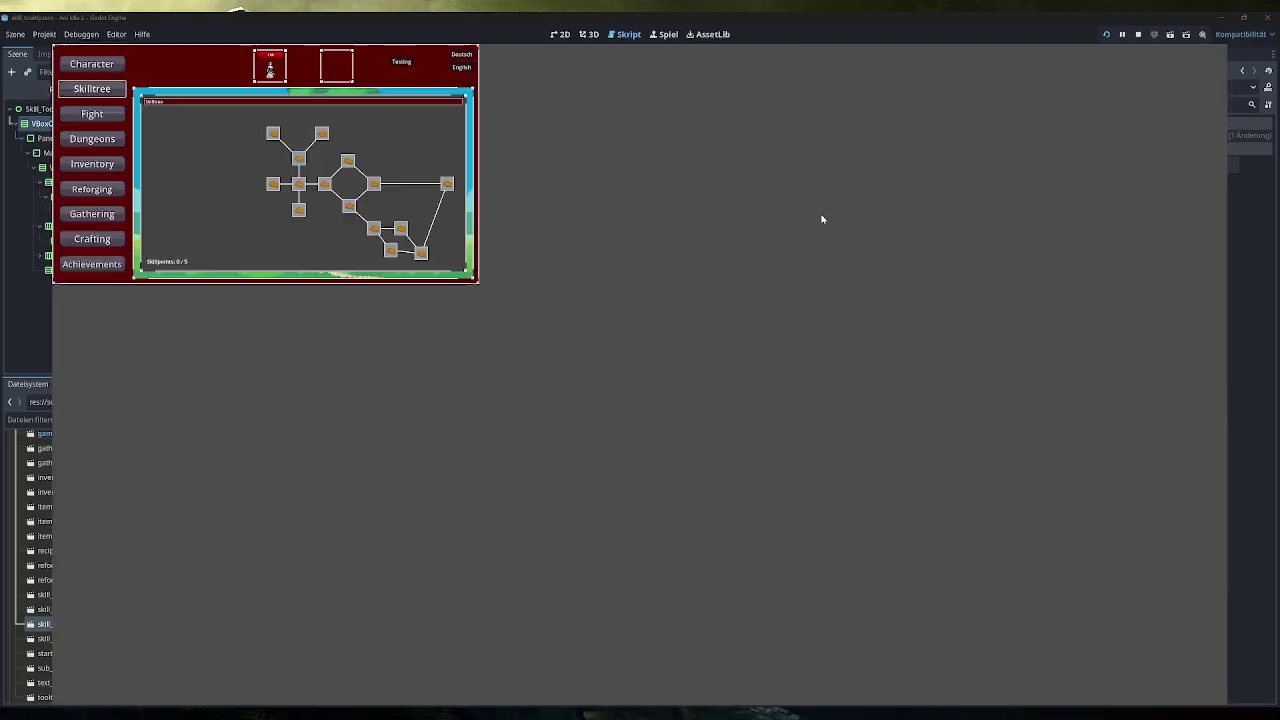
mouse_move(1068, 624)
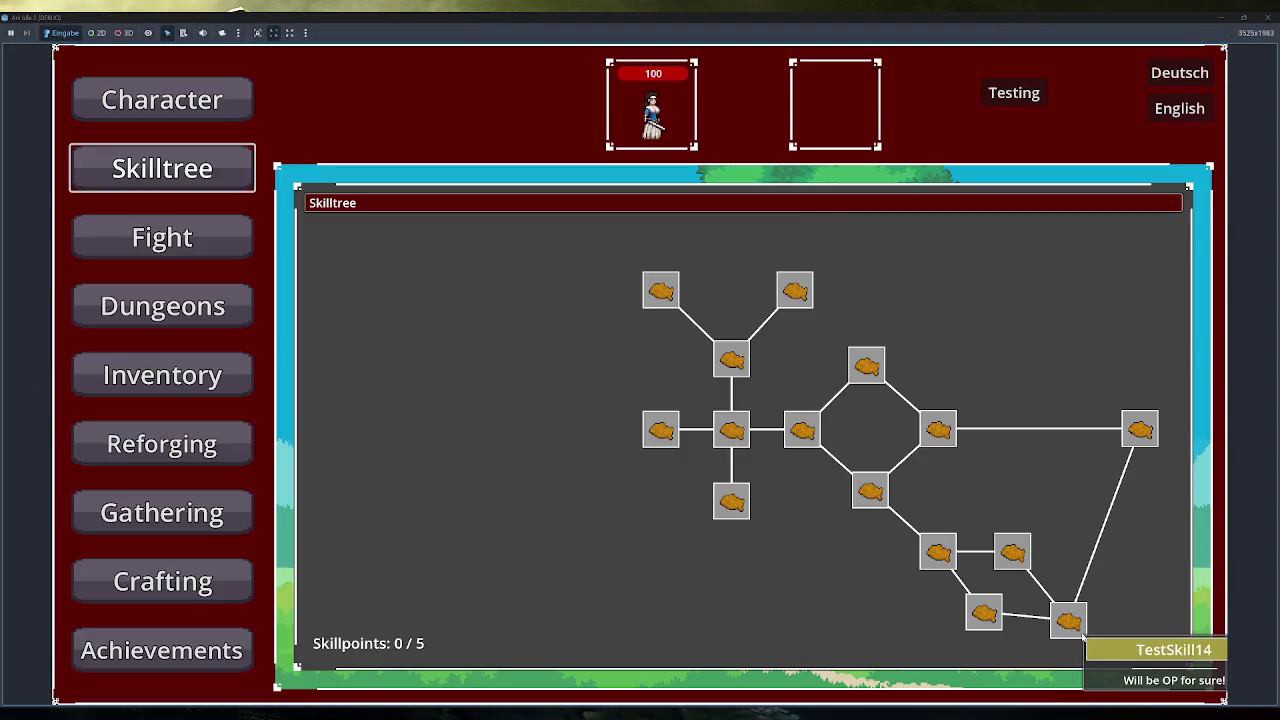
key(super+Down)
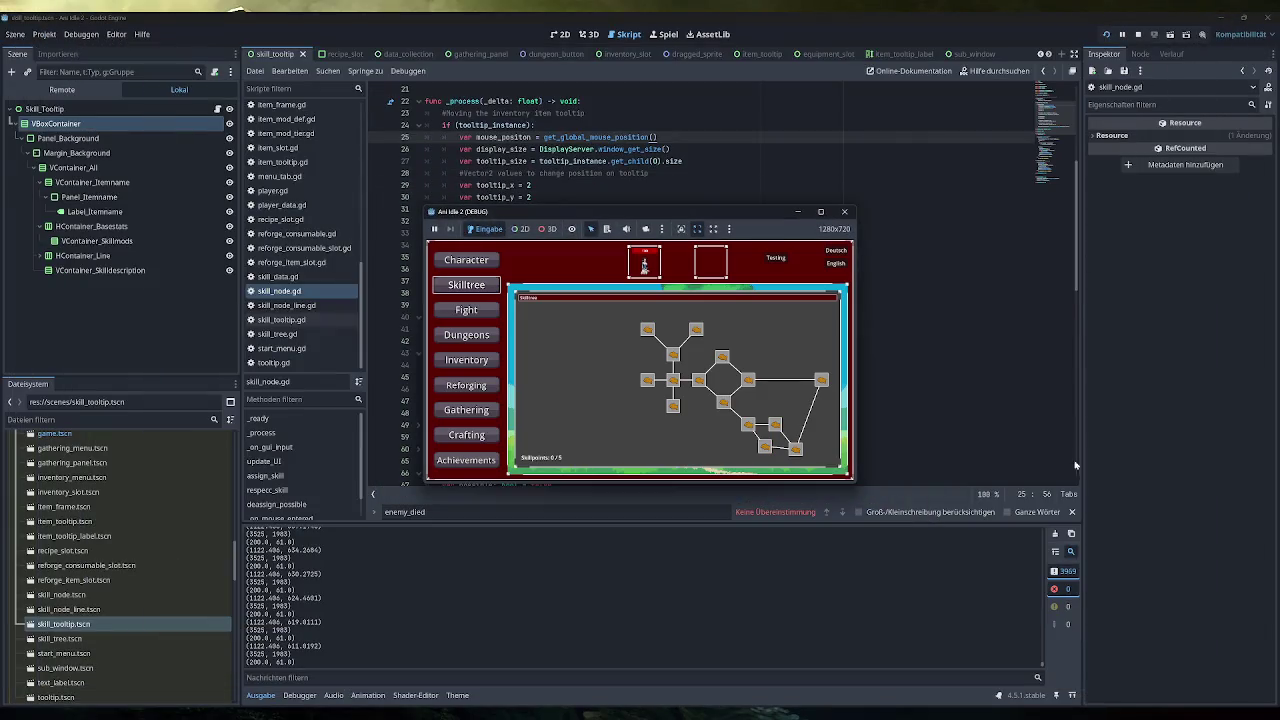
key(super+Down)
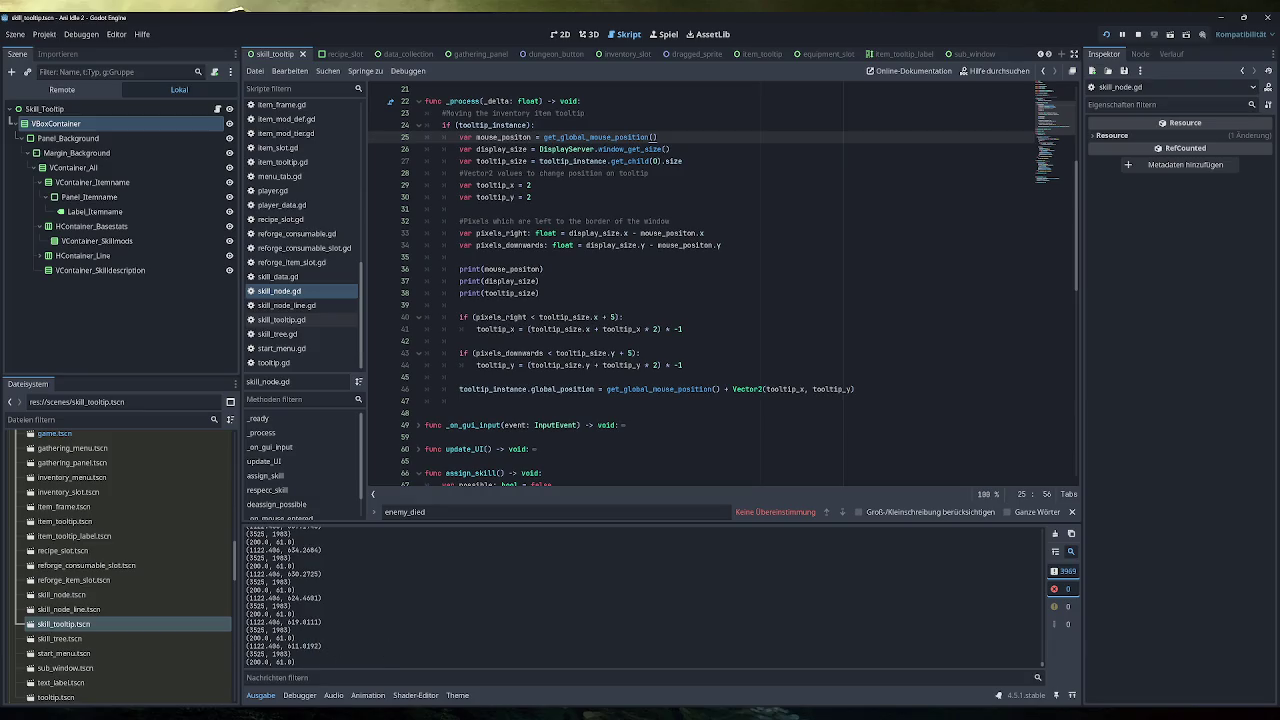
click(434, 677)
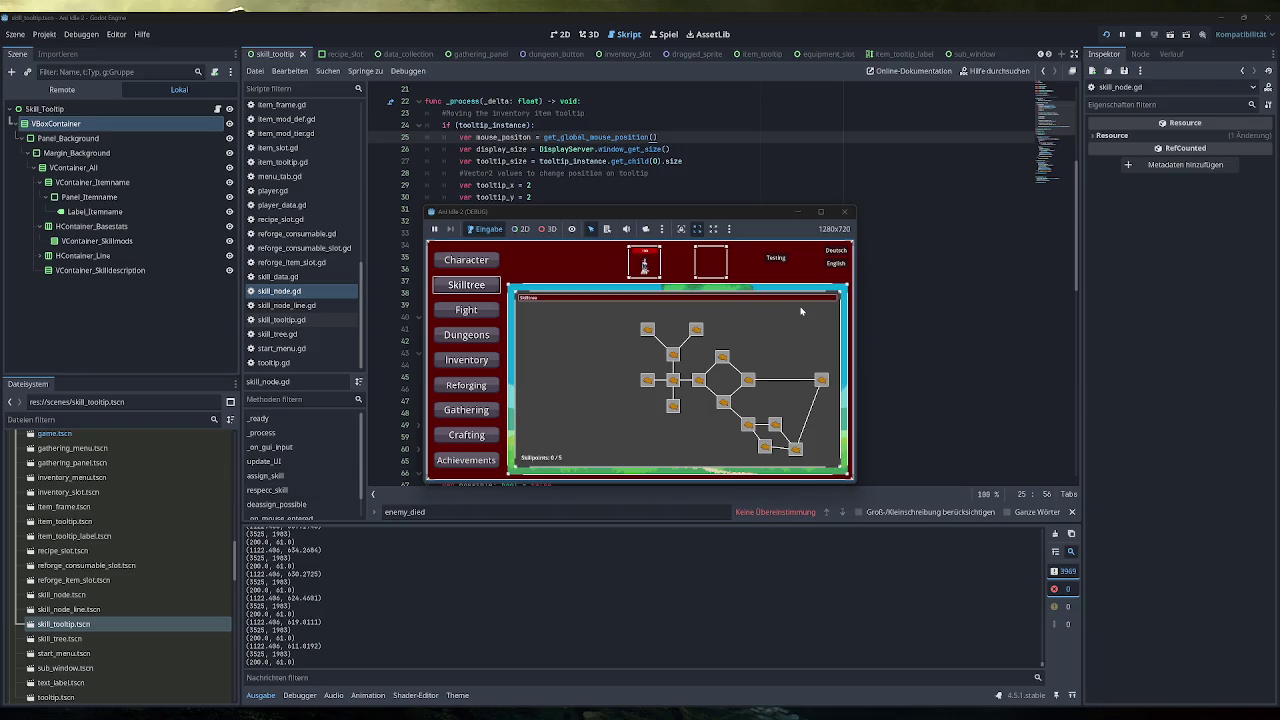
click(845, 212)
drag(670, 149, 539, 149)
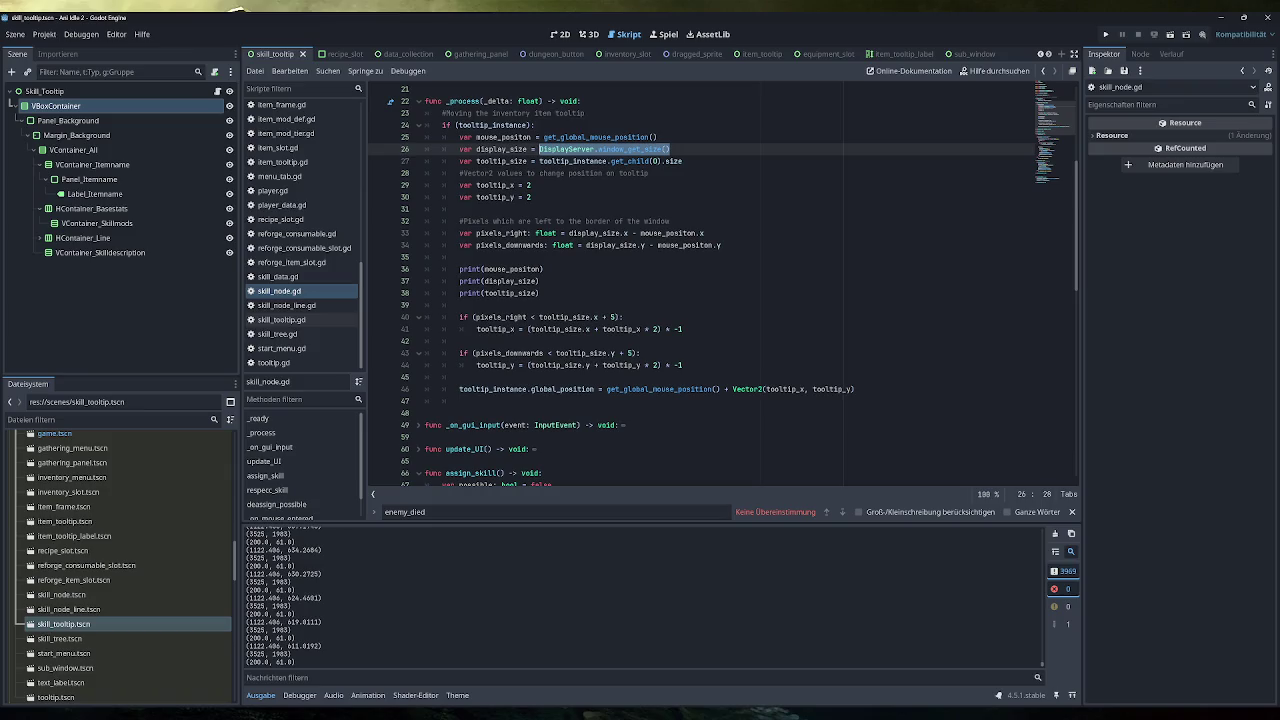
Browse the size-related completions for display_size on line 26 without inserting any
click(670, 149)
drag(670, 149, 539, 149)
text(size = size)
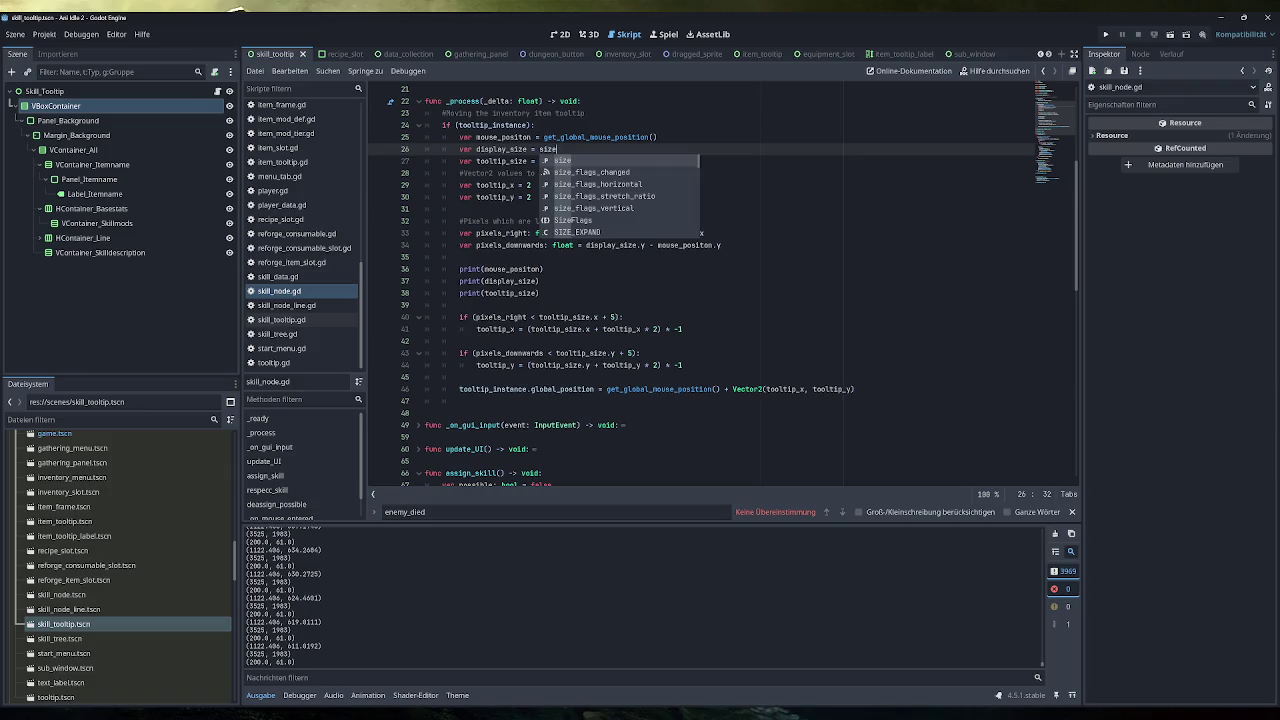
key(Down)
key(Down)
key(Down)
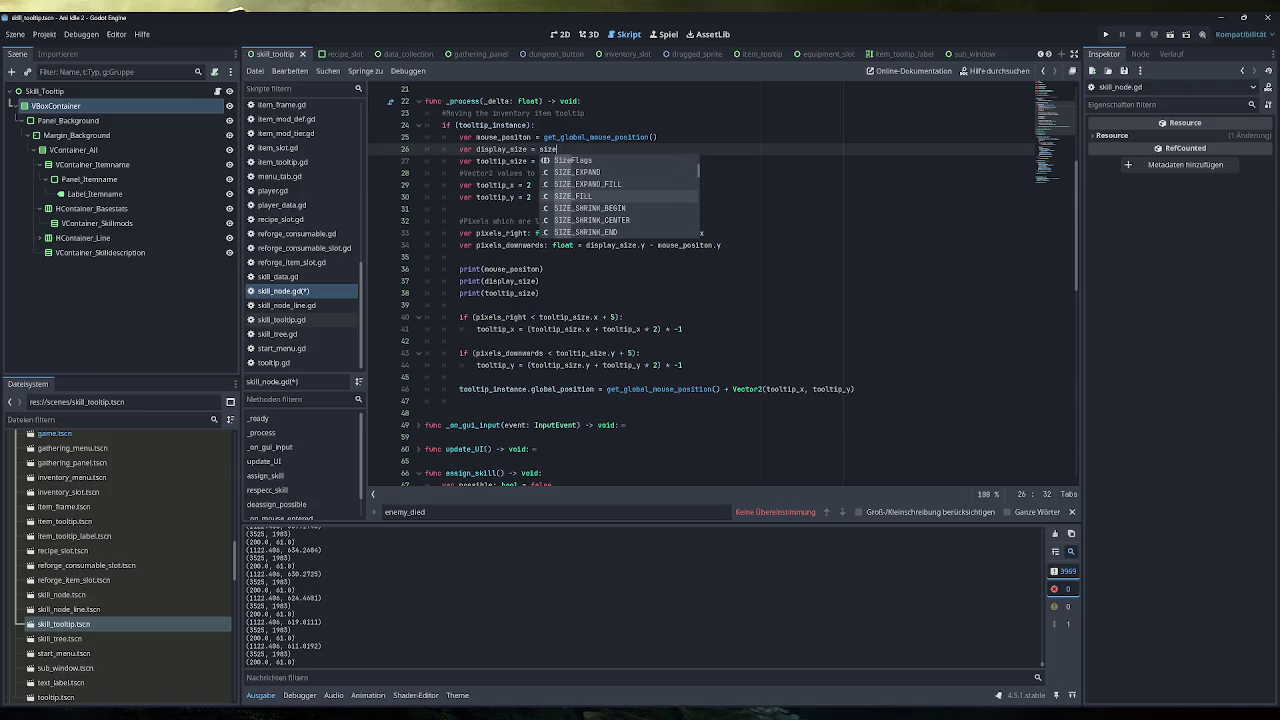
key(Down)
key(Down)
key(Down)
key(Up)
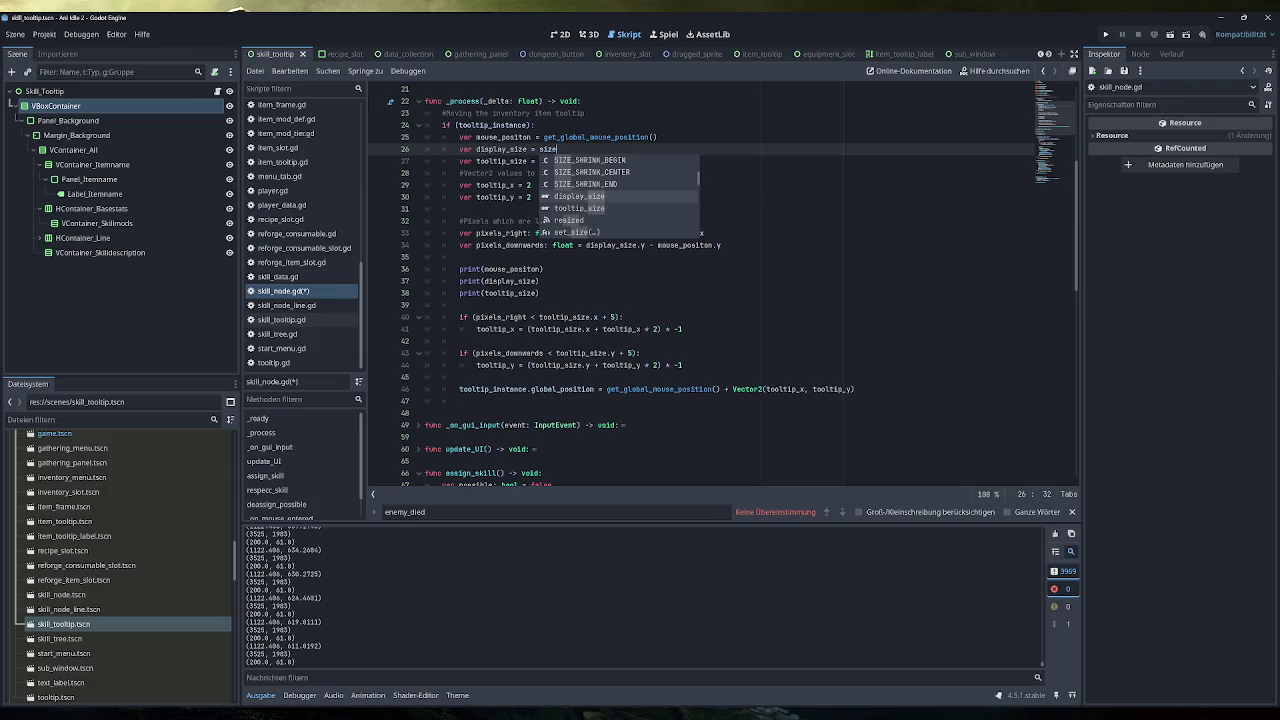
key(Down)
key(Down)
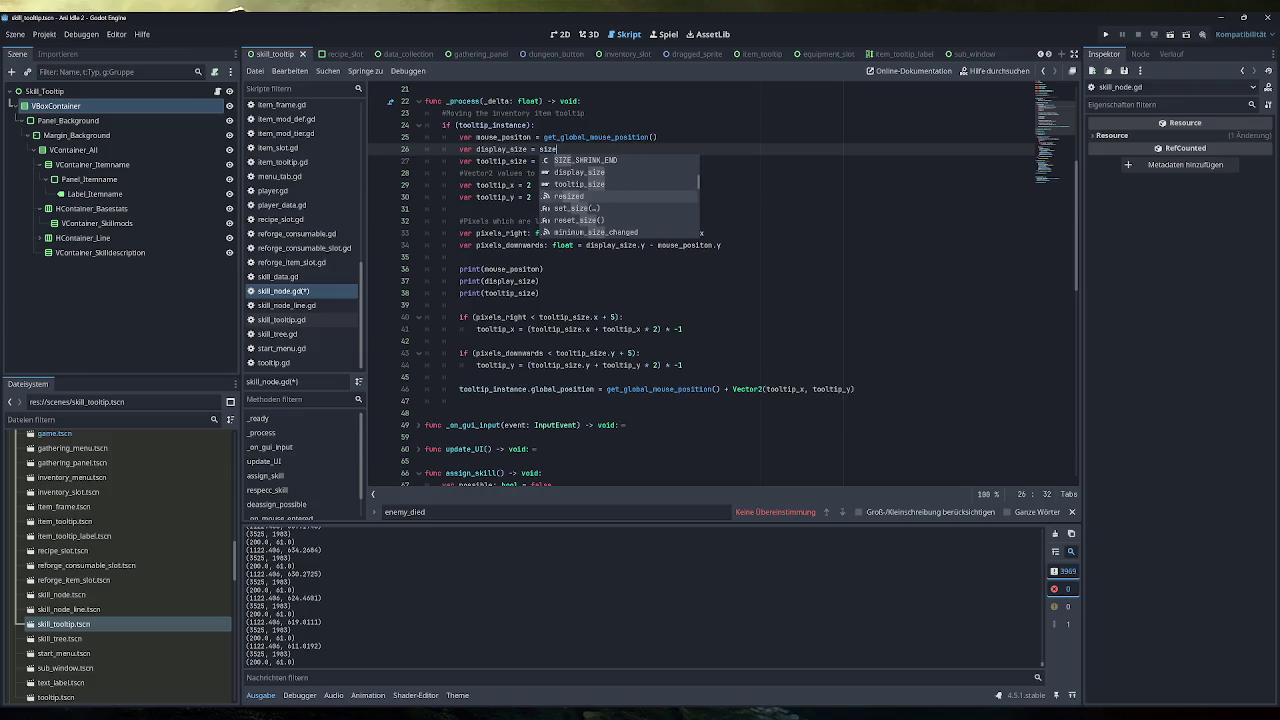
key(Down)
key(Down)
key(Down)
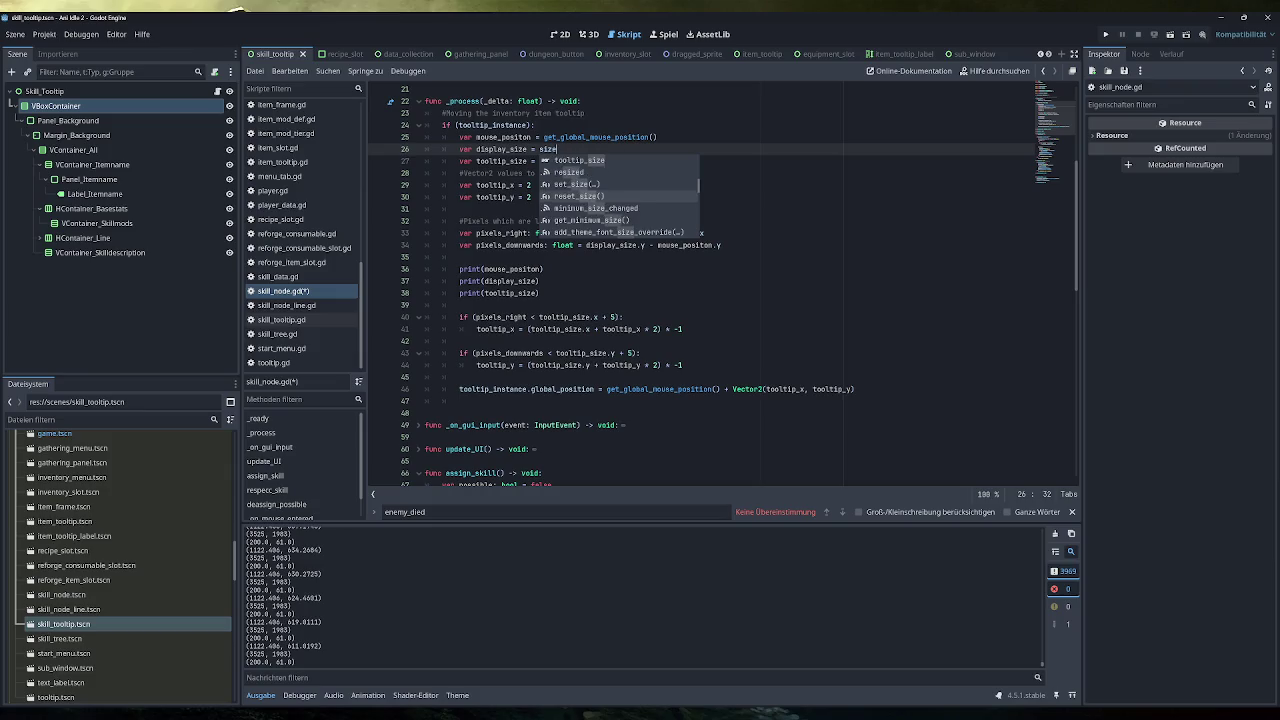
key(Down)
key(Down)
key(Down)
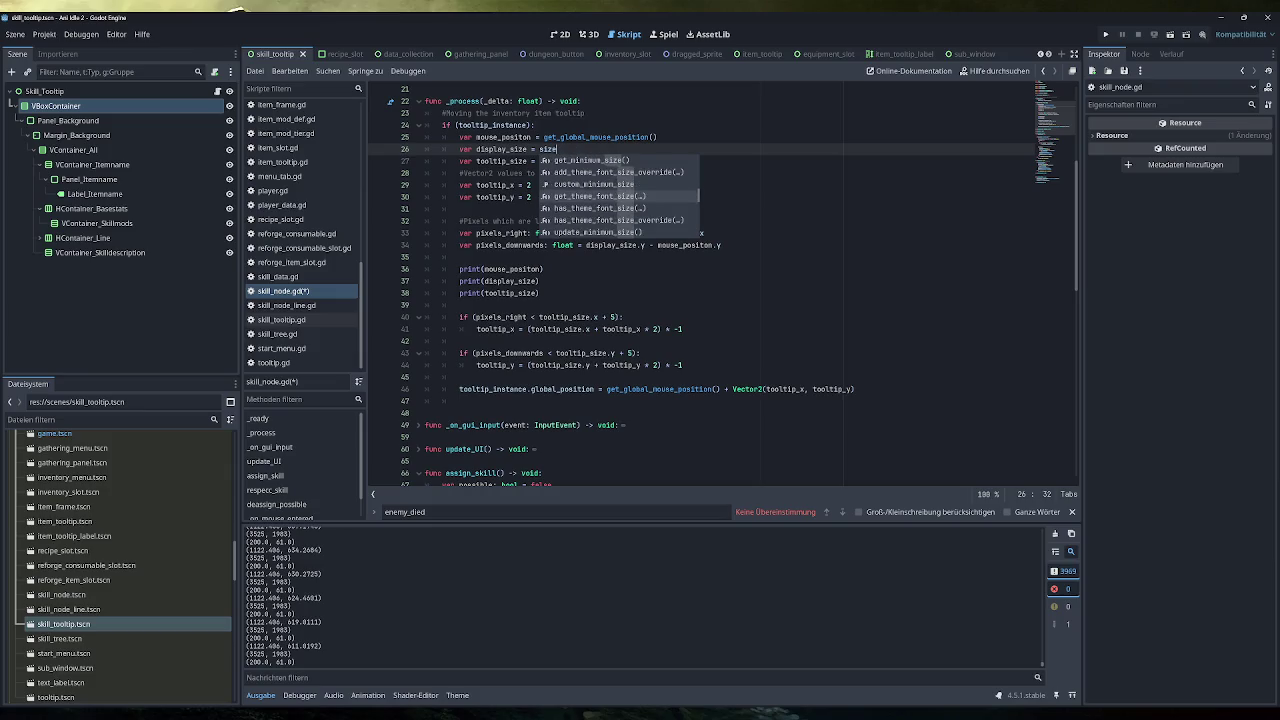
key(Down)
key(Down)
key(Down)
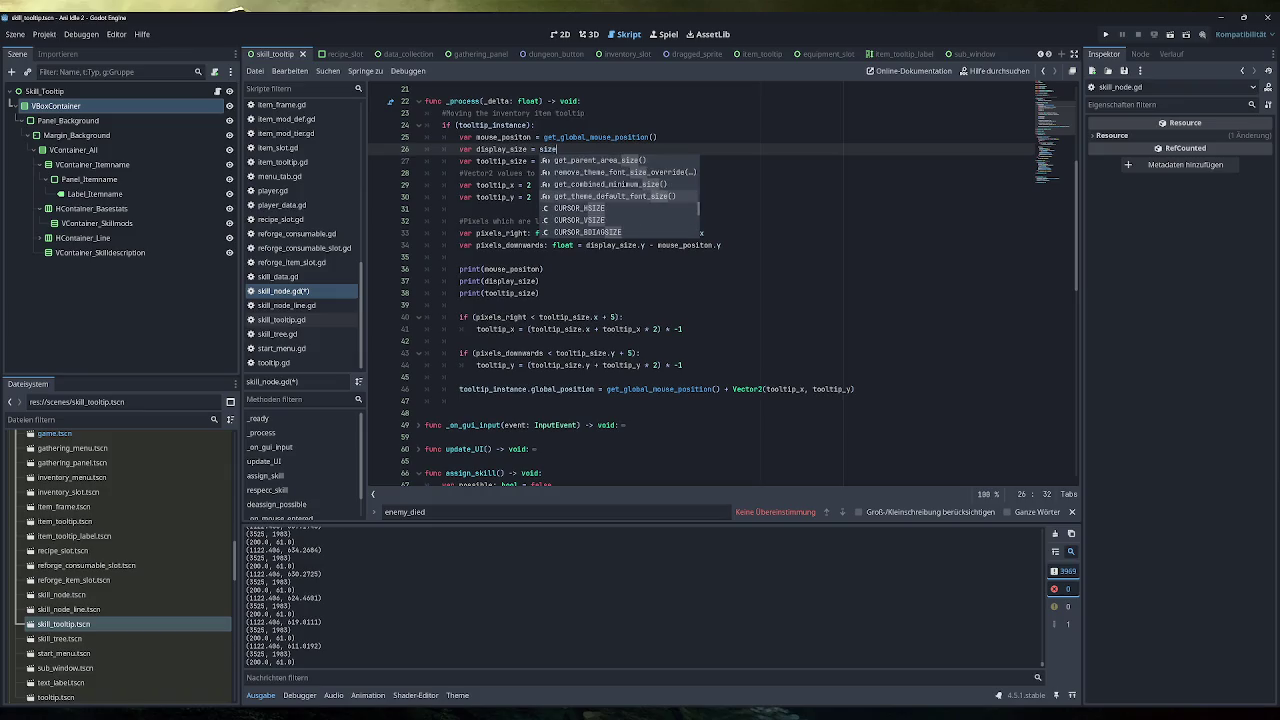
key(Down)
key(Down)
key(Down)
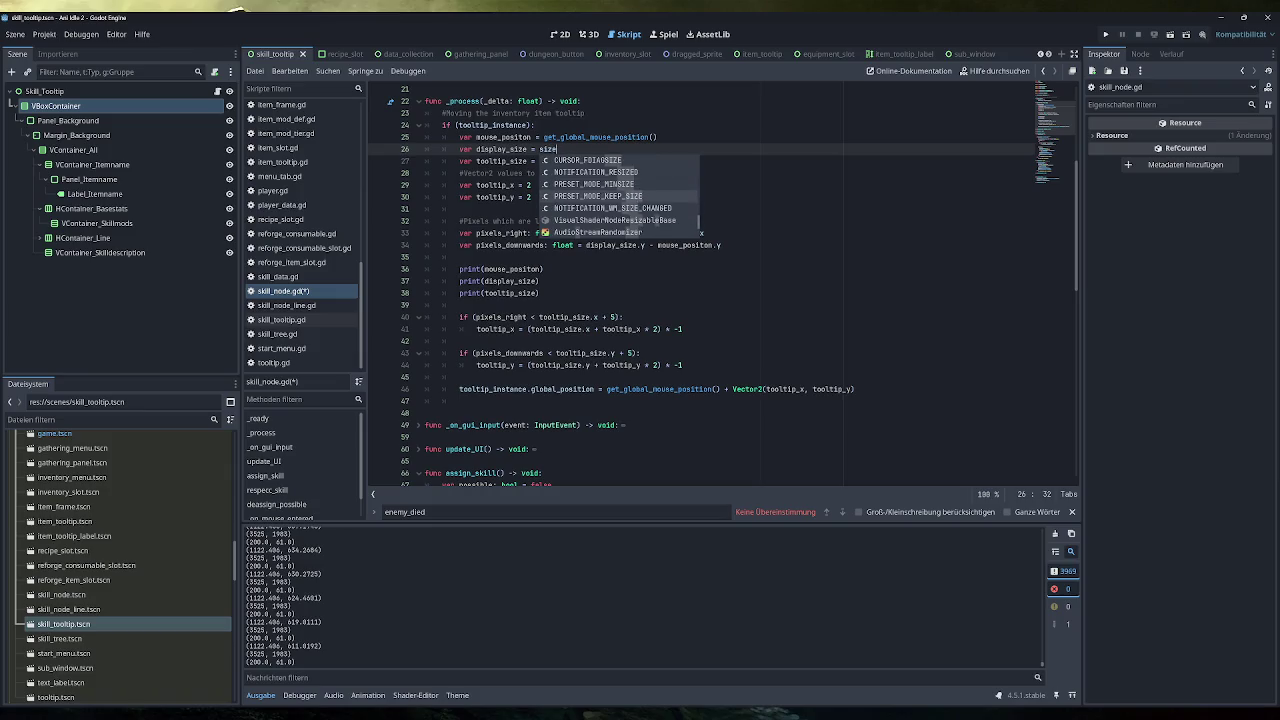
key(Down)
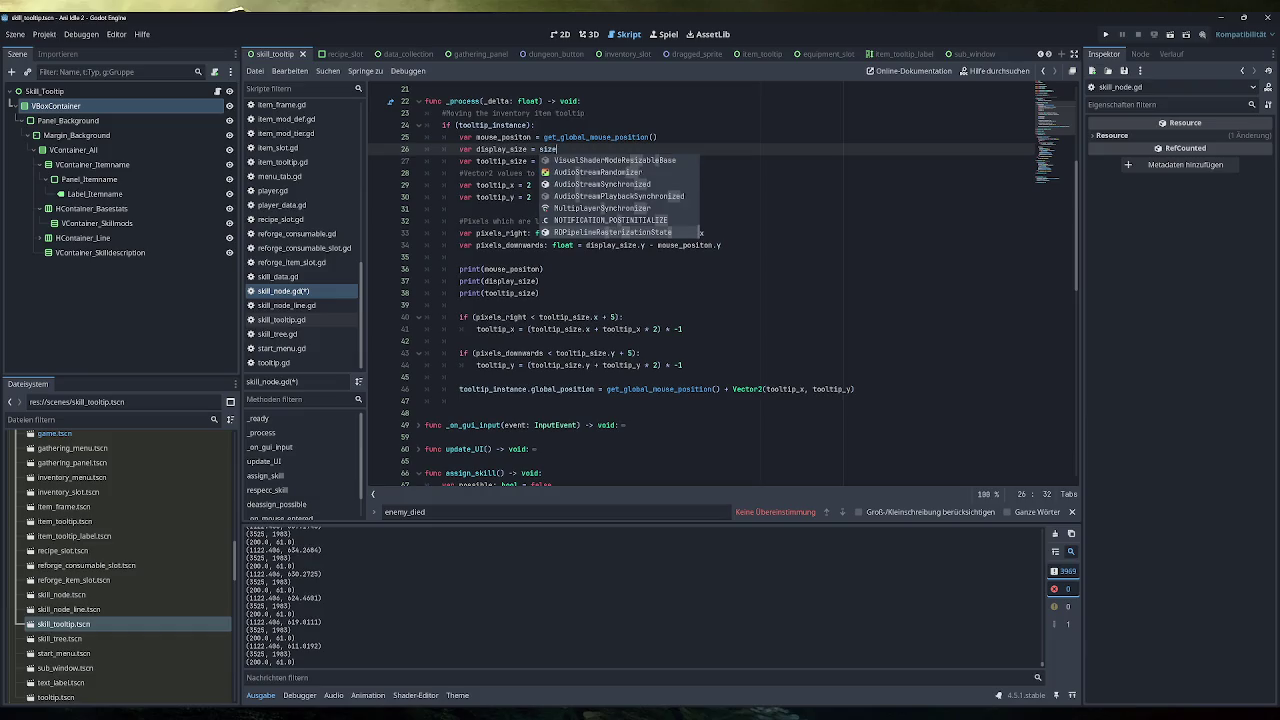
key(Escape)
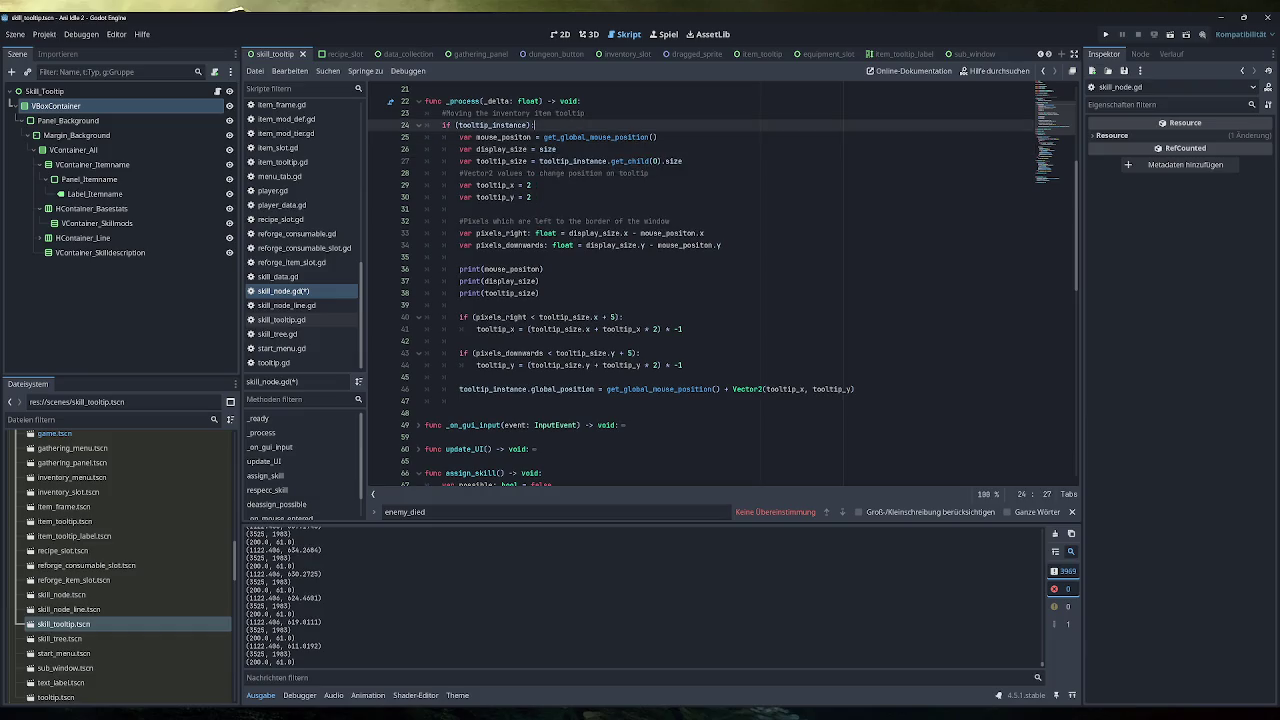
Try get_size on line 26, then undo back to DisplayServer.window_get_size()
text(get_size)
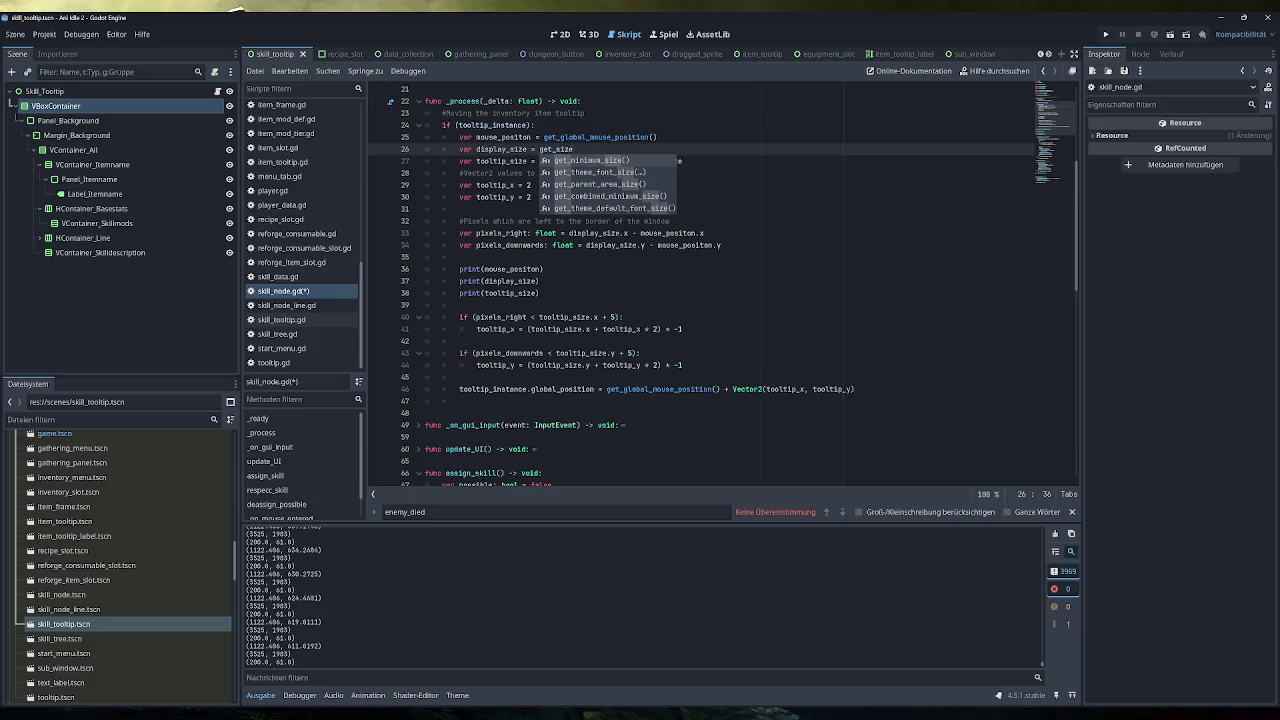
key(BackSpace)
key(BackSpace)
key(BackSpace)
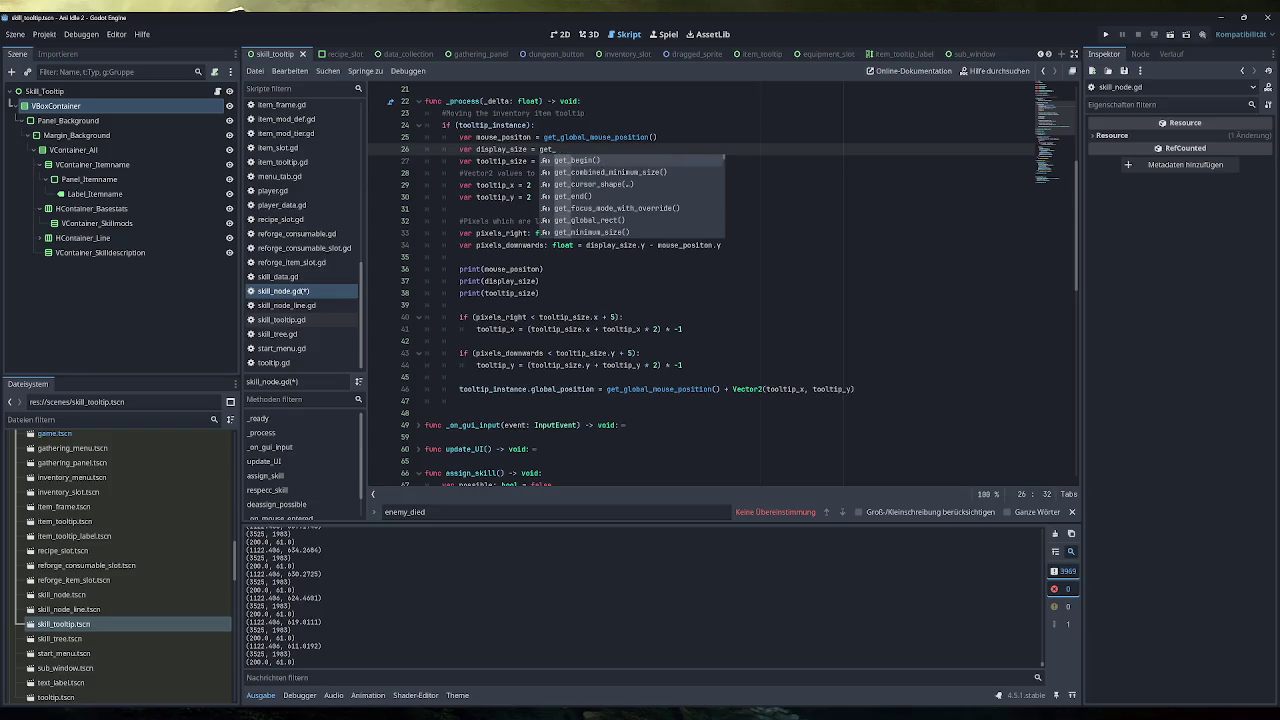
key(BackSpace)
key(BackSpace)
key(BackSpace)
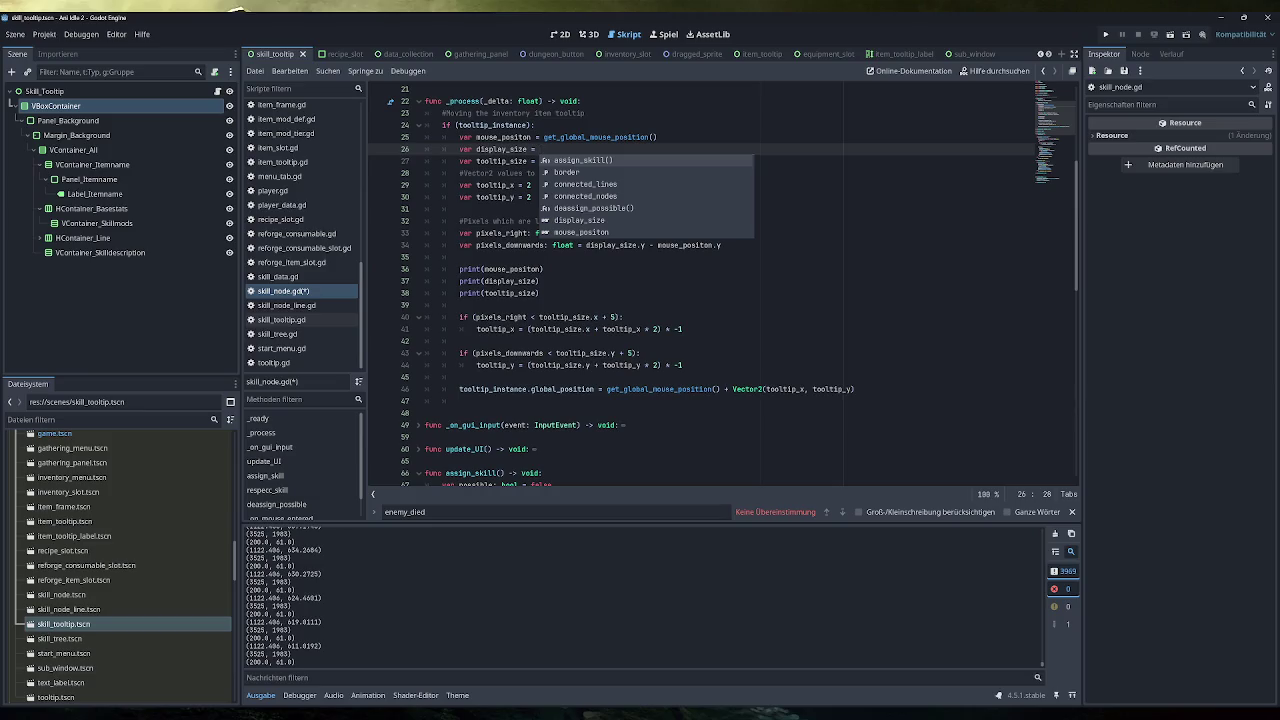
key(Escape)
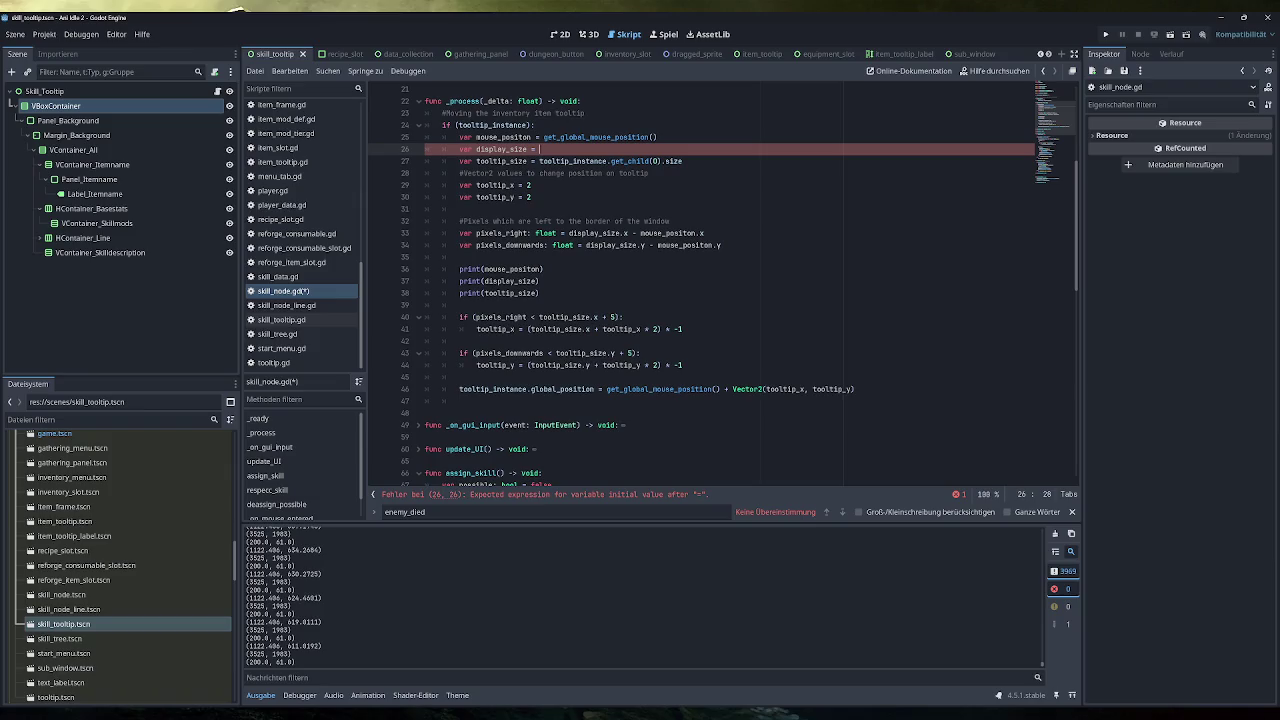
text(get_si)
key(ctrl+z)
key(ctrl+z)
key(ctrl+z)
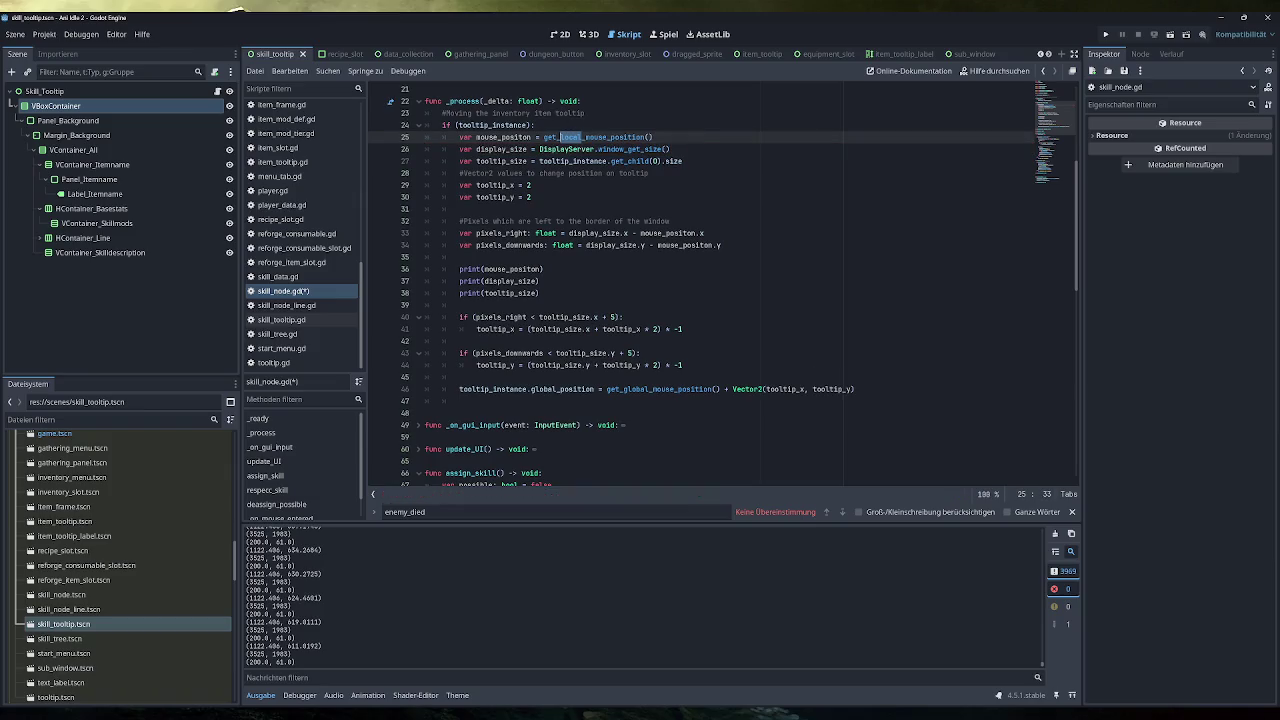
Restore line 25 to get_global_mouse_position(), save skill_node.gd, and run the game
double_click(597, 137)
drag(582, 137, 559, 137)
text(global)
key(Return)
key(ctrl+s)
mouse_move(717, 245)
click(1103, 38)
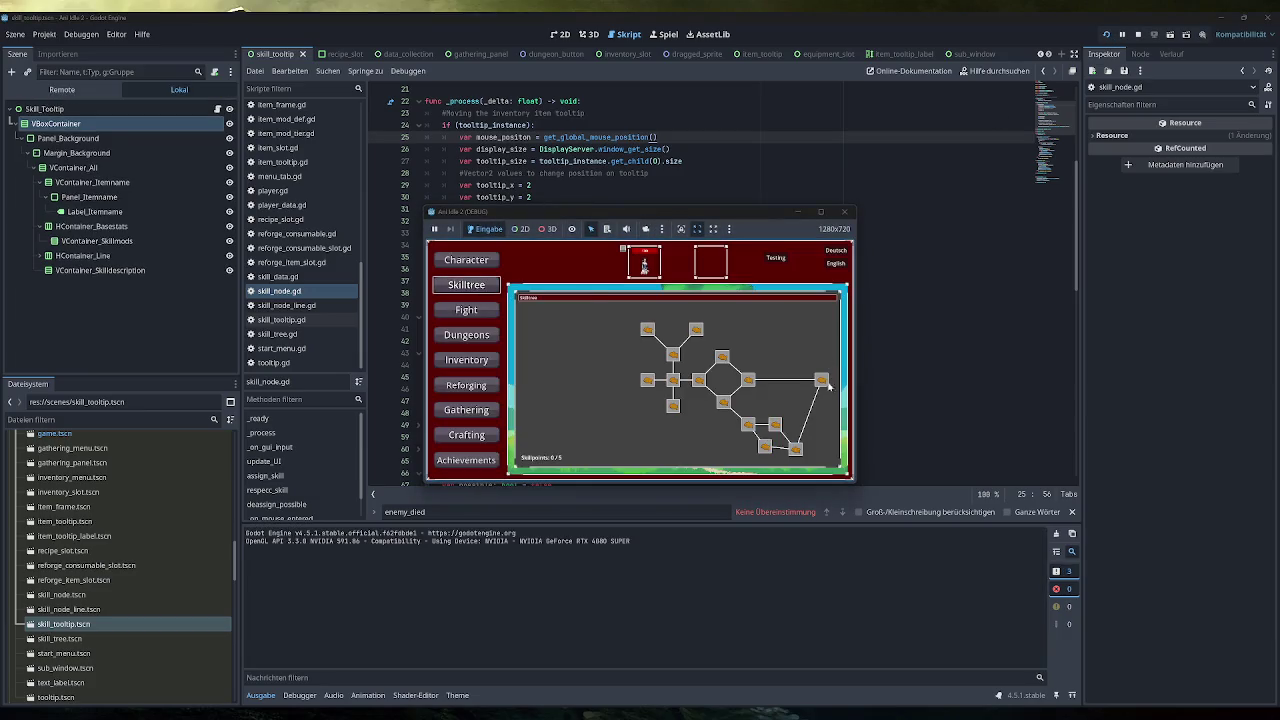
mouse_move(825, 384)
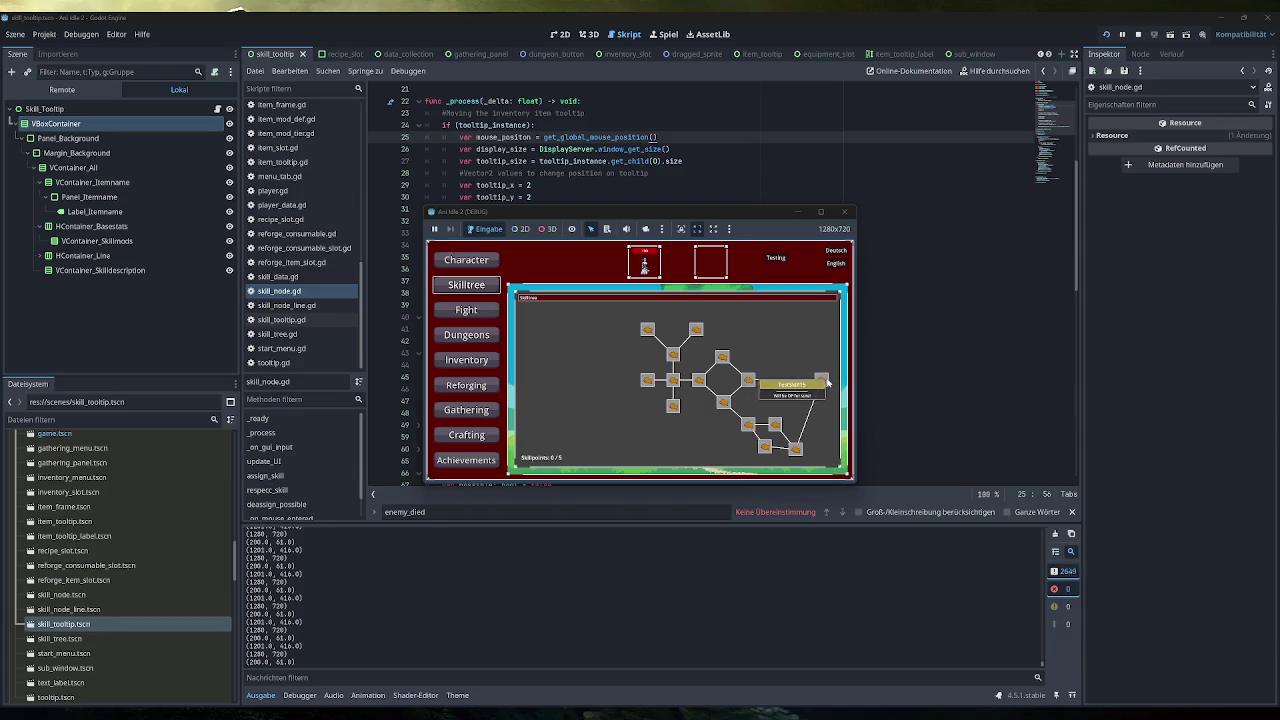
mouse_move(793, 447)
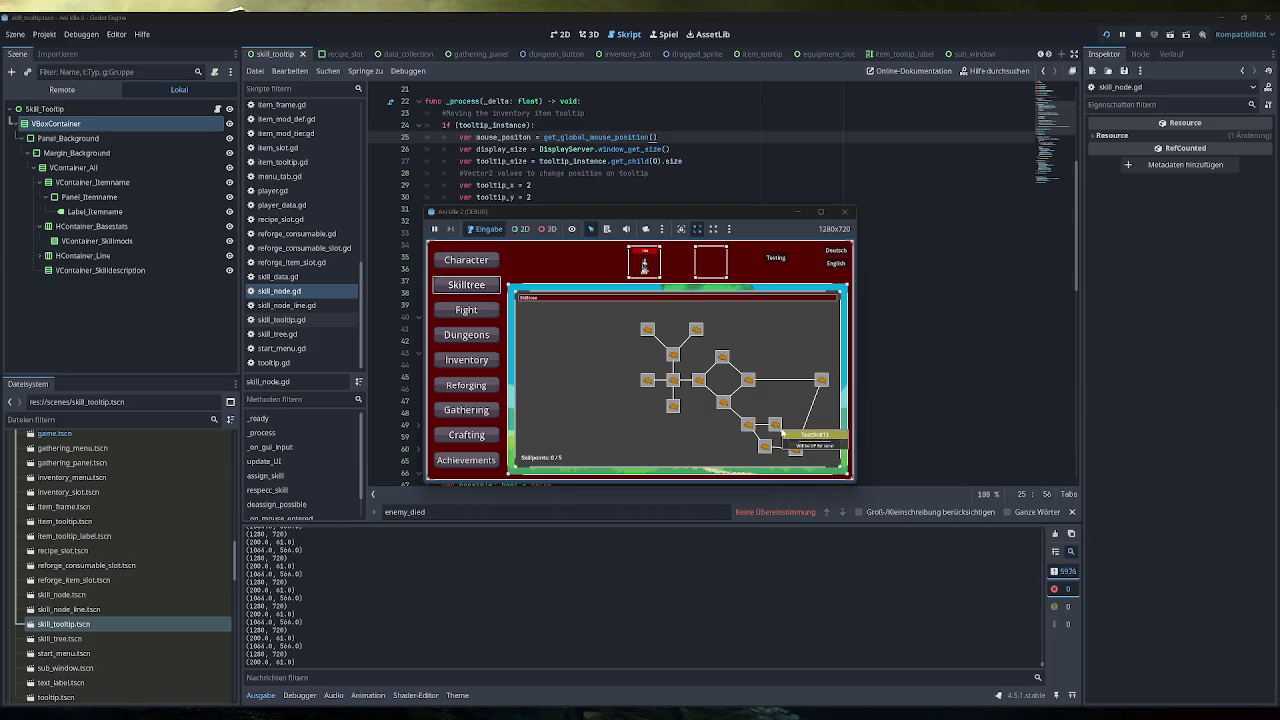
scroll(783, 401, up, 1)
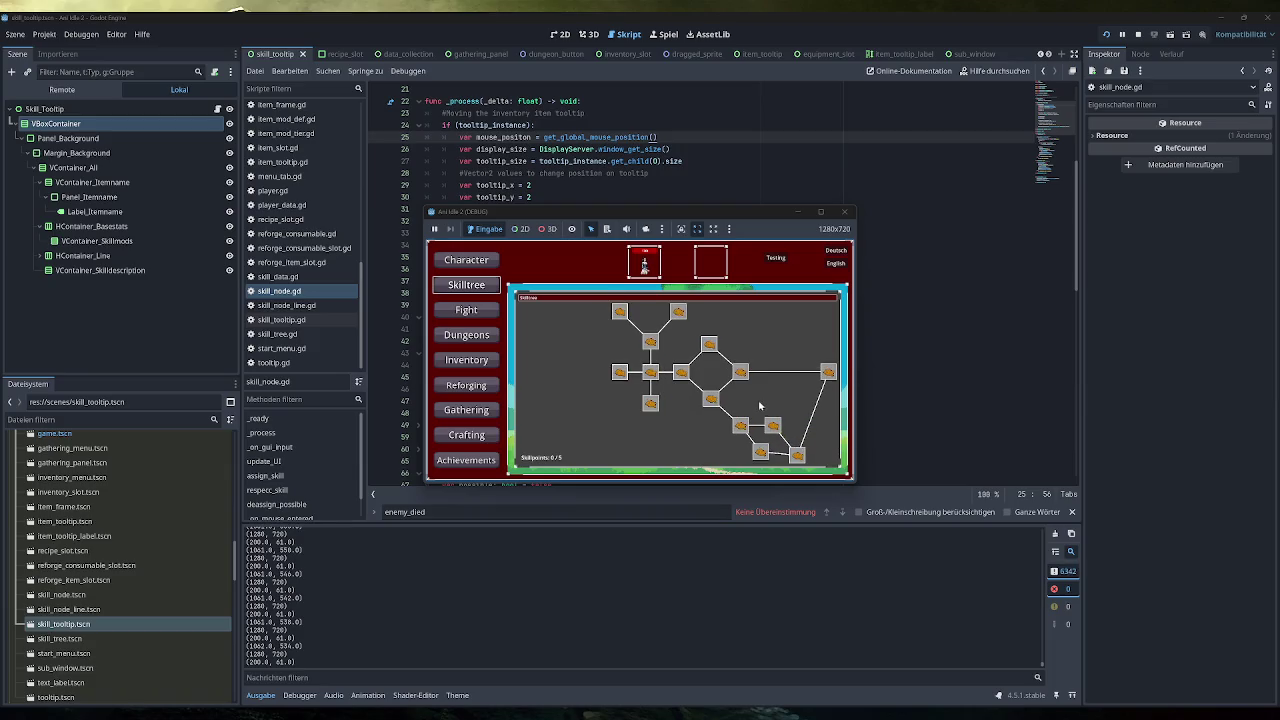
scroll(783, 427, up, 1)
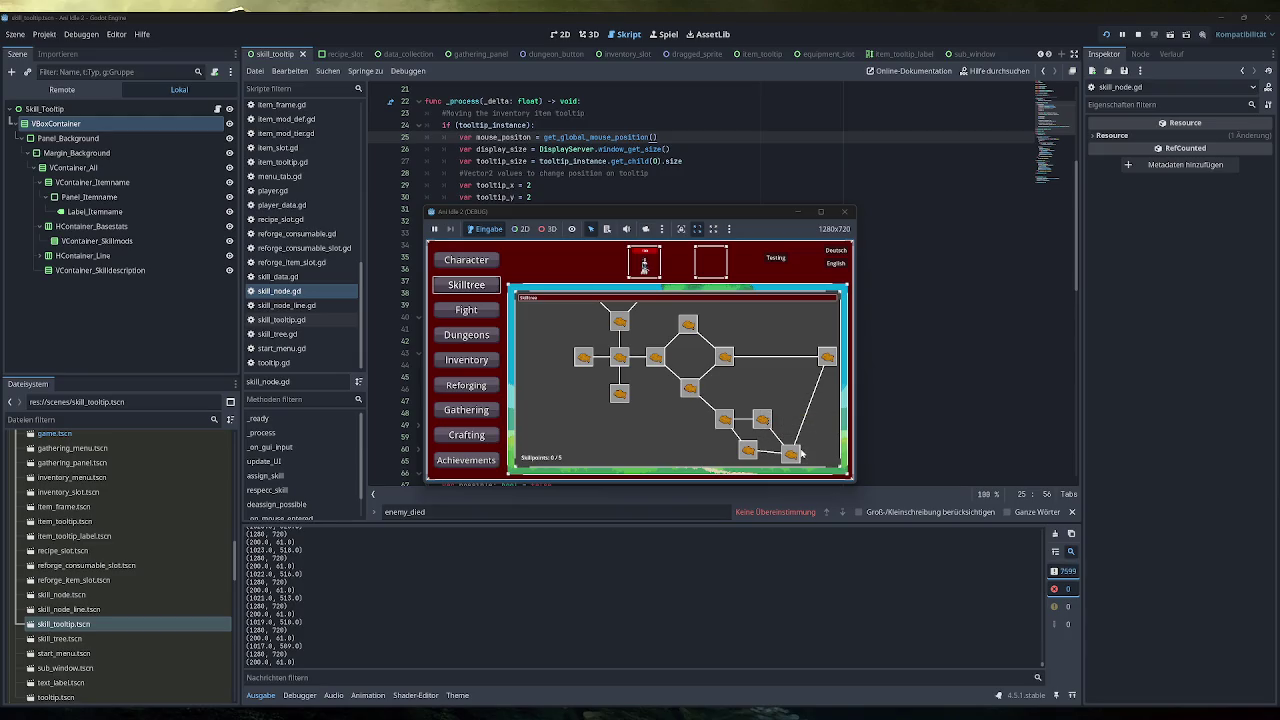
mouse_move(785, 455)
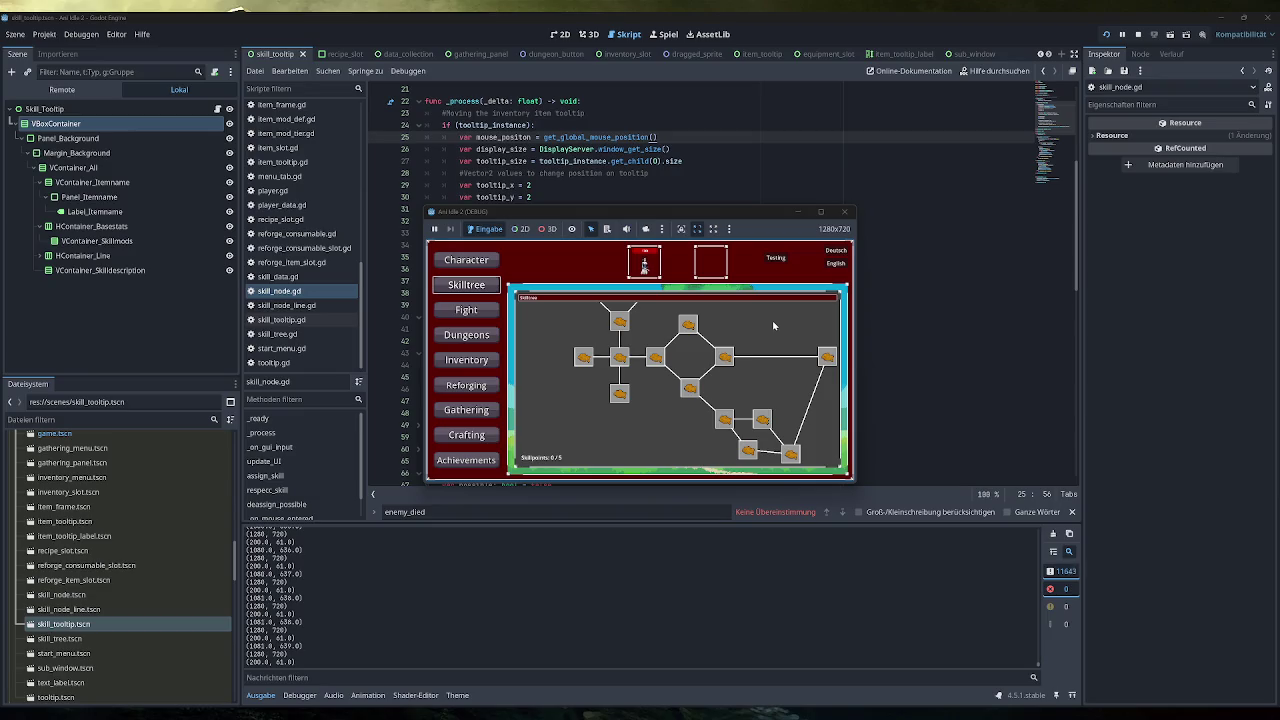
click(820, 211)
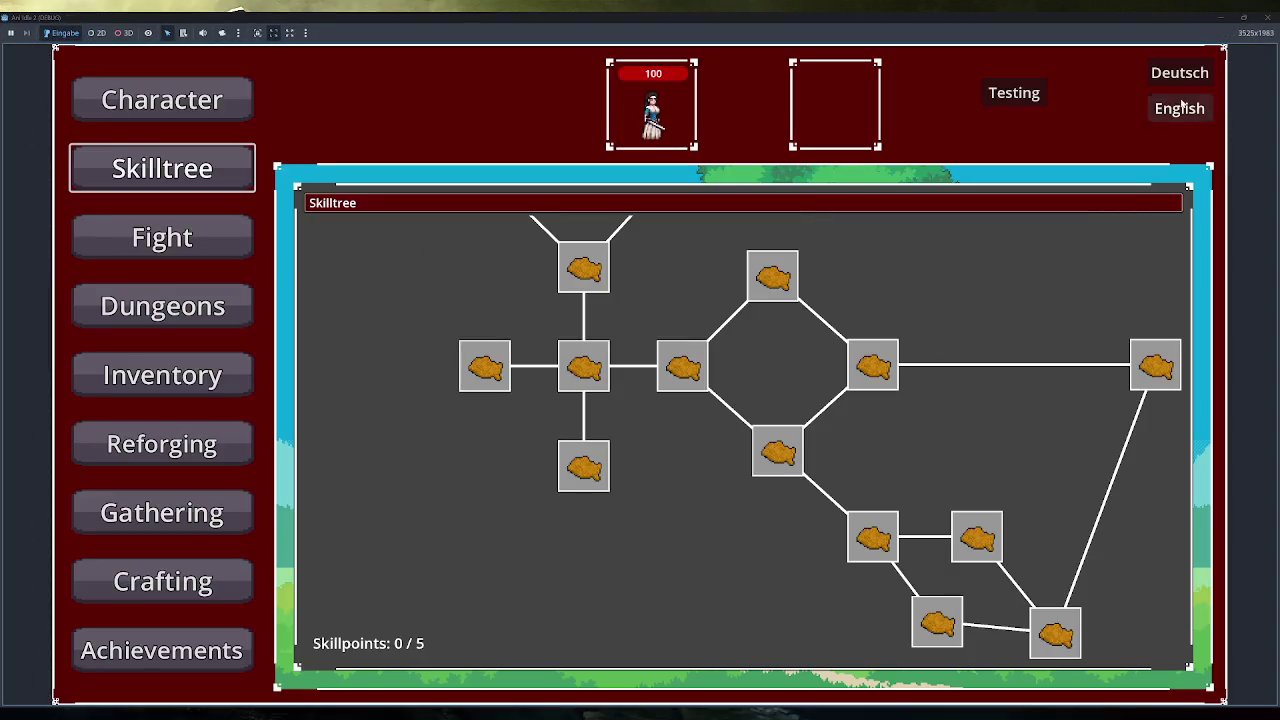
click(1243, 17)
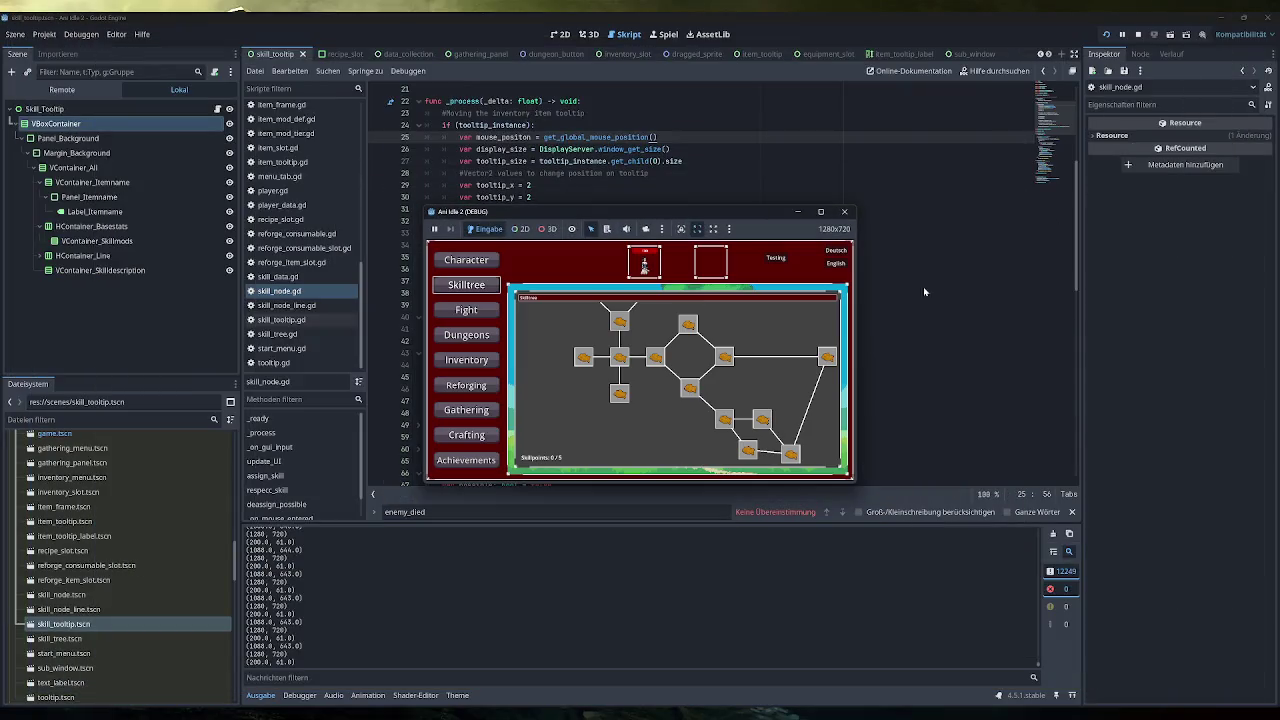
mouse_move(820, 211)
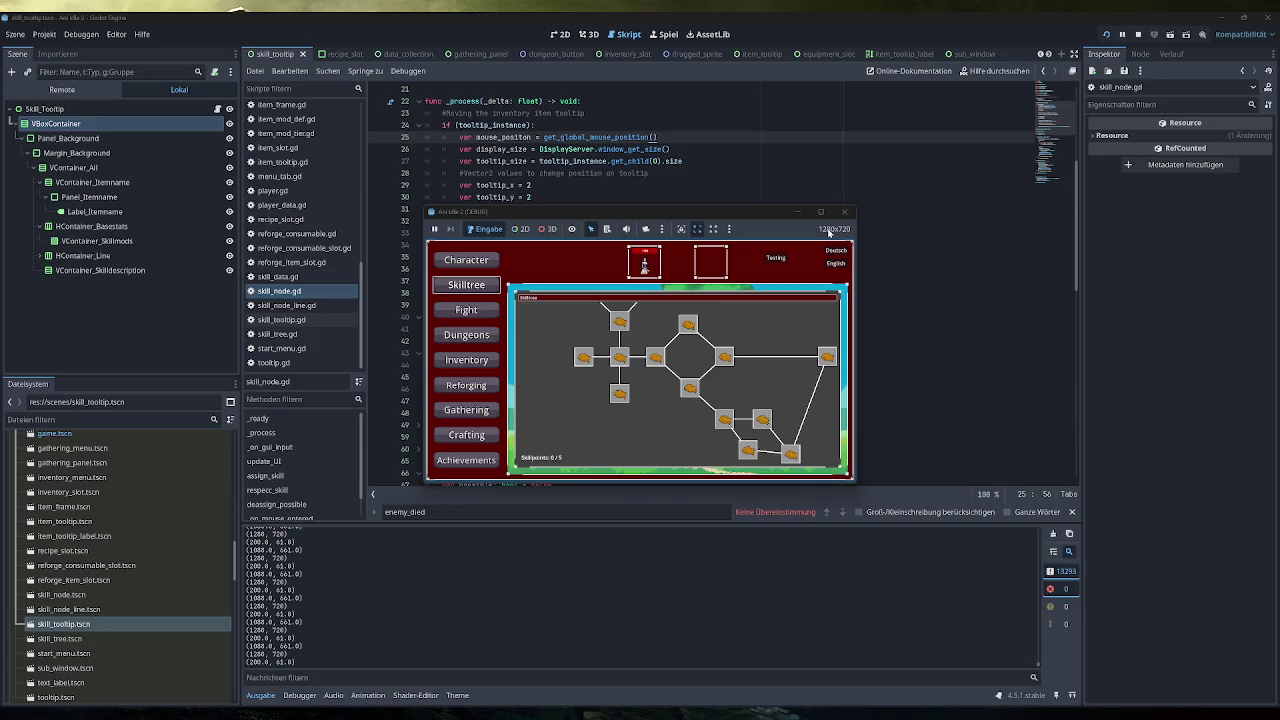
click(845, 212)
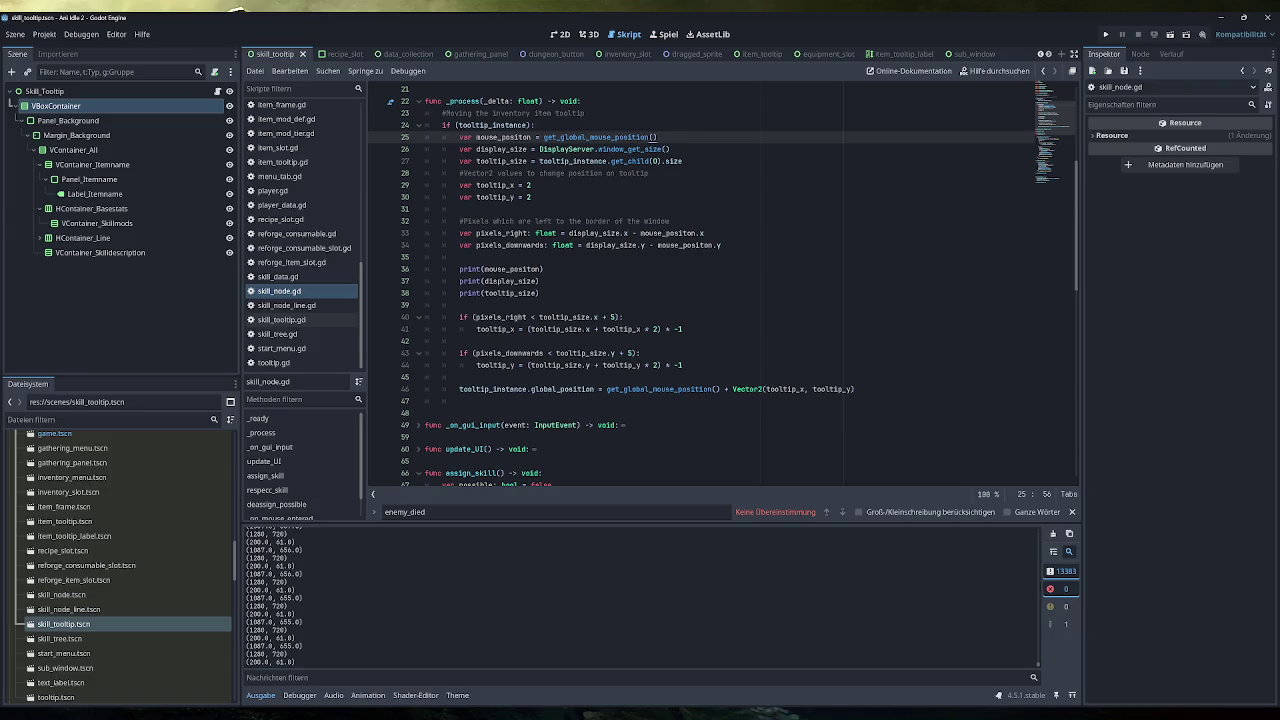
mouse_move(426, 401)
mouse_down()
mouse_move(426, 101)
mouse_move(432, 125)
mouse_move(442, 113)
mouse_up()
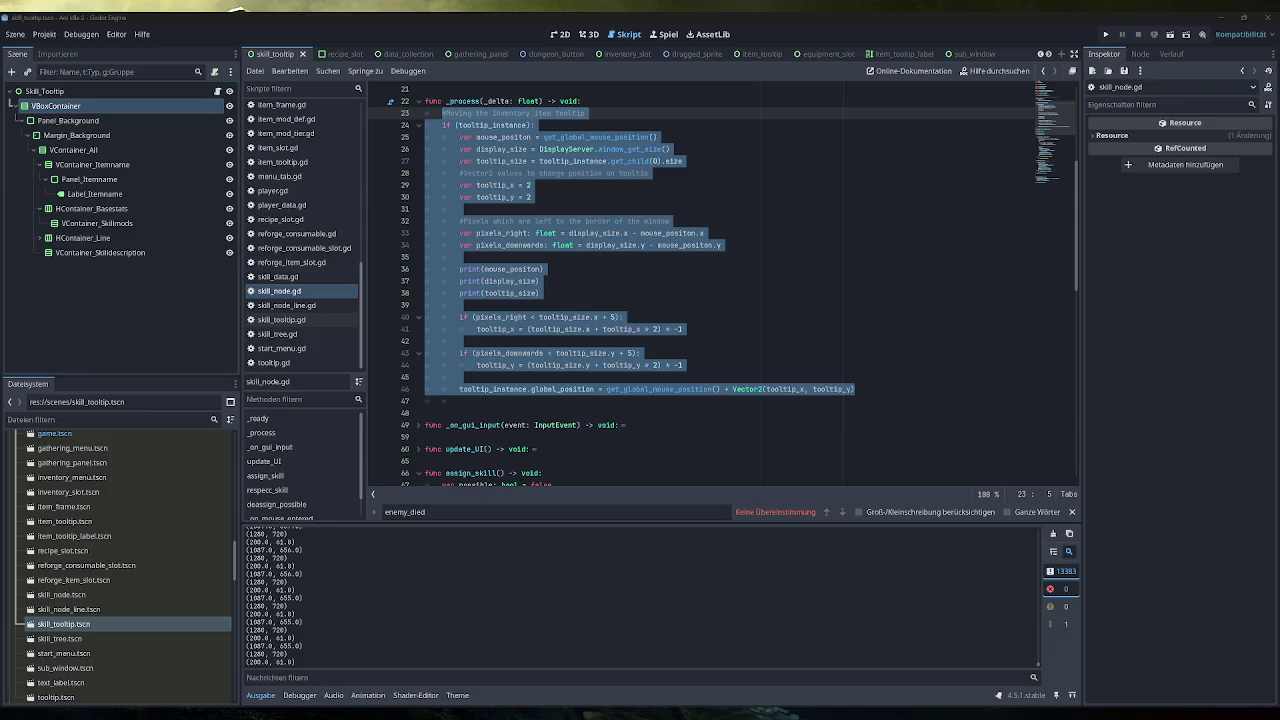
click(459, 208)
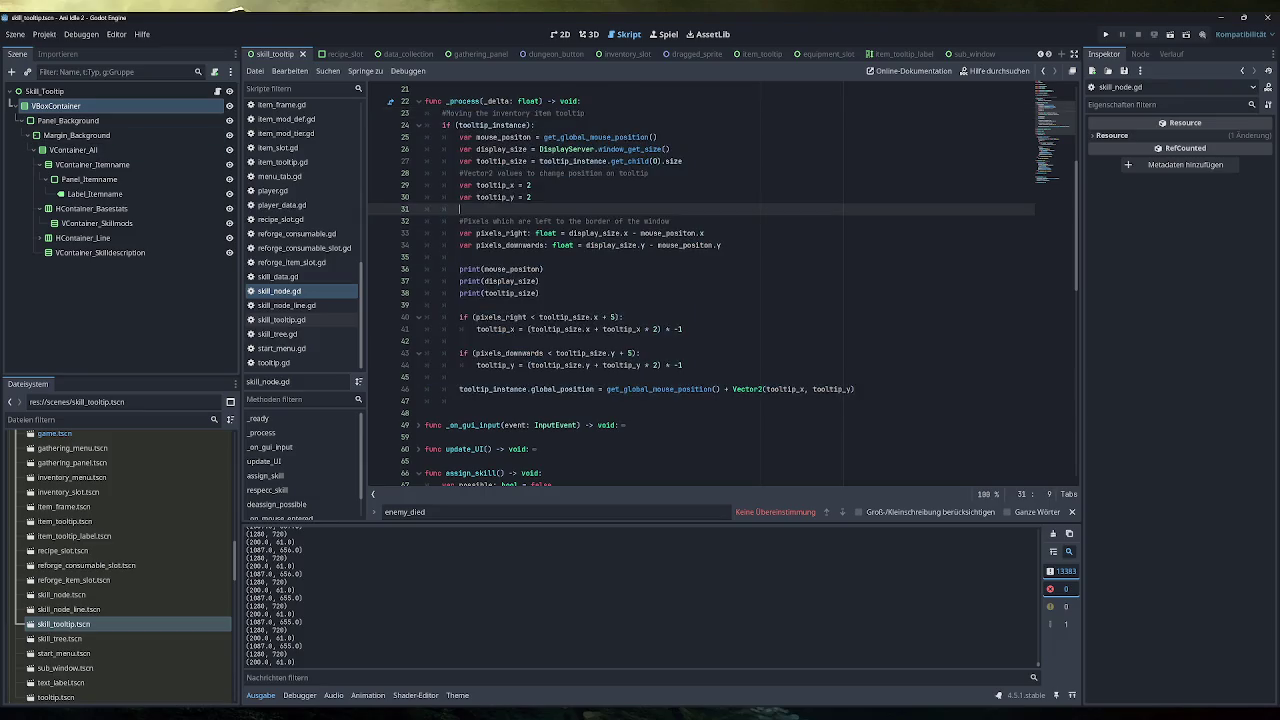
Replace get_global_mouse_position() on line 25 with get_viewport().get_mouse_position() and run the game
drag(657, 137, 543, 137)
text(get_view)
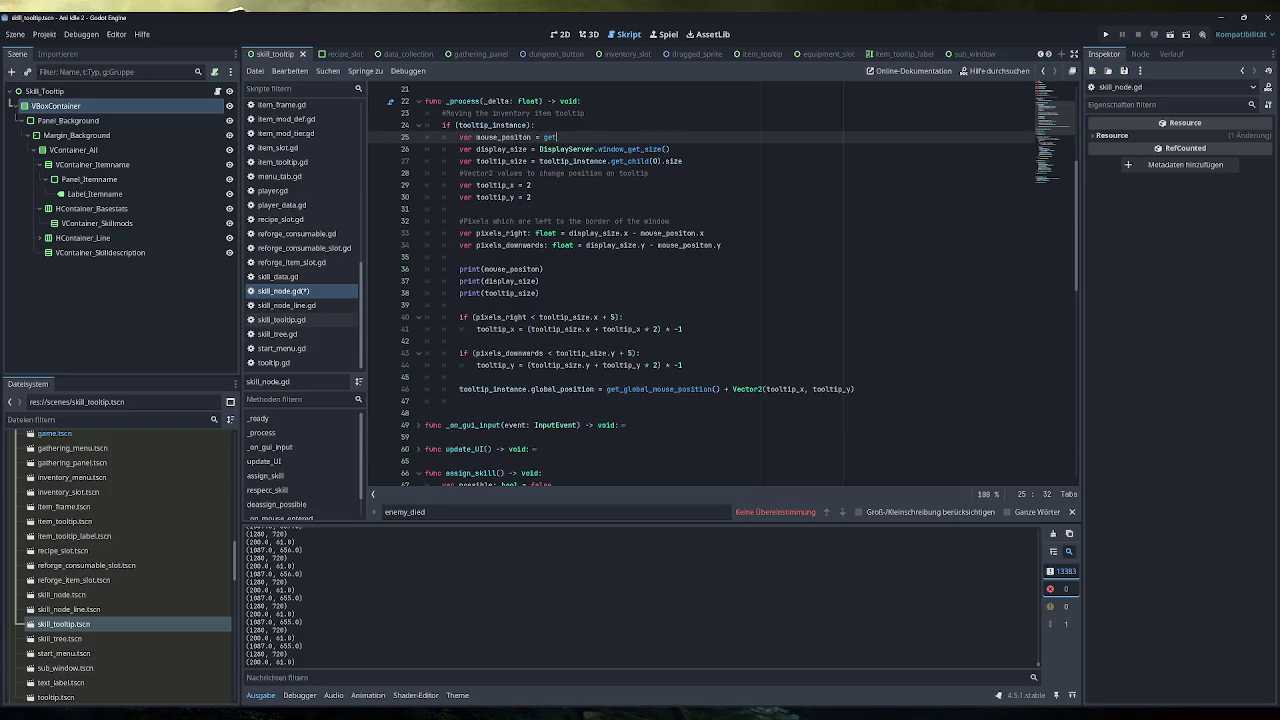
key(Down)
key(Down)
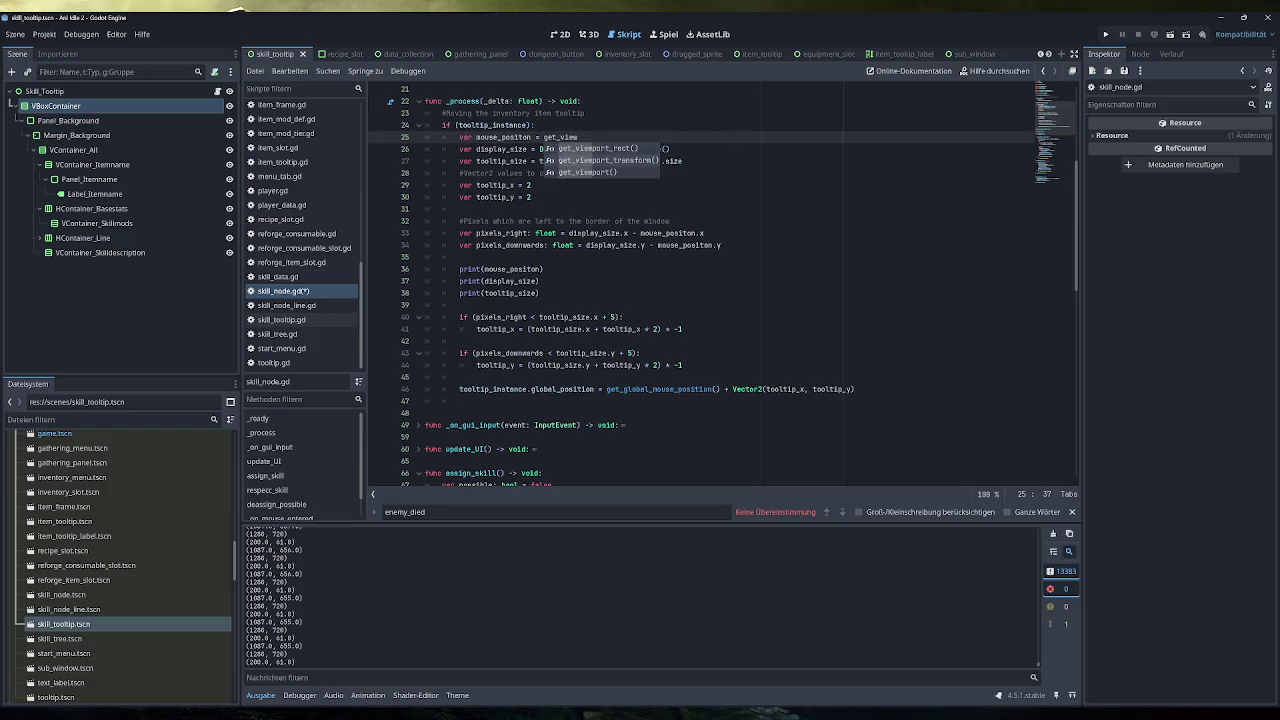
key(Return)
mouse_move(574, 139)
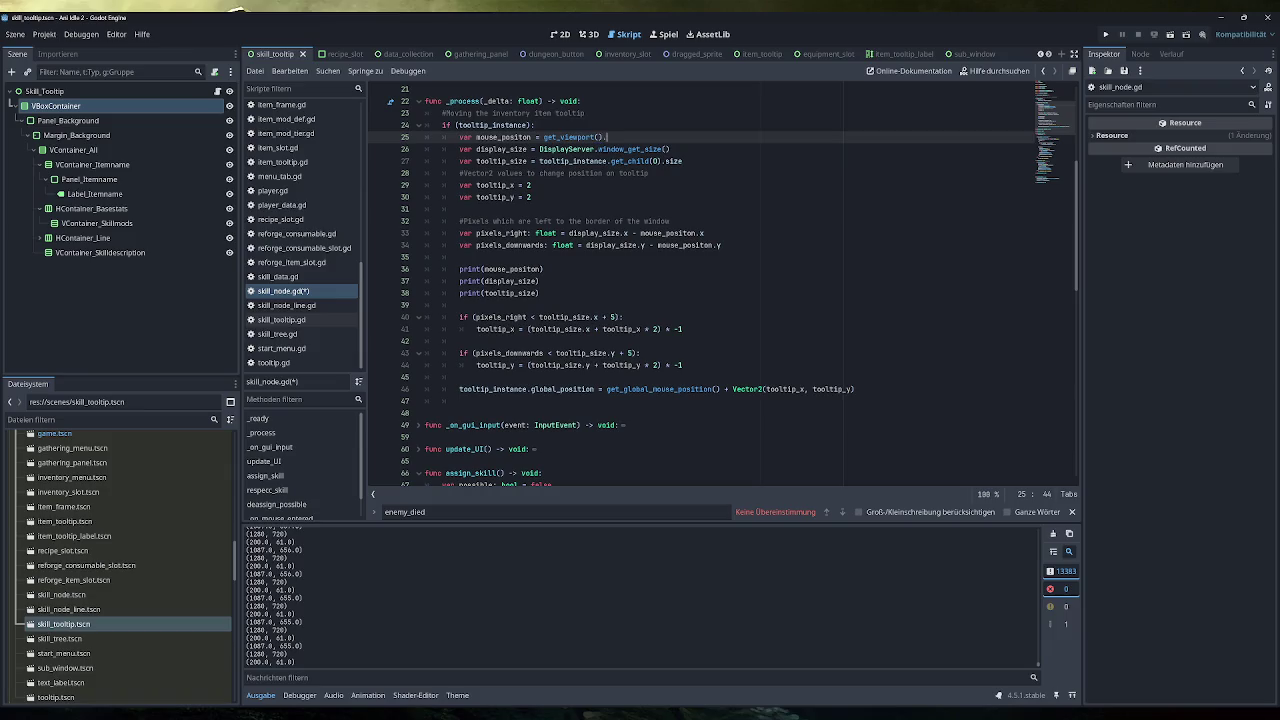
text(get)
text(_mou)
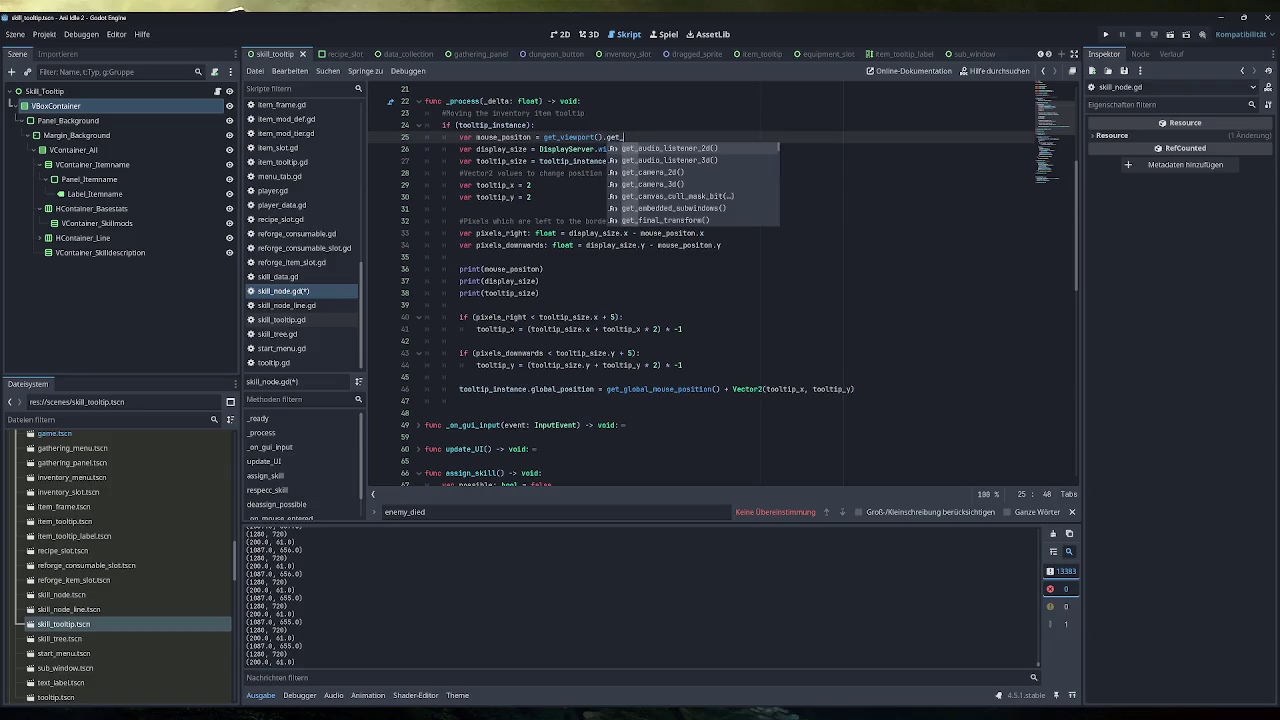
key(Return)
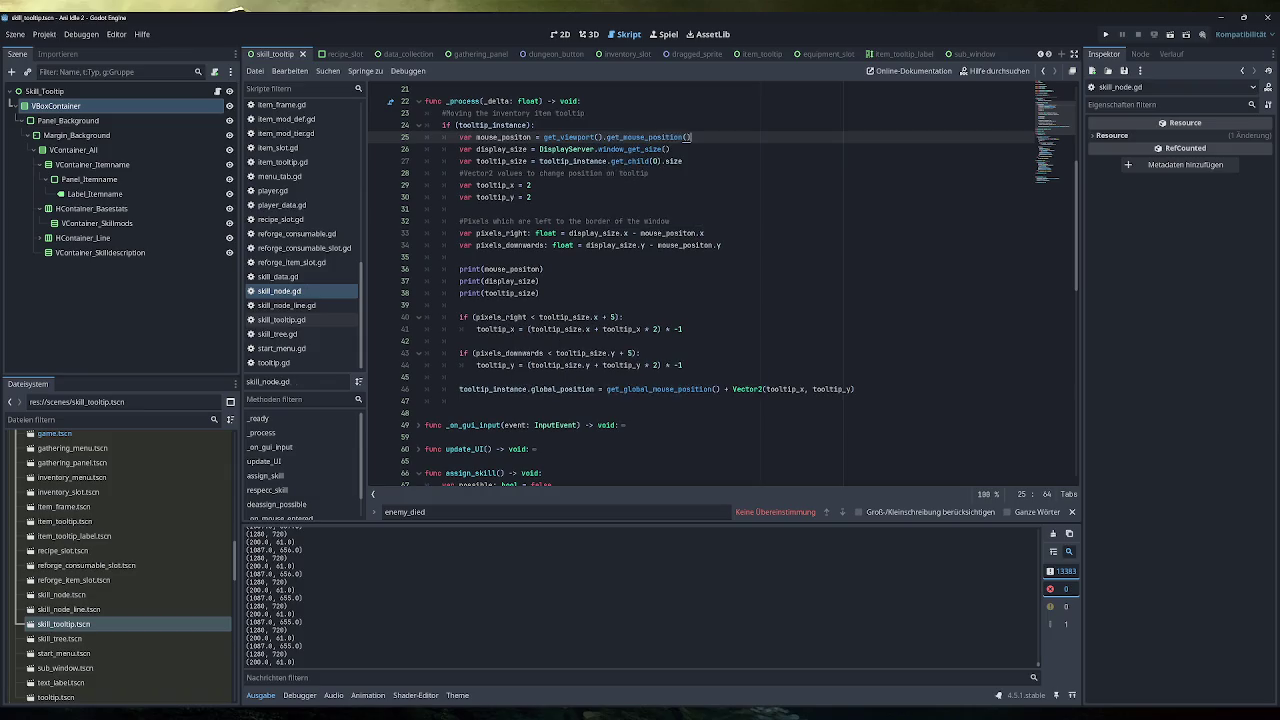
click(1106, 35)
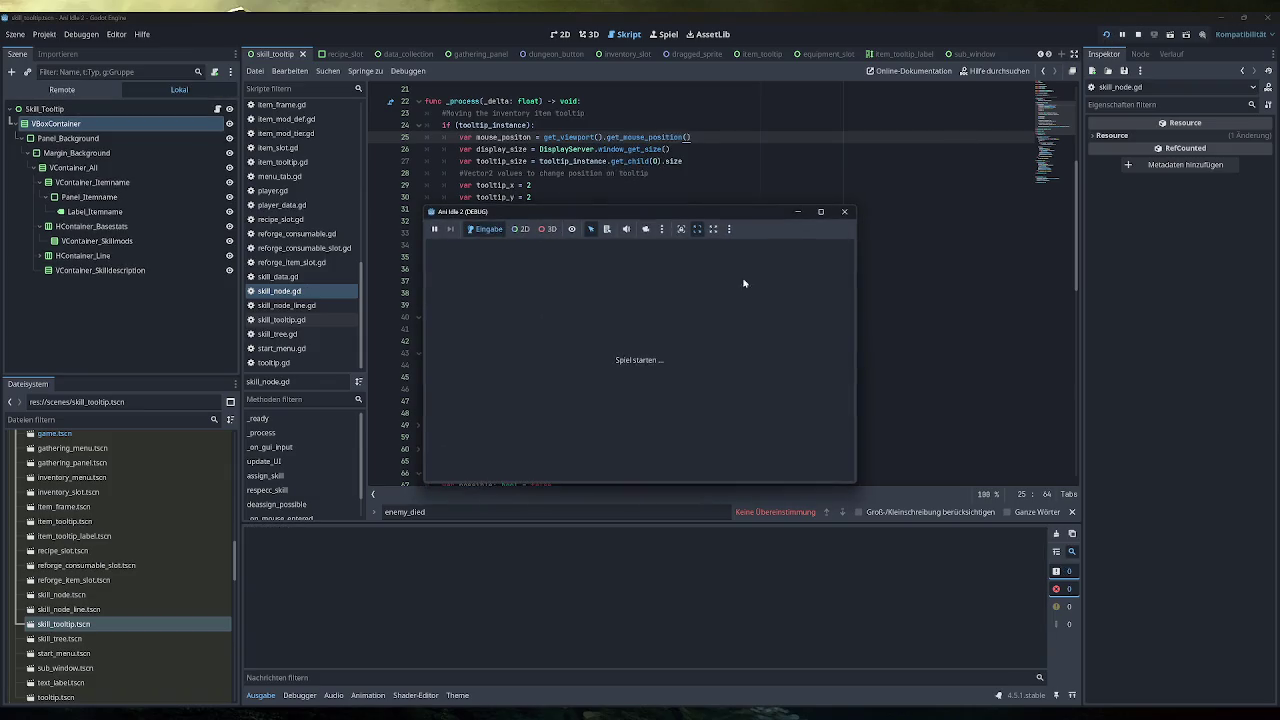
Check the Skilltree tooltip with the game window maximized, minimized, and restored, then stop the game
click(490, 286)
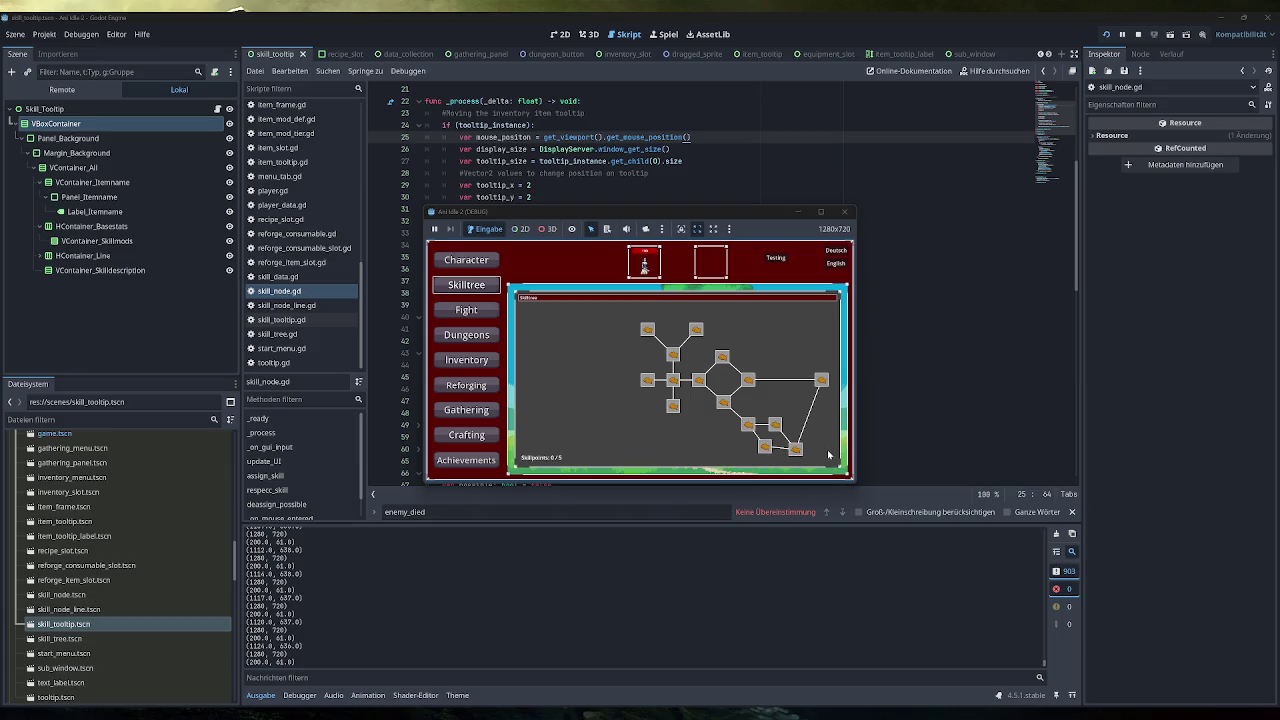
double_click(630, 213)
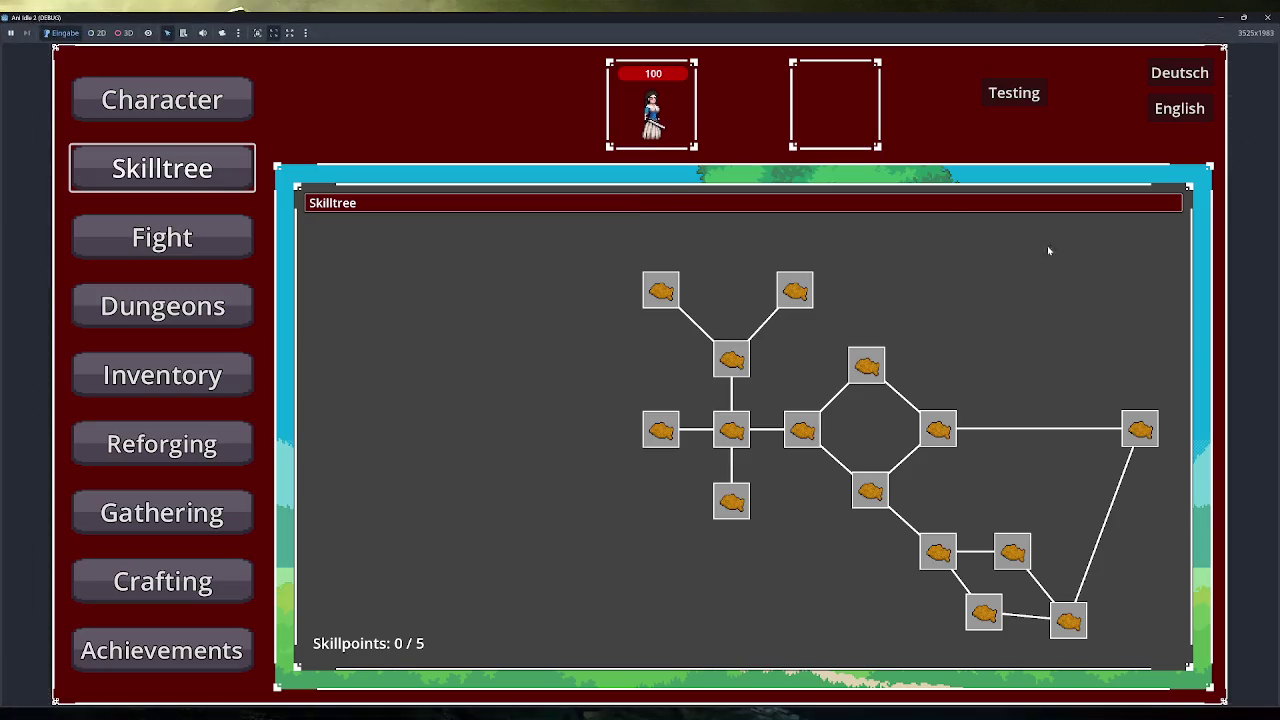
click(1219, 17)
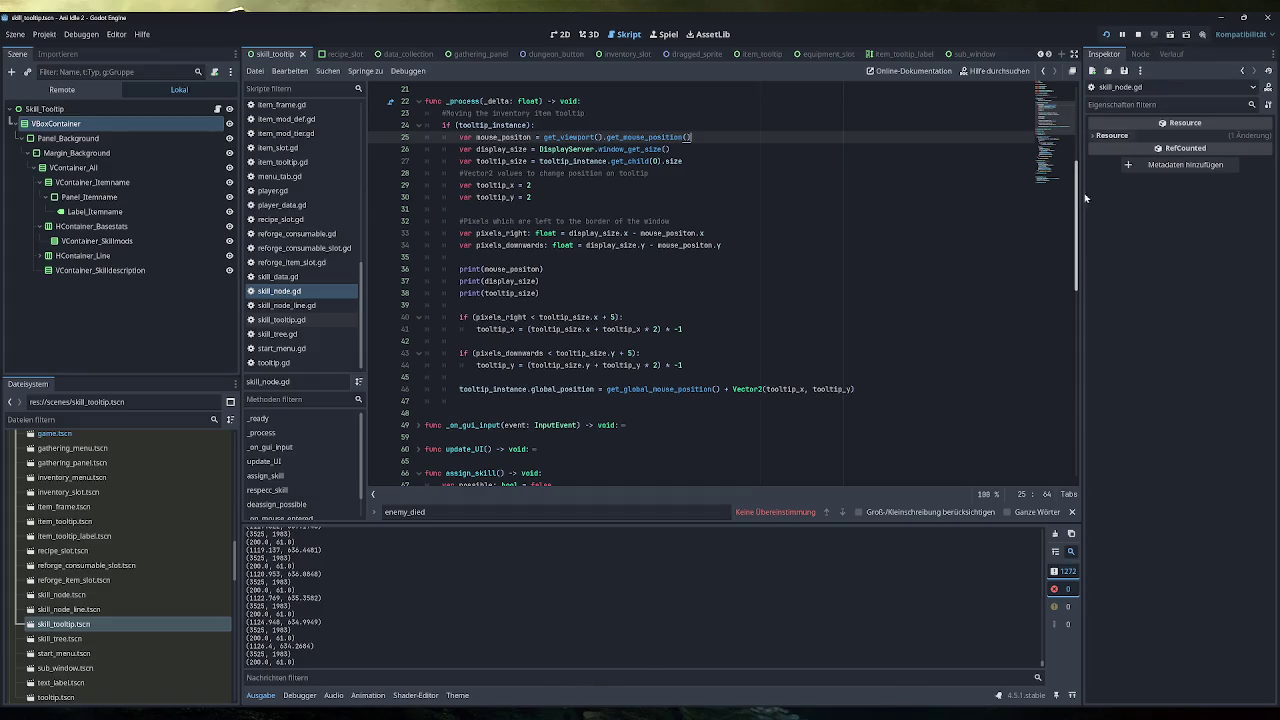
mouse_move(367, 715)
click(415, 676)
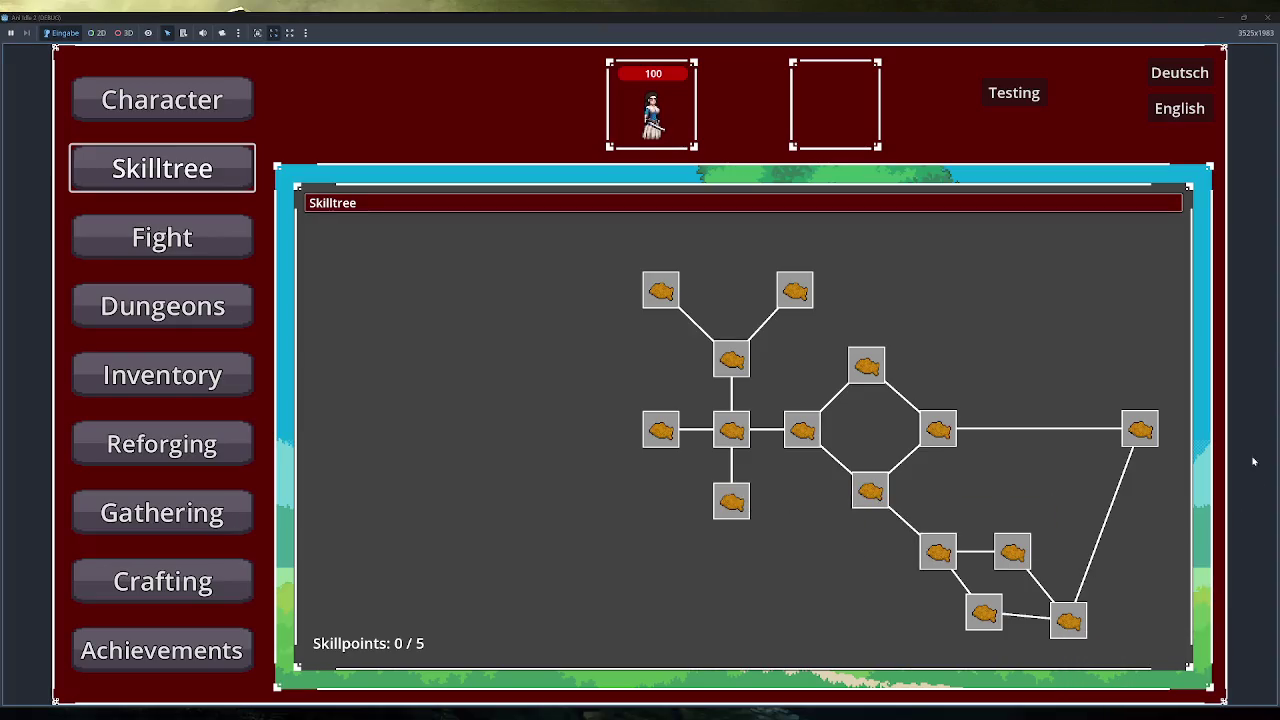
click(1219, 17)
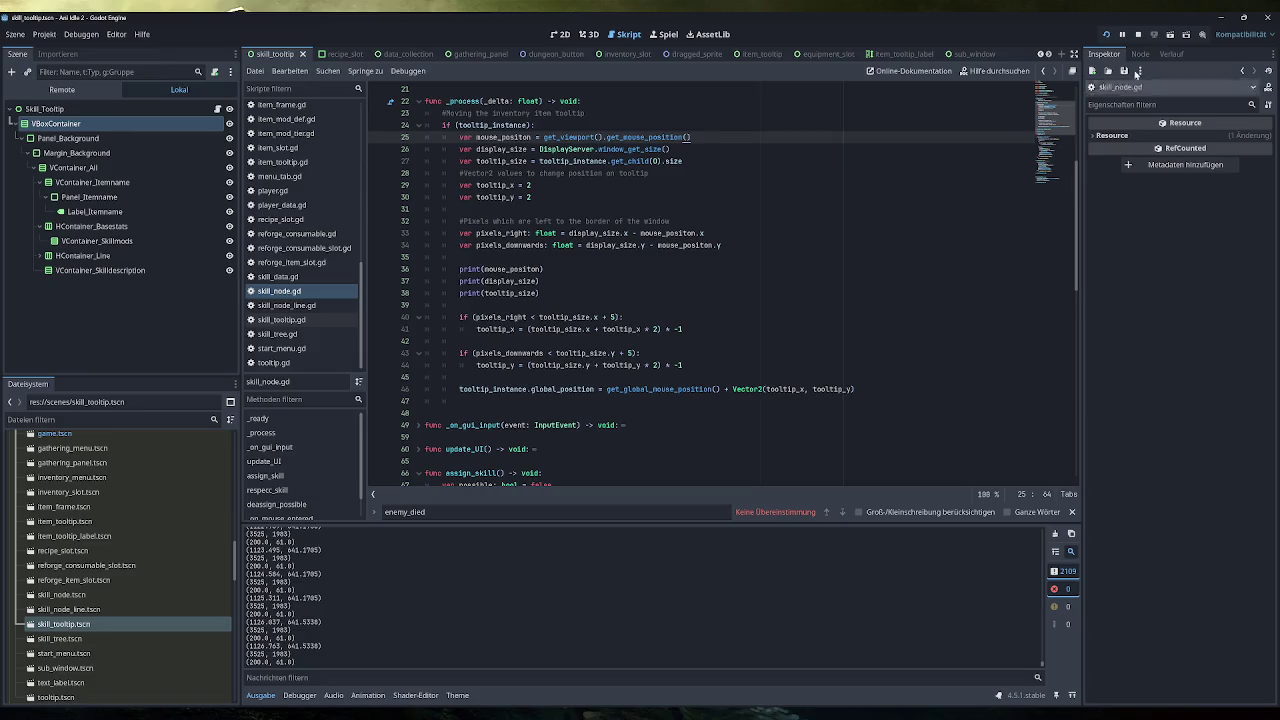
click(1138, 34)
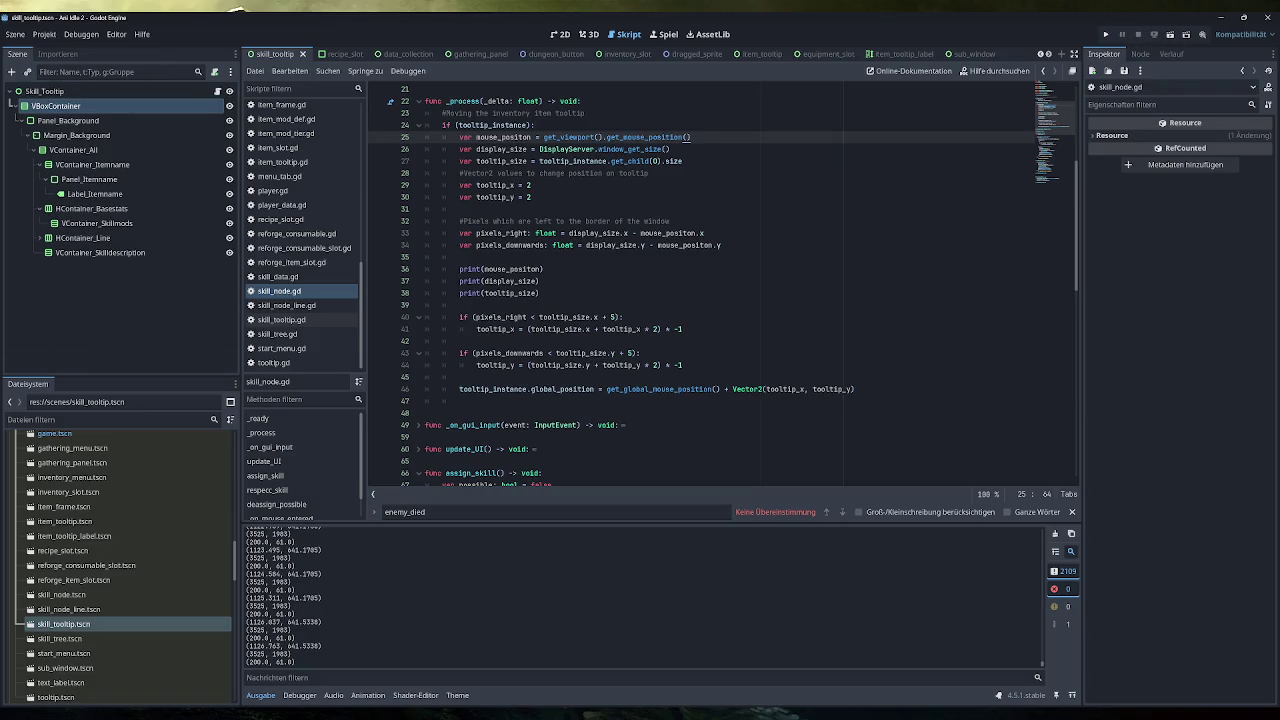